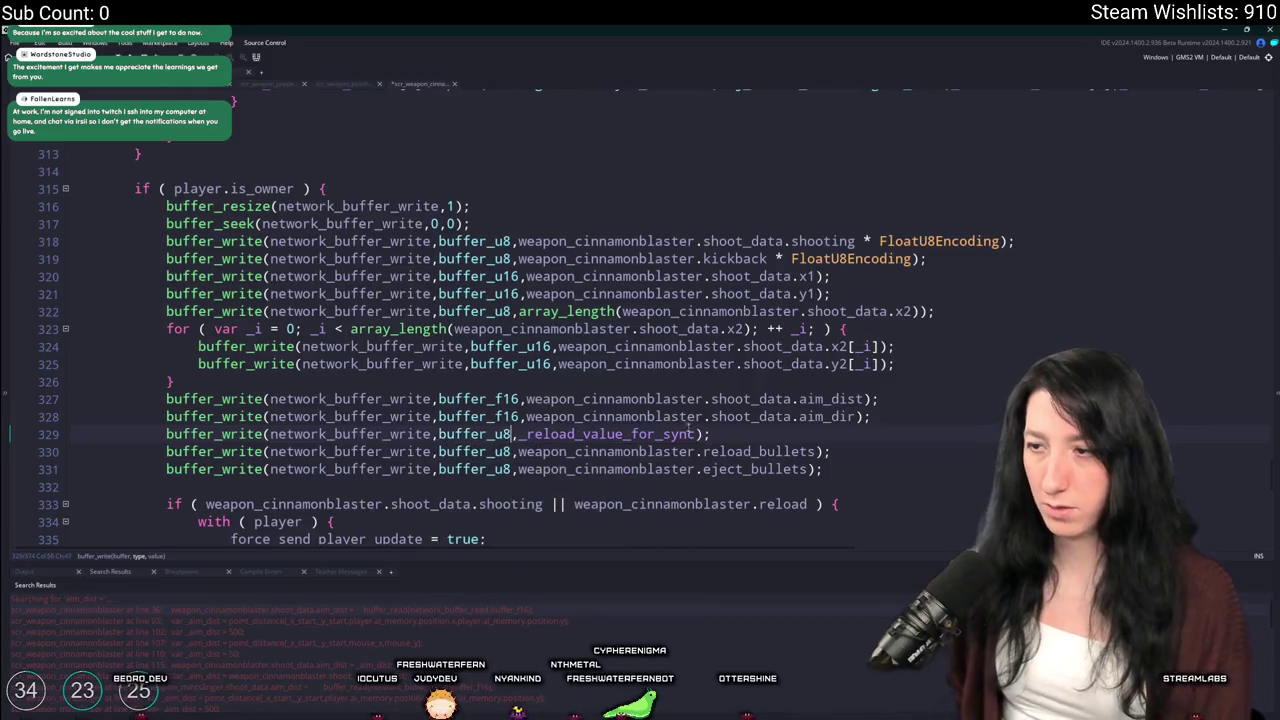
# Make the line 329 reload write buffer_u8 with _reload_value_for_sync * FloatU8Encoding
pyautogui.write('* FloatU8Encoding')
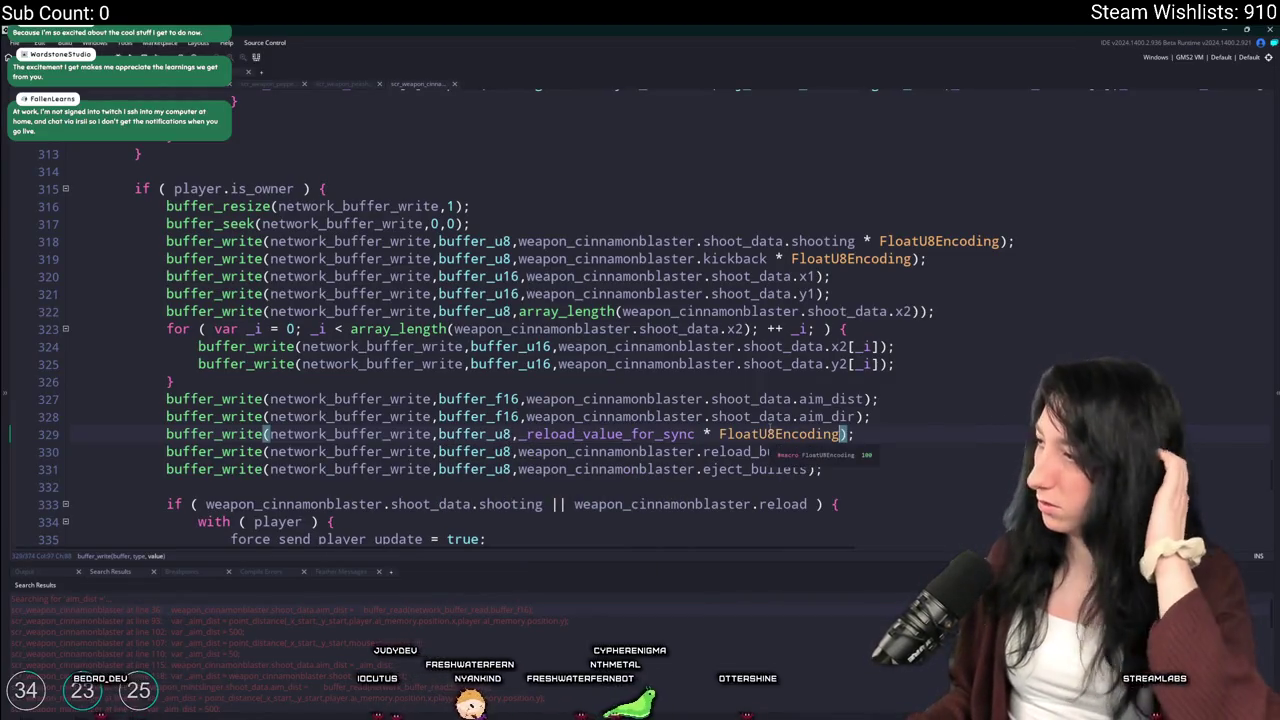
pyautogui.doubleClick(636, 433)
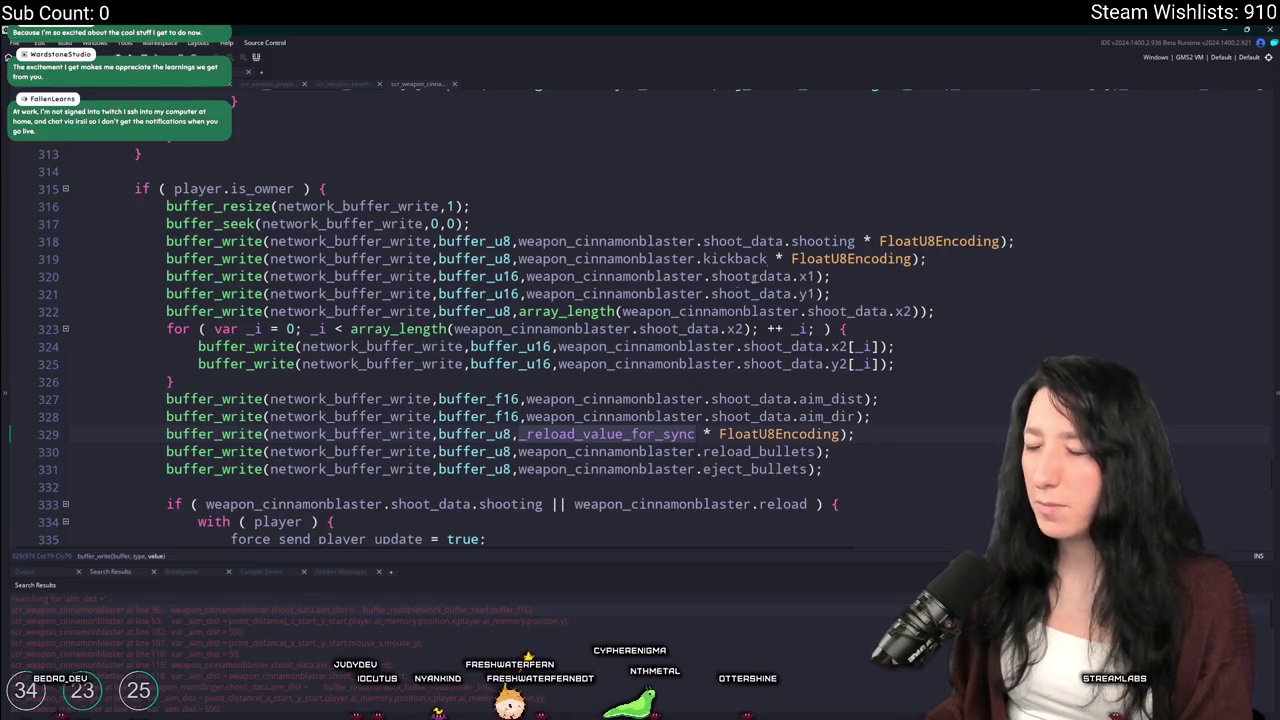
pyautogui.scroll(-1, 1104, 241)
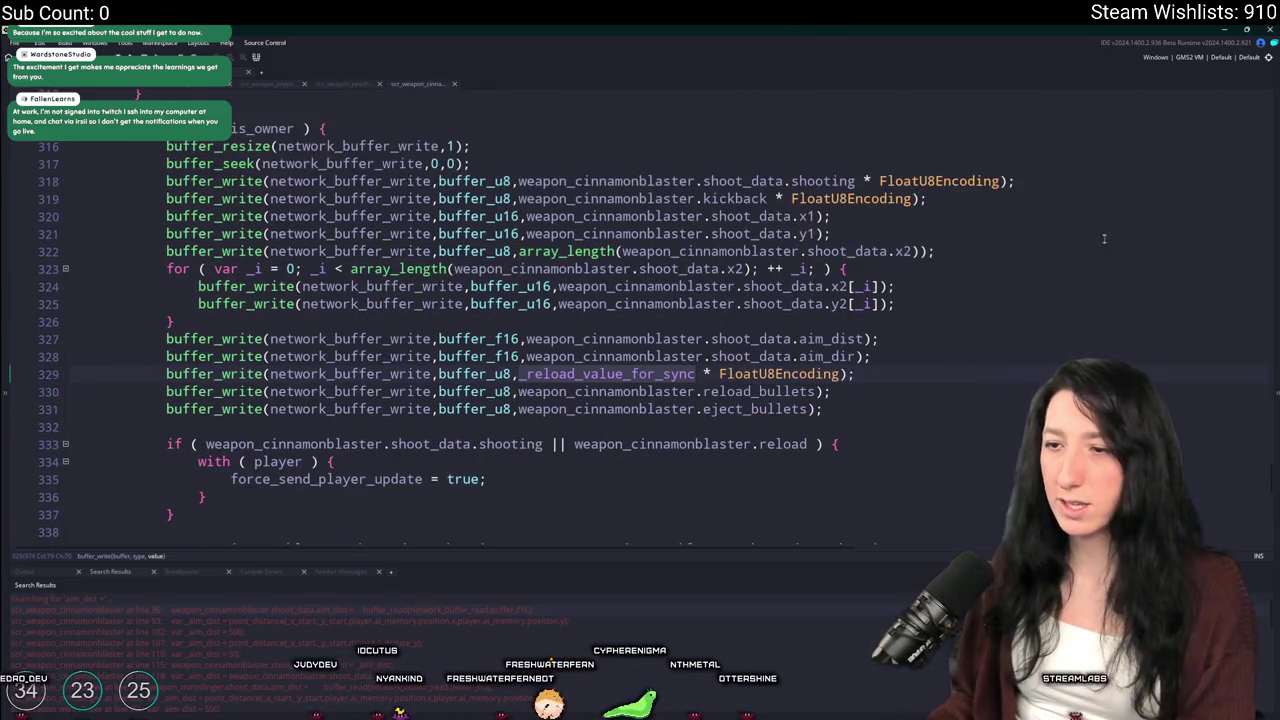
# Find the earlier _reload_value_for_sync occurrence and scroll up to the sync read block
pyautogui.click(1244, 108)
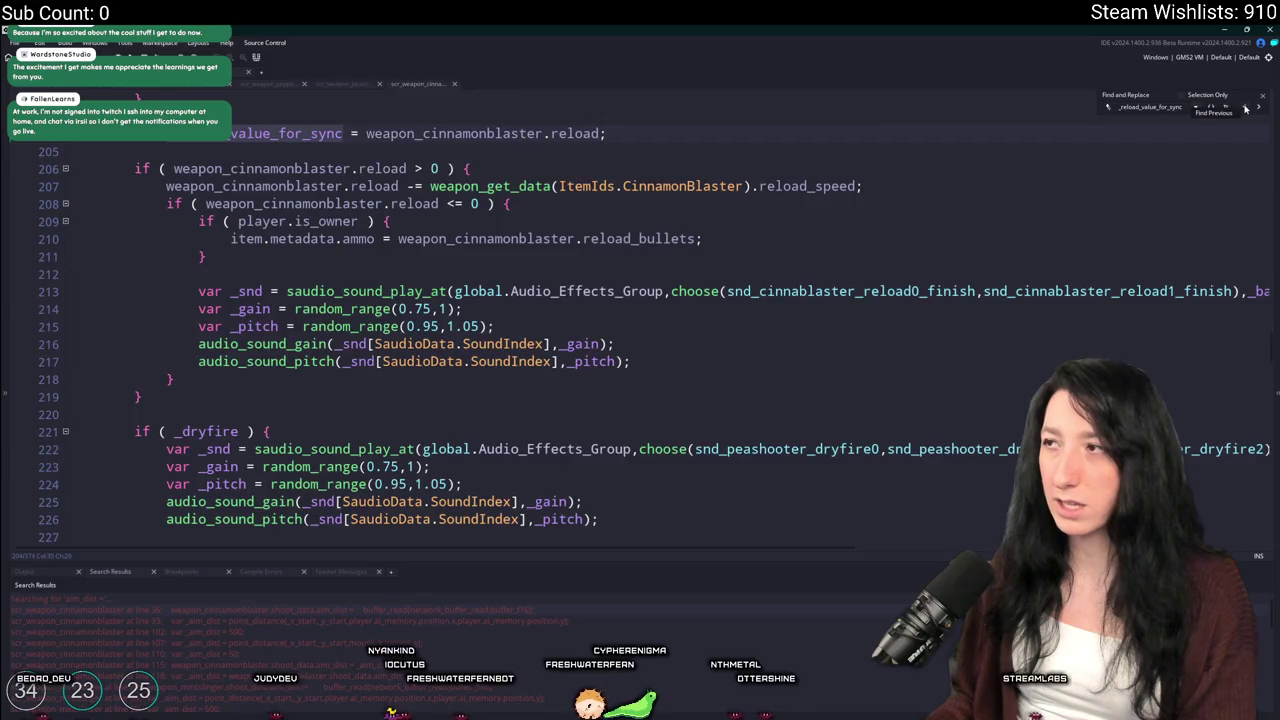
pyautogui.click(1244, 108)
pyautogui.scroll(4, 792, 250)
pyautogui.click(792, 161)
pyautogui.moveTo(856, 161); pyautogui.dragTo(704, 167)
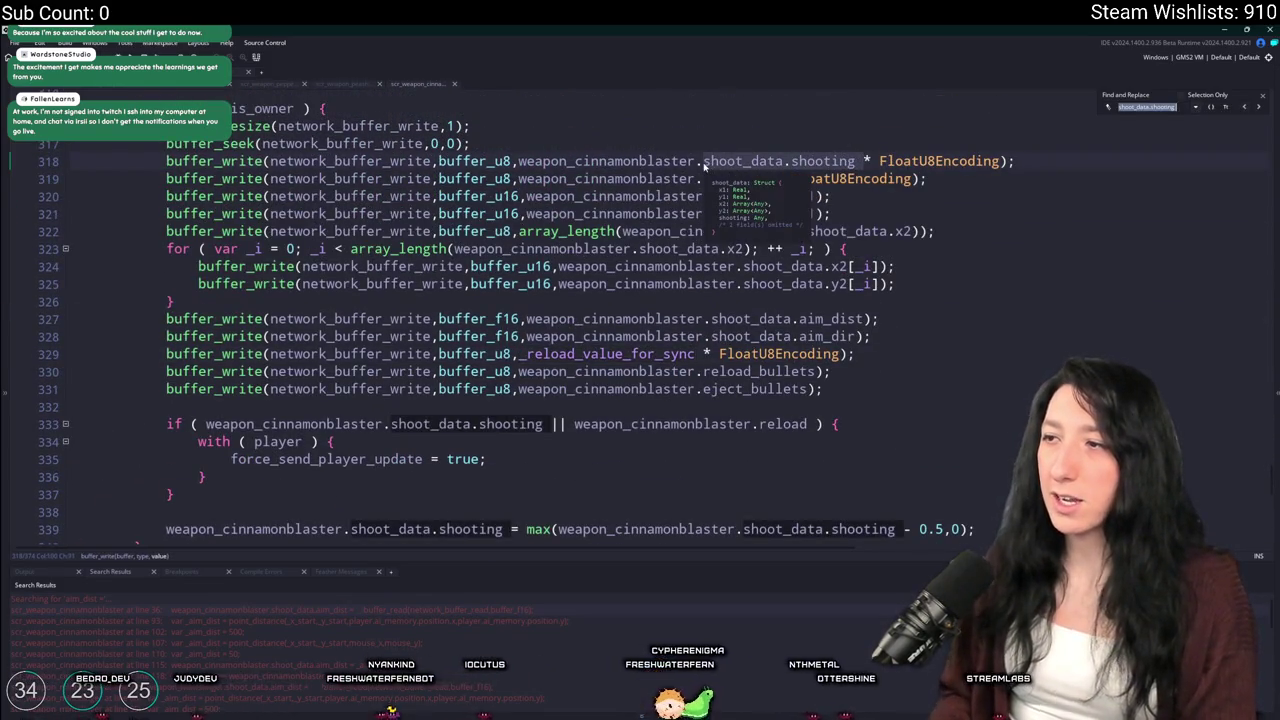
pyautogui.press('Escape')
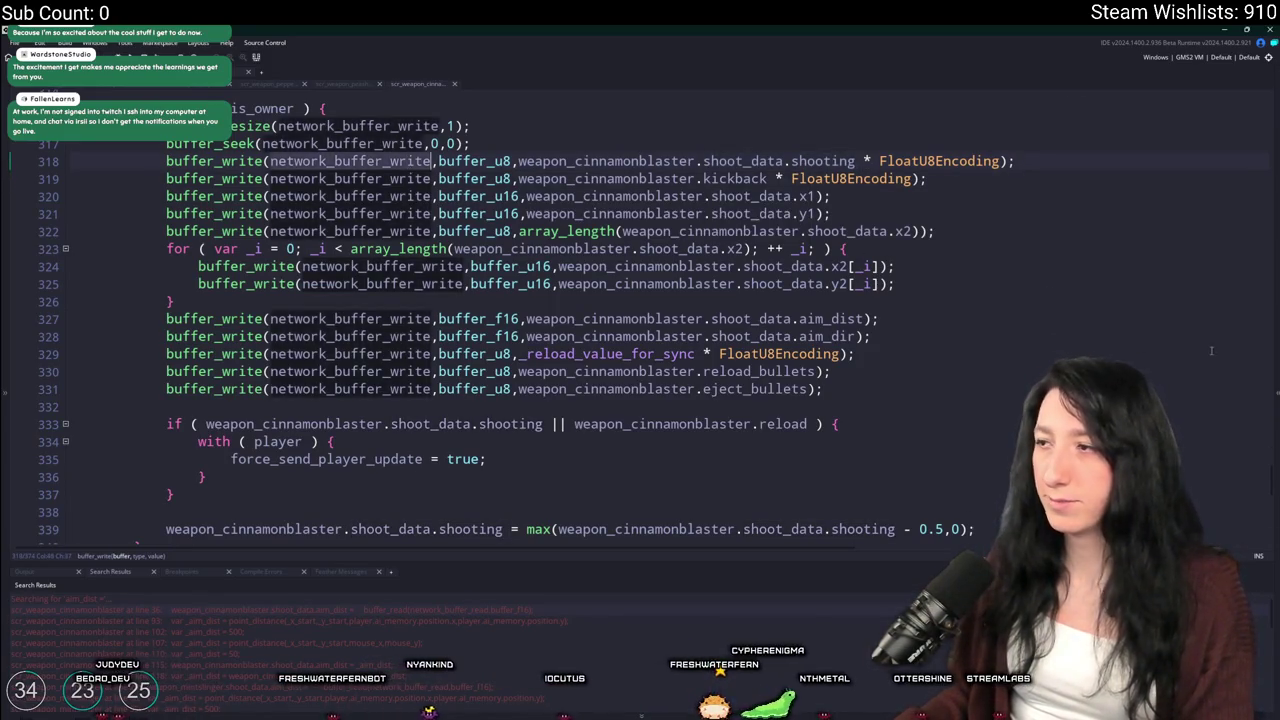
pyautogui.click(855, 354)
pyautogui.moveTo(1272, 495); pyautogui.dragTo(1272, 130)
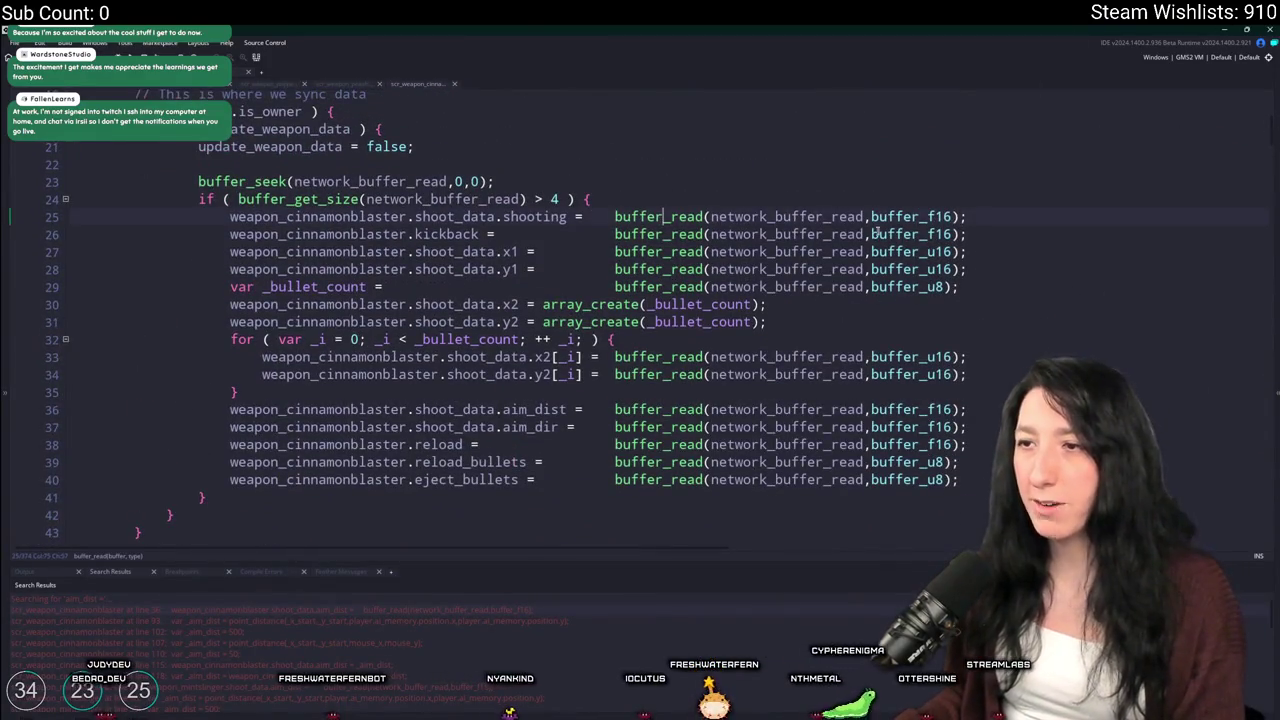
# Make the shooting and kickback reads on lines 25–26 buffer_u8 / FloatU8Encoding
pyautogui.moveTo(931, 236)
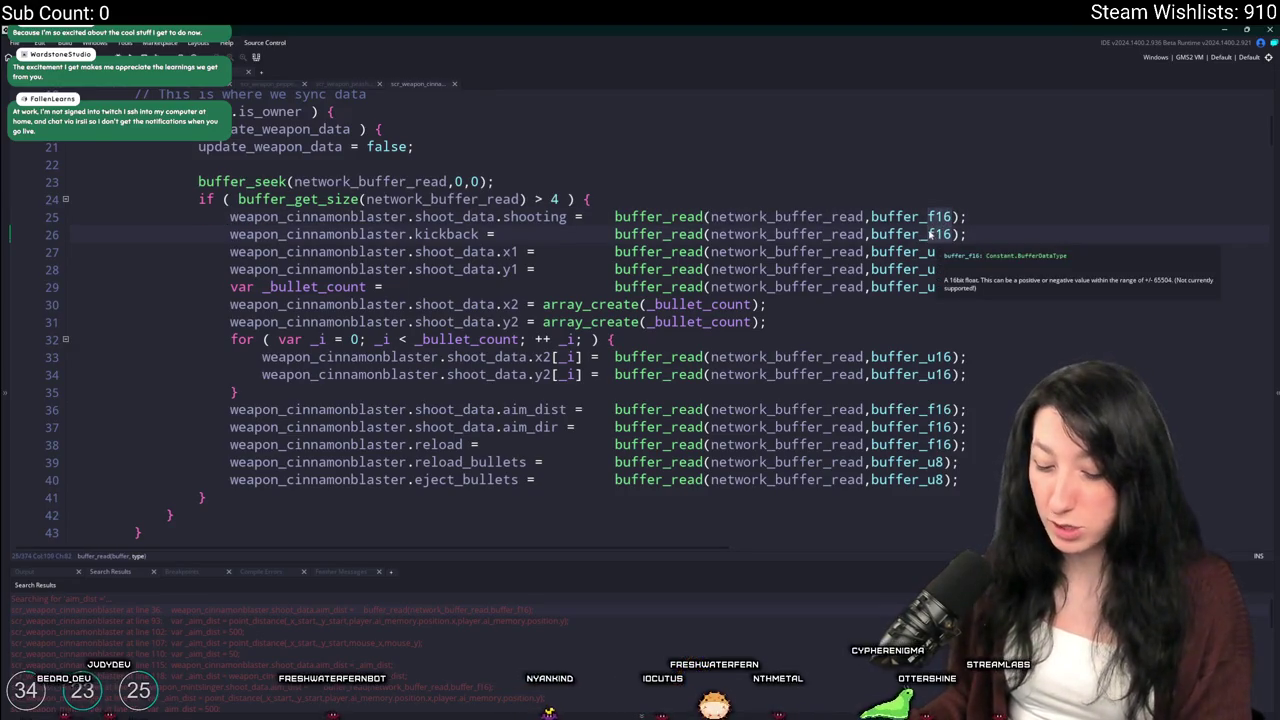
pyautogui.hotkey('ctrl', 'z')
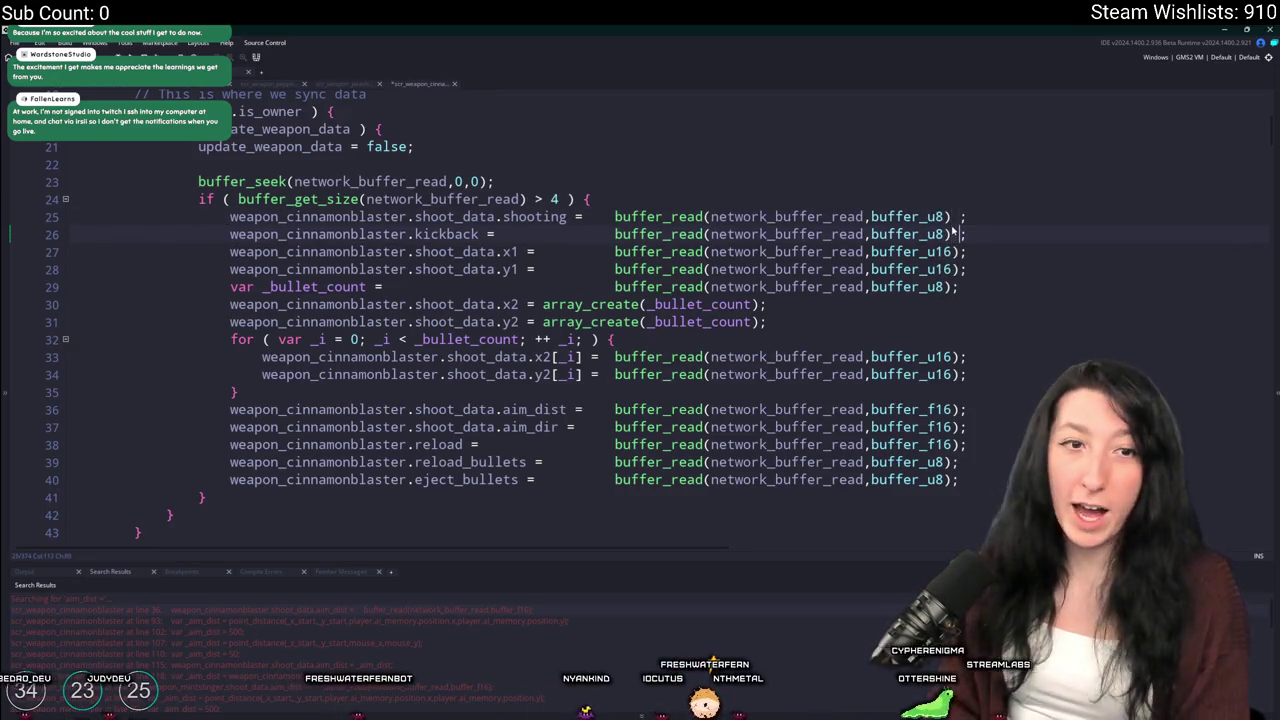
pyautogui.write('* FloatU8Encoding')
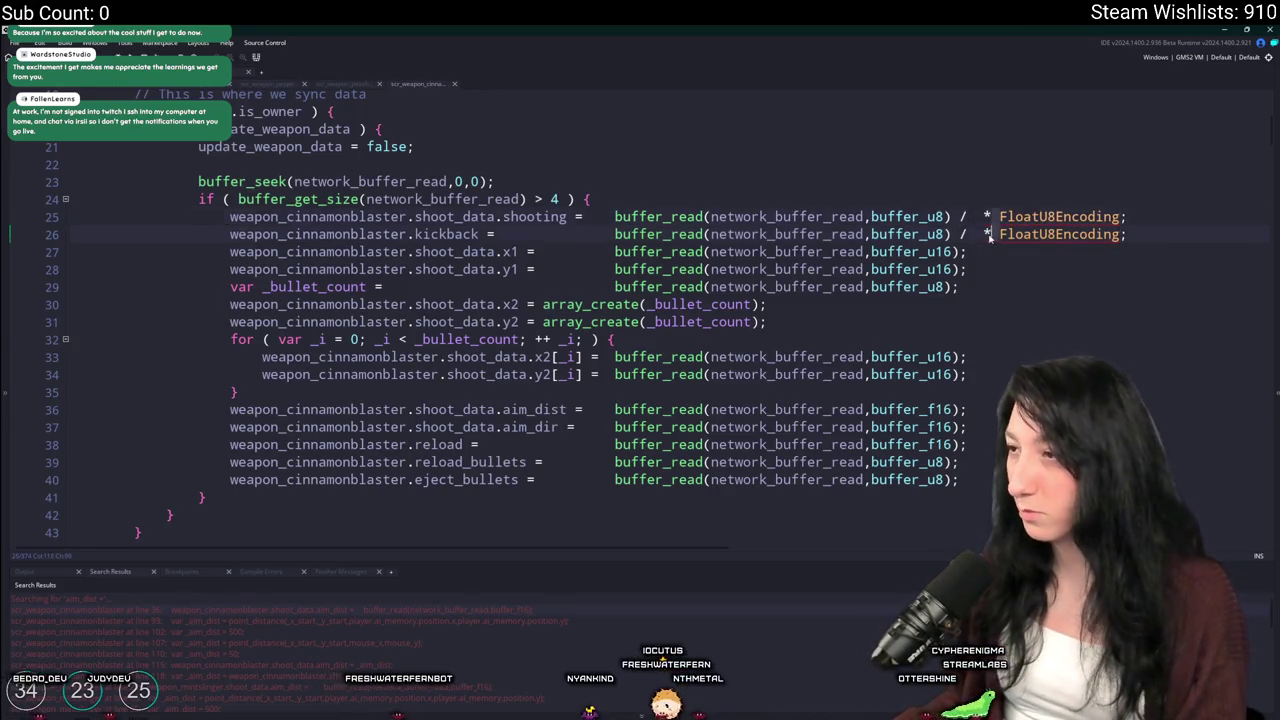
pyautogui.click(982, 236)
pyautogui.press('BackSpace')
pyautogui.moveTo(983, 237)
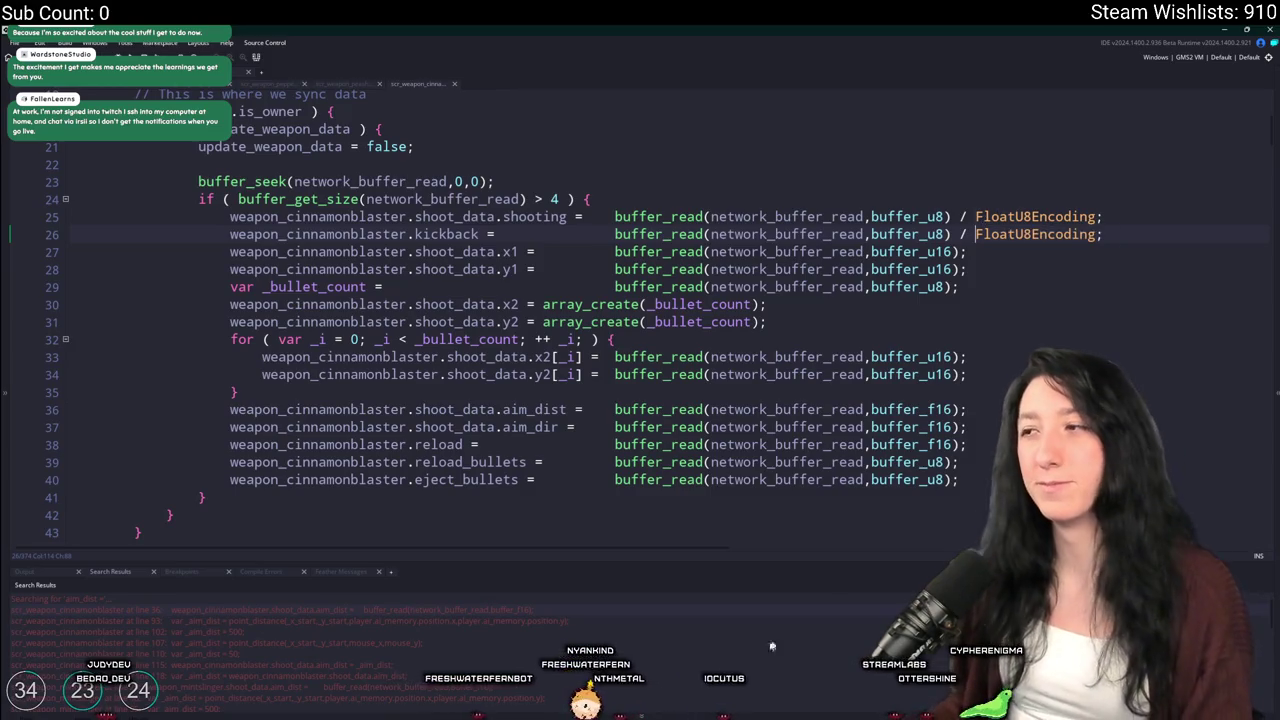
# Launch Calculator through Windows search with 'calc' and move it aside
pyautogui.press('super')
pyautogui.write('calc')
pyautogui.press('Return')
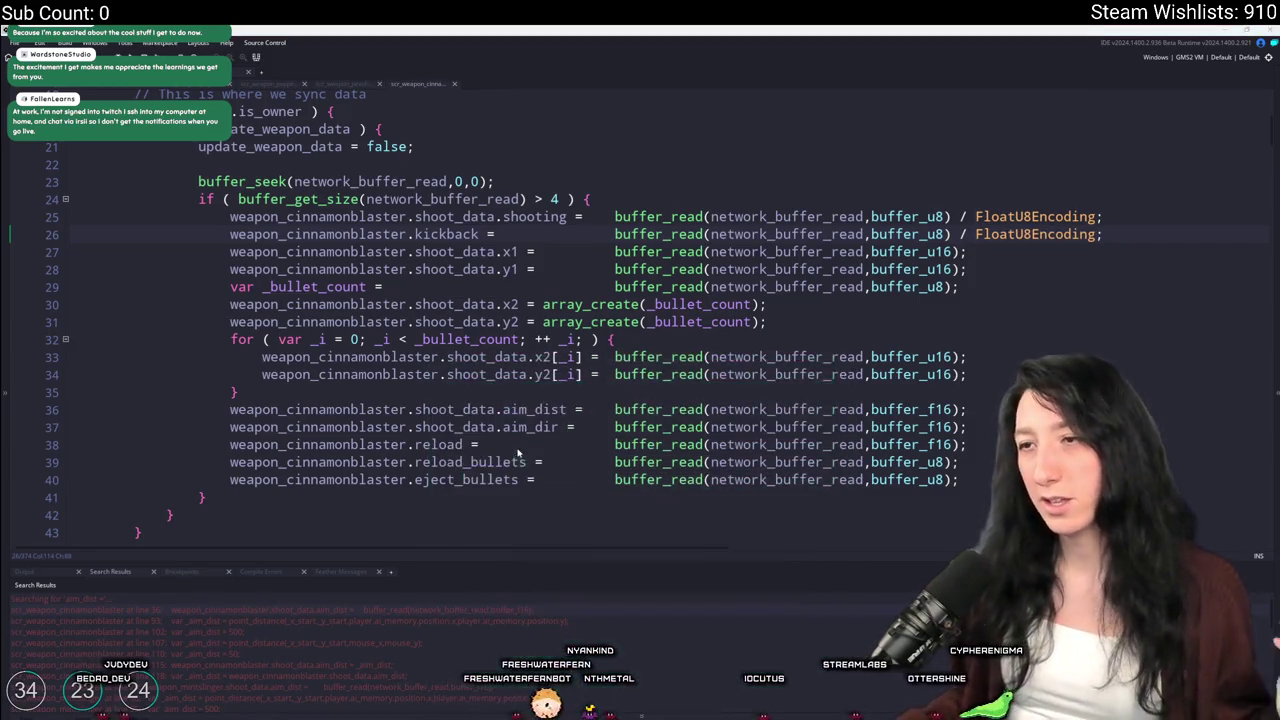
pyautogui.moveTo(875, 178); pyautogui.dragTo(985, 228)
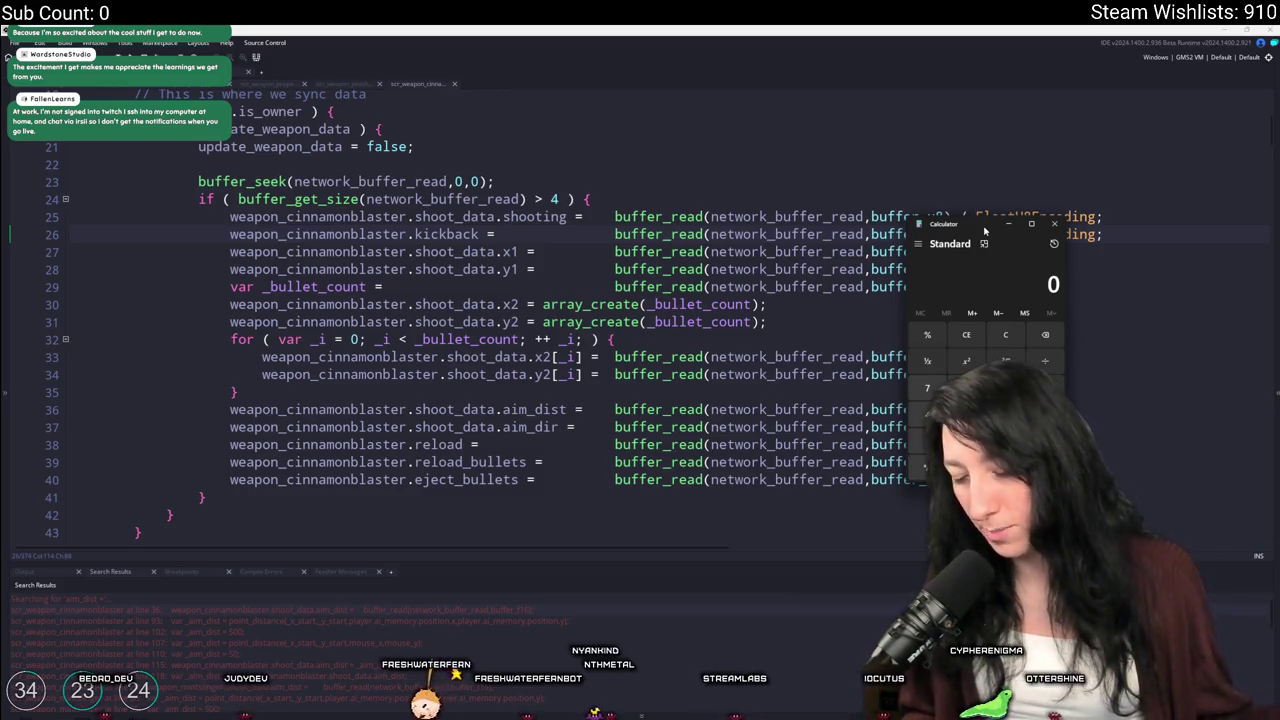
# Compute 176 / 100 = 1.76 in Calculator, then close it
pyautogui.write('176')
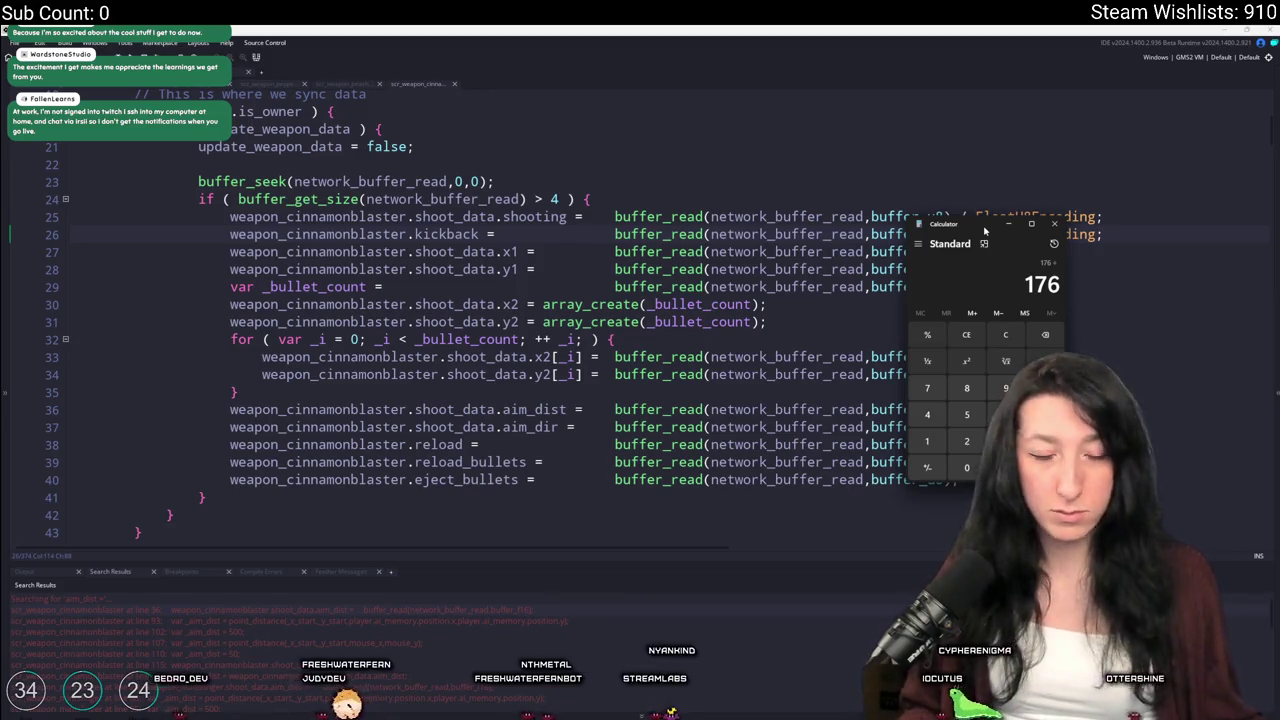
pyautogui.write('/100')
pyautogui.press('Return')
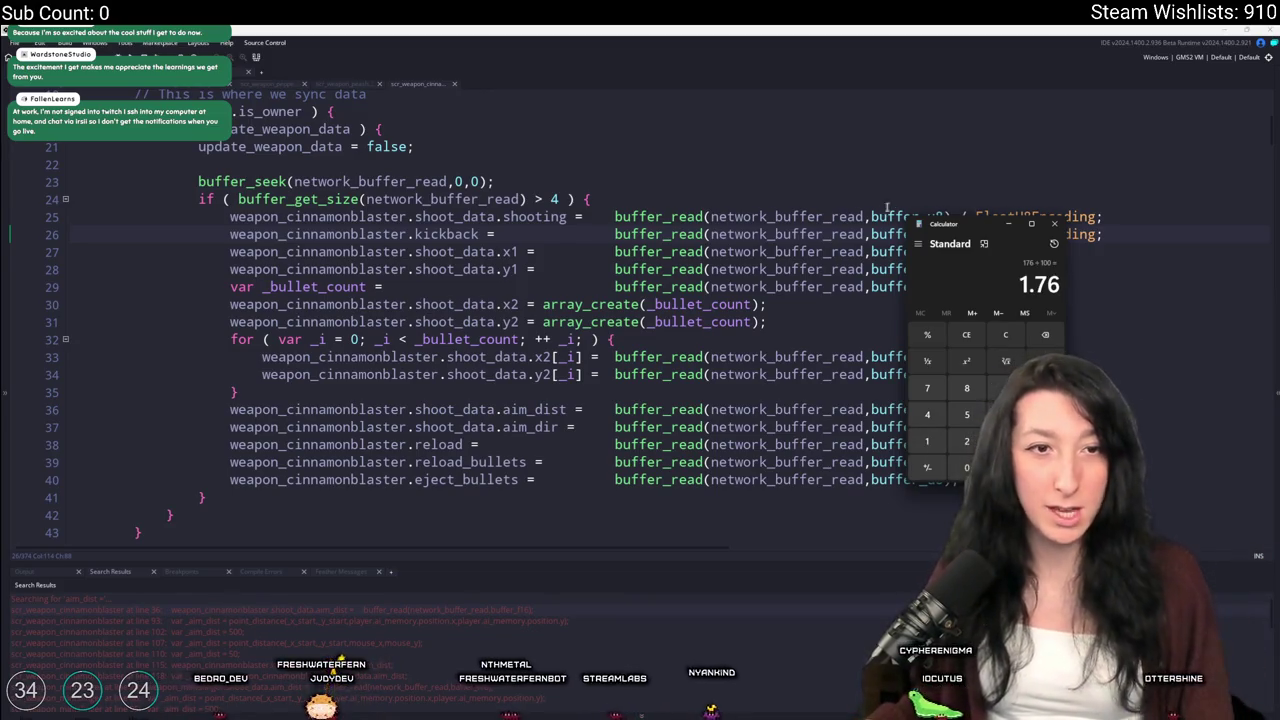
pyautogui.click(1057, 224)
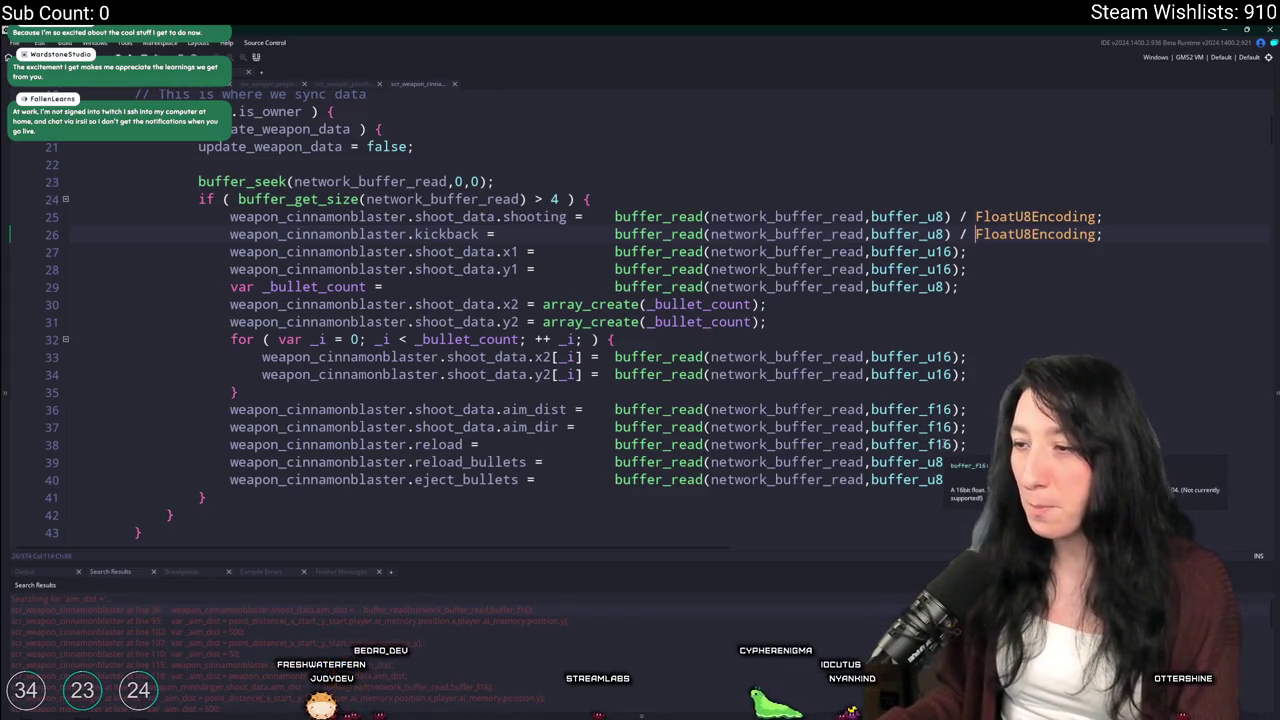
# Change the line 38 reload read from buffer_f16 to buffer_u8 / FloatU8Encoding
pyautogui.click(927, 444)
pyautogui.press('Delete')
pyautogui.press('Delete')
pyautogui.press('Delete')
pyautogui.write('u8);')
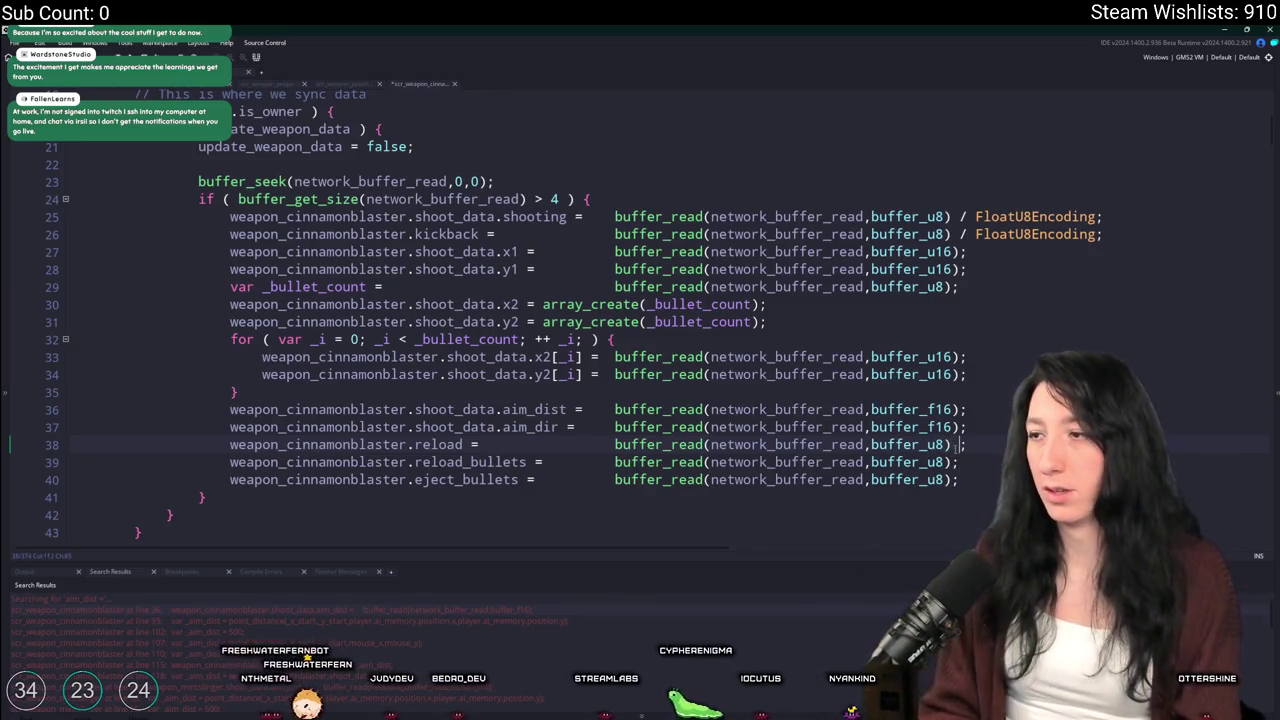
pyautogui.write(' / * Fl')
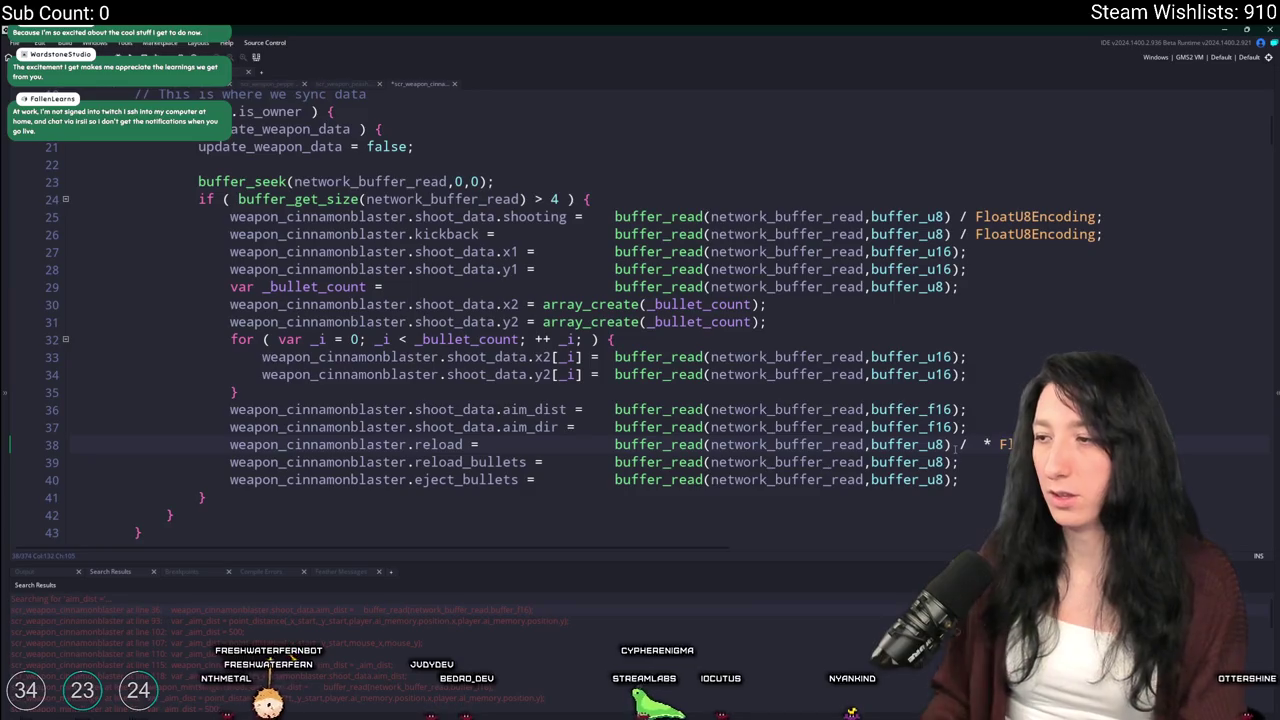
pyautogui.press('BackSpace')
pyautogui.press('BackSpace')
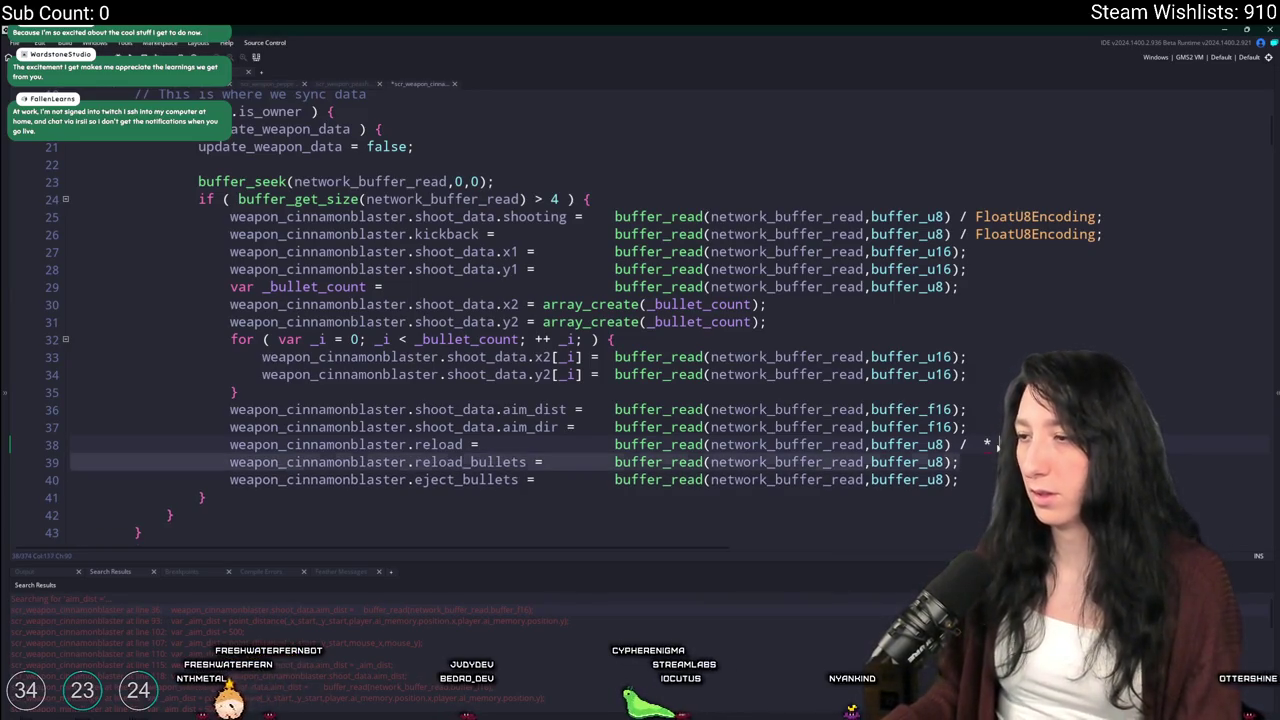
pyautogui.press('BackSpace')
pyautogui.press('BackSpace')
pyautogui.write('FloatU')
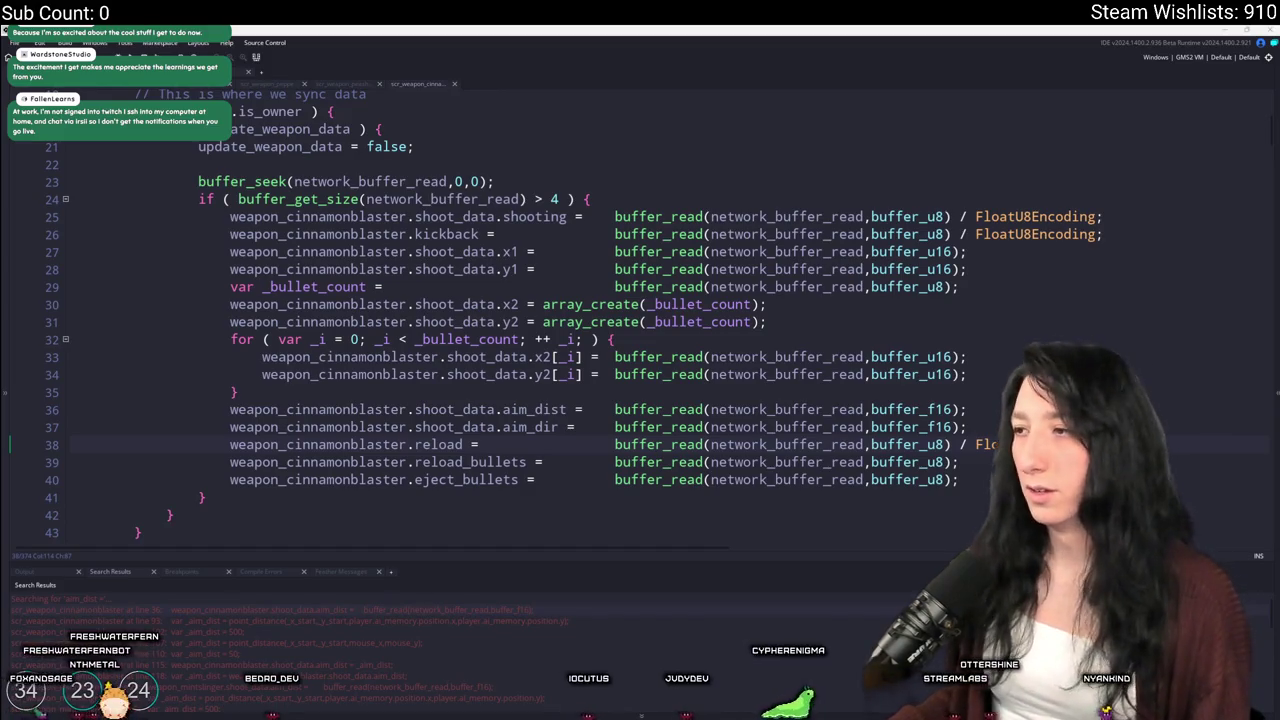
# Close the scr_weapon_cinnamonblaster tab to reveal the peashooter script
pyautogui.click(1068, 249)
pyautogui.click(1097, 216)
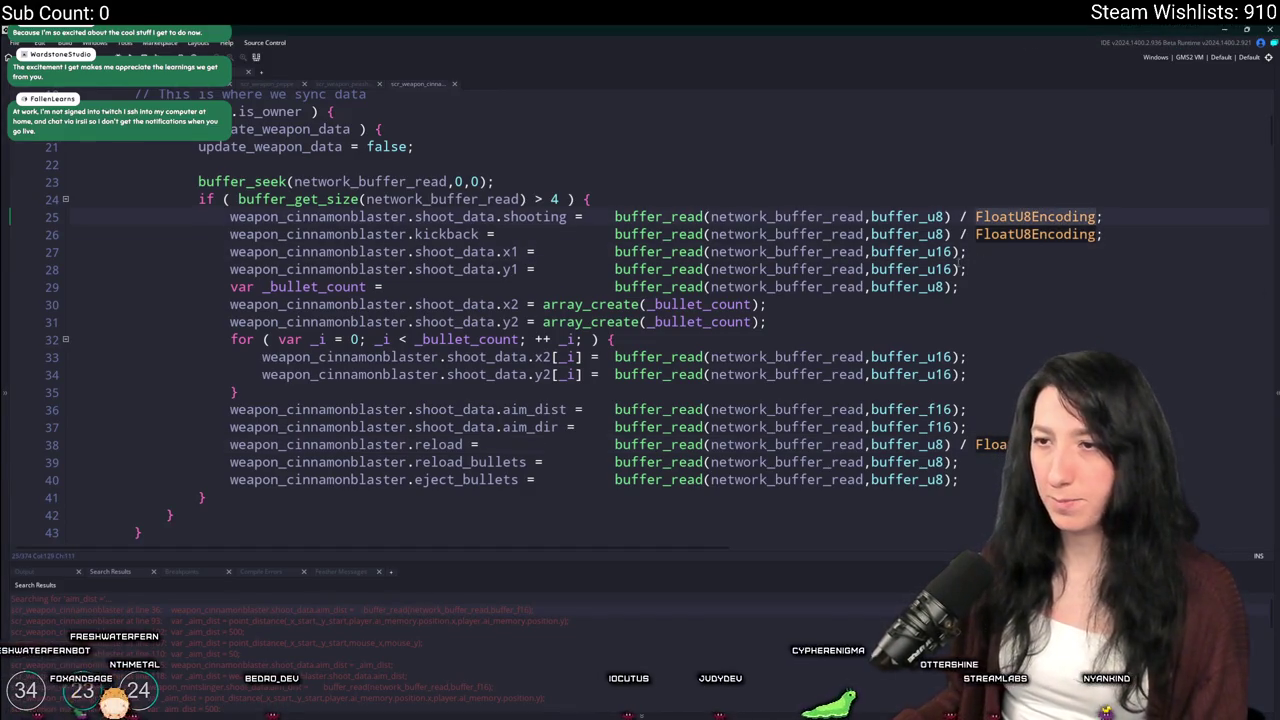
pyautogui.scroll(2, 605, 162)
pyautogui.middleClick(397, 85)
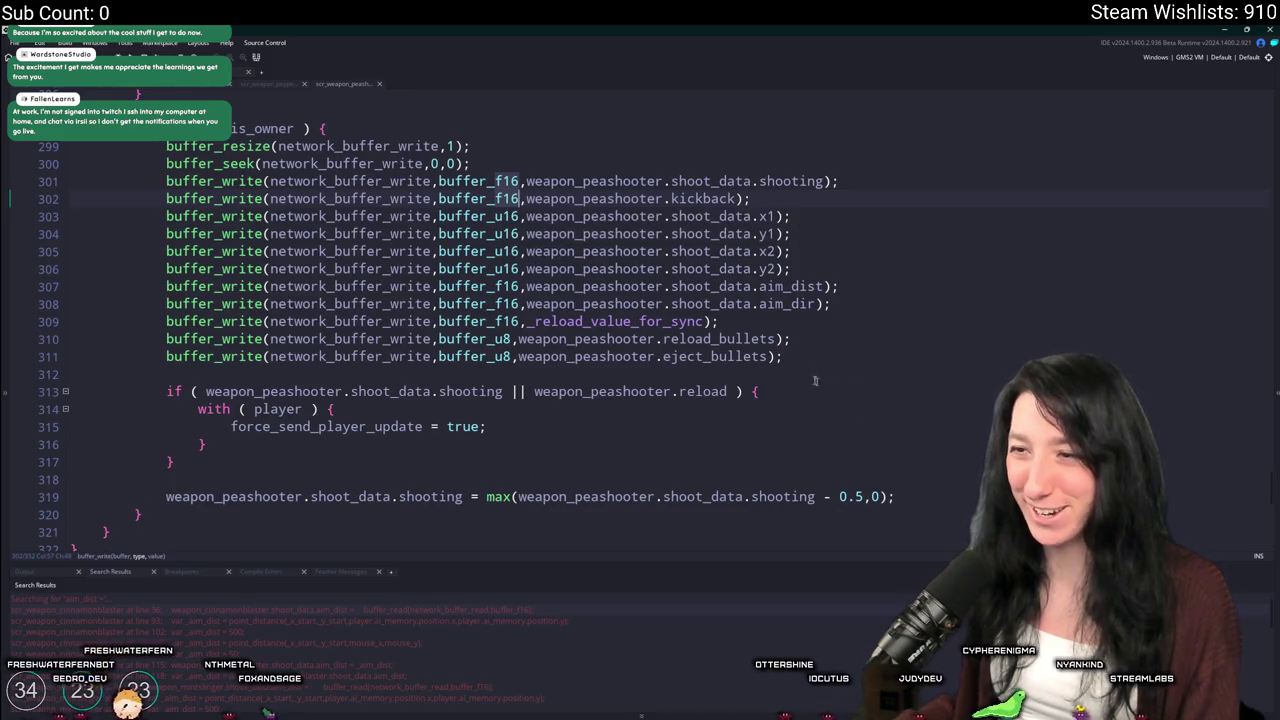
# Switch peashooter shooting and kickback writes (lines 301–302) to buffer_u8, then start Calculator
pyautogui.write('u8')
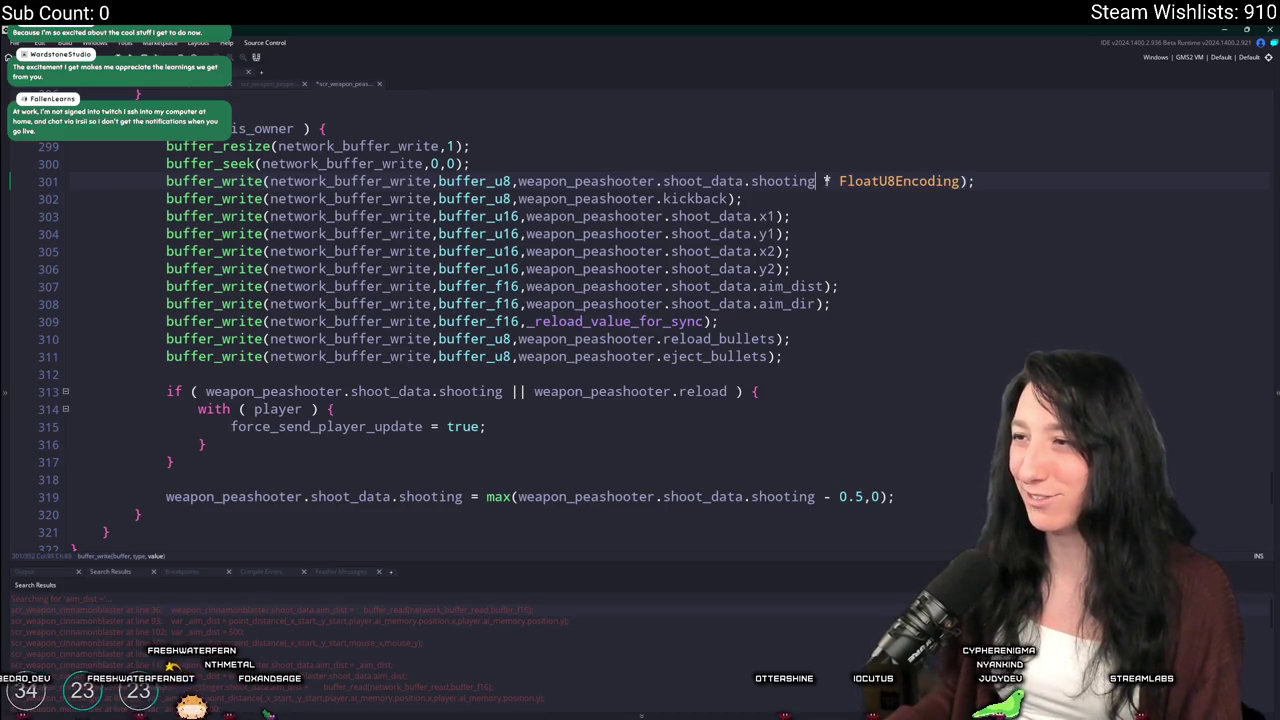
pyautogui.click(733, 198)
pyautogui.write('* FloatU8Encoding')
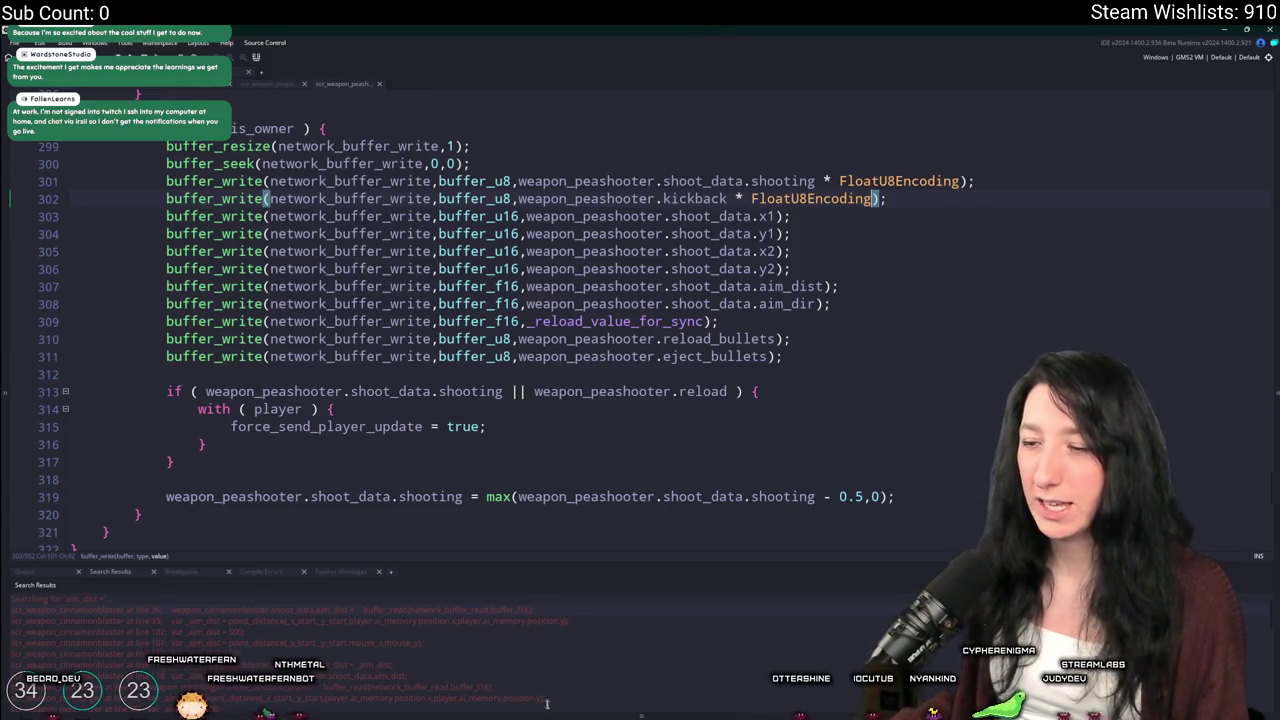
pyautogui.press('super')
pyautogui.press('super')
pyautogui.press('super')
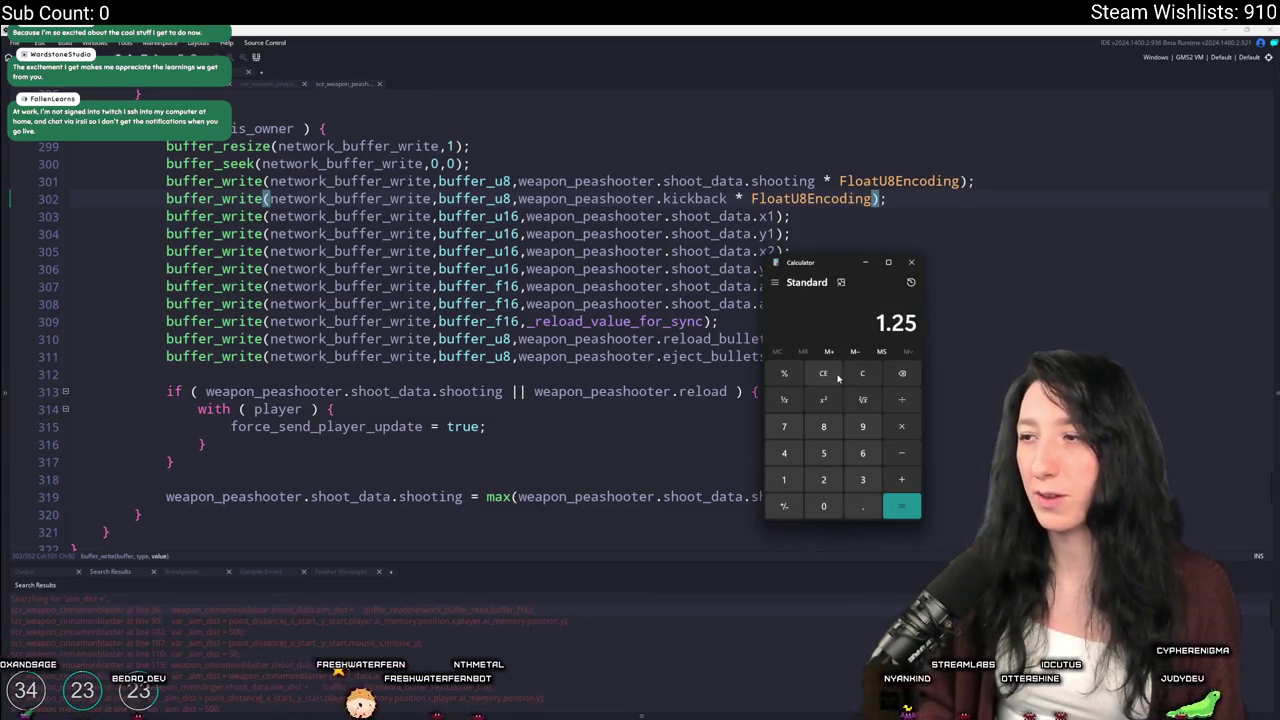
# Compute 1.34 × 75 = 100.5, then divide by 75 to verify
pyautogui.write('1.34')
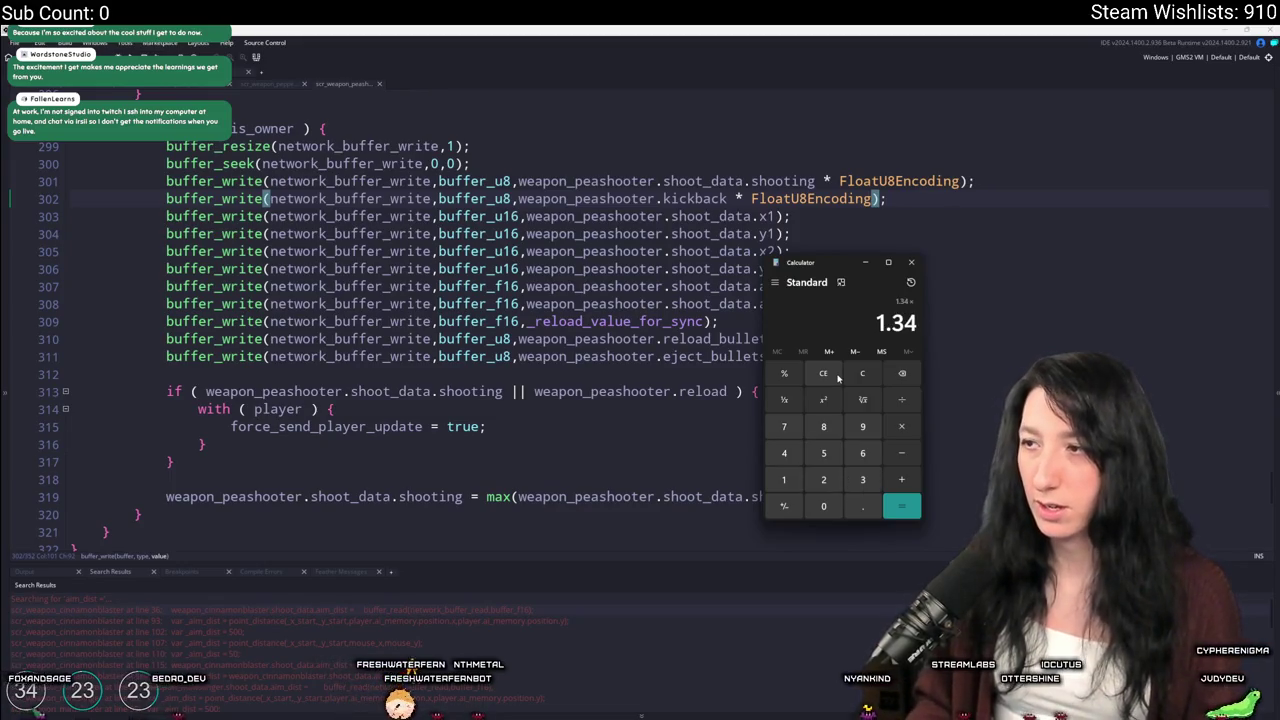
pyautogui.write('75')
pyautogui.press('Return')
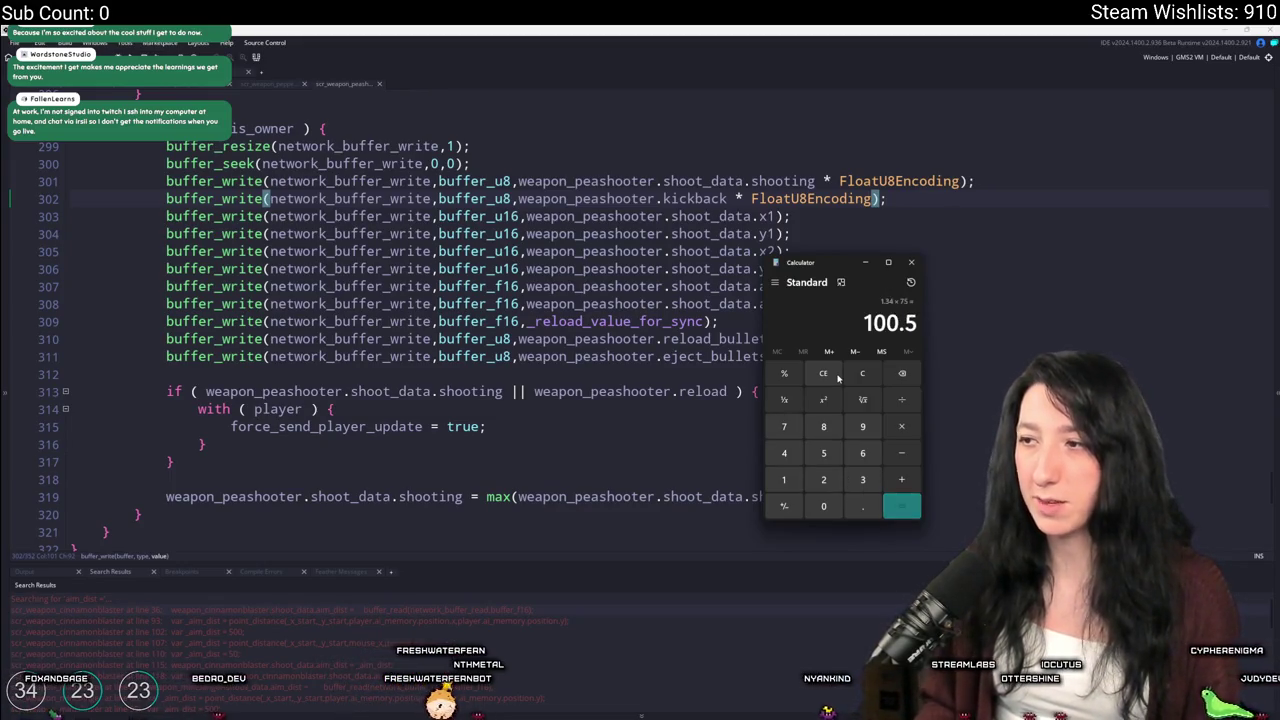
pyautogui.write('/75')
pyautogui.press('Return')
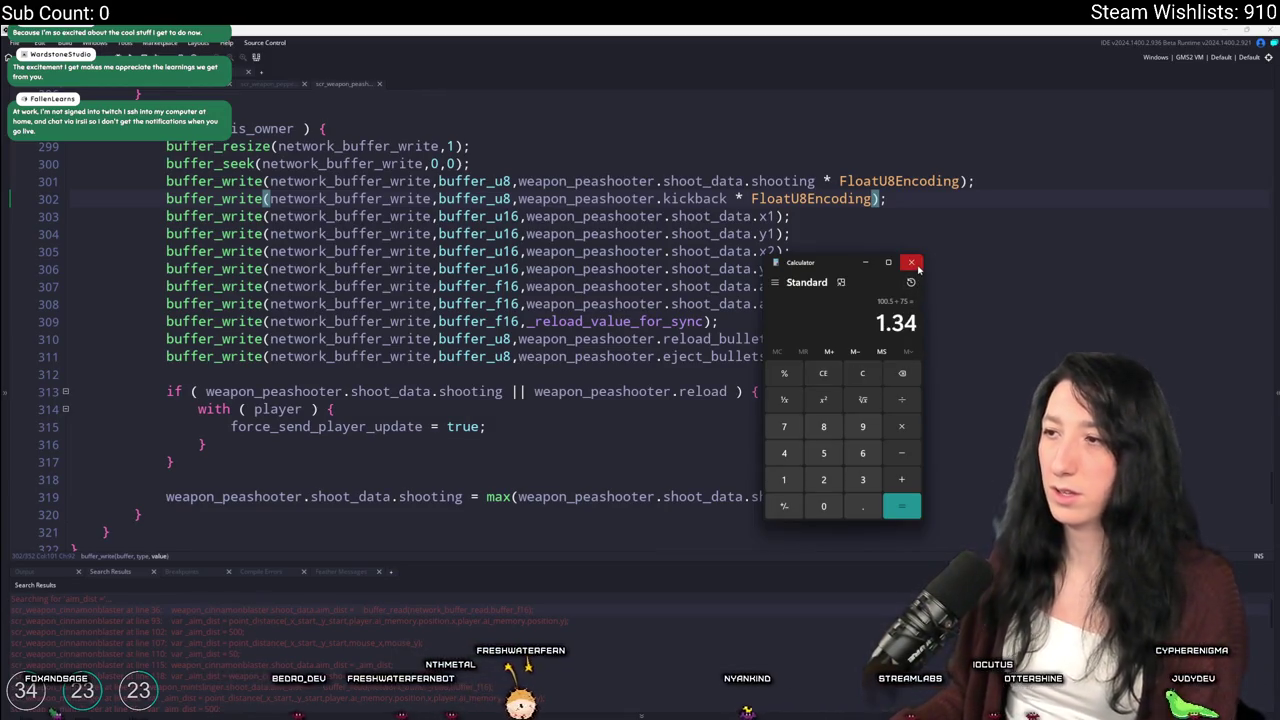
# Clear the display, compute 1.378 × 75 and divide back, then close Calculator
pyautogui.click(873, 370)
pyautogui.write('1.378')
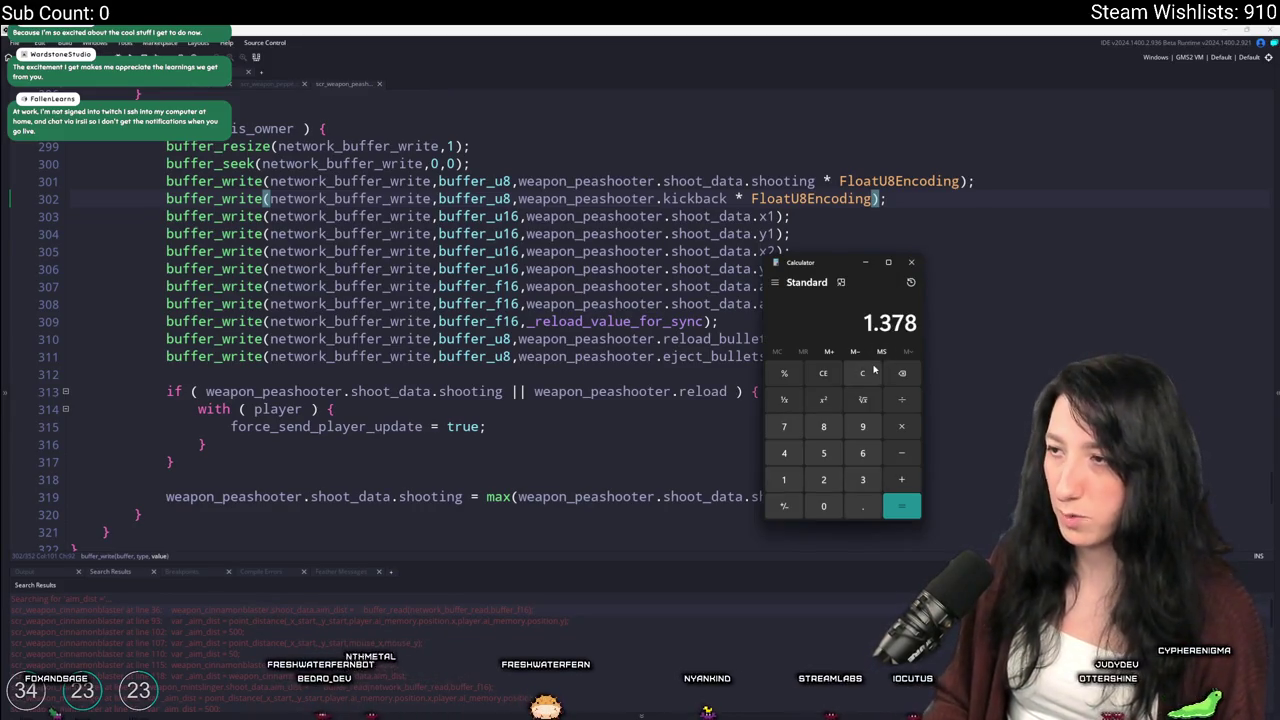
pyautogui.write('*75')
pyautogui.press('Return')
pyautogui.write('/7')
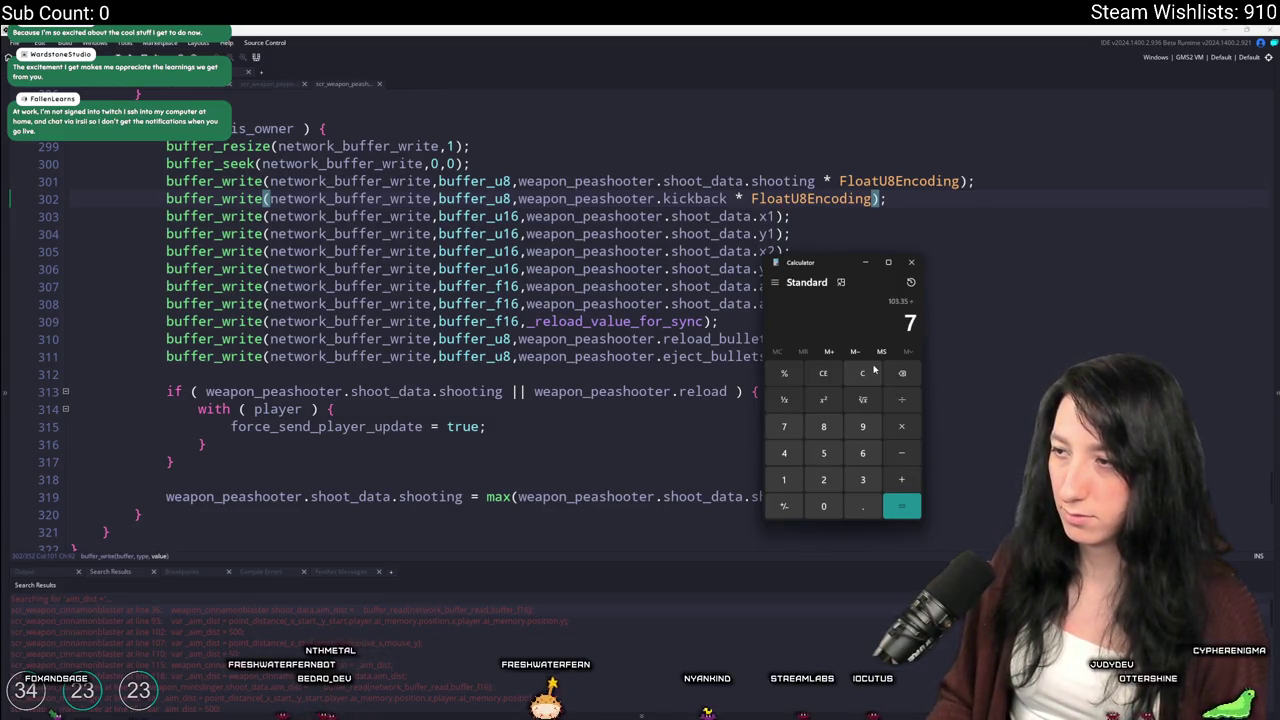
pyautogui.click(913, 263)
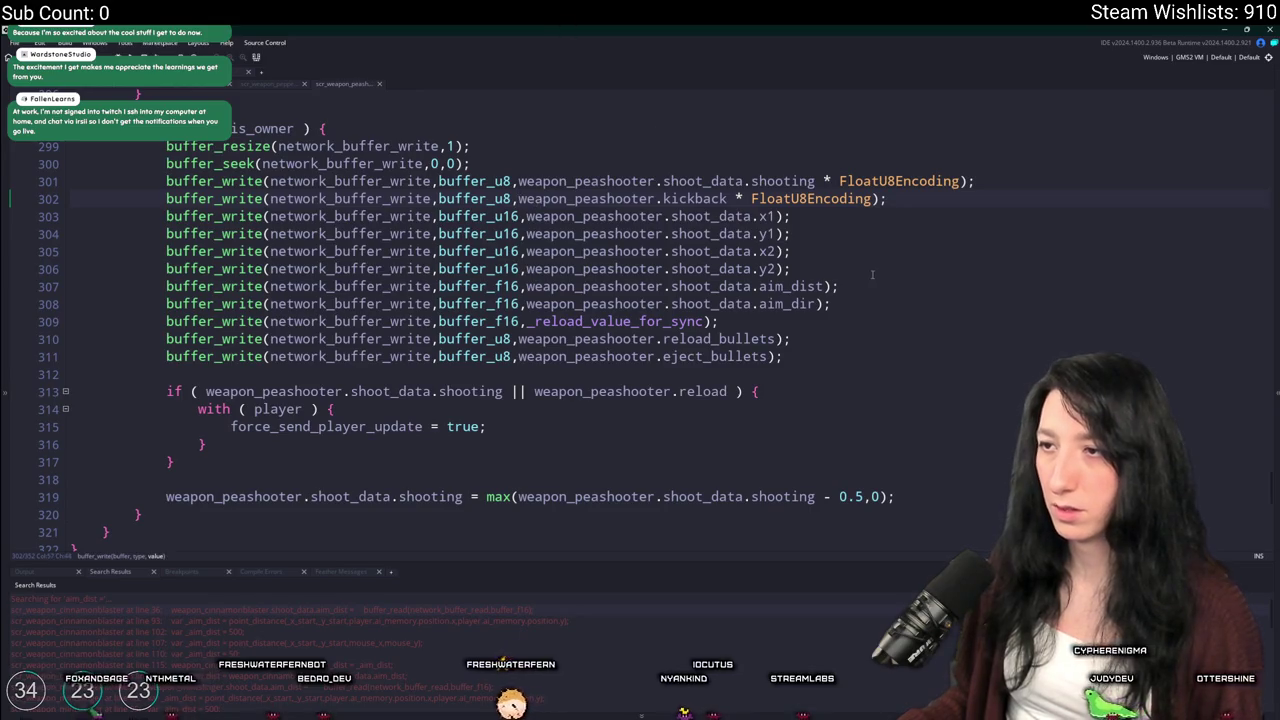
# Wrap the peashooter shooting and kickback write values in floor()
pyautogui.write('floor')
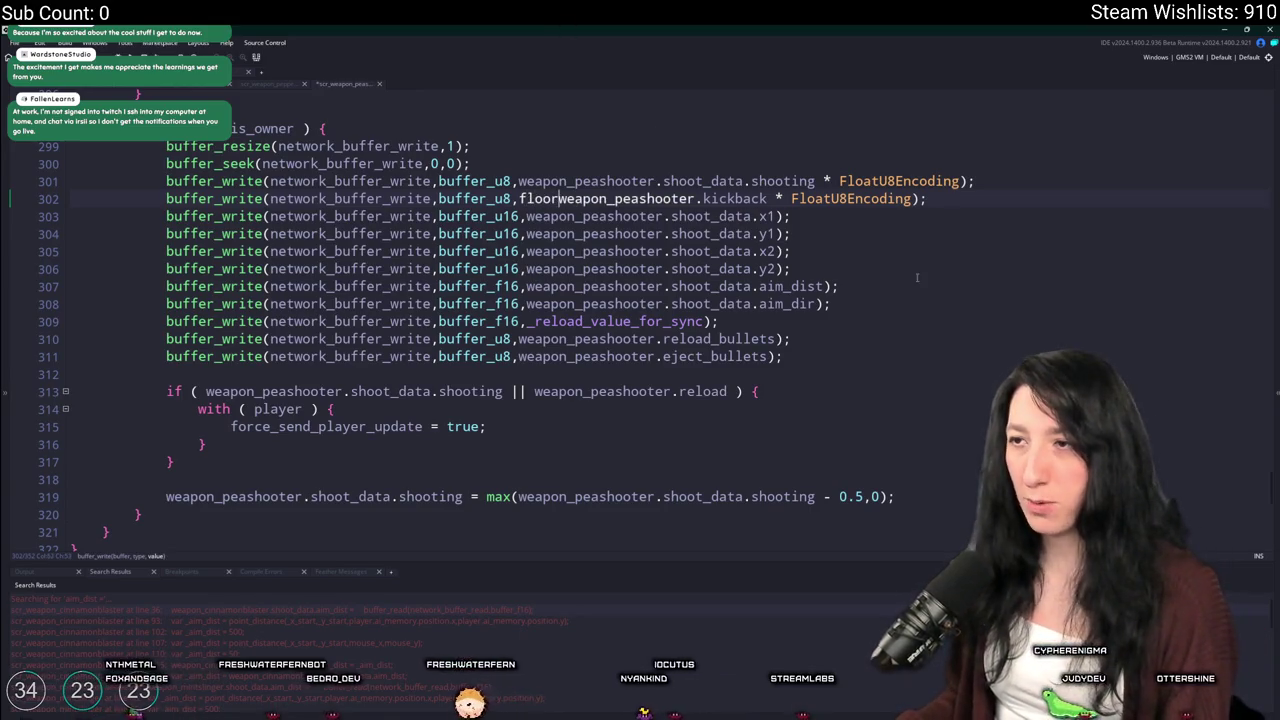
pyautogui.write('(')
pyautogui.press('End')
pyautogui.press('Left')
pyautogui.write(')')
pyautogui.click(963, 181)
pyautogui.write(')')
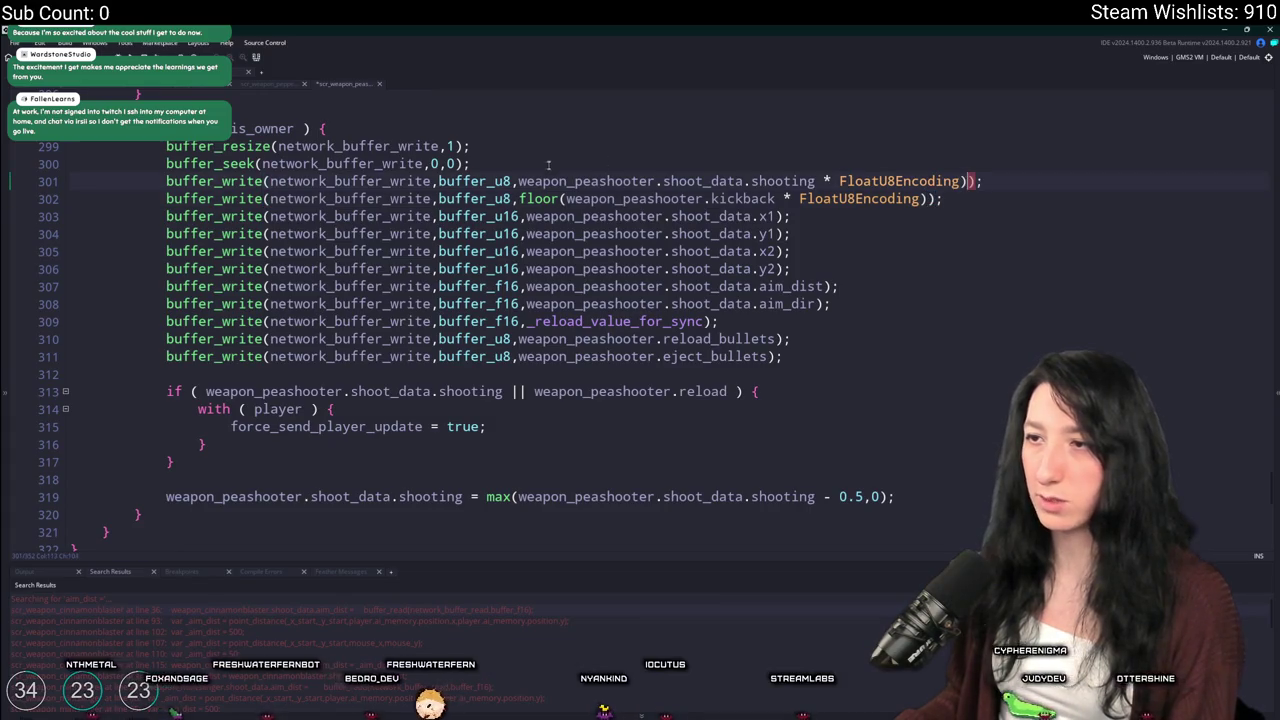
pyautogui.click(519, 181)
pyautogui.write('floor(')
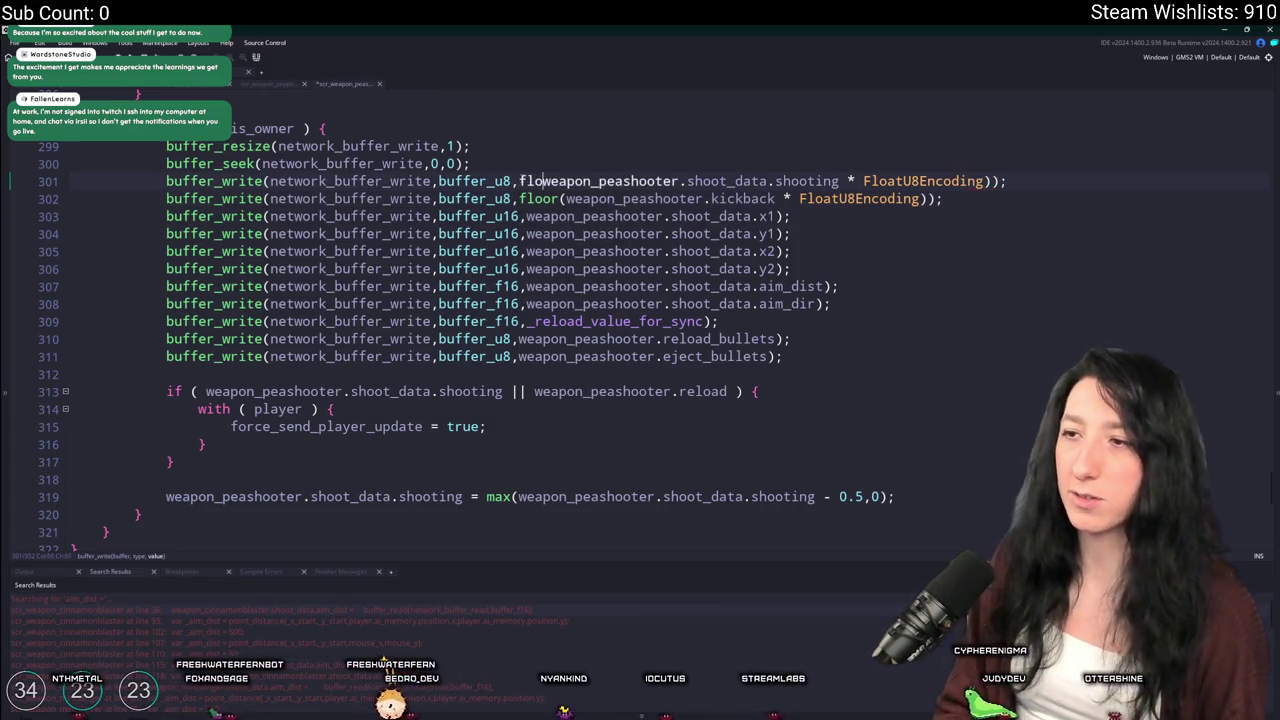
# In the cinnamonblaster script, wrap the shooting write value in floor()
pyautogui.doubleClick(300, 609)
pyautogui.scroll(3, 569, 356)
pyautogui.click(891, 369)
pyautogui.scroll(2, 891, 420)
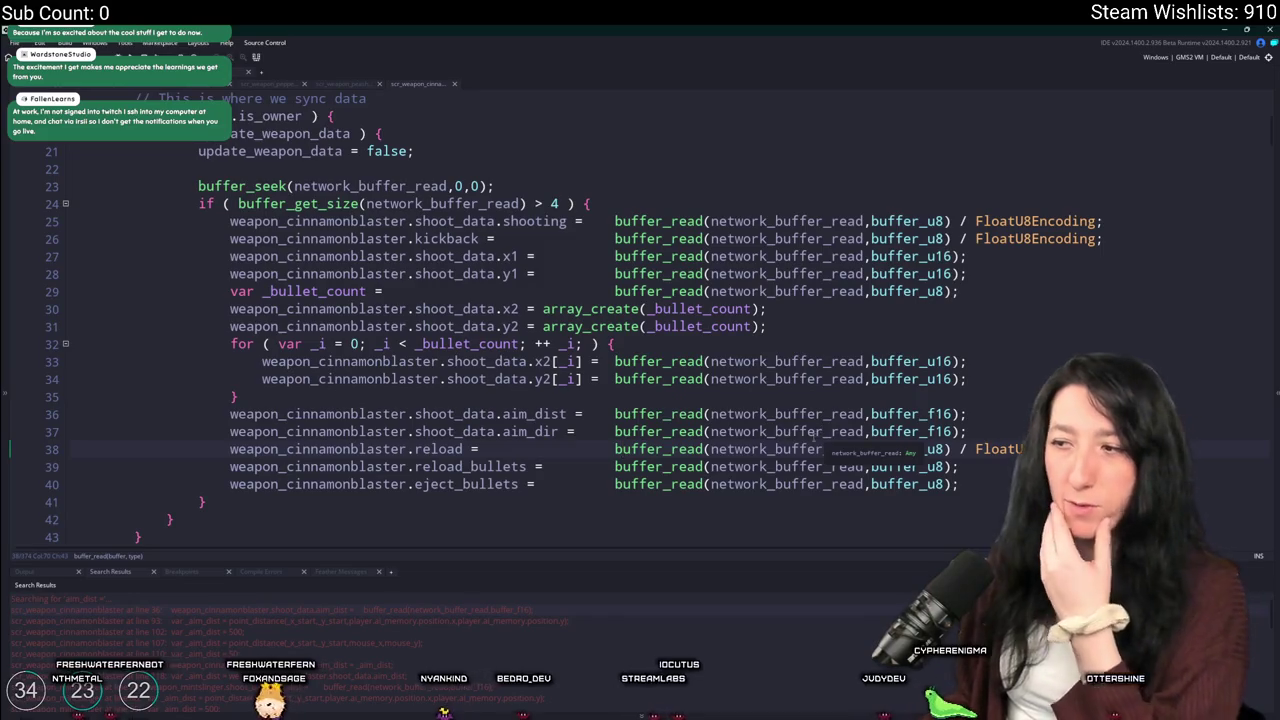
pyautogui.scroll(1, 900, 440)
pyautogui.scroll(-2, 908, 456)
pyautogui.scroll(-20, 908, 456)
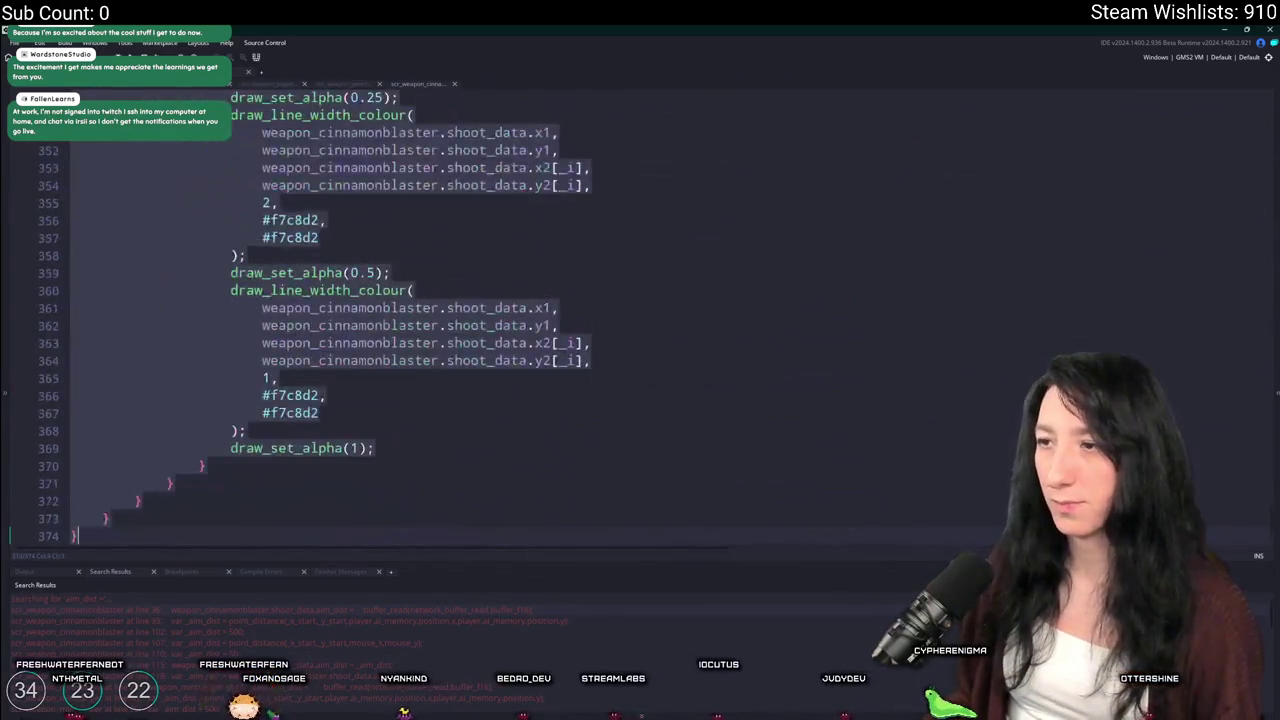
pyautogui.scroll(6, 837, 400)
pyautogui.scroll(5, 795, 418)
pyautogui.click(518, 295)
pyautogui.write('floopr(')
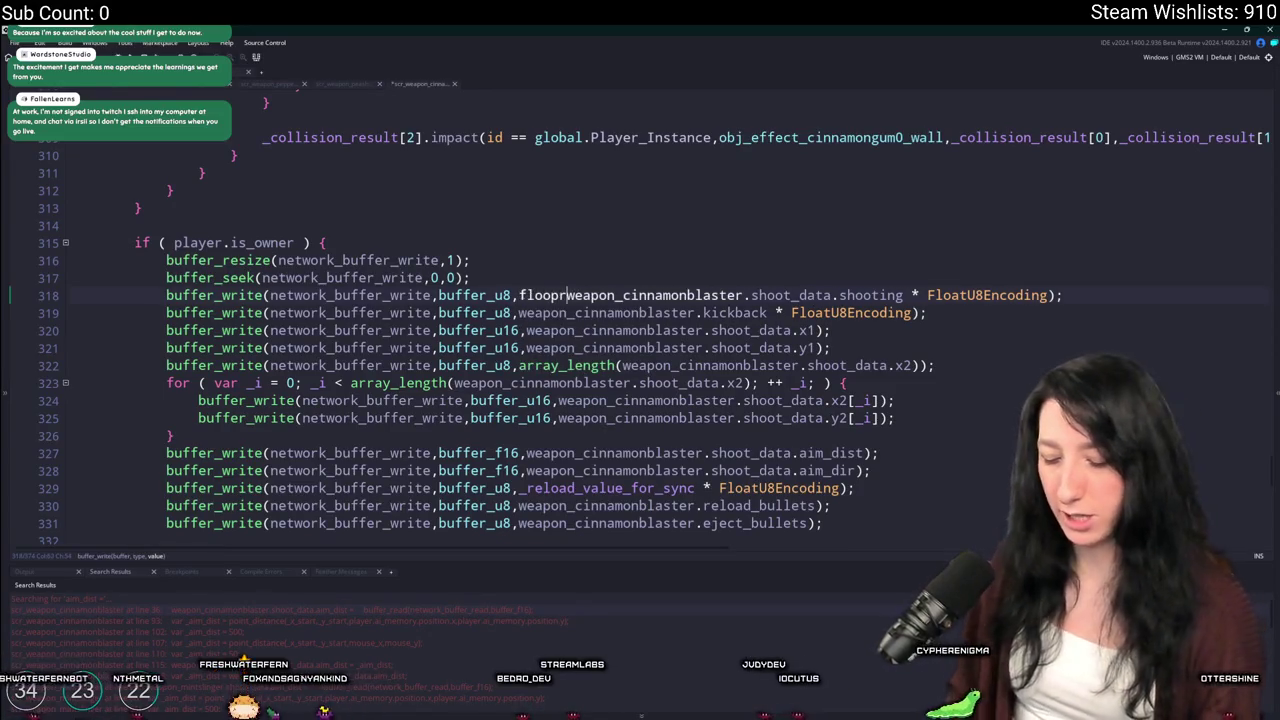
pyautogui.press('Left')
pyautogui.press('Left')
pyautogui.press('BackSpace')
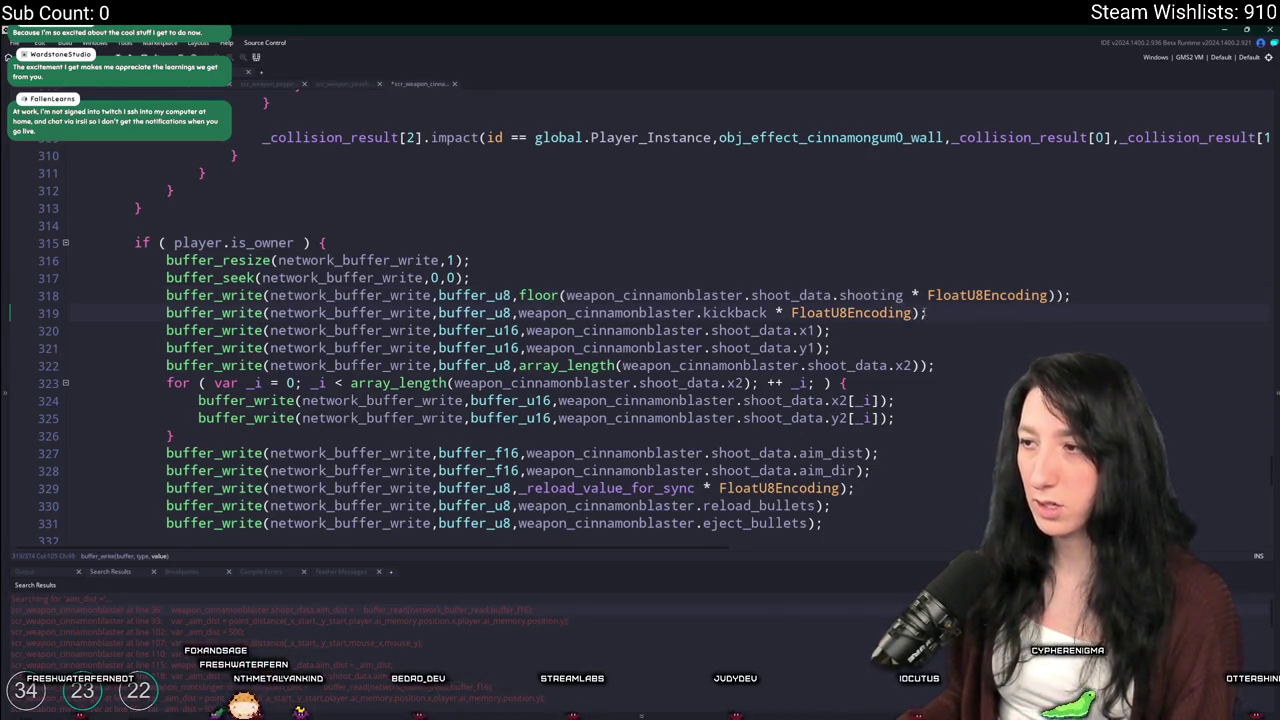
# Wrap the cinnamonblaster kickback and reload writes in floor() and save the script
pyautogui.click(517, 312)
pyautogui.write('floor(')
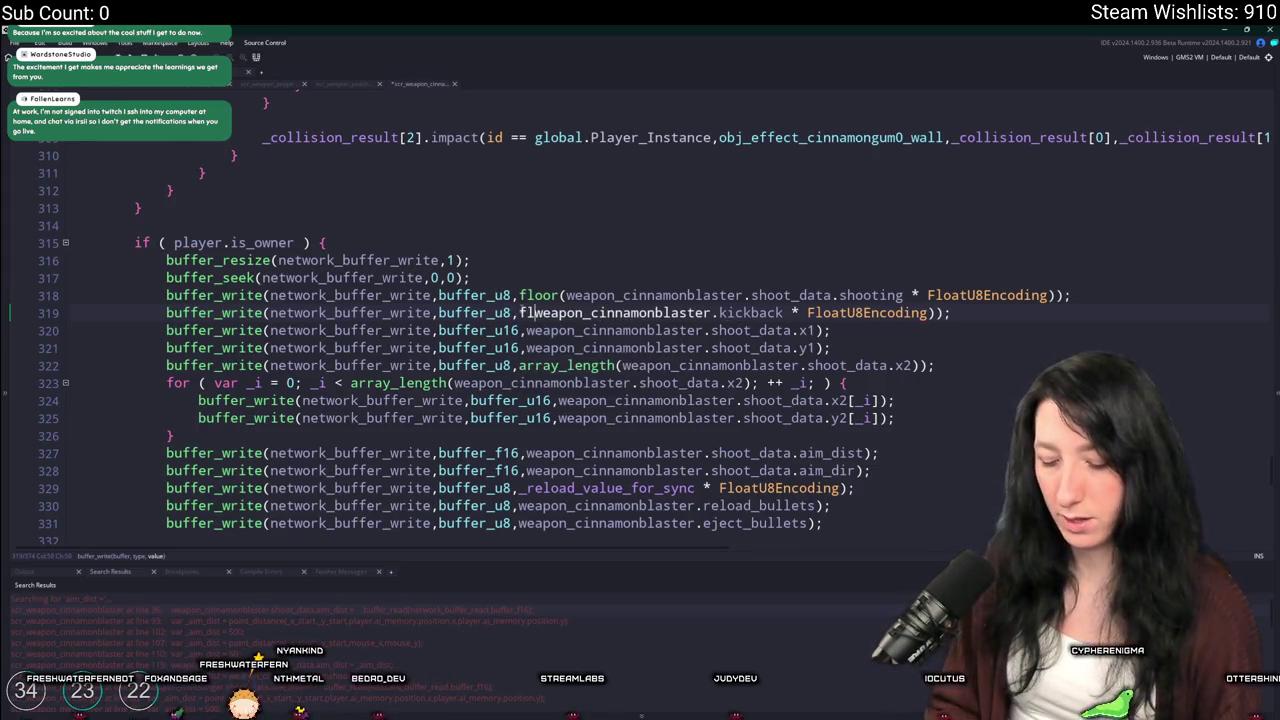
pyautogui.click(519, 488)
pyautogui.scroll(-1, 560, 480)
pyautogui.write('floor')
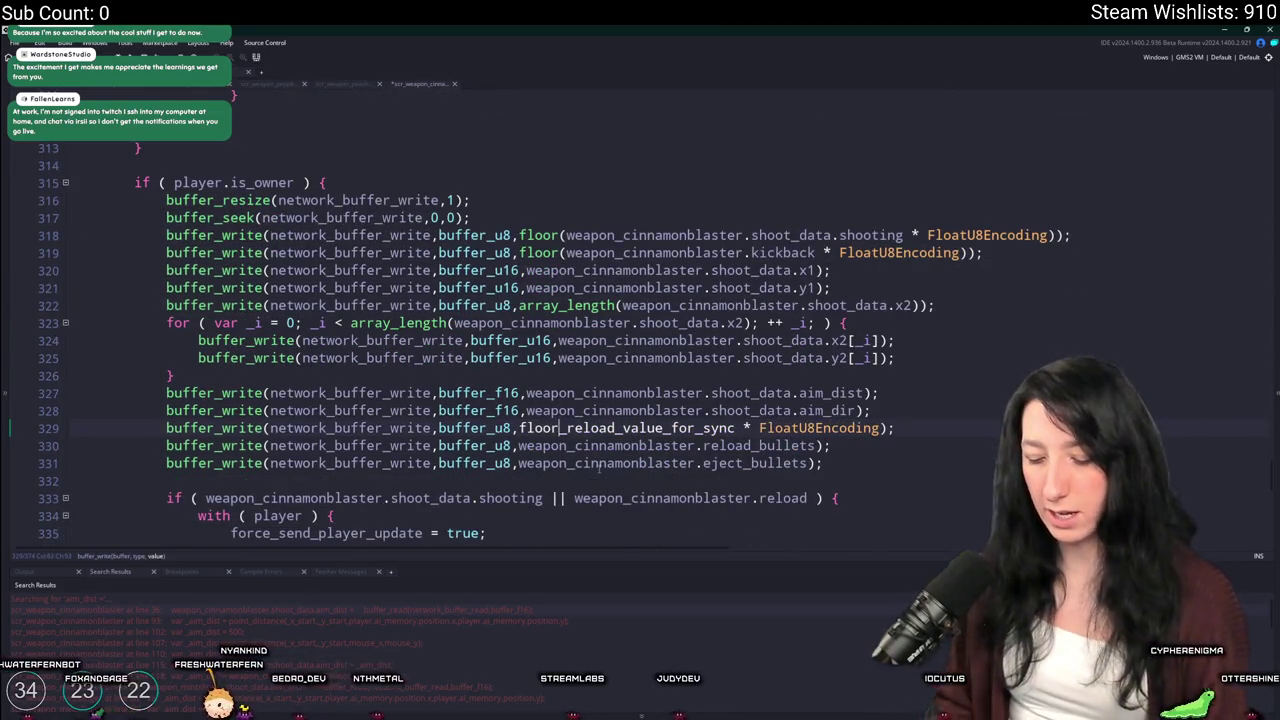
pyautogui.write('(')
pyautogui.press('End')
pyautogui.write(')')
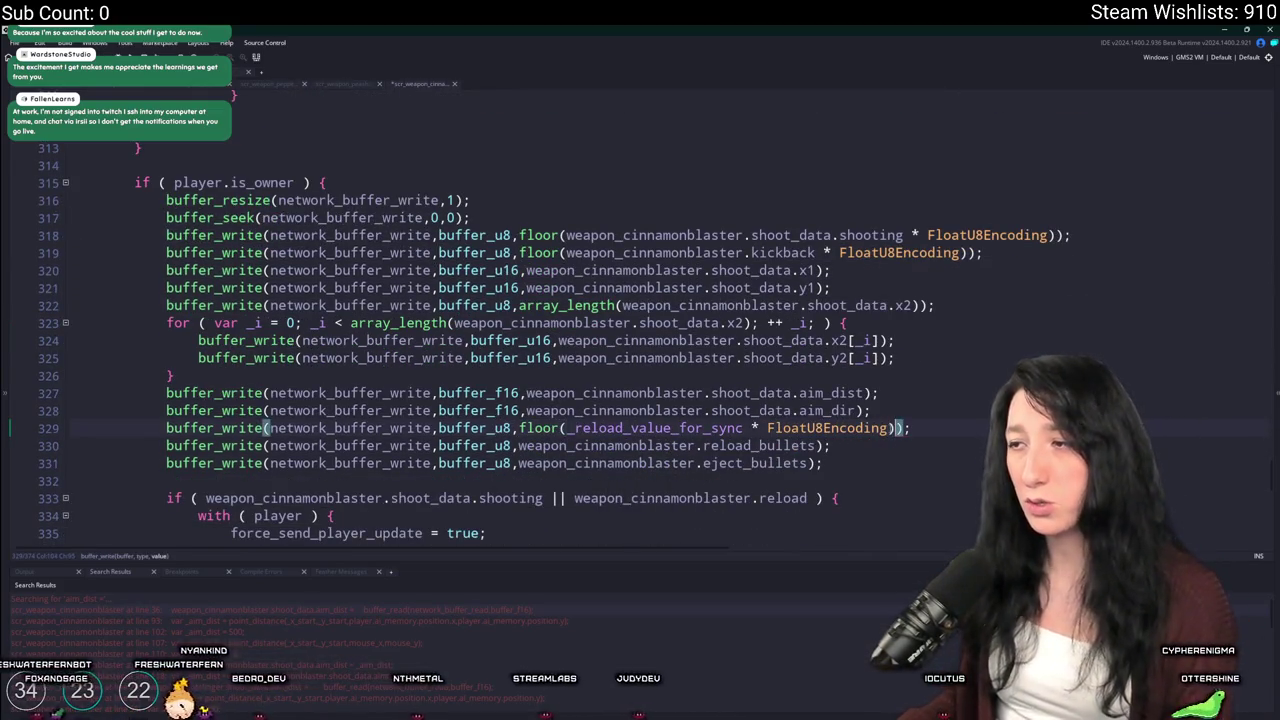
pyautogui.hotkey('ctrl', 's')
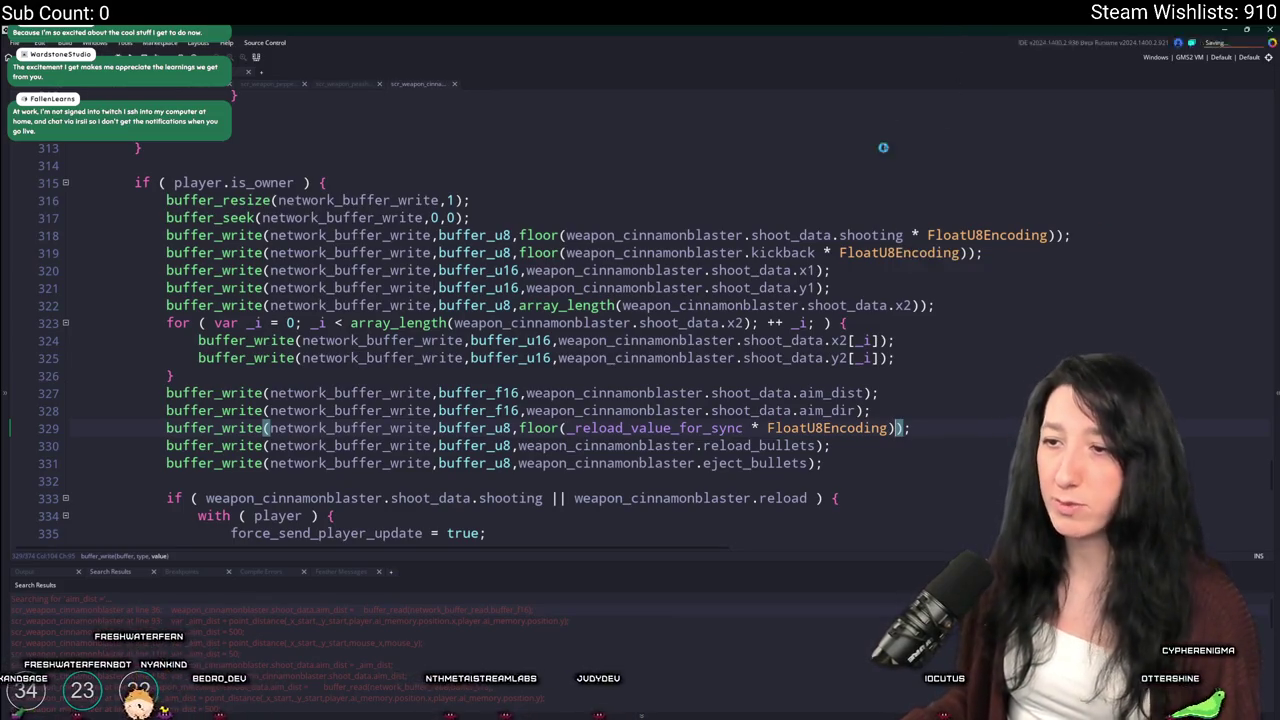
# Back in the peashooter script, change the reload write type to buffer_u8
pyautogui.scroll(-1, 883, 147)
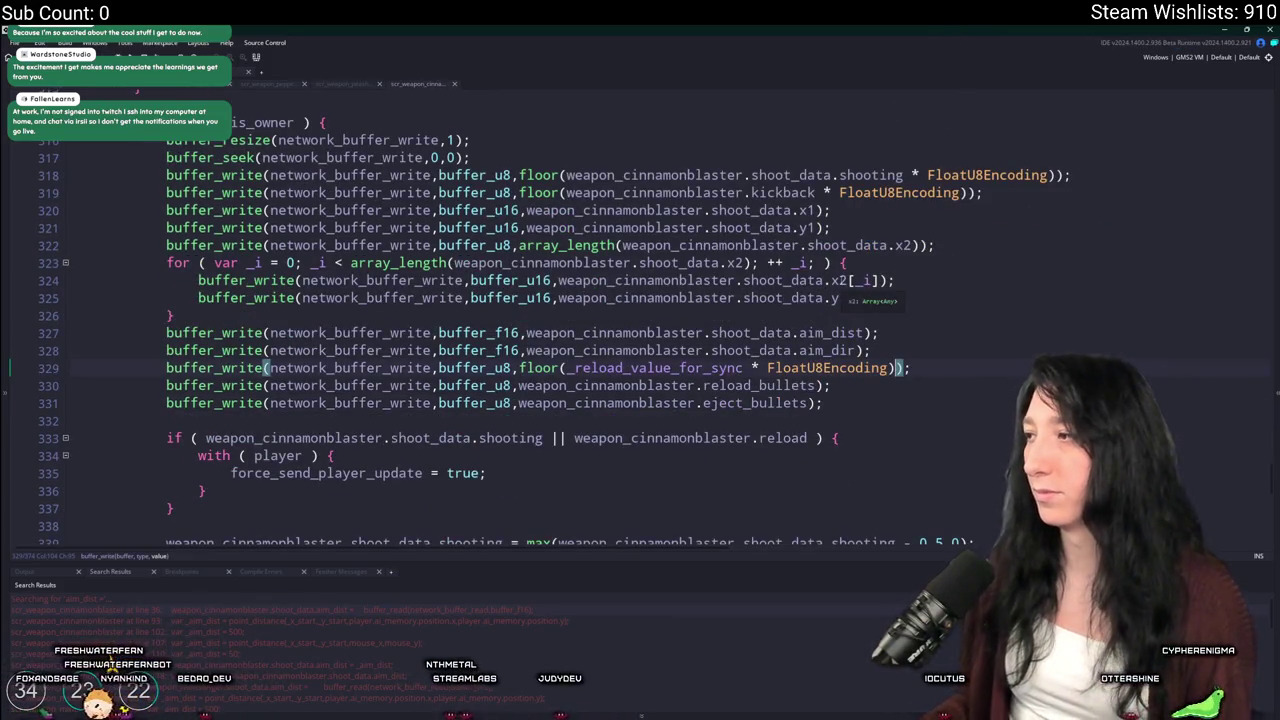
pyautogui.scroll(-3, 1211, 338)
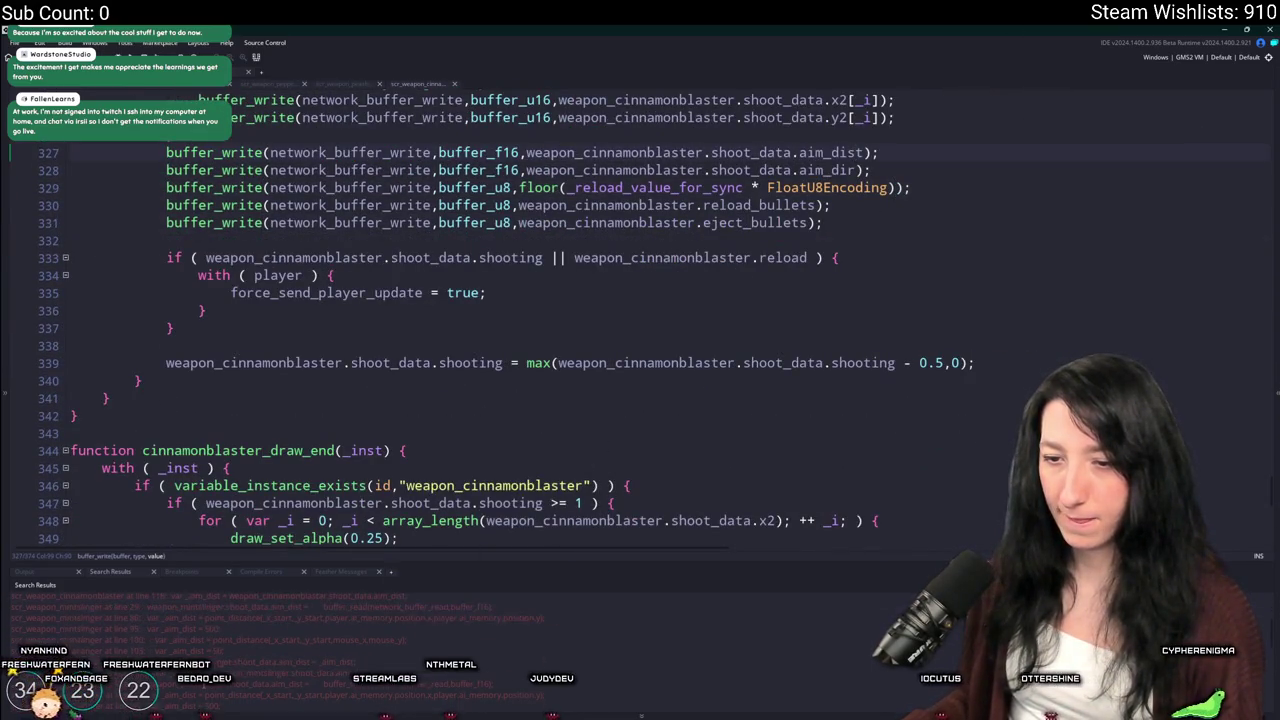
pyautogui.click(330, 86)
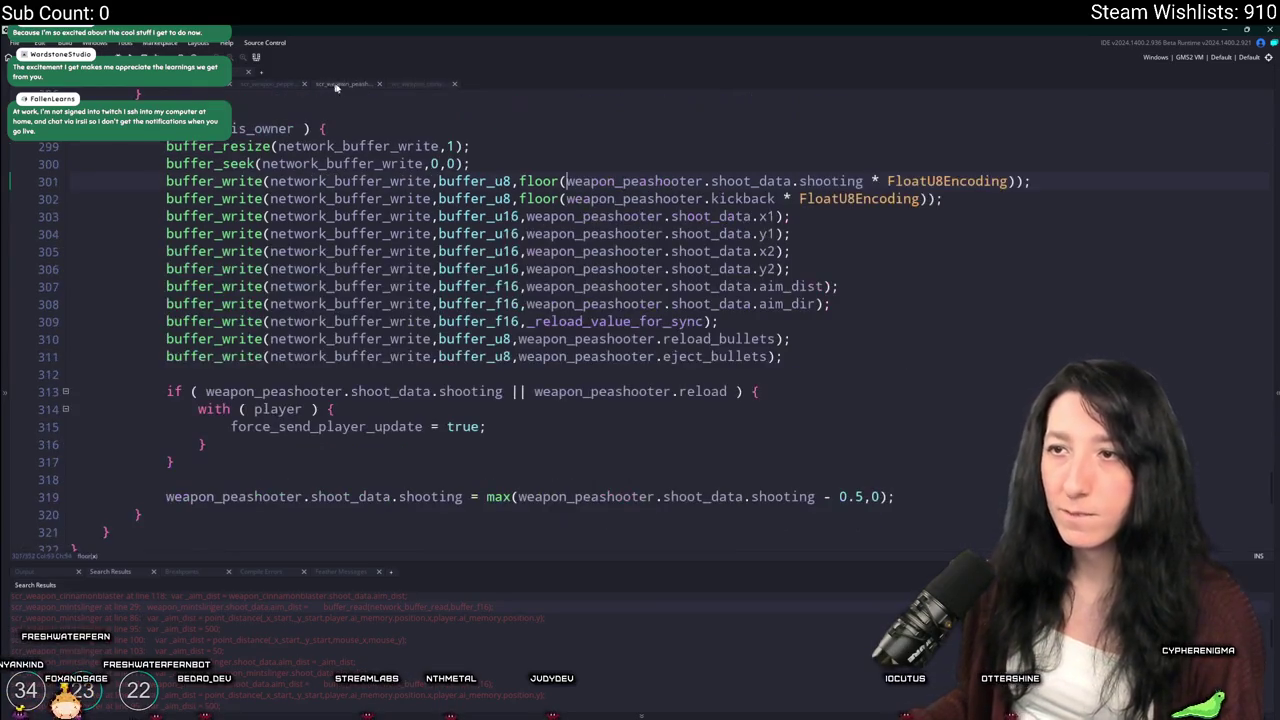
pyautogui.scroll(1, 678, 503)
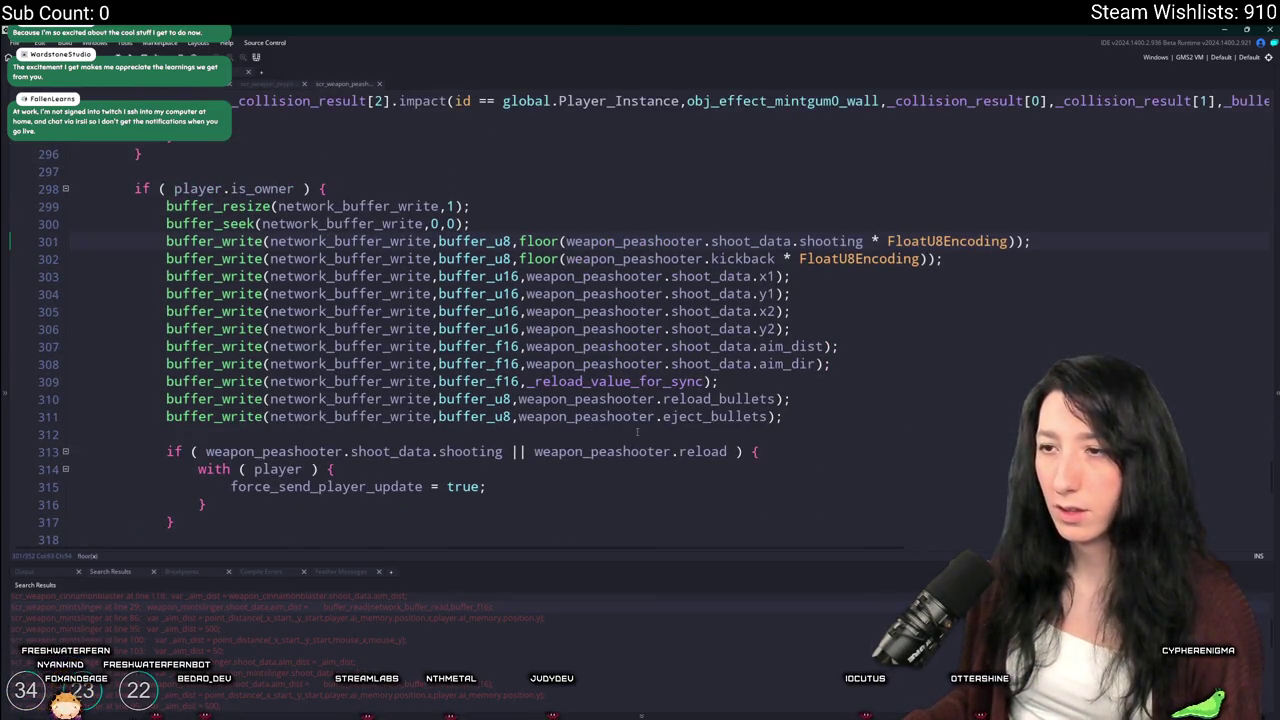
pyautogui.doubleClick(500, 381)
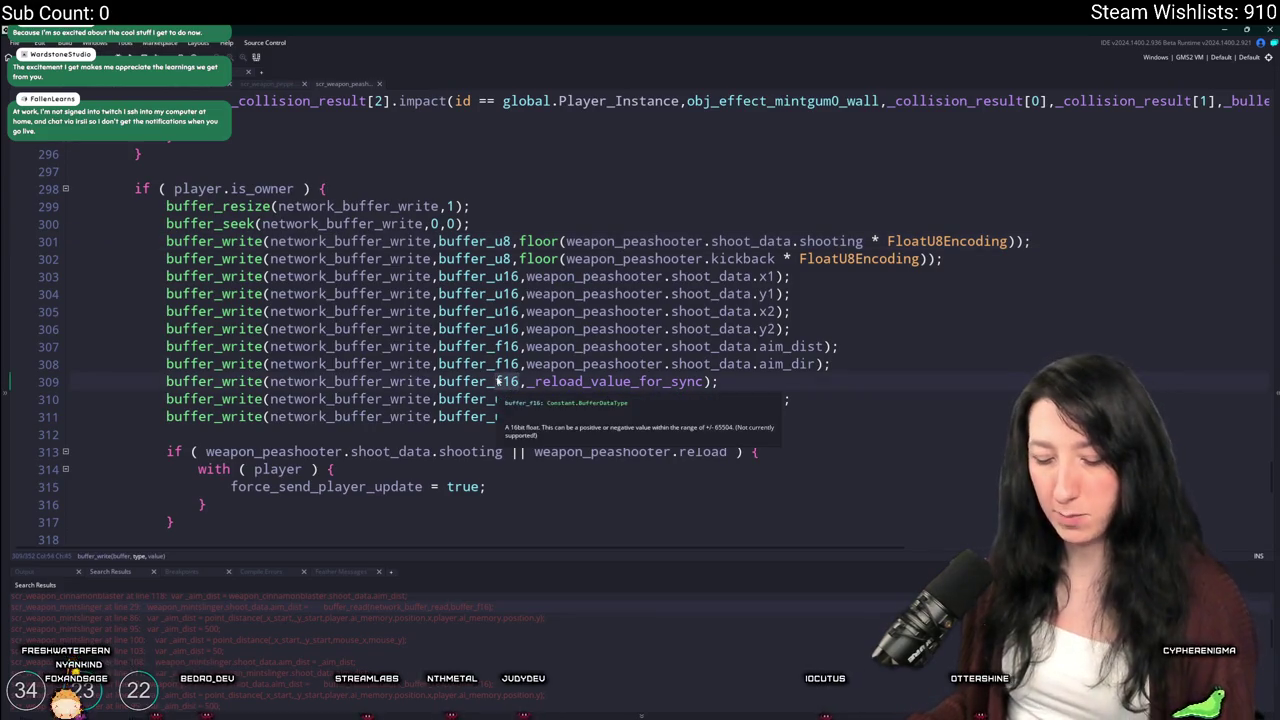
pyautogui.write('buffer_u8')
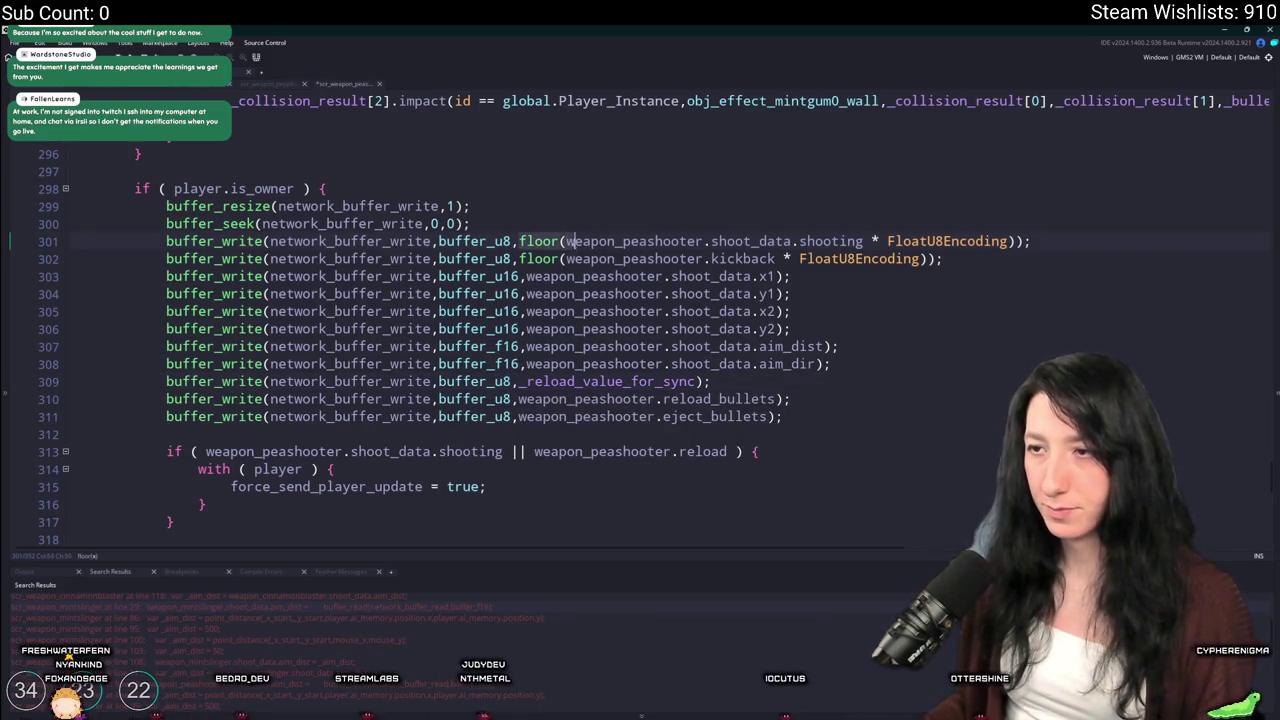
# Make the peashooter reload write floor(_reload_value_for_sync * FloatU8Encoding)
pyautogui.hotkey('ctrl', 'shift', 'Left')
pyautogui.hotkey('ctrl', 'c')
pyautogui.press('Down')
pyautogui.press('Down')
pyautogui.press('Down')
pyautogui.hotkey('ctrl', 'v')
pyautogui.click(866, 241)
pyautogui.hotkey('shift', 'End')
pyautogui.hotkey('ctrl', 'c')
pyautogui.click(744, 381)
pyautogui.hotkey('ctrl', 'v')
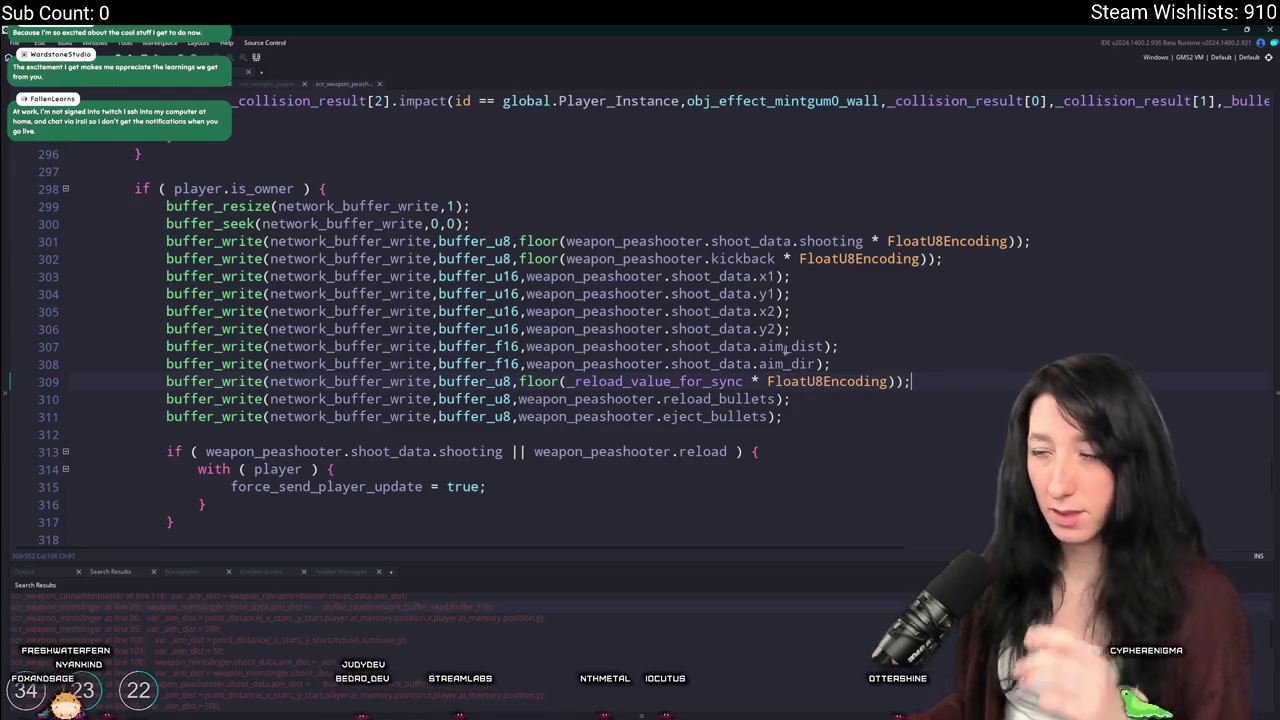
pyautogui.click(1008, 241)
pyautogui.scroll(15, 1260, 450)
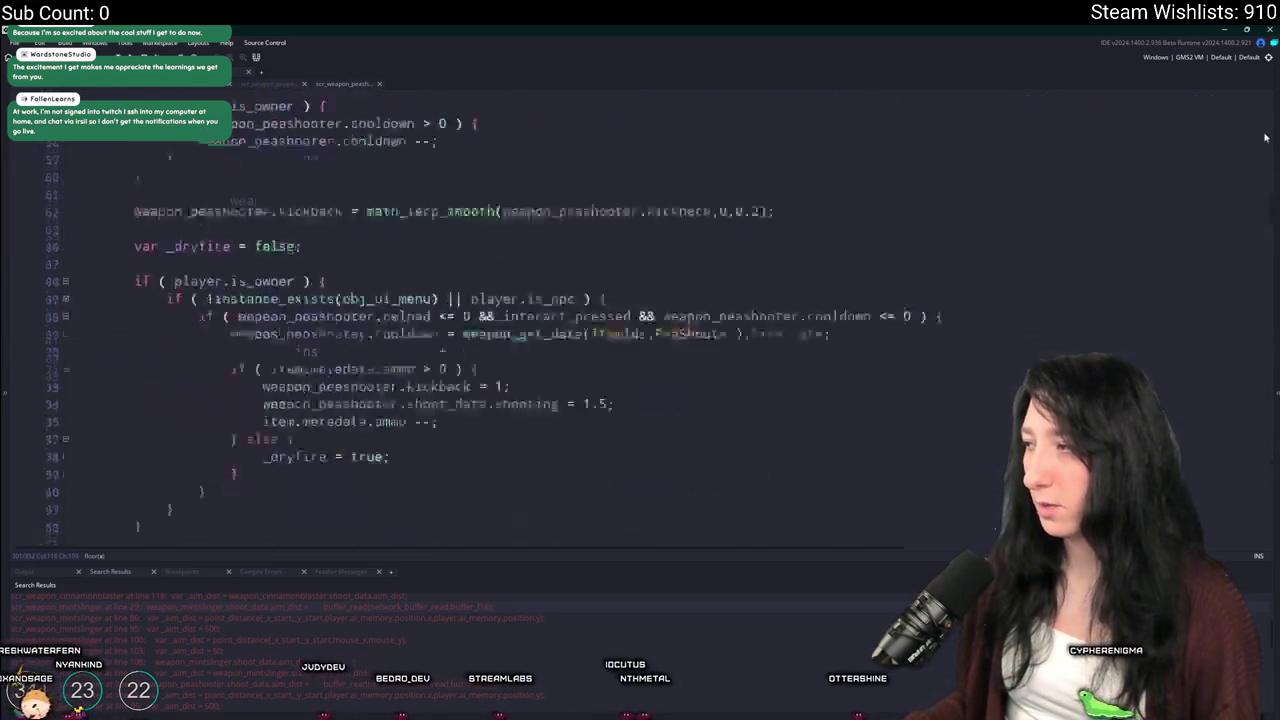
# Make the peashooter shooting and kickback reads buffer_u8 / FloatU8Encoding
pyautogui.scroll(-15, 1245, 411)
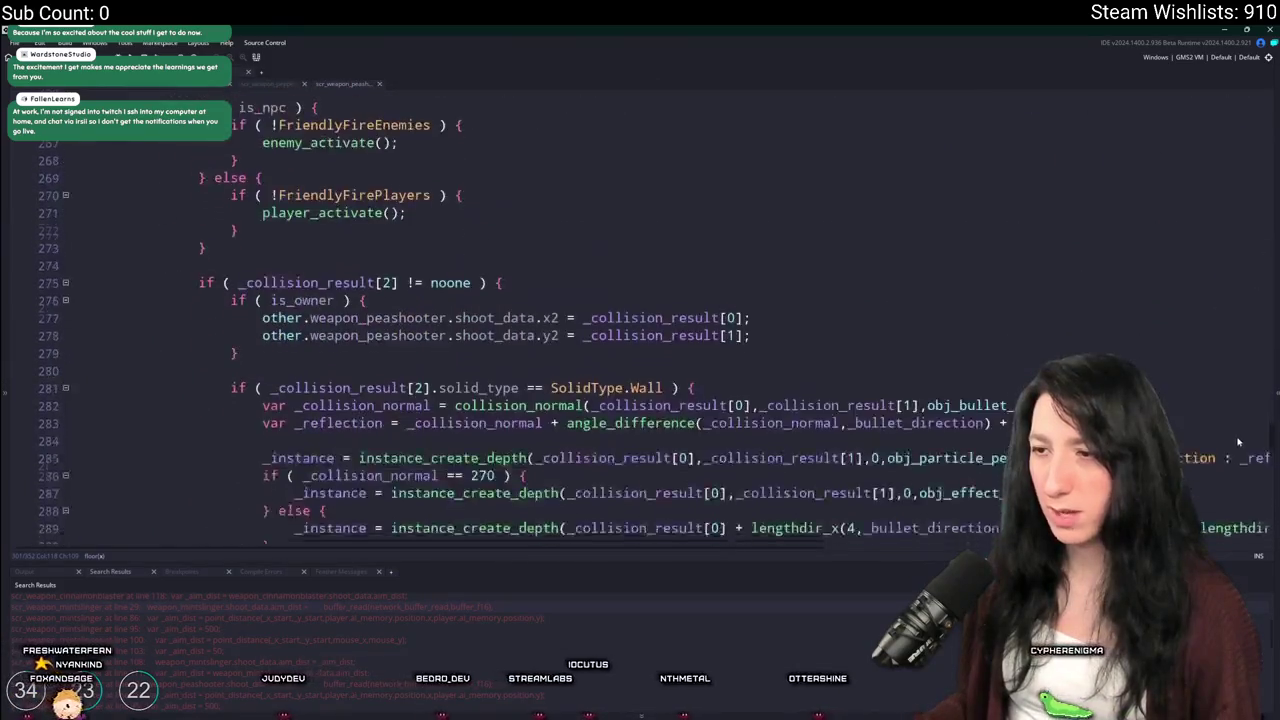
pyautogui.hotkey('ctrl', 'Home')
pyautogui.scroll(-5, 936, 356)
pyautogui.click(929, 284)
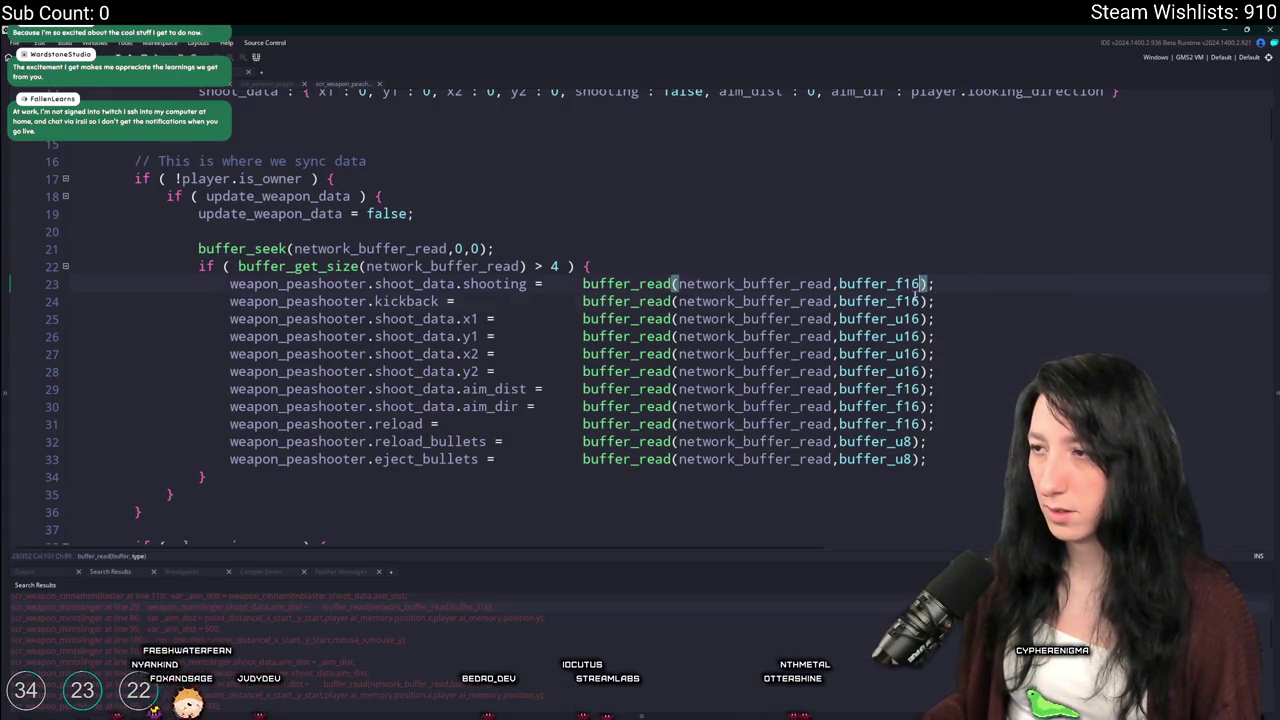
pyautogui.click(896, 301)
pyautogui.hotkey('ctrl', 'z')
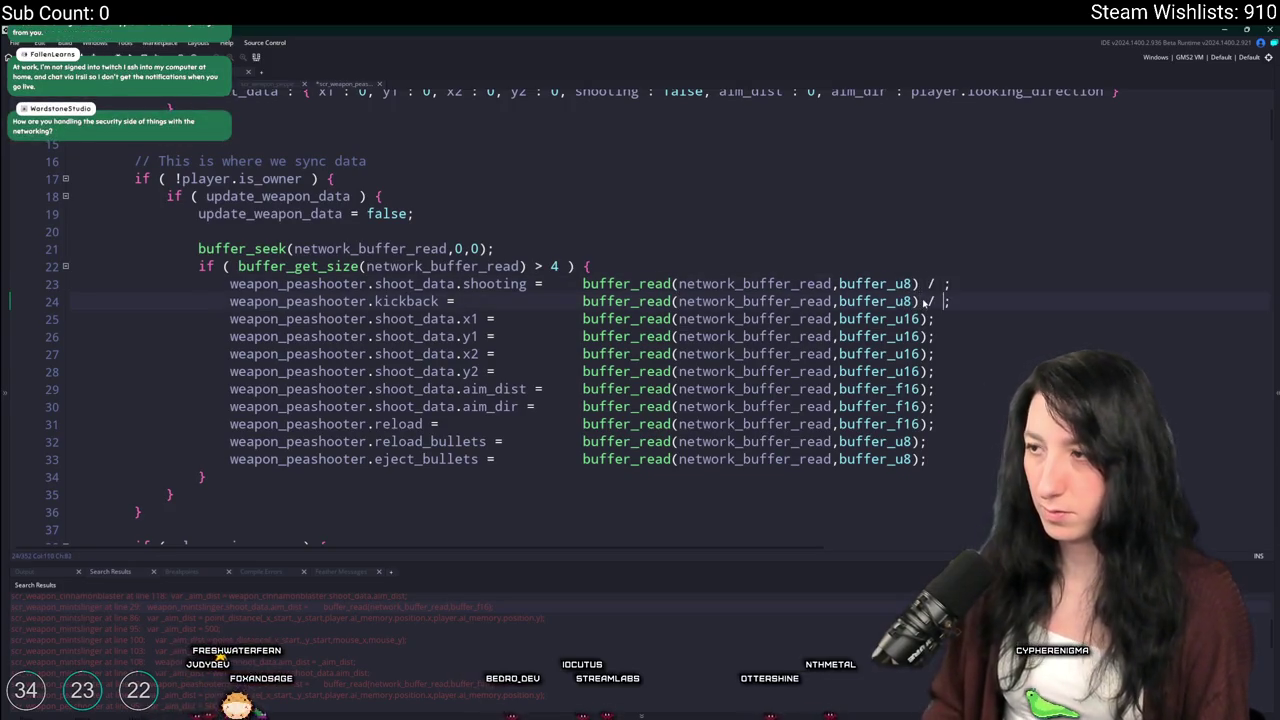
pyautogui.hotkey('ctrl', 'z')
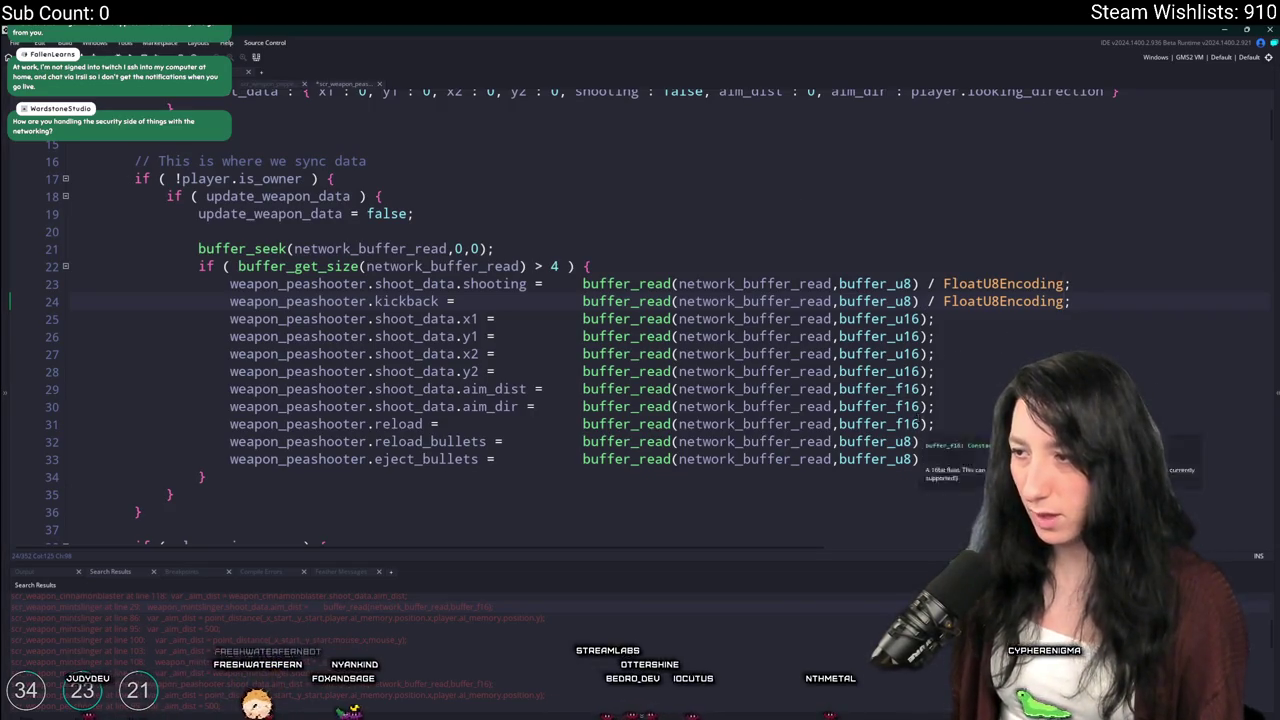
# Change the peashooter reload read from f16 to buffer_u8 / FloatU8Encoding
pyautogui.click(905, 424)
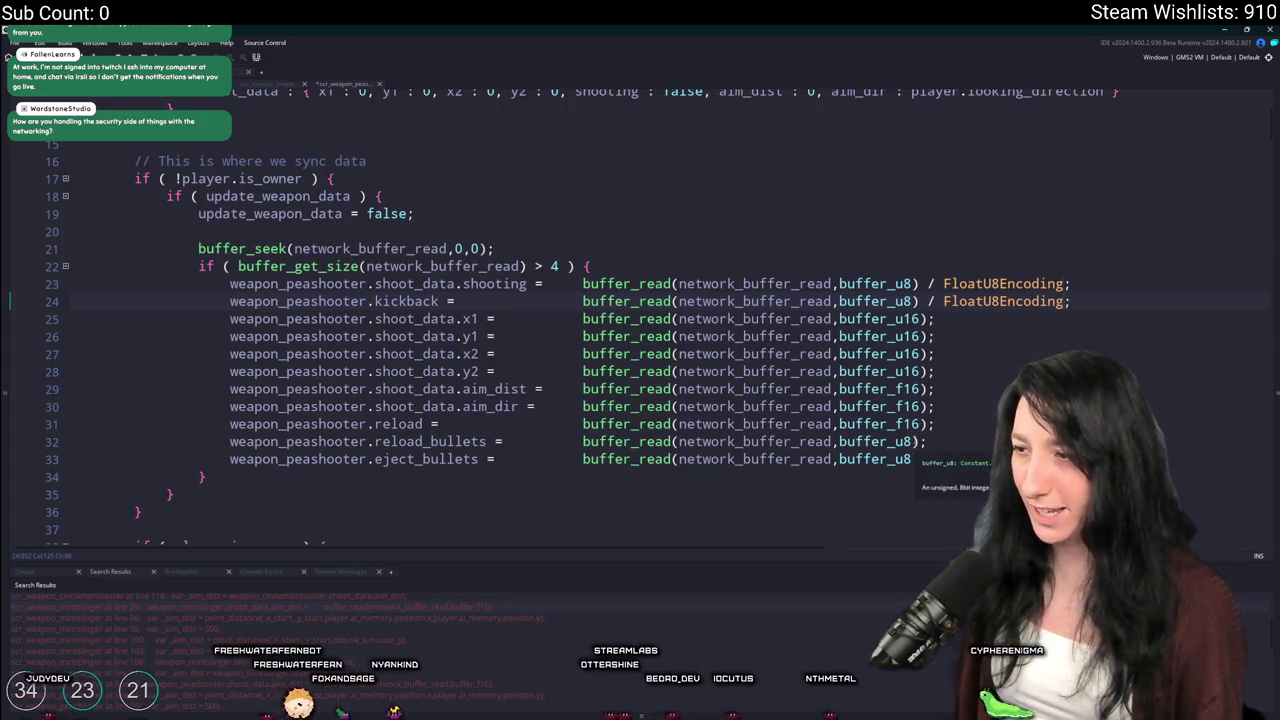
pyautogui.press('BackSpace')
pyautogui.press('Delete')
pyautogui.press('Delete')
pyautogui.write('u8')
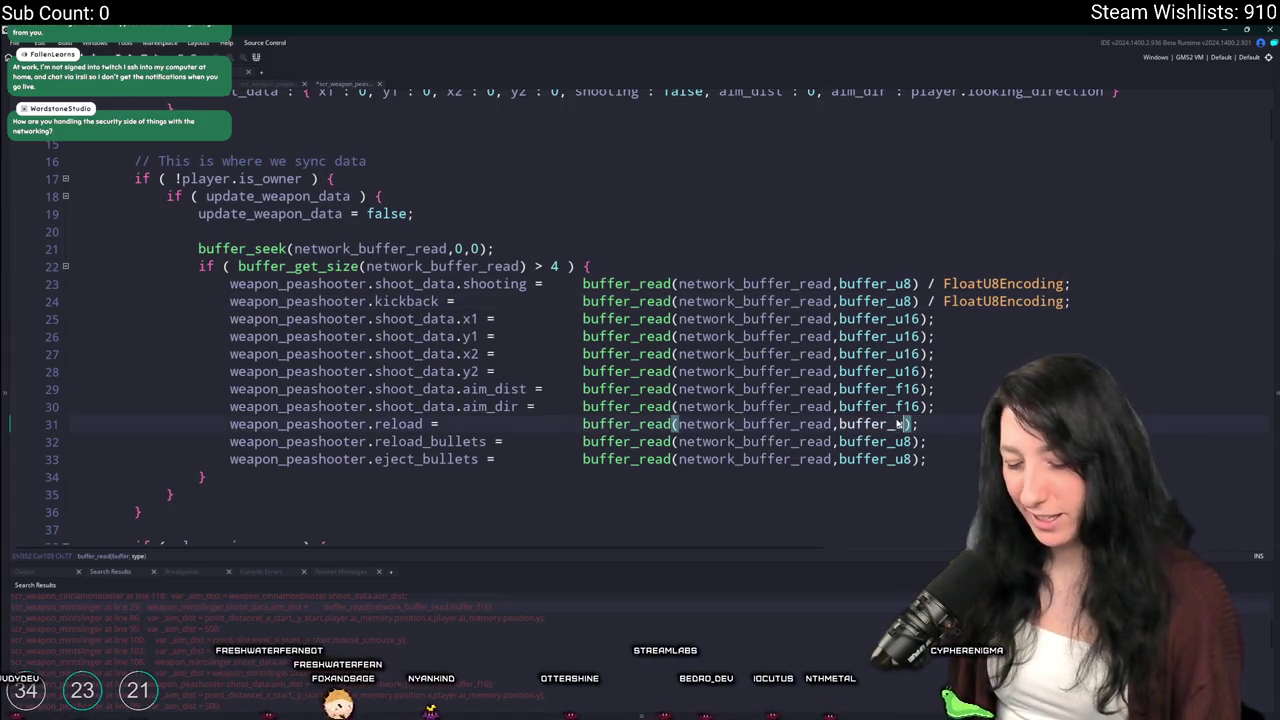
pyautogui.write(' / FloatU8Encoding')
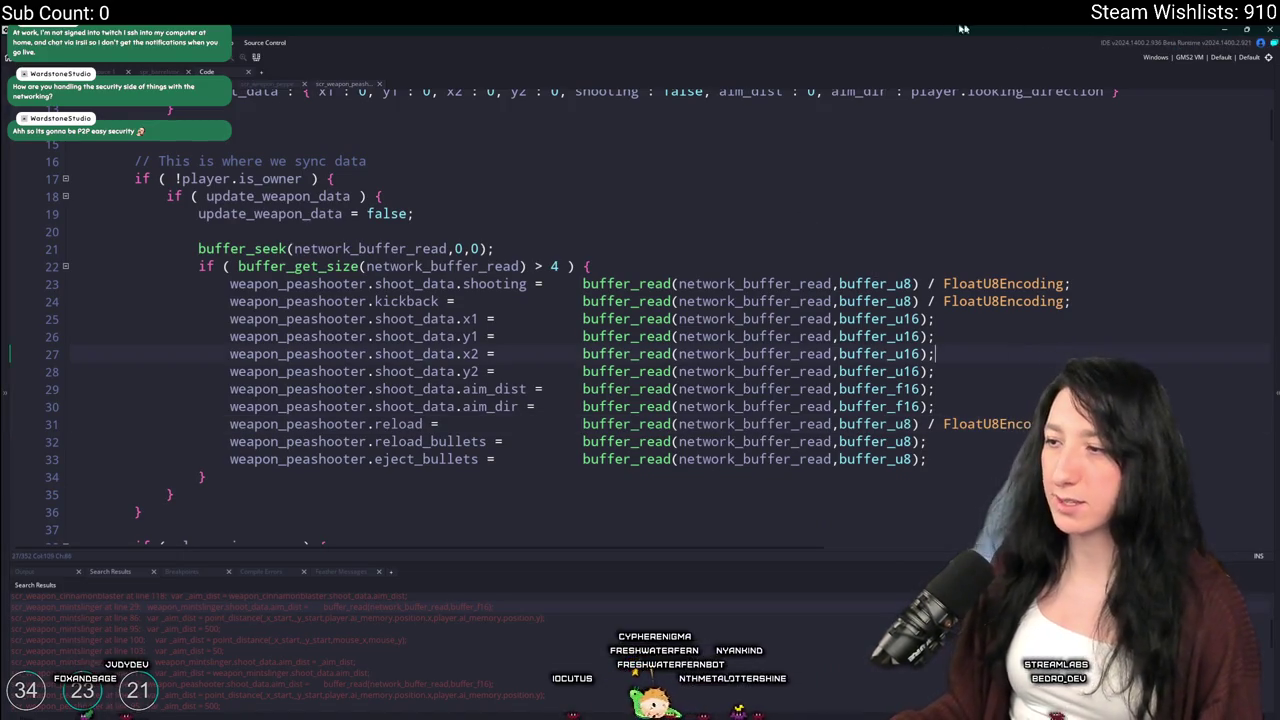
pyautogui.scroll(1, 802, 237)
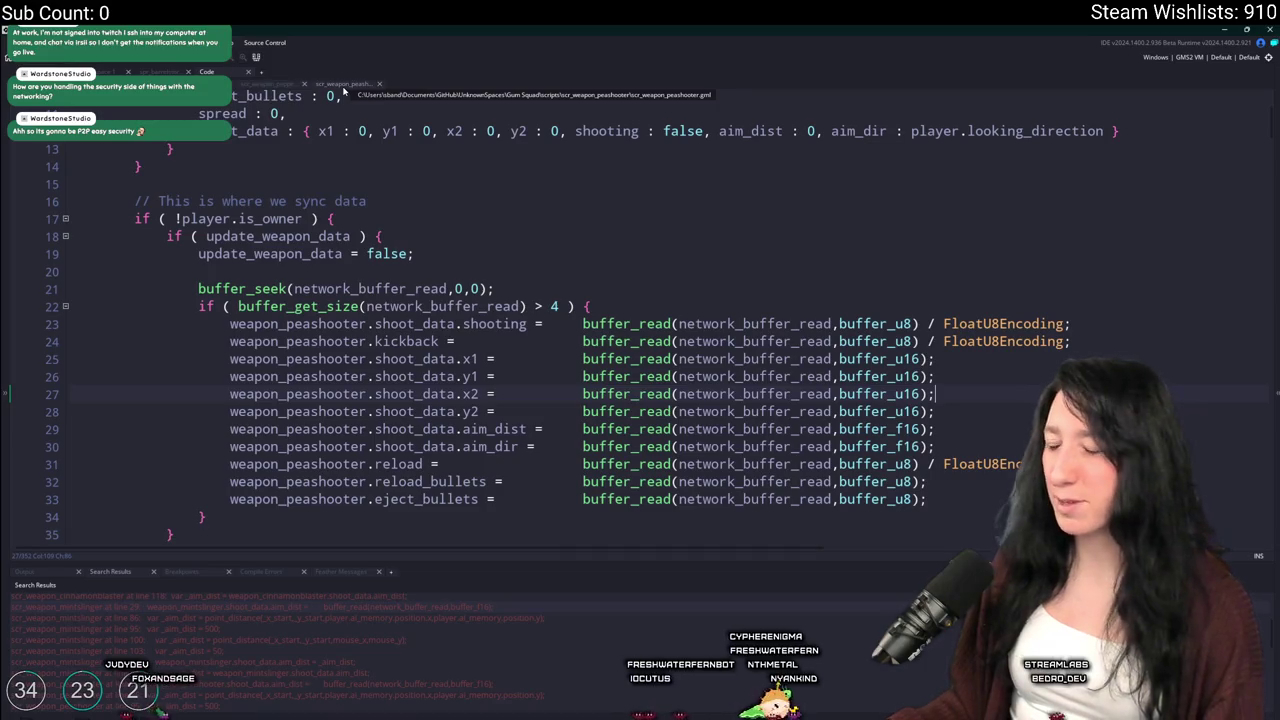
# Switch the pepperminter shooting and kickback writes from f16 to buffer_u8
pyautogui.click(379, 84)
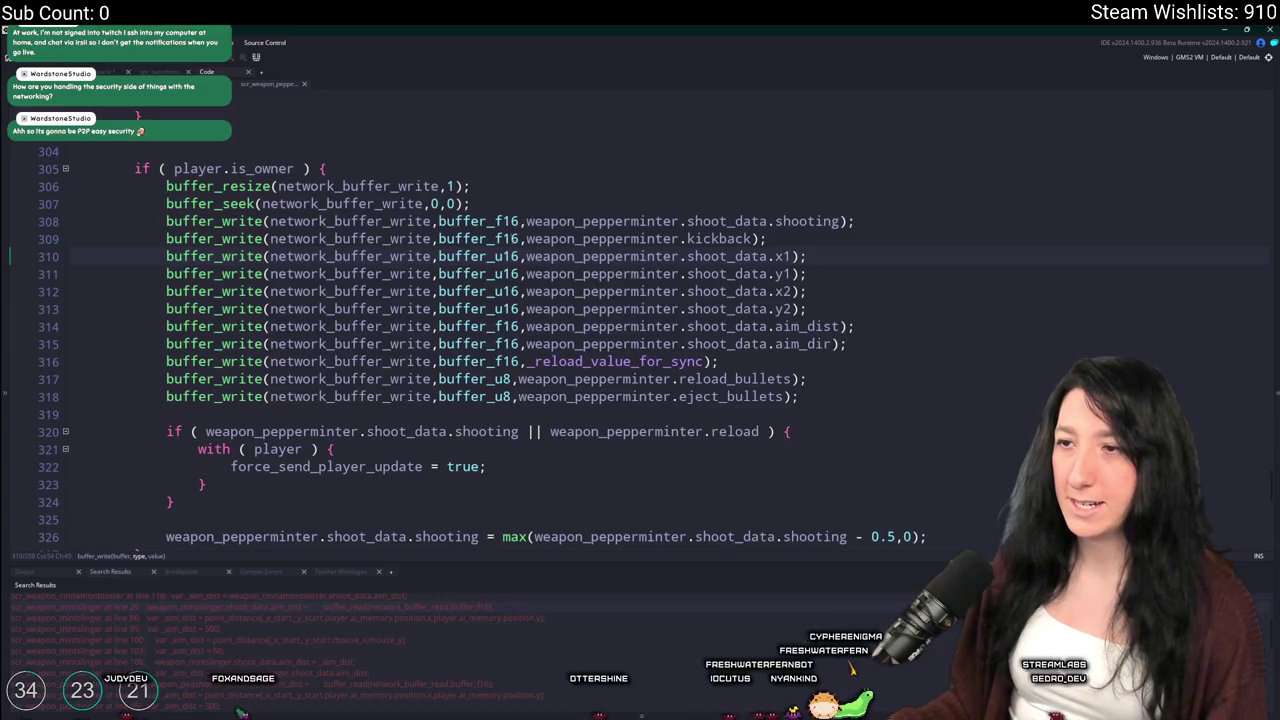
pyautogui.press('BackSpace')
pyautogui.press('BackSpace')
pyautogui.press('BackSpace')
pyautogui.write('u')
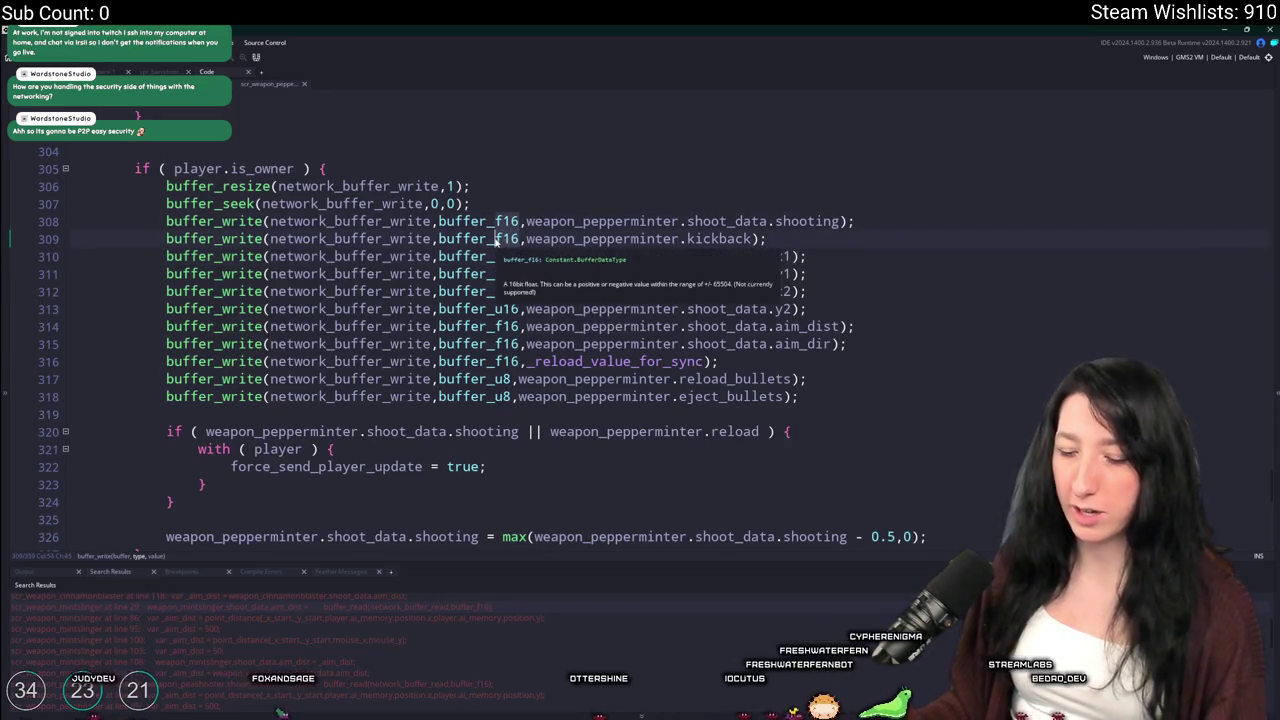
pyautogui.write('8')
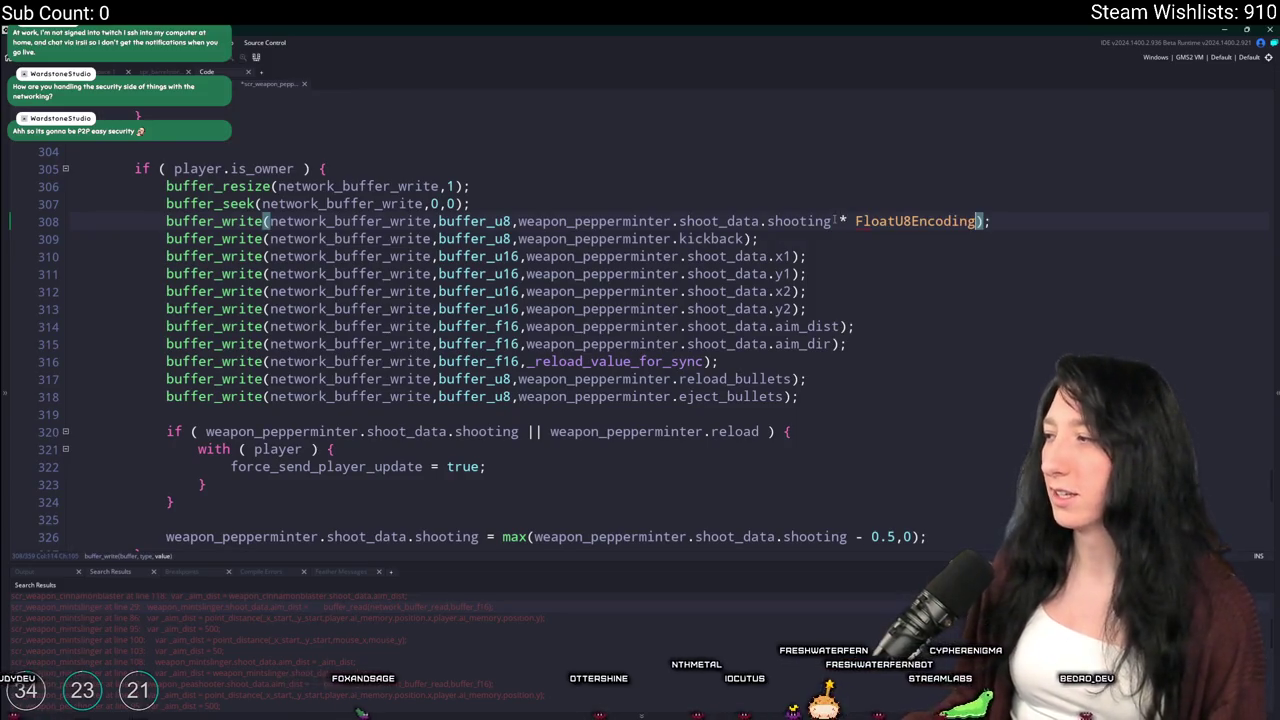
pyautogui.click(745, 238)
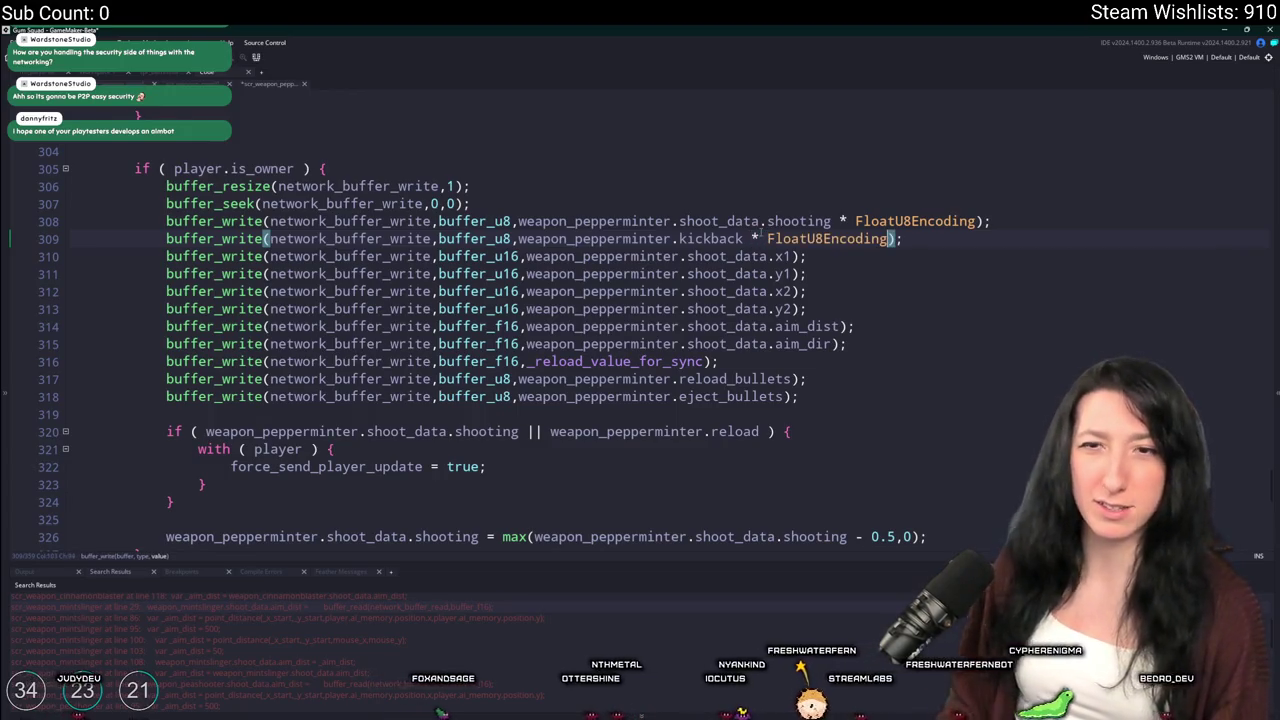
# Change the line 316 reload write to buffer_u8 with * FloatU8Encoding
pyautogui.click(505, 364)
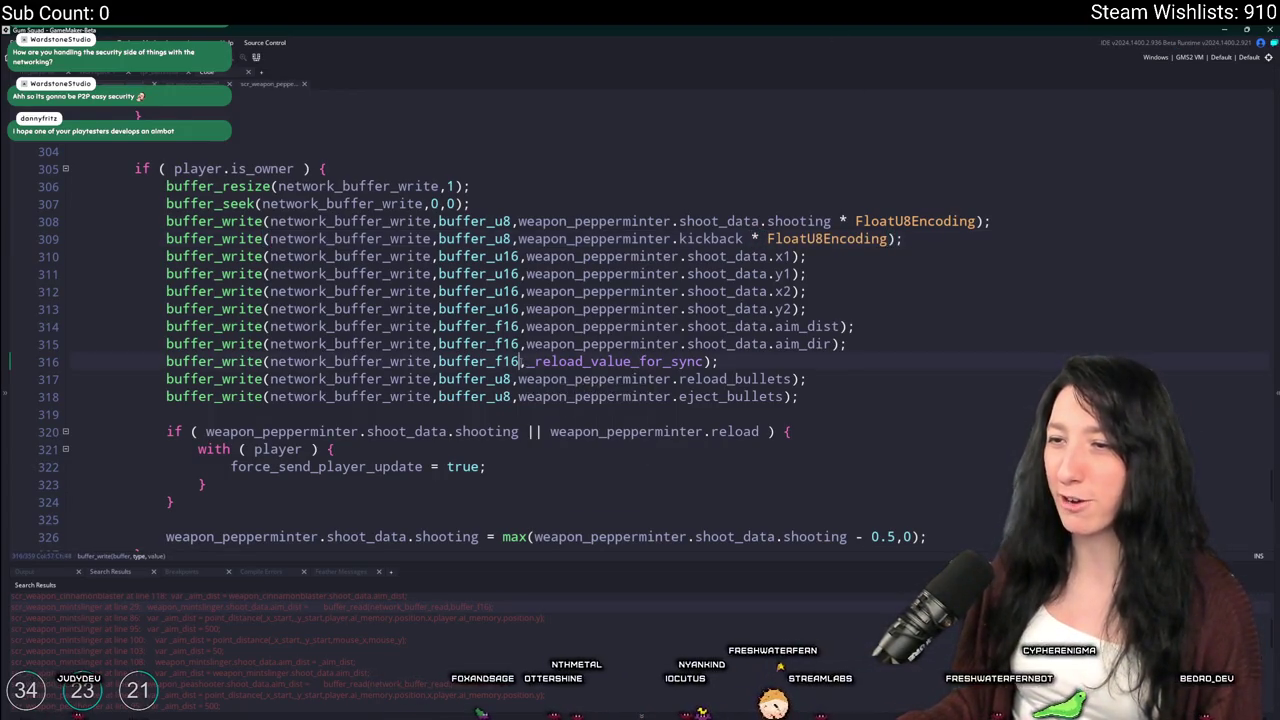
pyautogui.press('Delete')
pyautogui.press('Delete')
pyautogui.press('Delete')
pyautogui.write('u8')
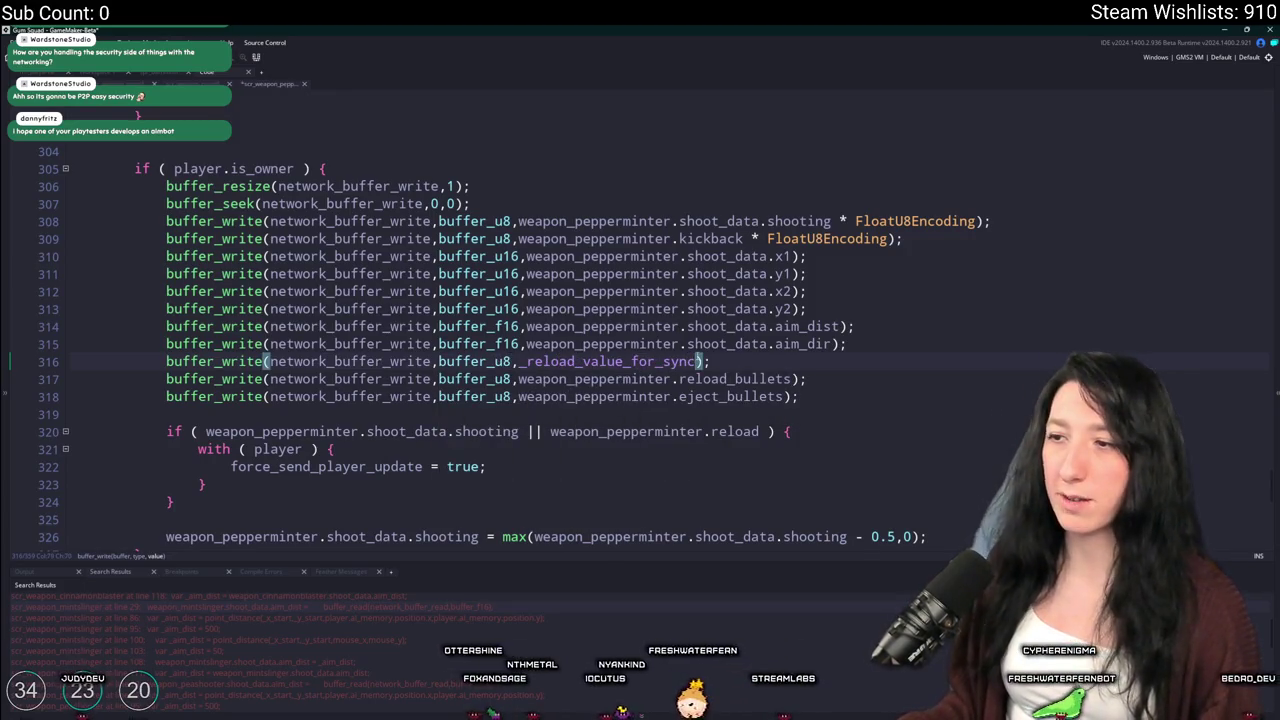
pyautogui.write(' * FloatU8Encoding')
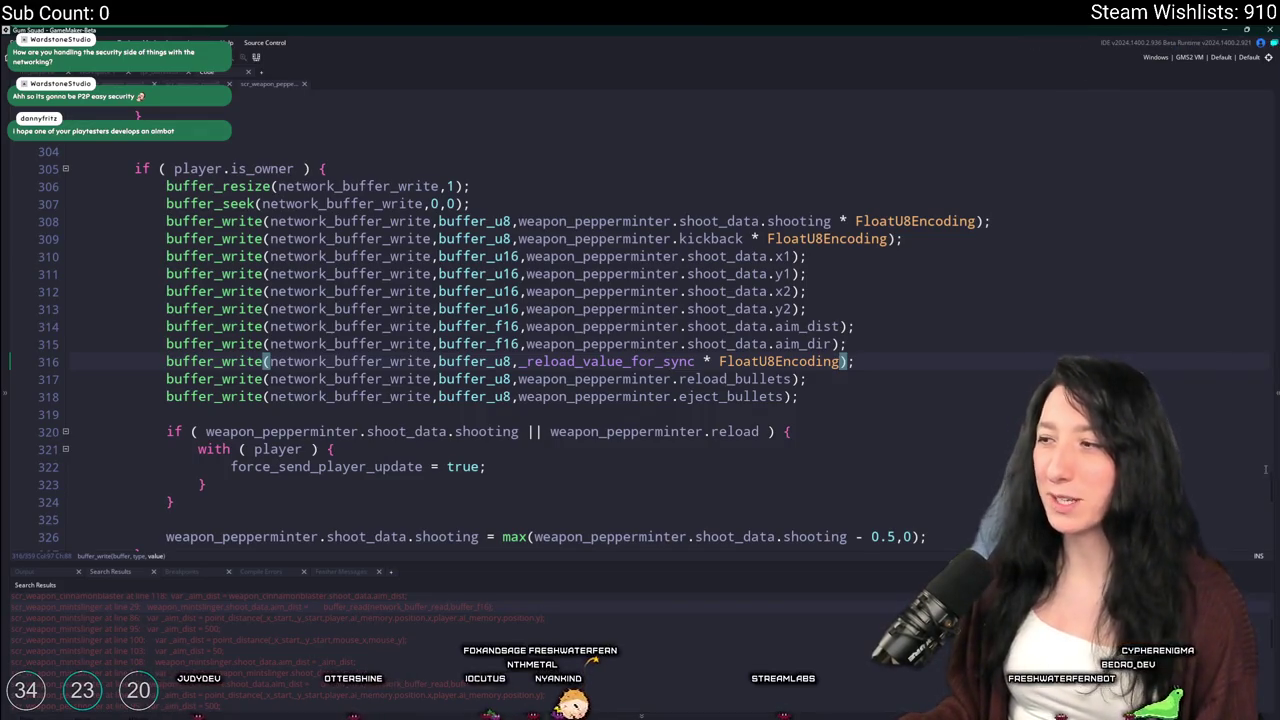
pyautogui.scroll(-3, 1265, 469)
# Make the pepperminter shooting and kickback reads (lines 26–27) buffer_u8 / FloatU8Encoding
pyautogui.scroll(2, 1267, 480)
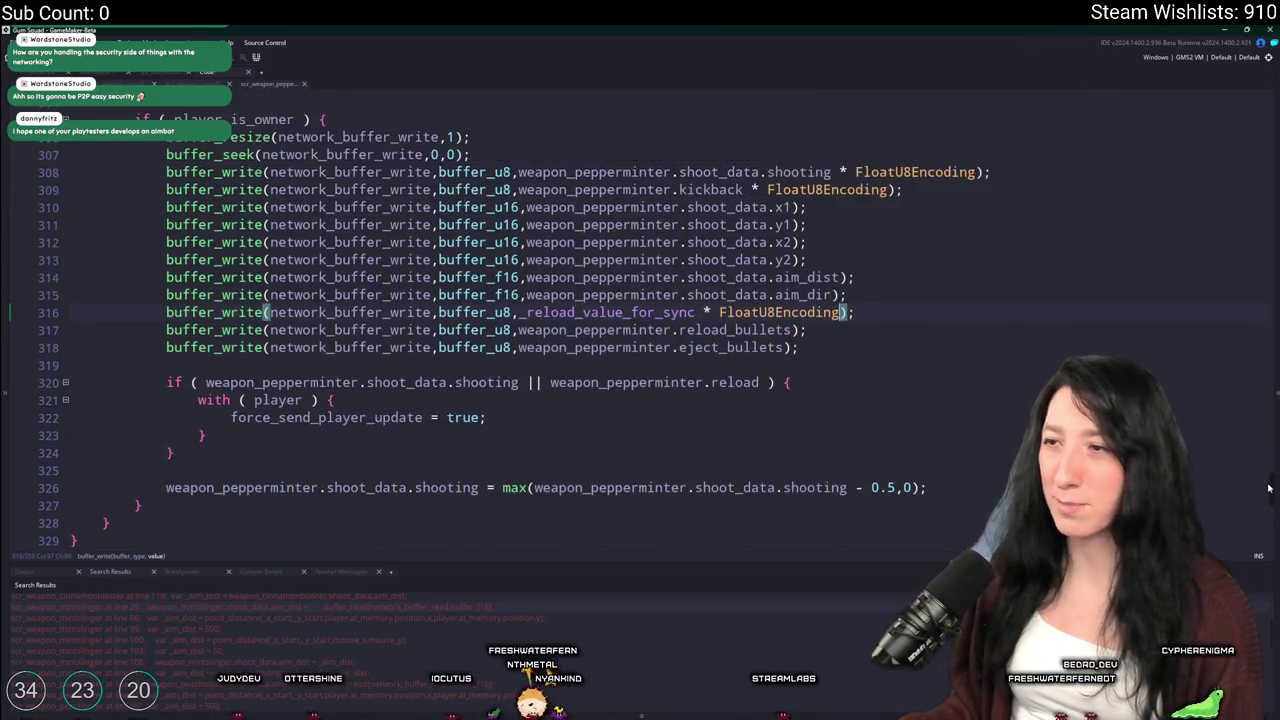
pyautogui.scroll(15, 1268, 488)
pyautogui.scroll(5, 505, 330)
pyautogui.scroll(-6, 505, 330)
pyautogui.scroll(3, 505, 330)
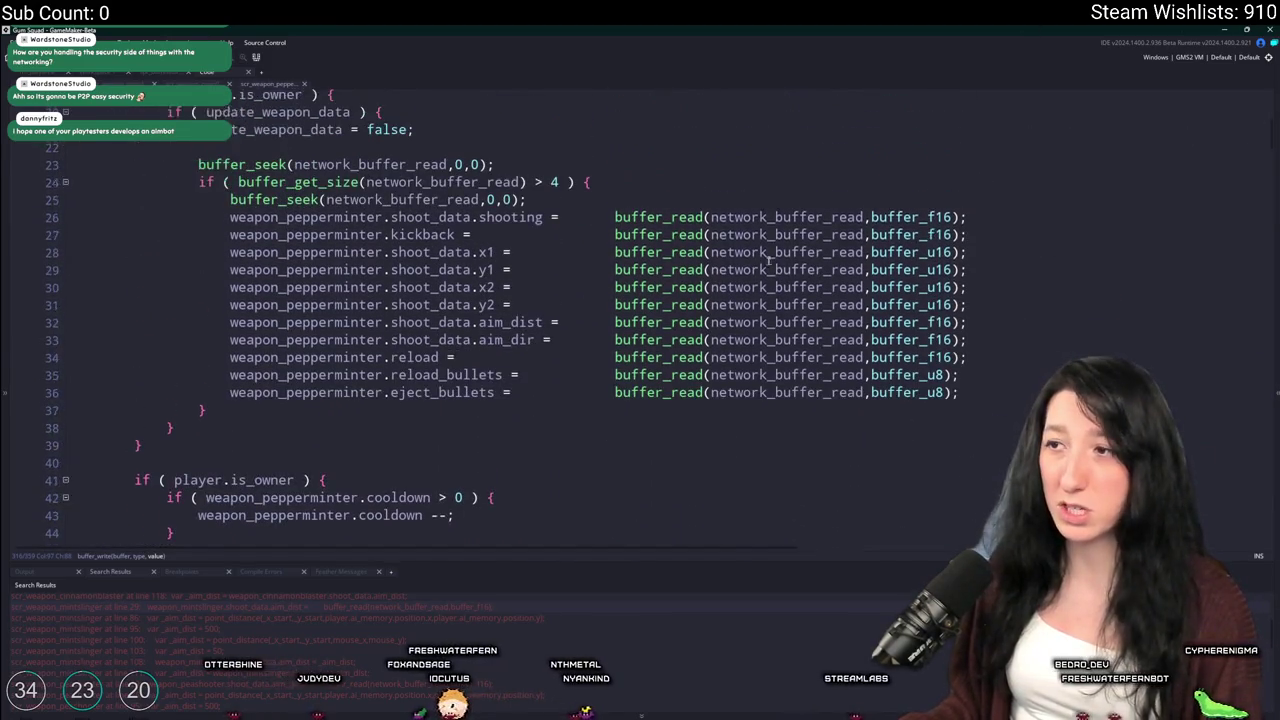
pyautogui.scroll(1, 505, 330)
pyautogui.click(962, 237)
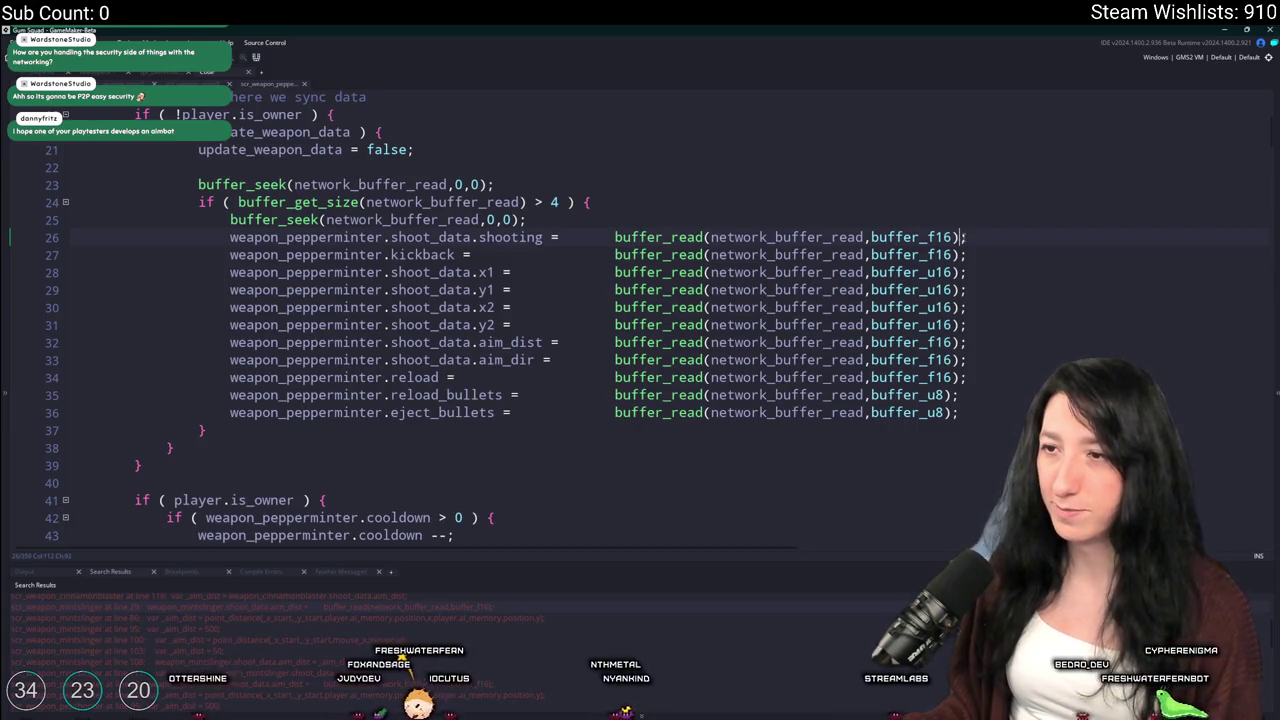
pyautogui.press('Down')
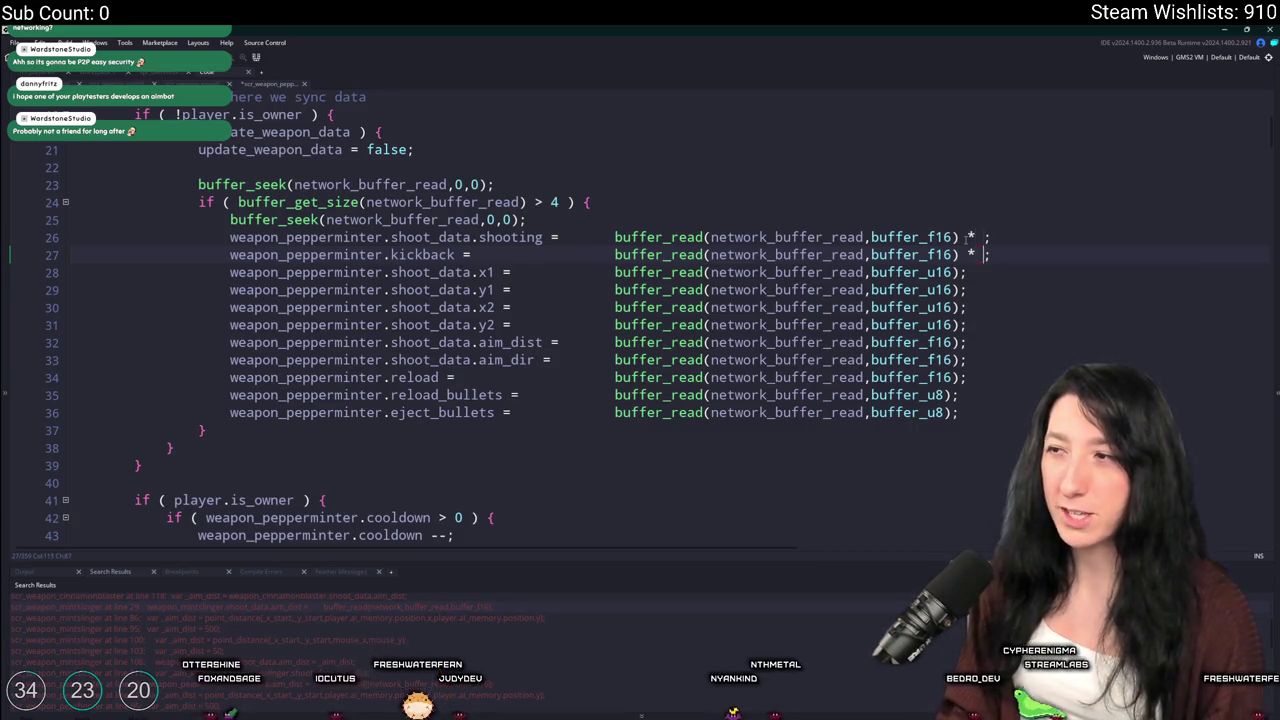
pyautogui.write('FloatU8Encoding')
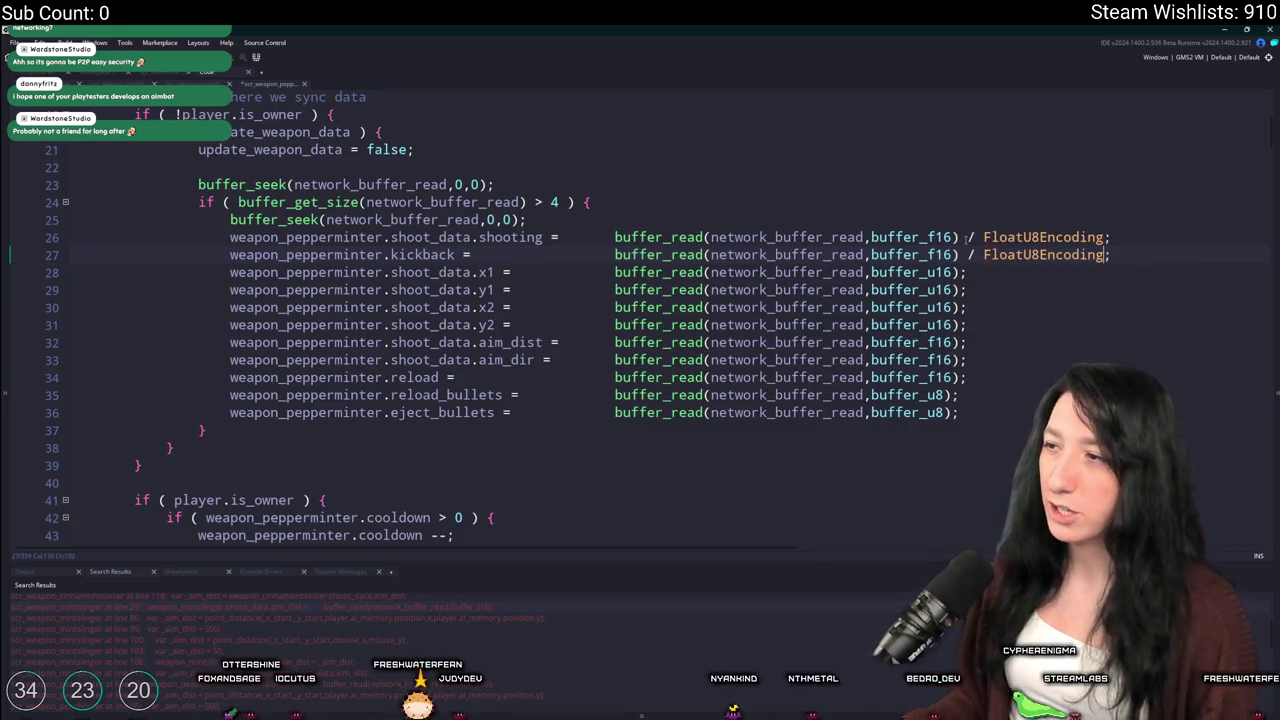
pyautogui.press('BackSpace')
pyautogui.press('BackSpace')
pyautogui.press('BackSpace')
pyautogui.write('u8')
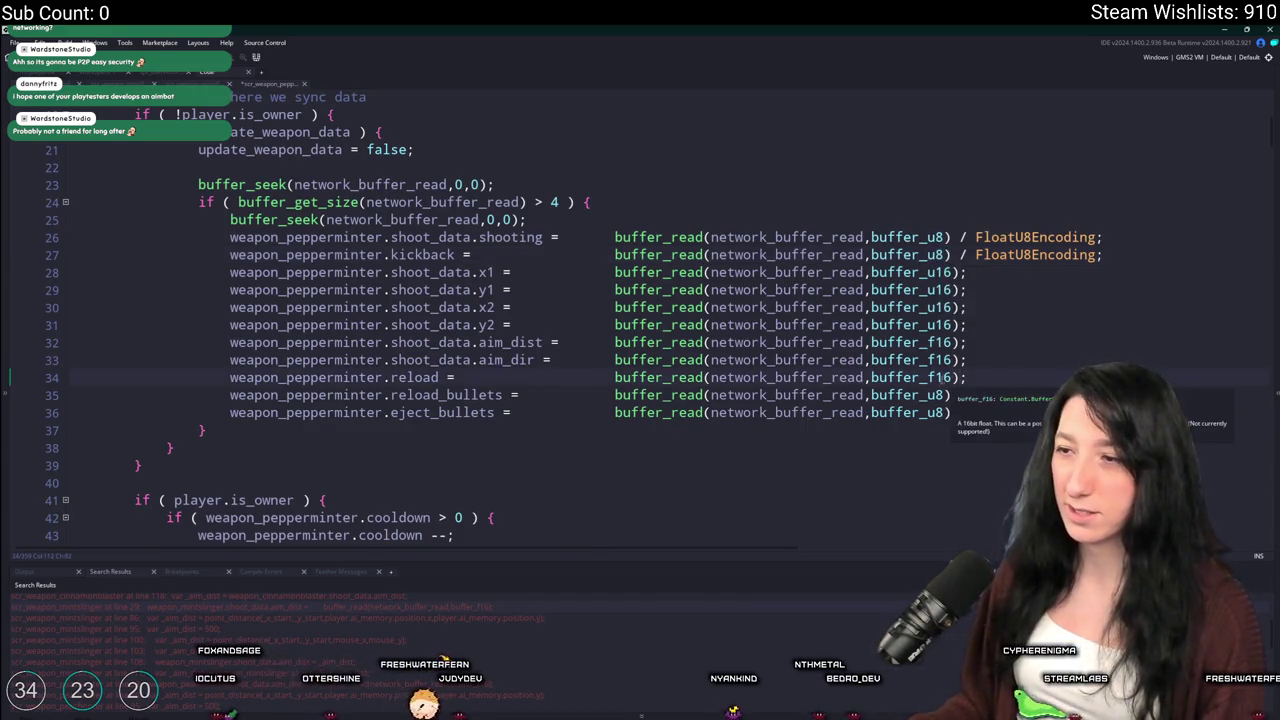
# Change the line 34 reload read to buffer_u8 / FloatU8Encoding and close the pepperminter tab
pyautogui.click(929, 379)
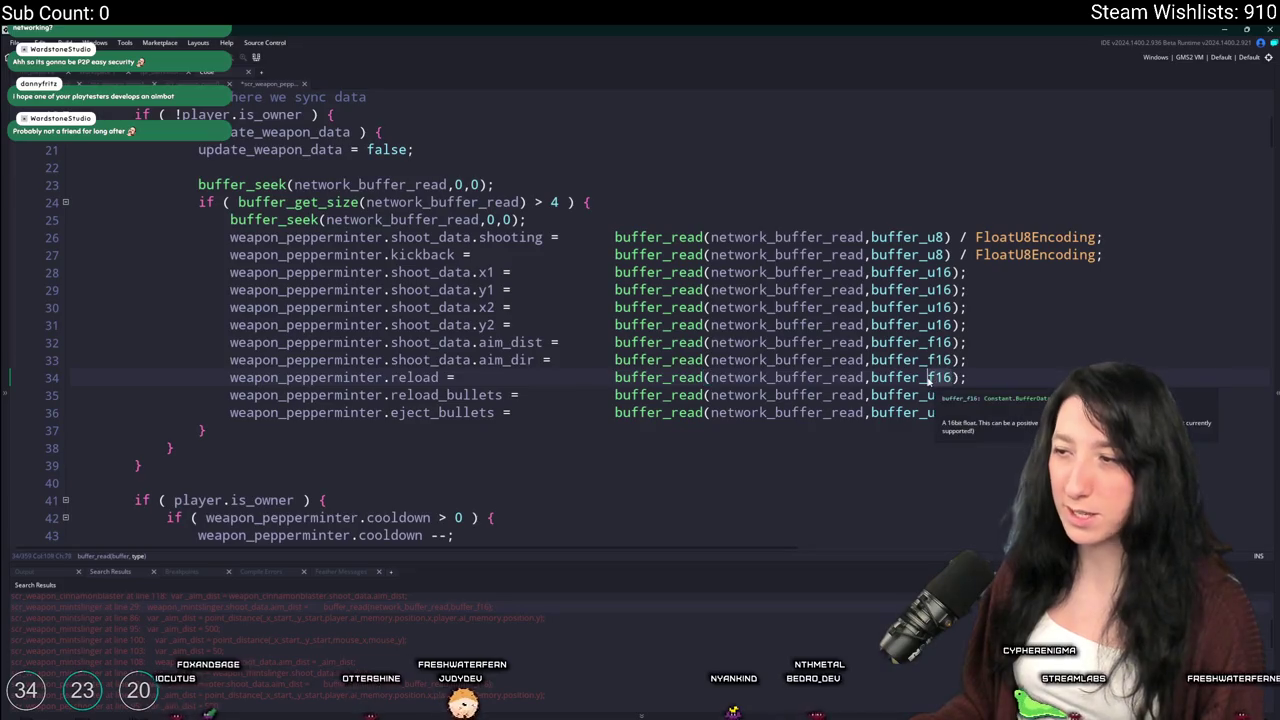
pyautogui.doubleClick(929, 379)
pyautogui.write('buffer_u8')
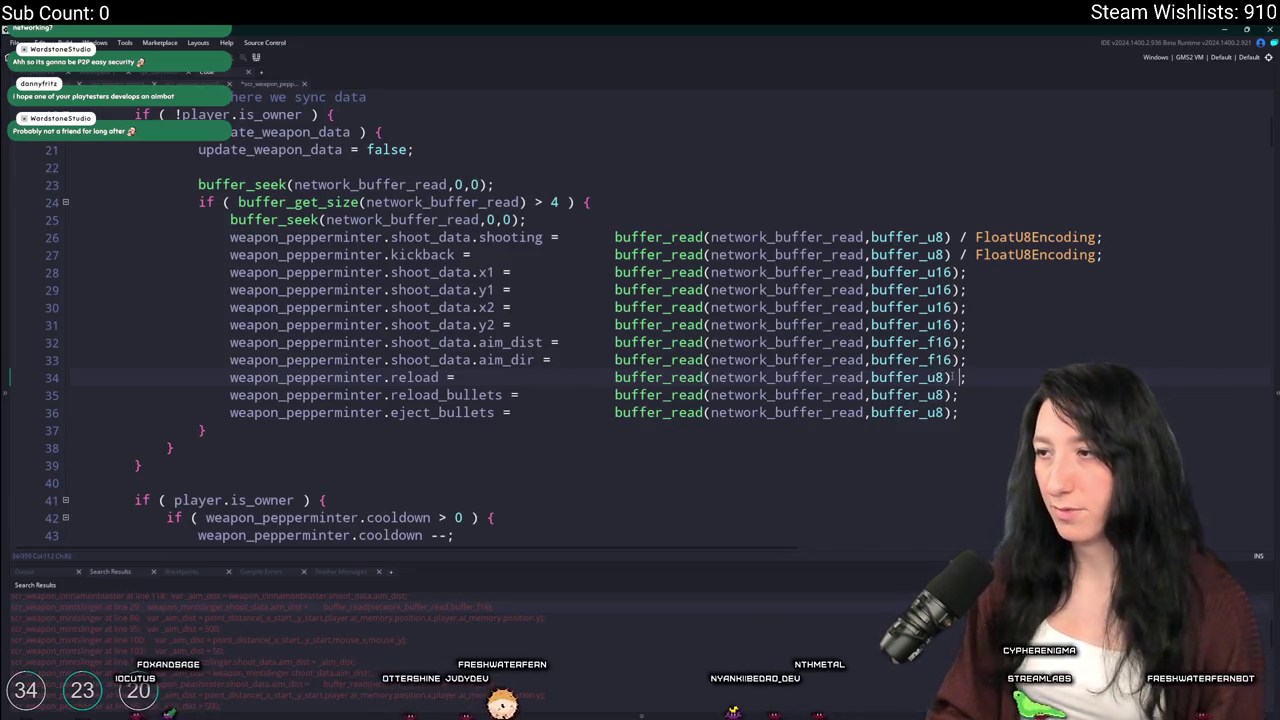
pyautogui.write(' / FloatU8Encoding')
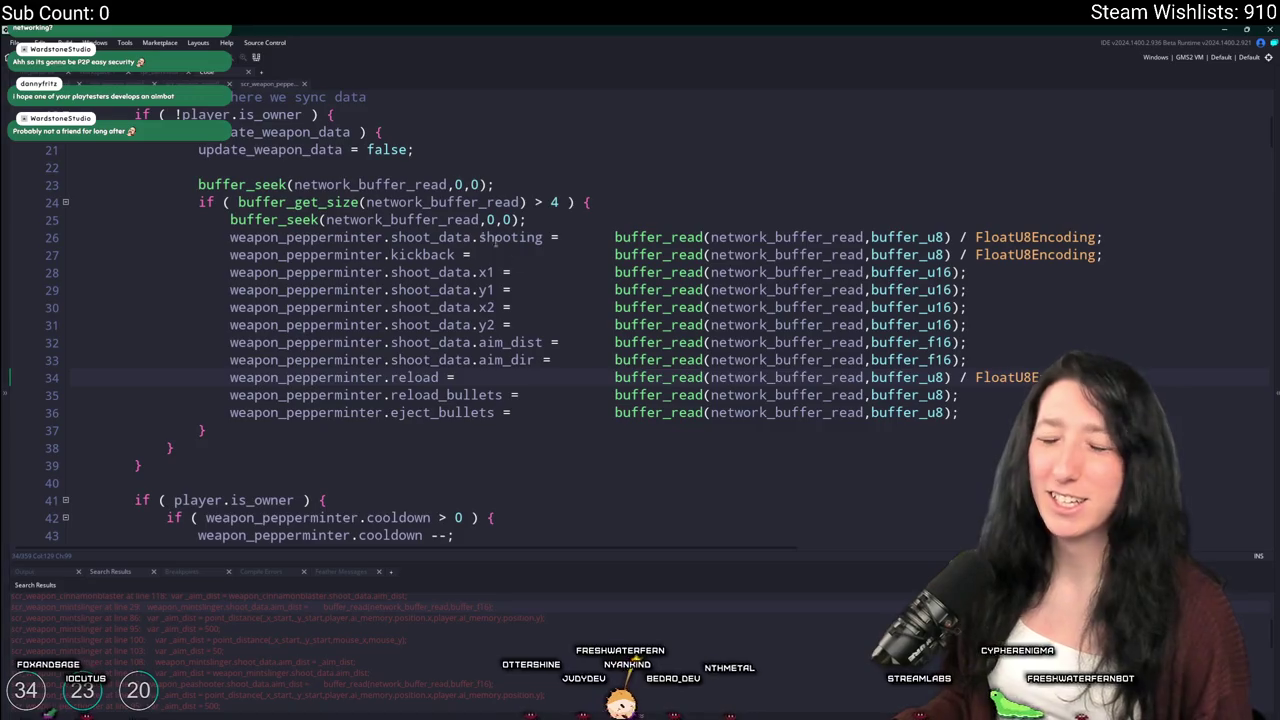
pyautogui.press('Up')
pyautogui.press('Up')
pyautogui.press('Up')
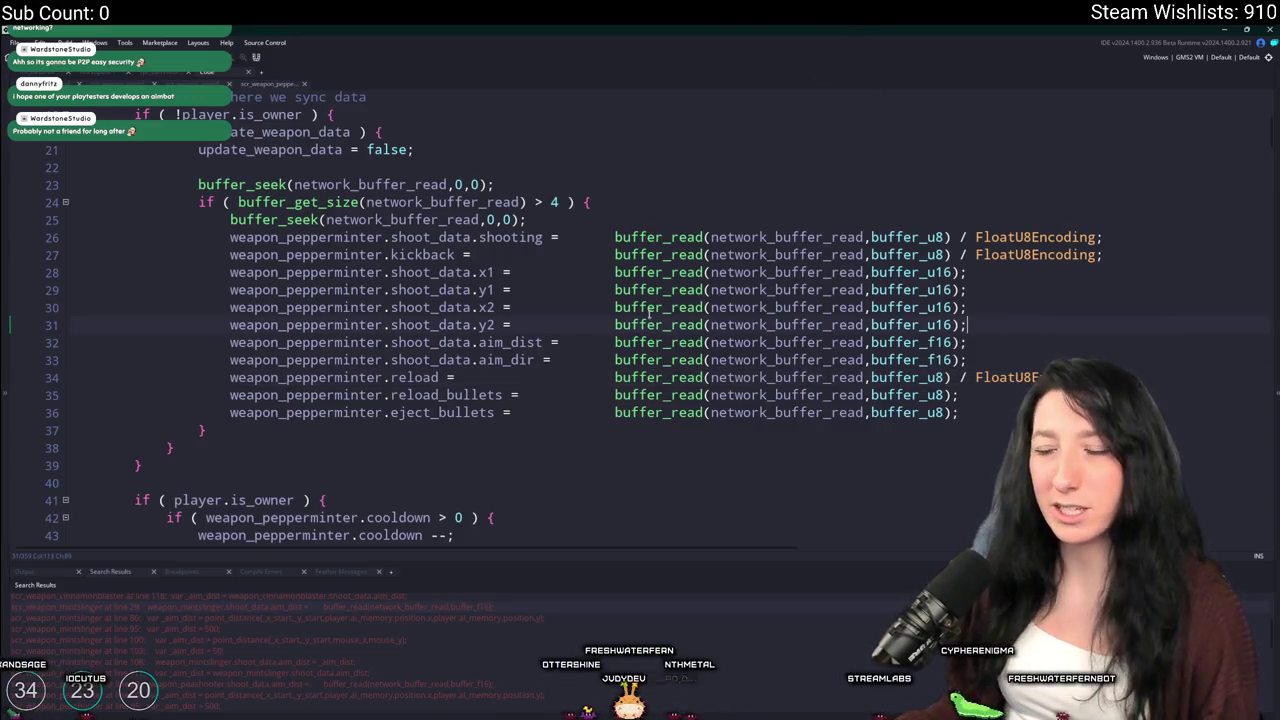
pyautogui.scroll(-7, 497, 345)
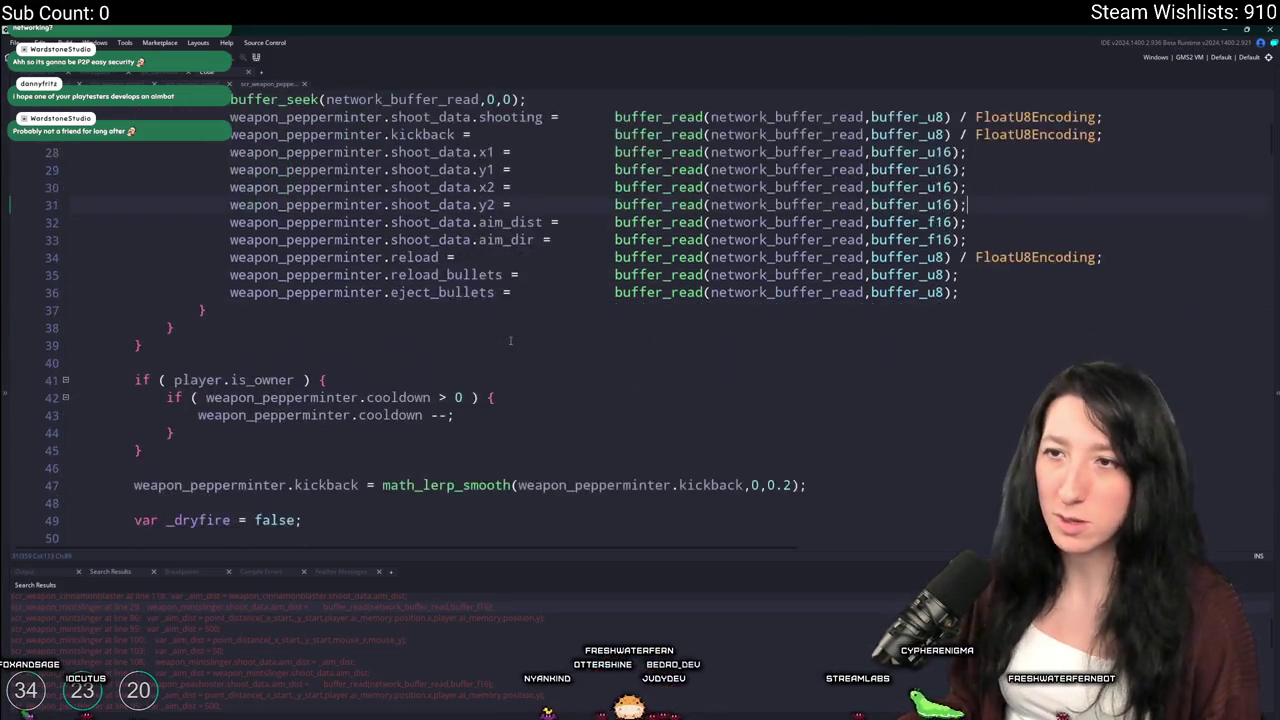
pyautogui.scroll(5, 290, 100)
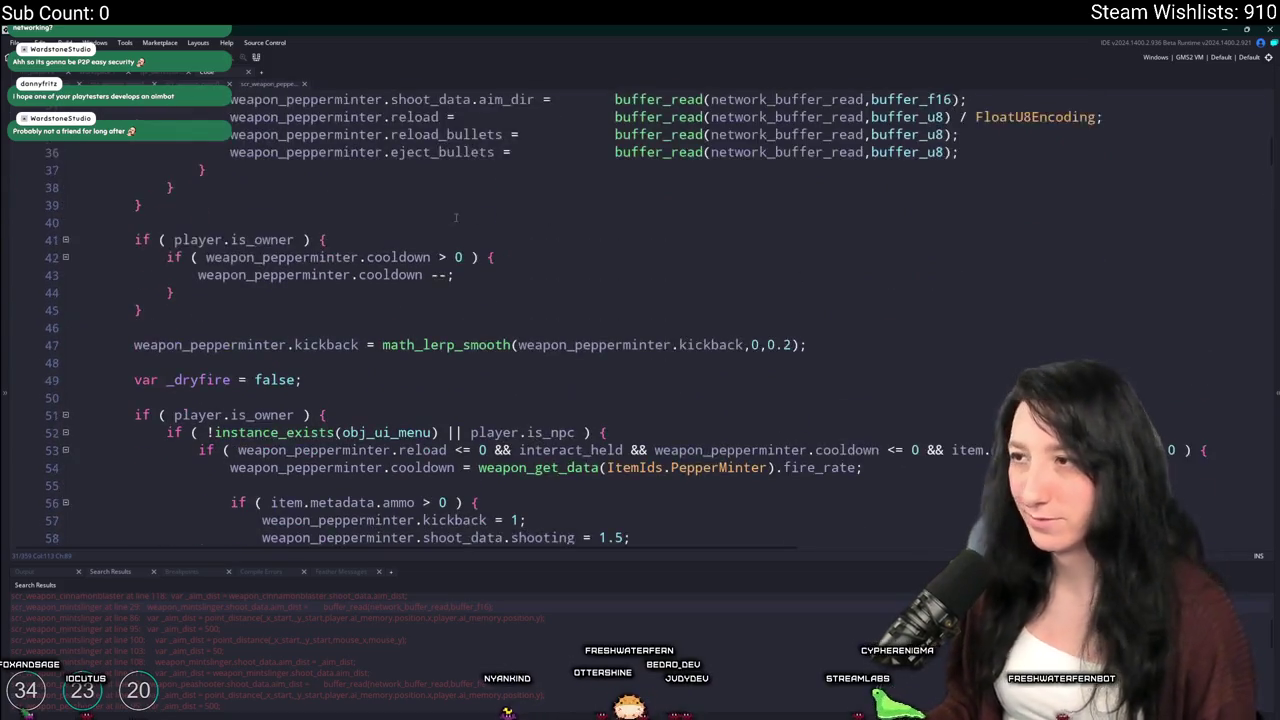
pyautogui.middleClick(253, 89)
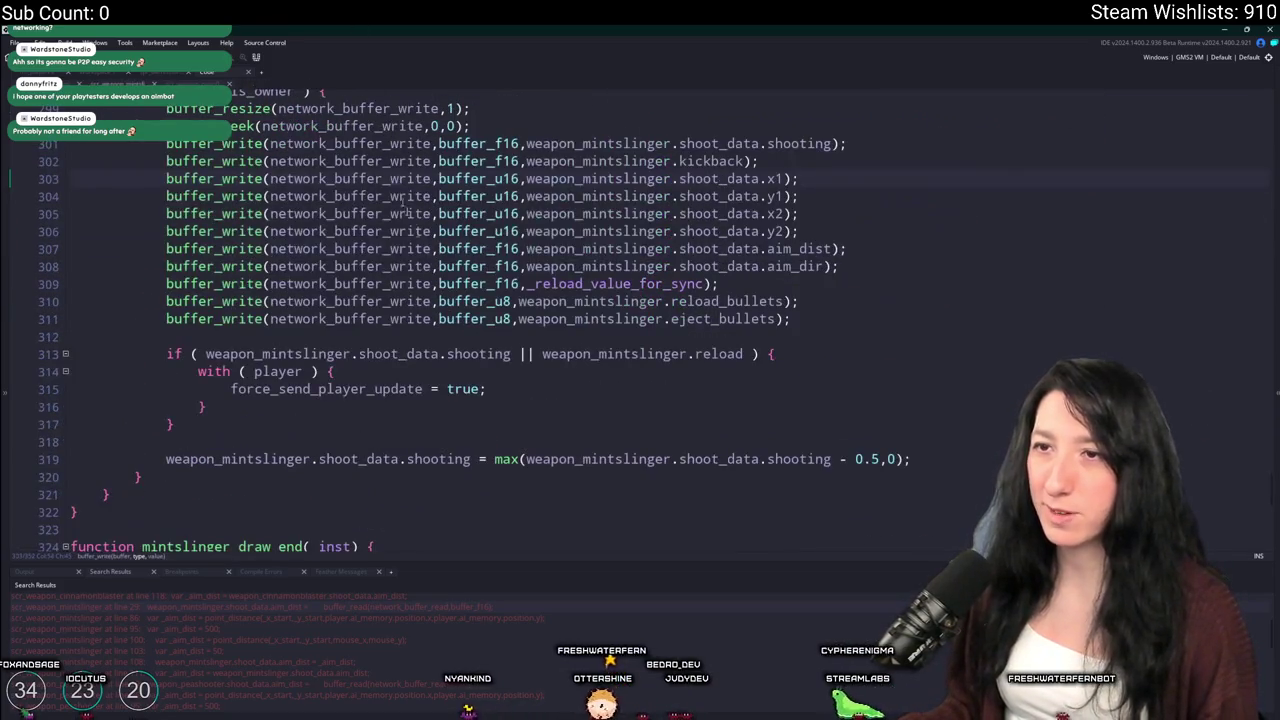
# Close the mintslinger tab and change the shooting and kickback writes (lines 308–309) to buffer_u8 * FloatU8Encoding
pyautogui.middleClick(207, 84)
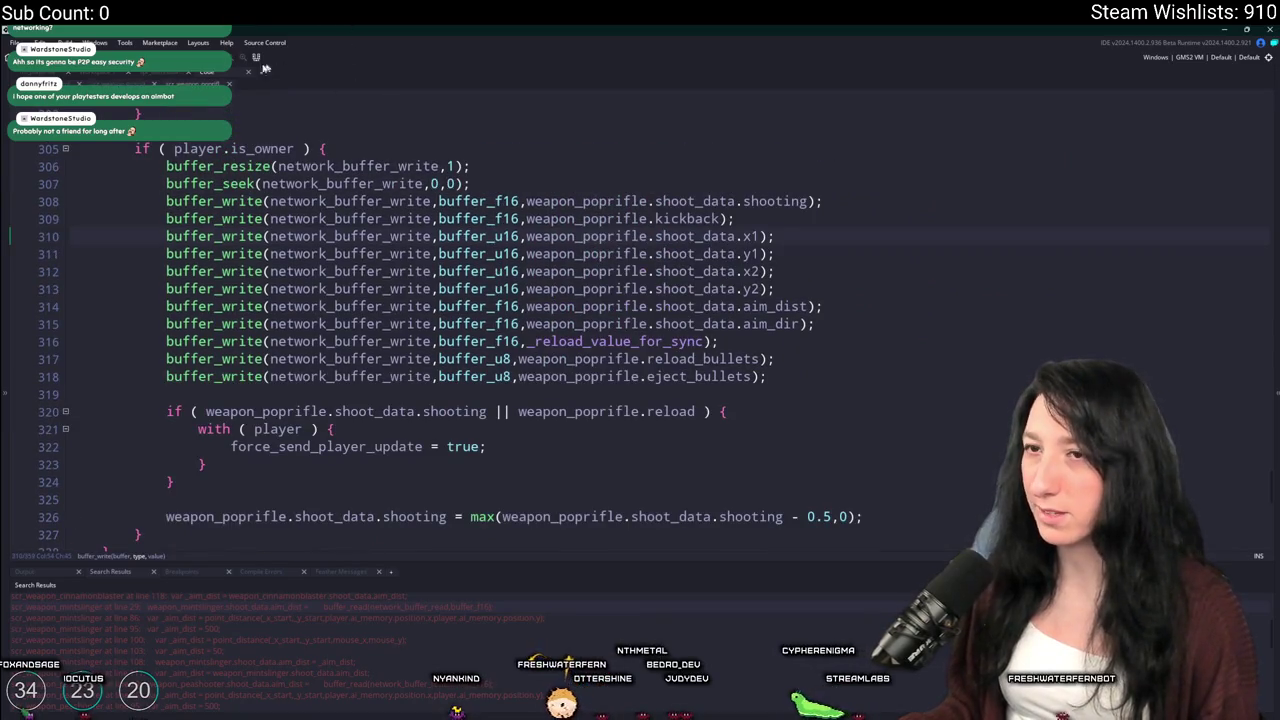
pyautogui.scroll(-2, 415, 420)
pyautogui.scroll(2, 658, 306)
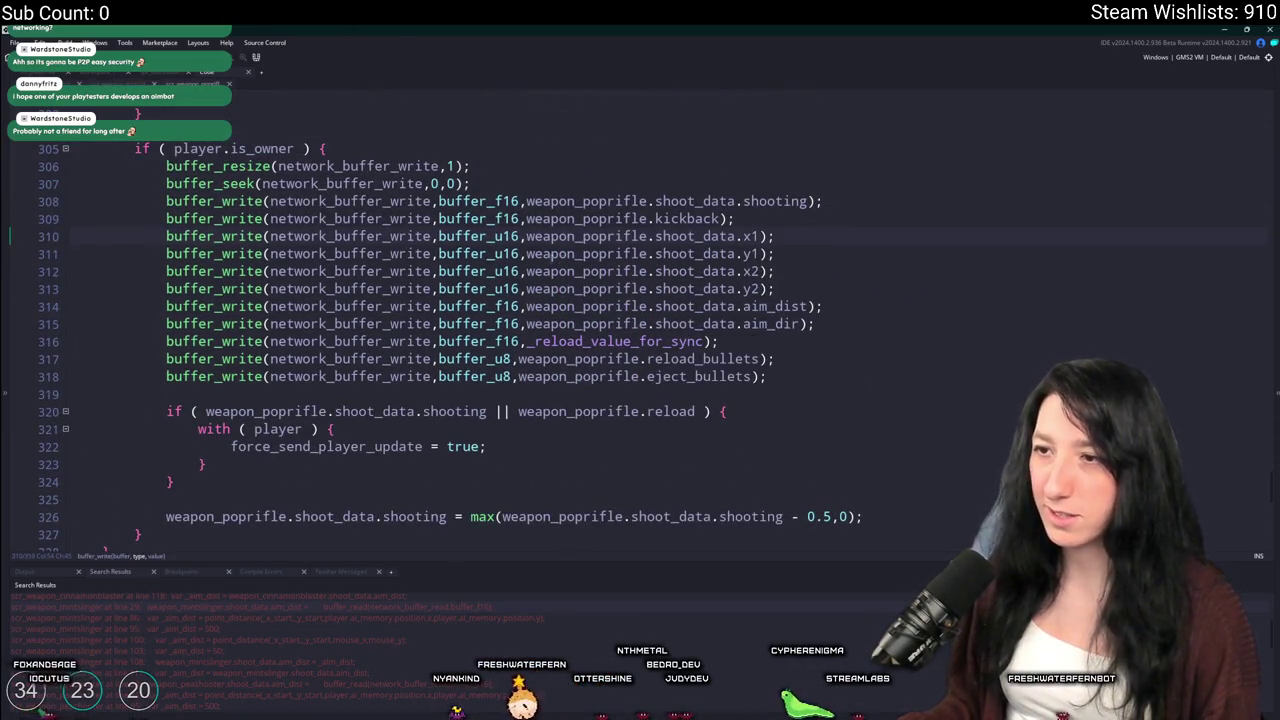
pyautogui.click(520, 218)
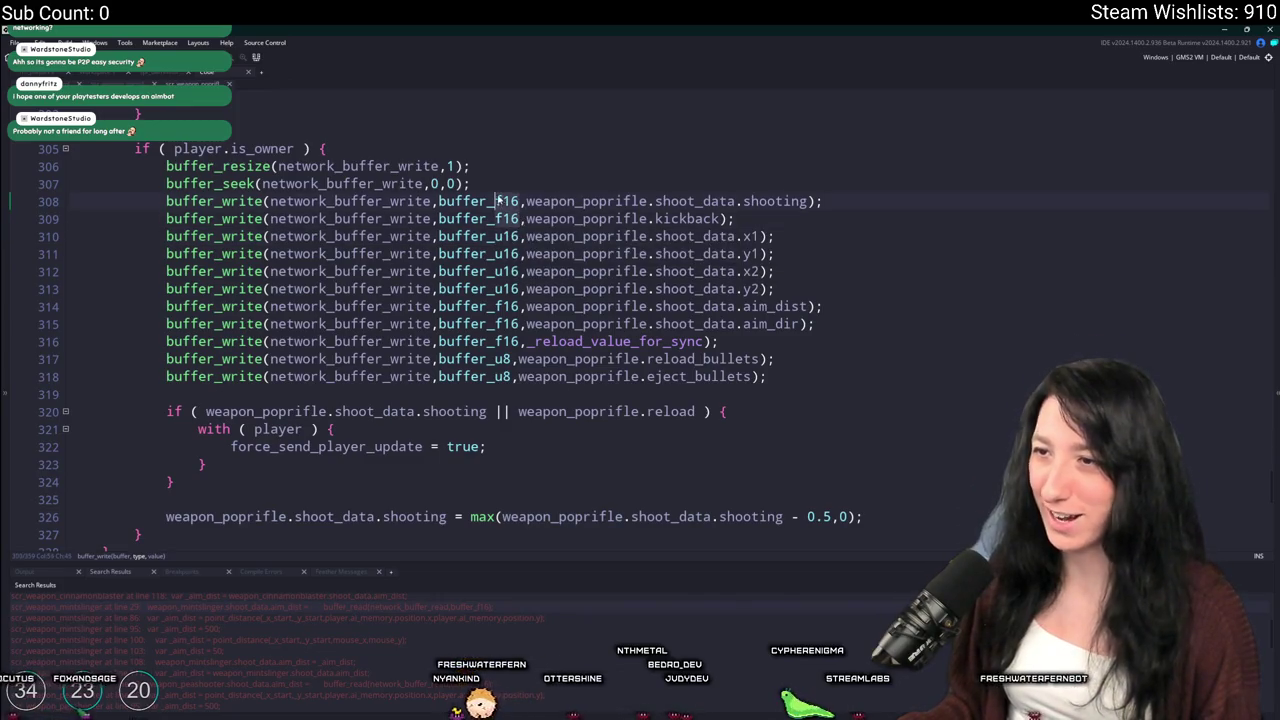
pyautogui.write('u8')
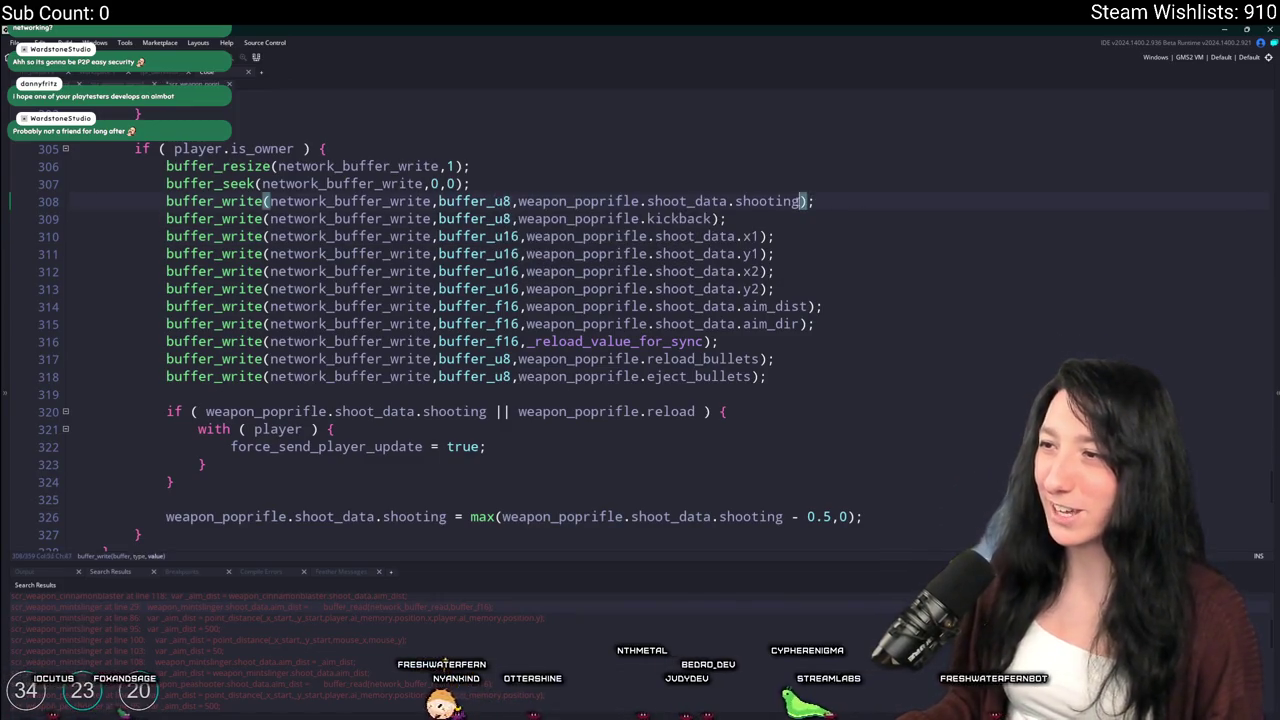
pyautogui.write('FloatU8Encoding')
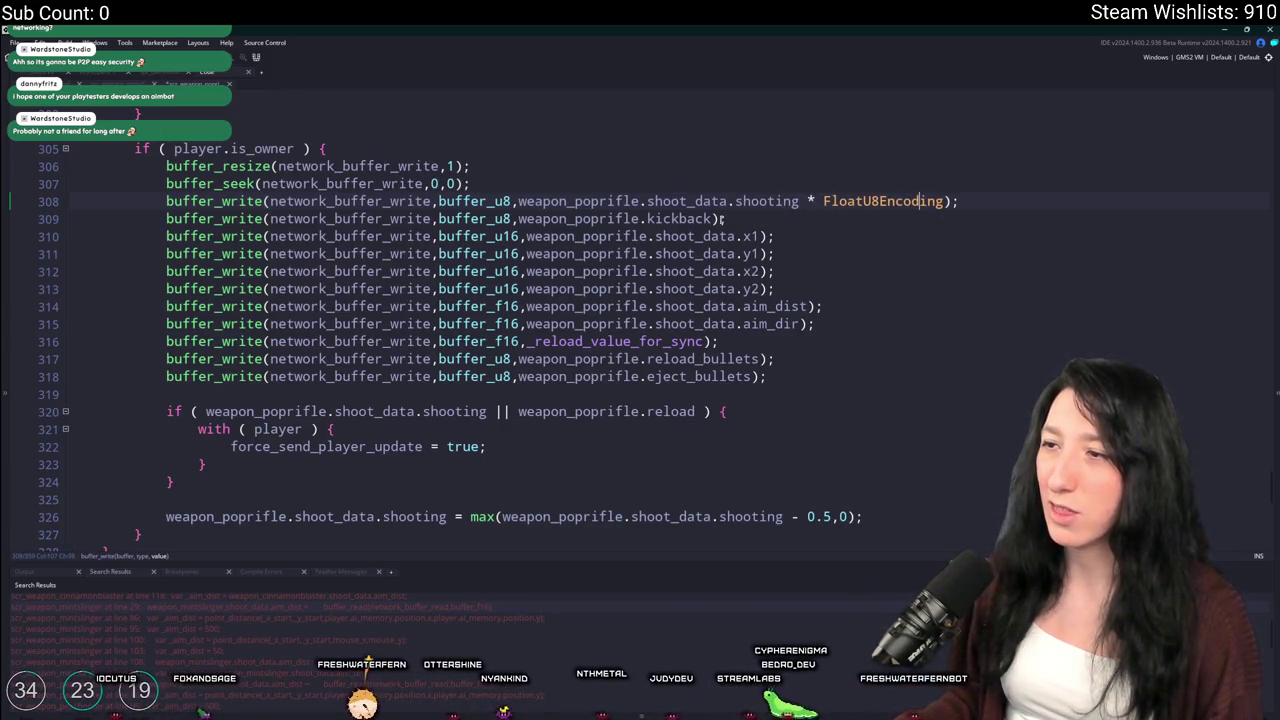
pyautogui.click(724, 218)
pyautogui.write('* ')
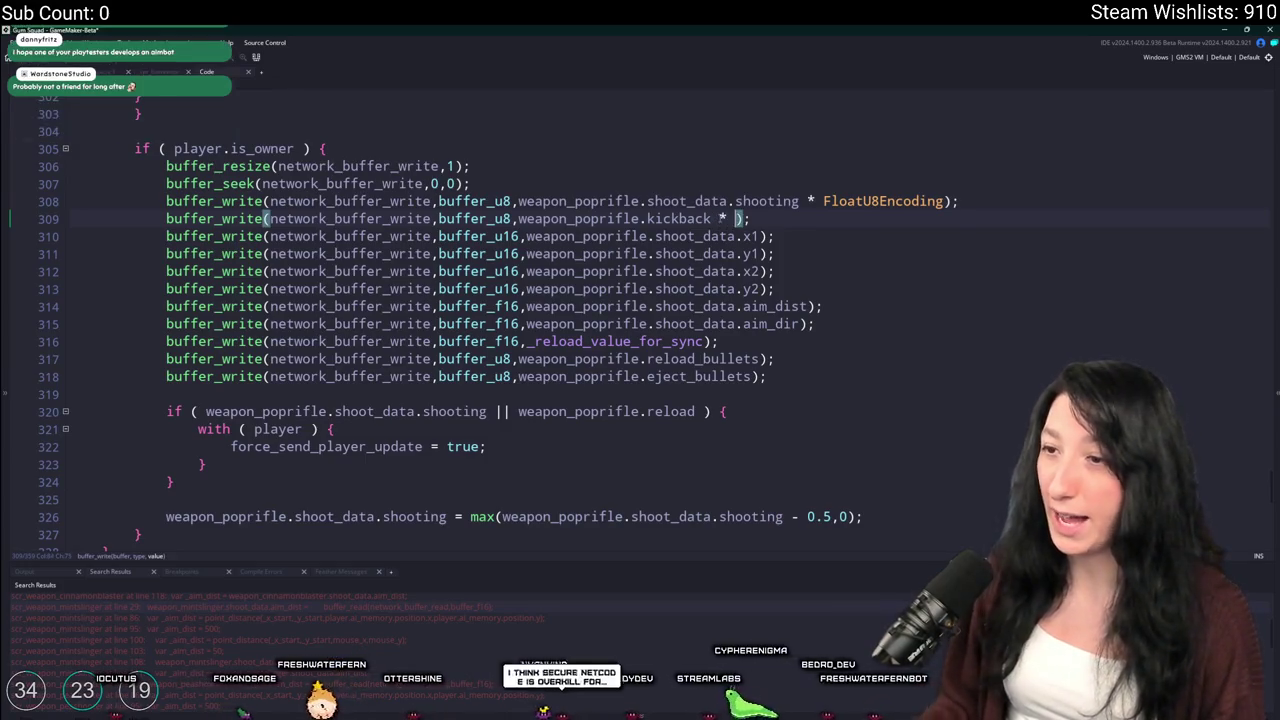
pyautogui.write('FloatU8Encoding')
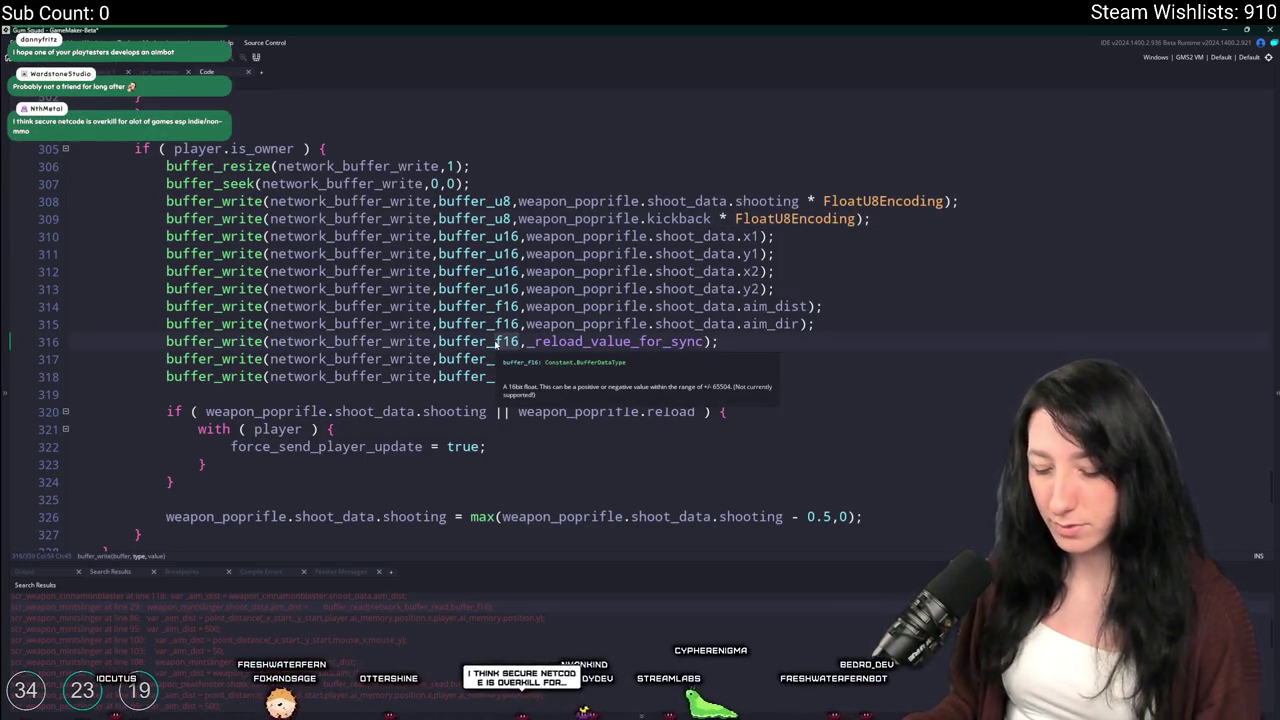
# Change the reload write on line 316 from buffer_f16 to buffer_u8 * FloatU8Encoding
pyautogui.moveTo(497, 341); pyautogui.dragTo(519, 341)
pyautogui.write('u8')
pyautogui.write(' * FloatU8Encoding')
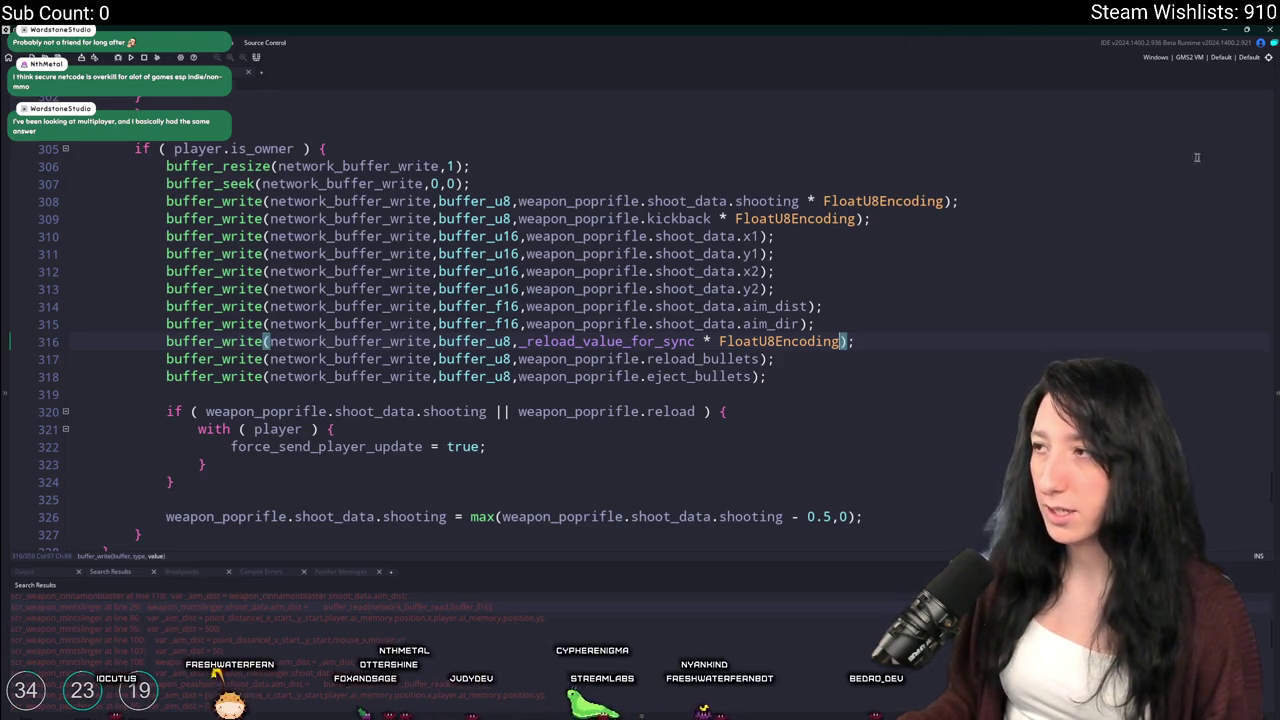
pyautogui.moveTo(1272, 483); pyautogui.dragTo(1250, 122)
# Change the read lines 26, 27 and 34 from buffer_f16 to buffer_u8 / FloatU8Encoding
pyautogui.scroll(-1, 989, 280)
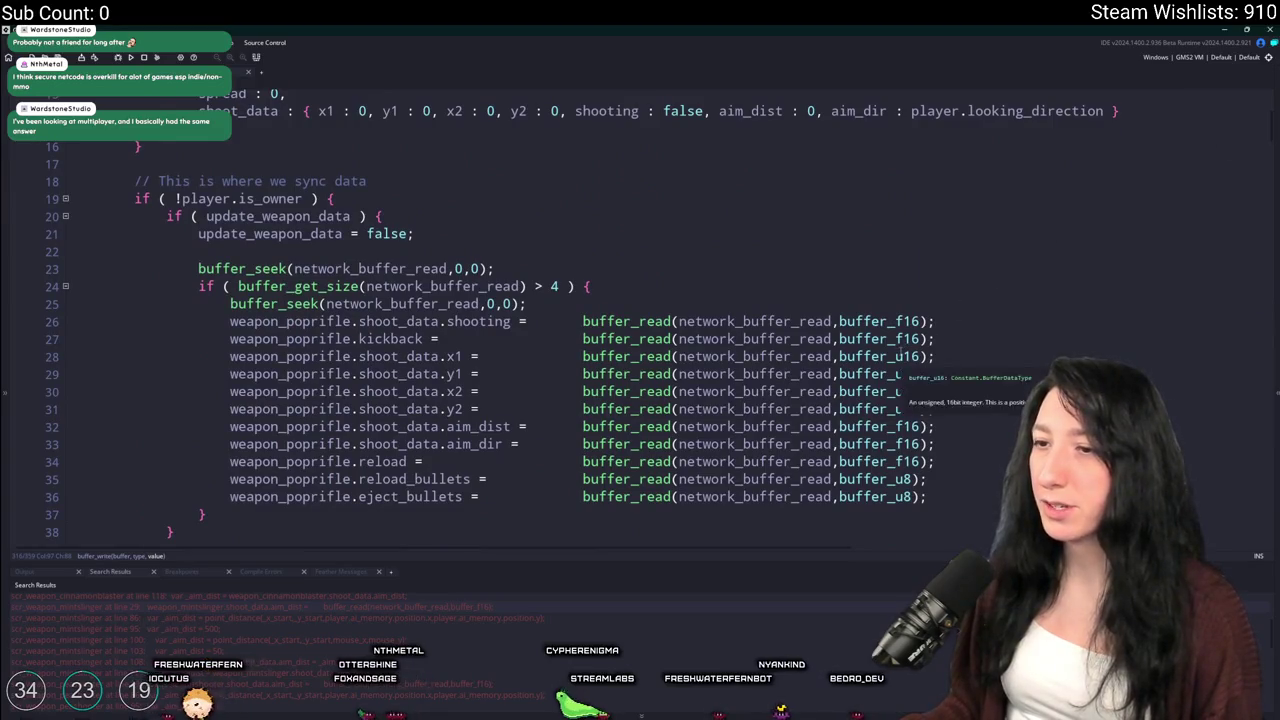
pyautogui.scroll(-1, 900, 356)
pyautogui.moveTo(895, 319); pyautogui.dragTo(918, 301)
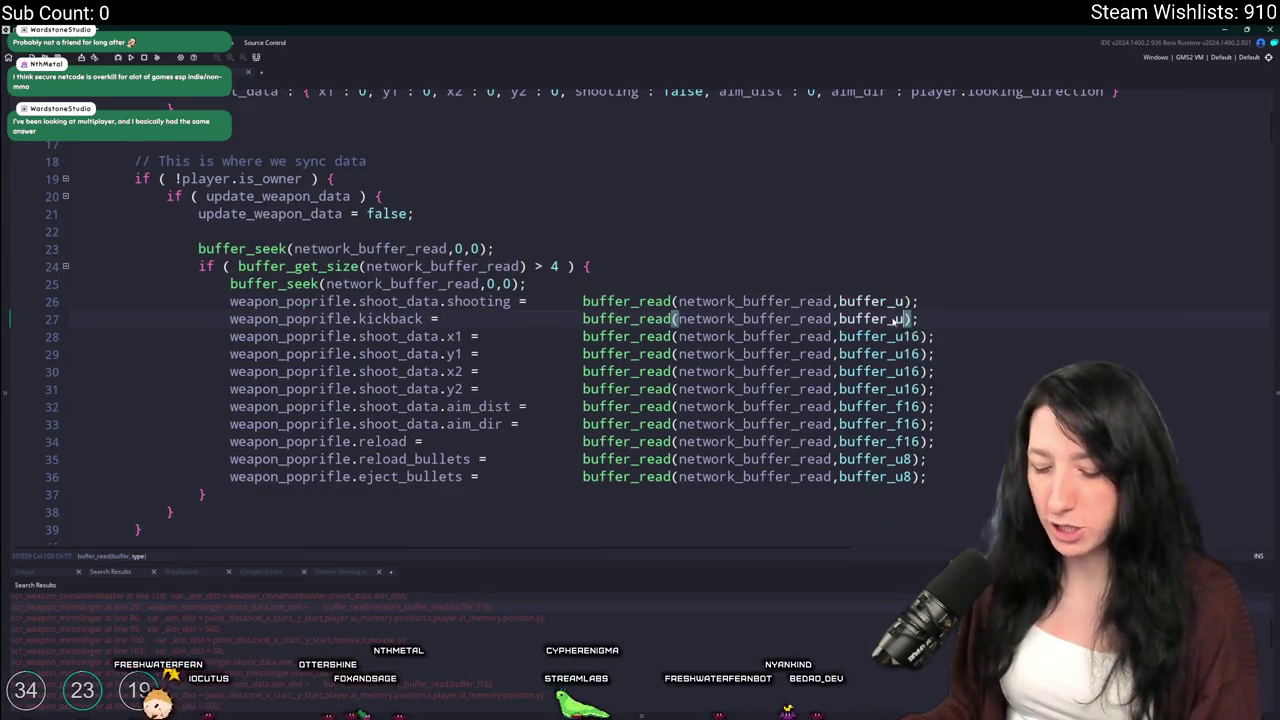
pyautogui.write('u8) / ')
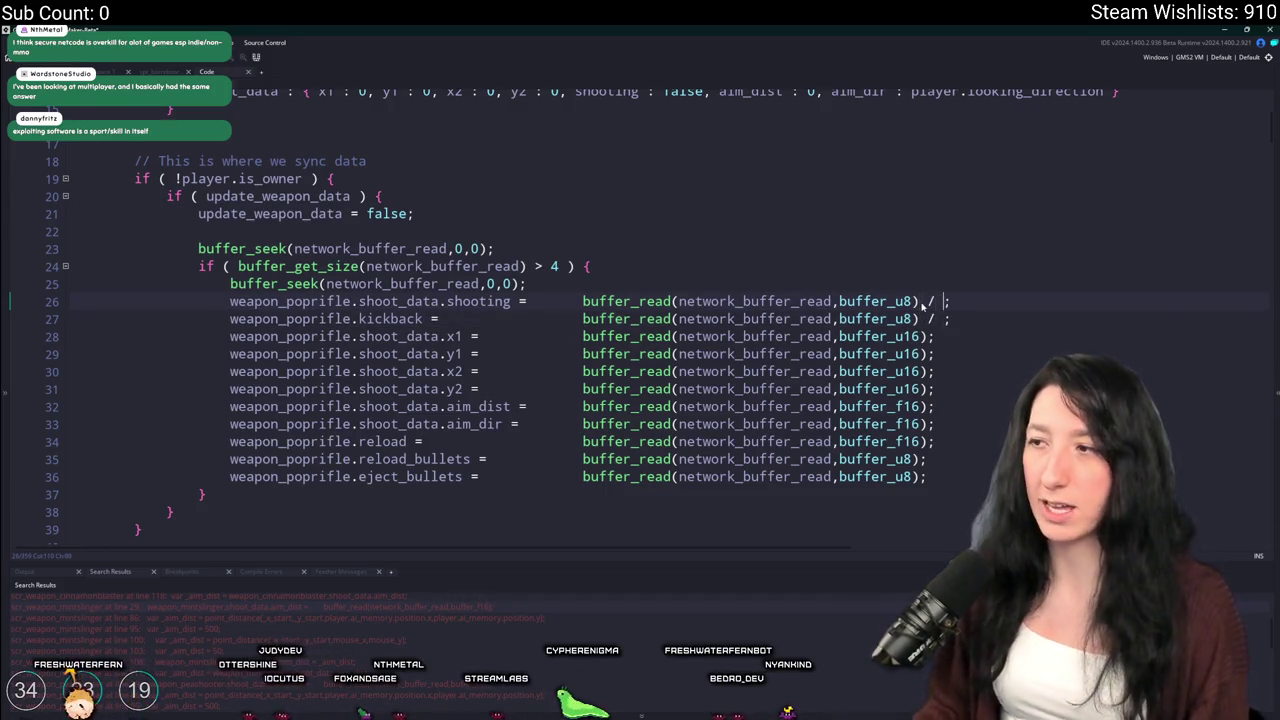
pyautogui.write('FloatU8Encoding')
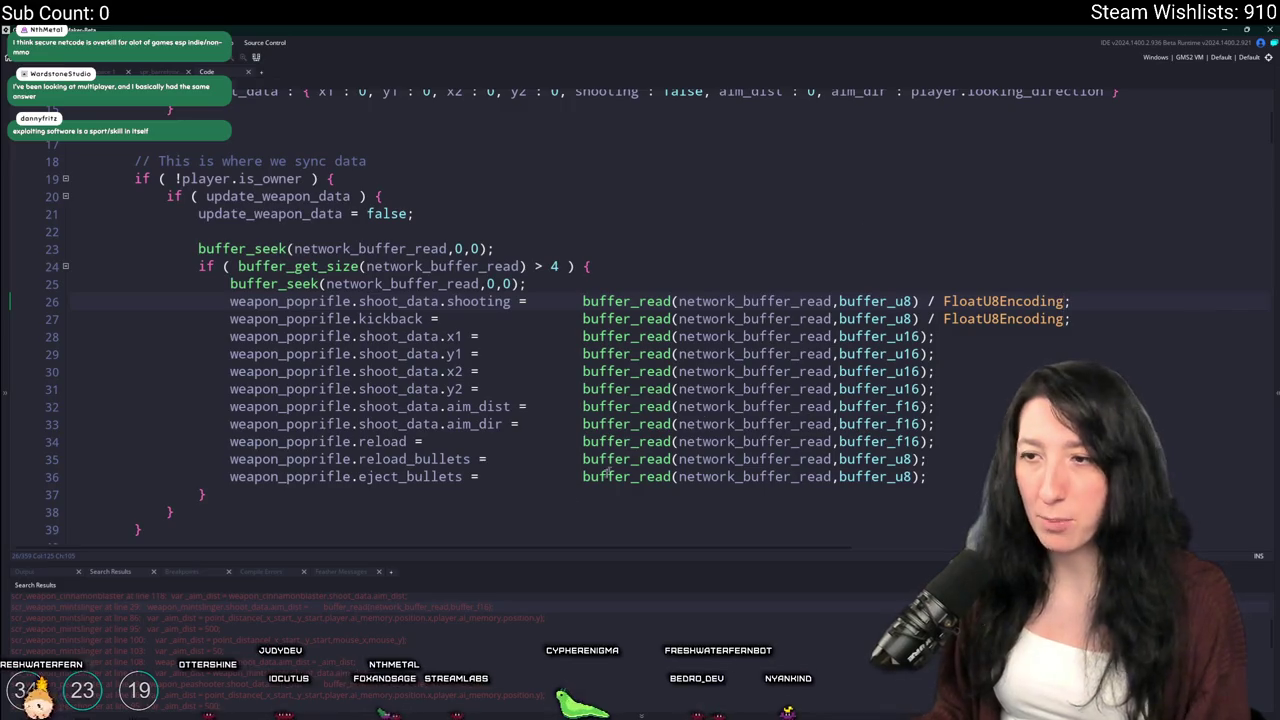
pyautogui.click(897, 441)
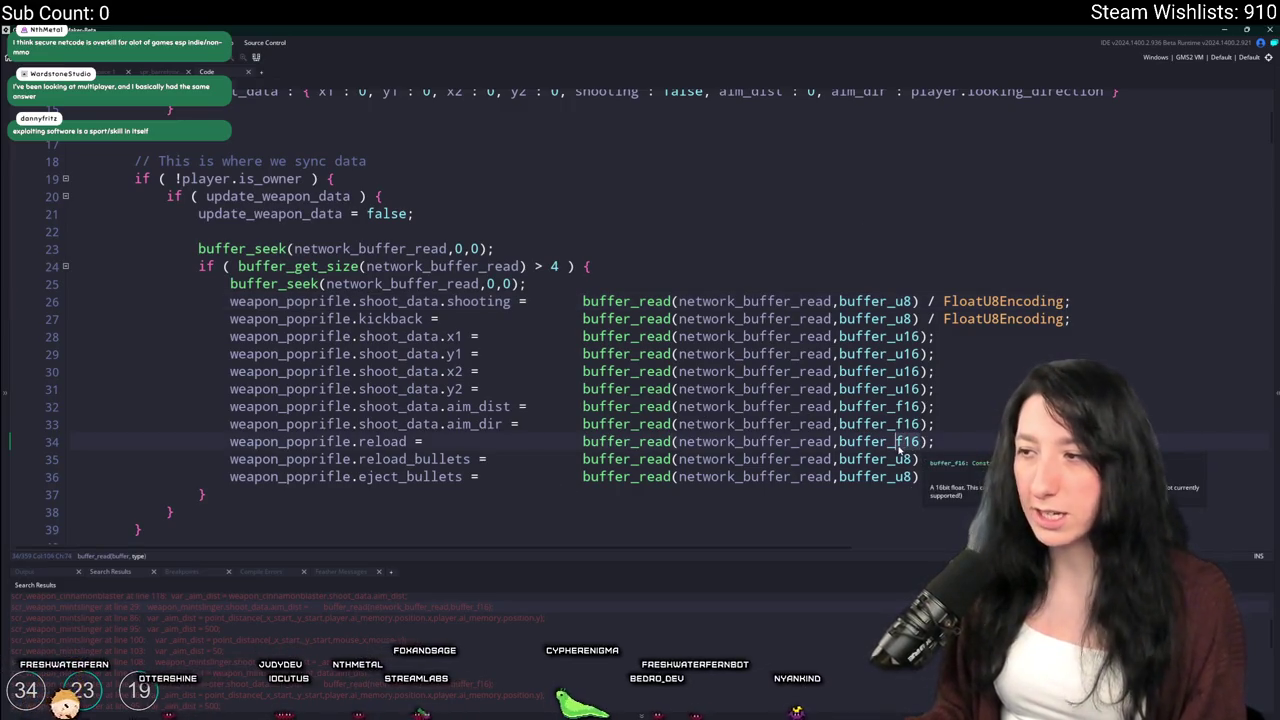
pyautogui.press('Delete')
pyautogui.press('Delete')
pyautogui.press('Delete')
pyautogui.write('u8')
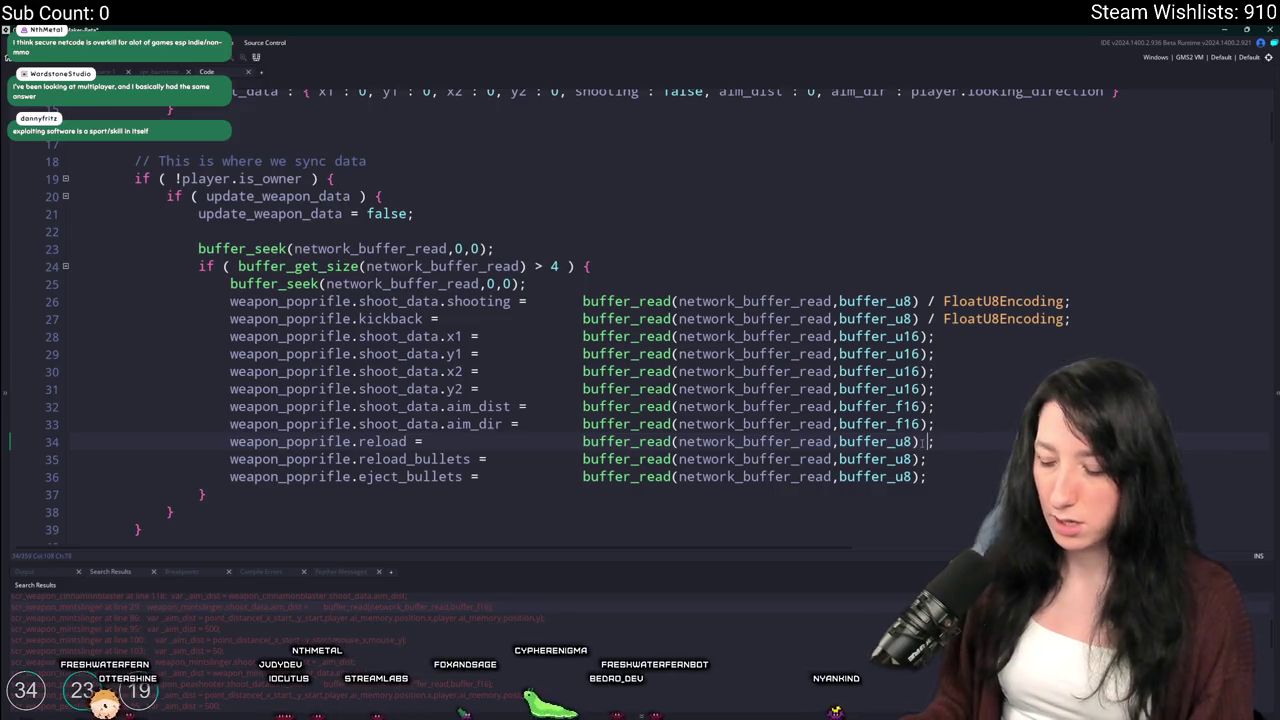
pyautogui.write(' / FloatU8Encoding')
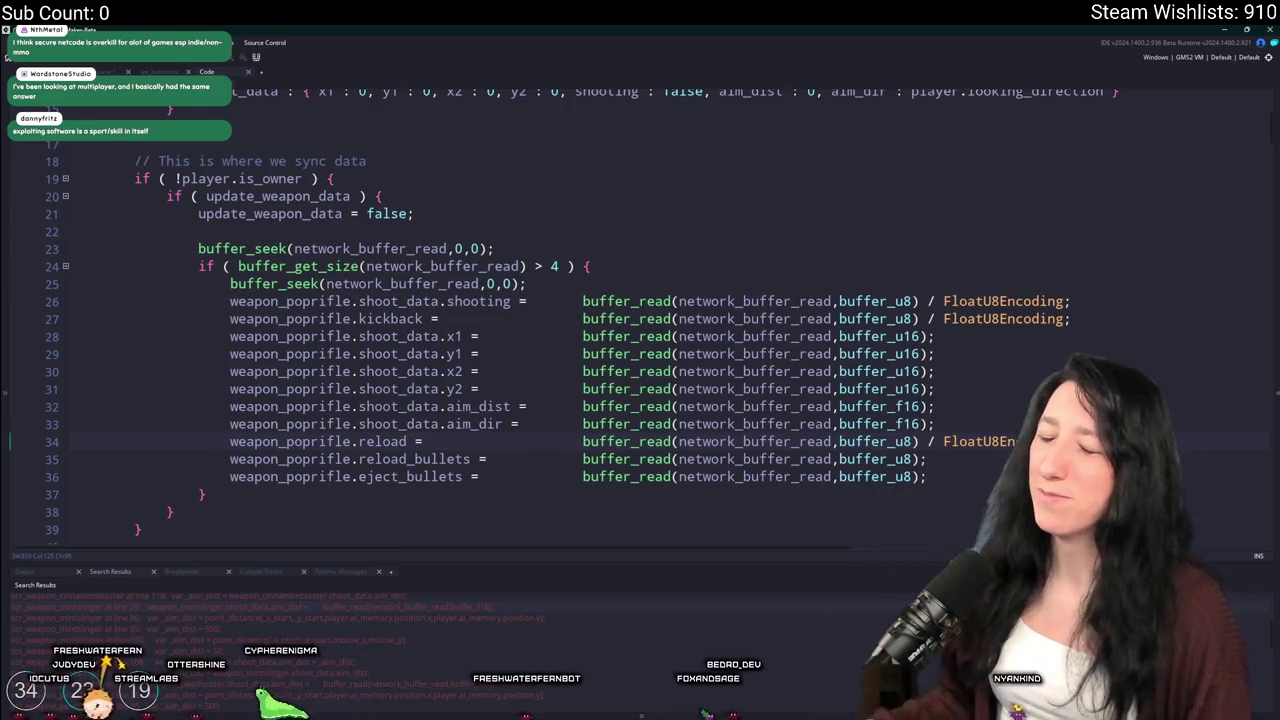
pyautogui.click(985, 388)
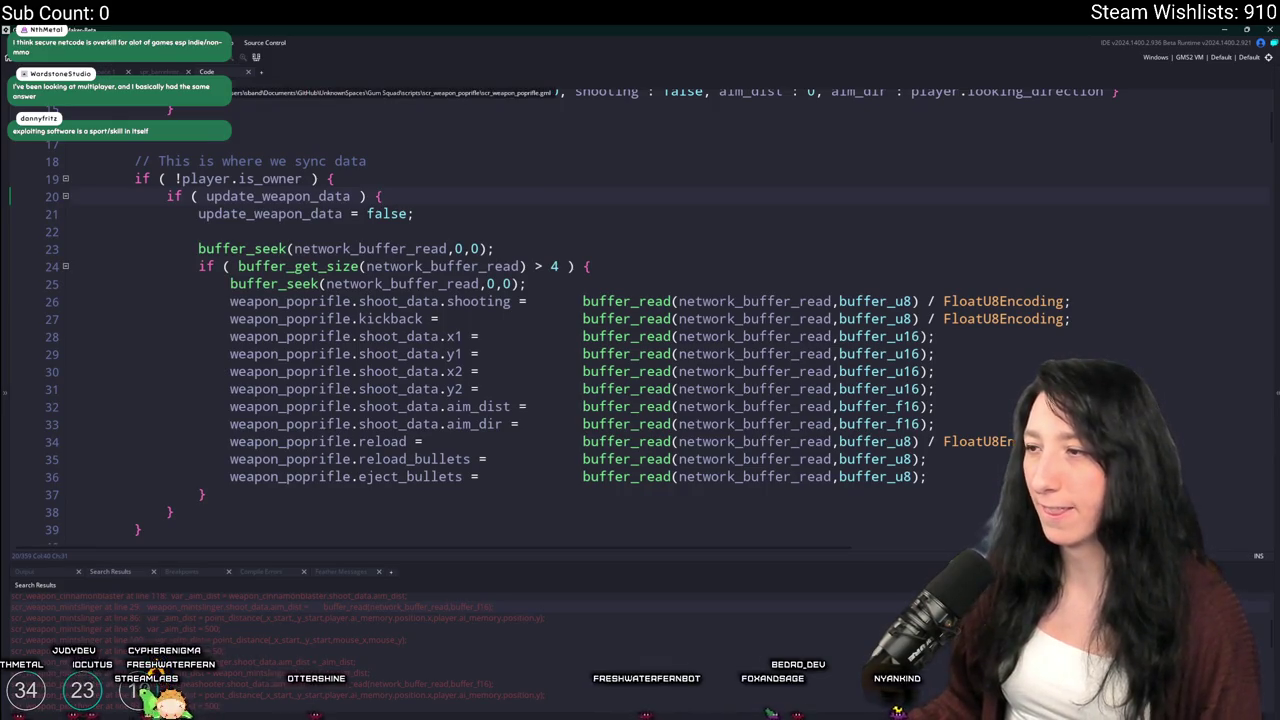
# Switch the write lines 301, 302 and 309 from buffer_f16 to buffer_u8 with FloatU8Encoding scaling
pyautogui.click(520, 151)
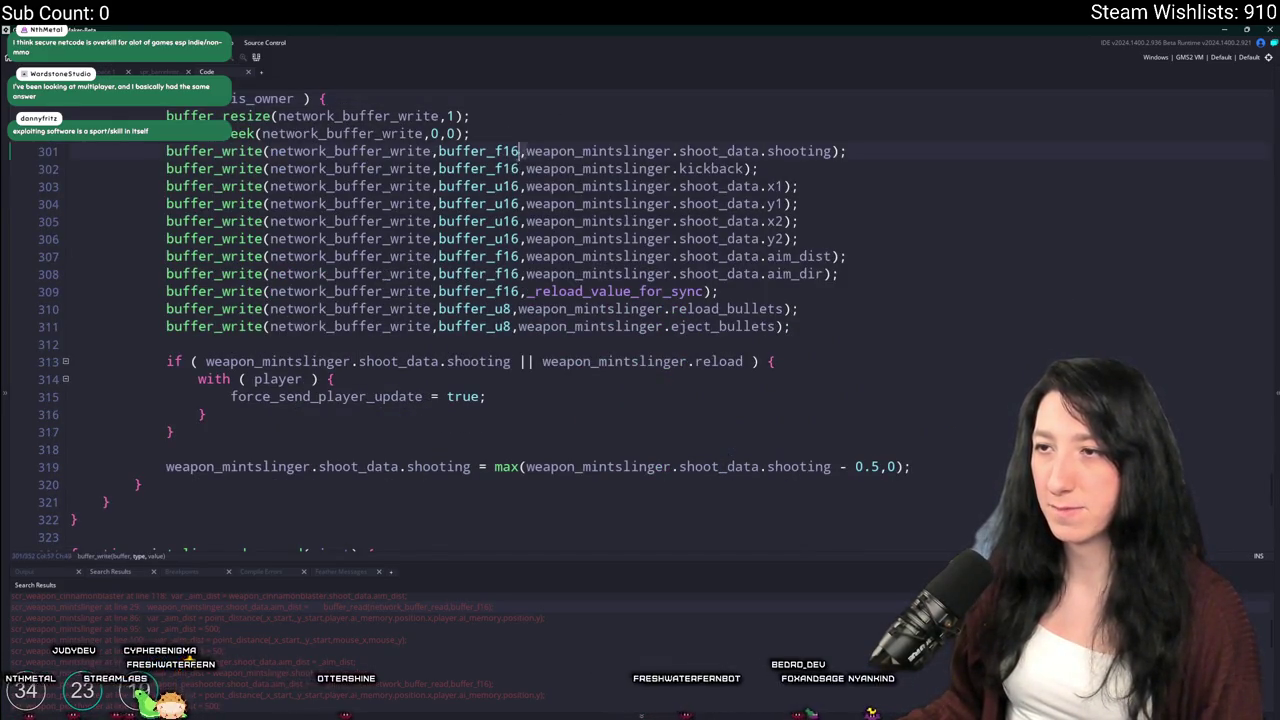
pyautogui.press('BackSpace')
pyautogui.press('BackSpace')
pyautogui.press('BackSpace')
pyautogui.write('u8')
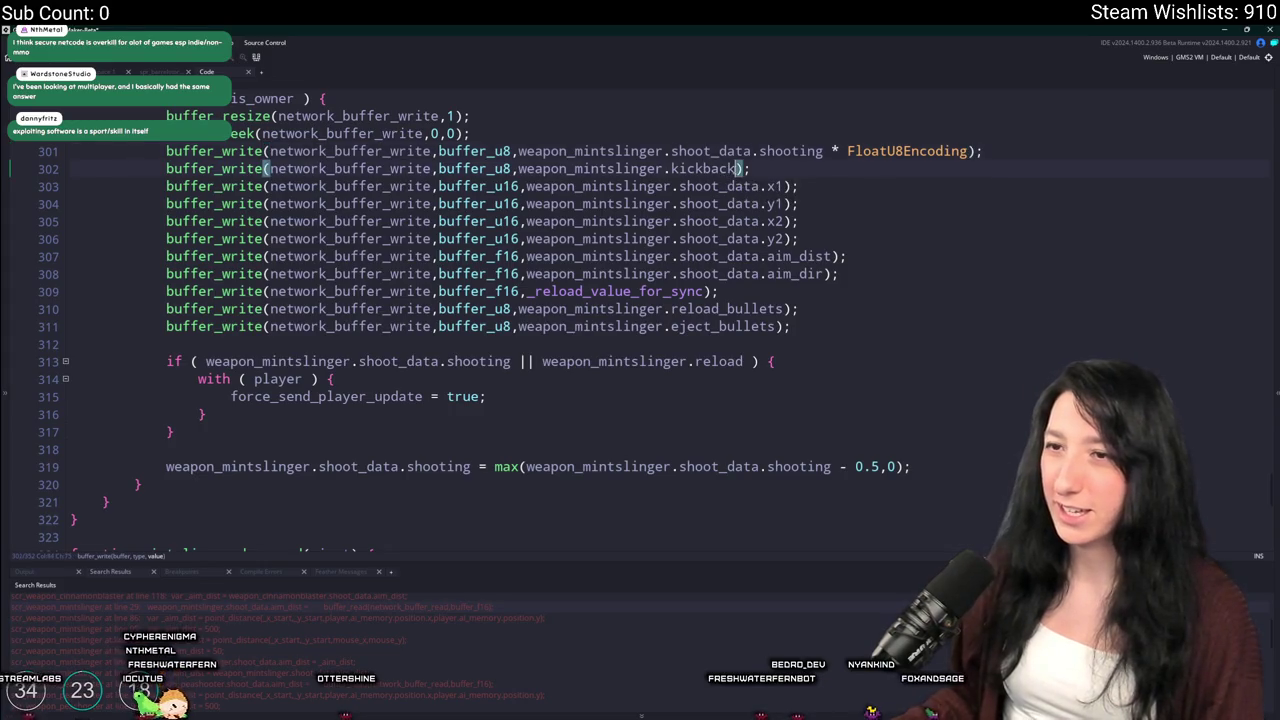
pyautogui.write('FloatU8Encoding')
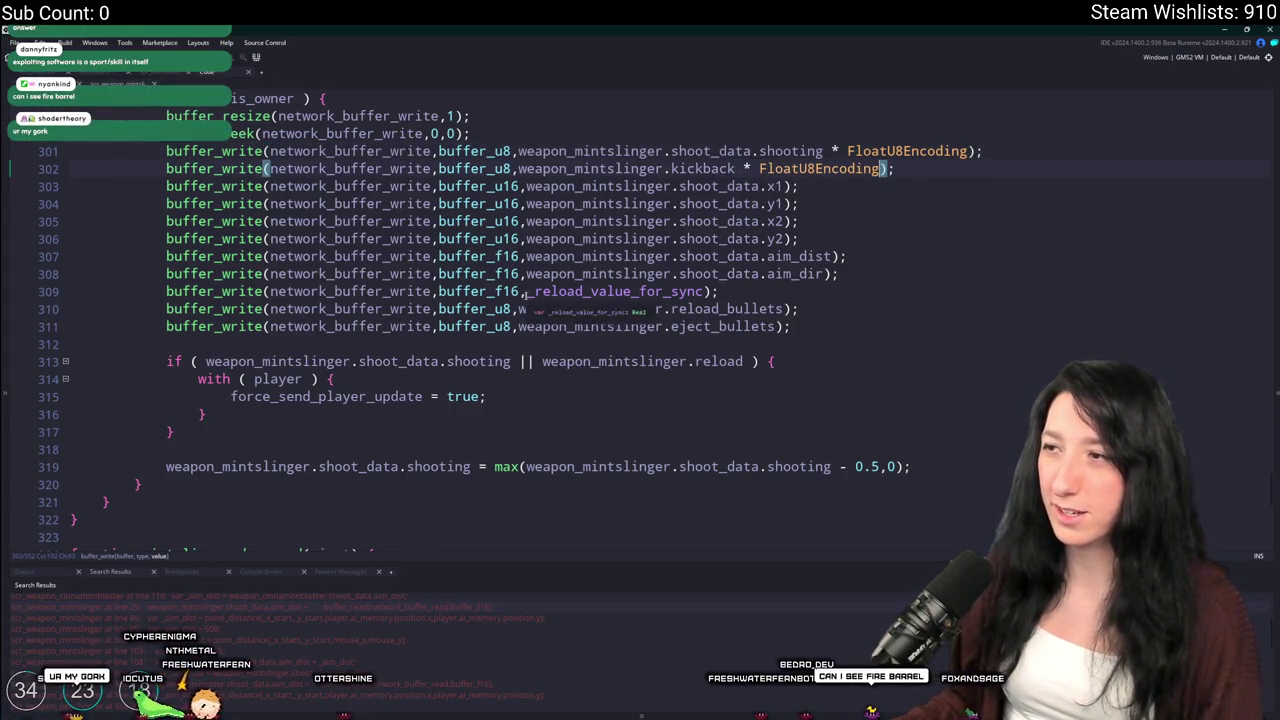
pyautogui.click(520, 291)
pyautogui.press('BackSpace')
pyautogui.press('BackSpace')
pyautogui.press('BackSpace')
pyautogui.write('u8')
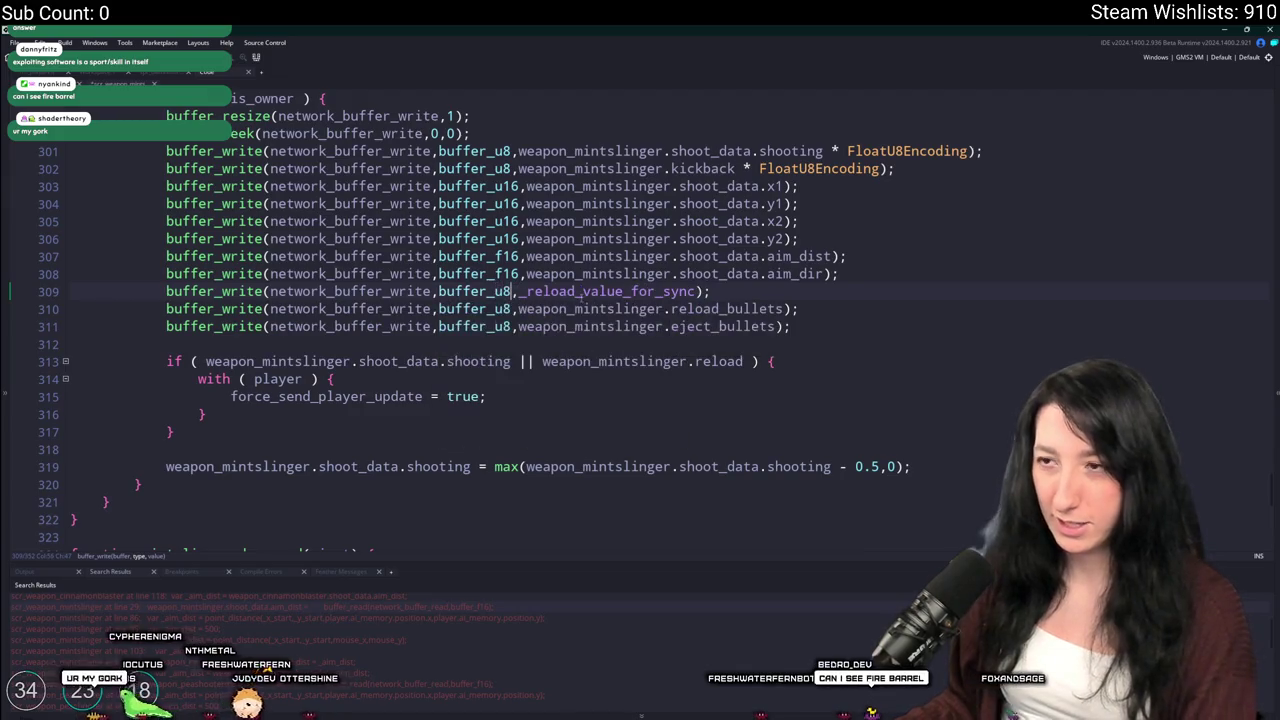
pyautogui.click(700, 291)
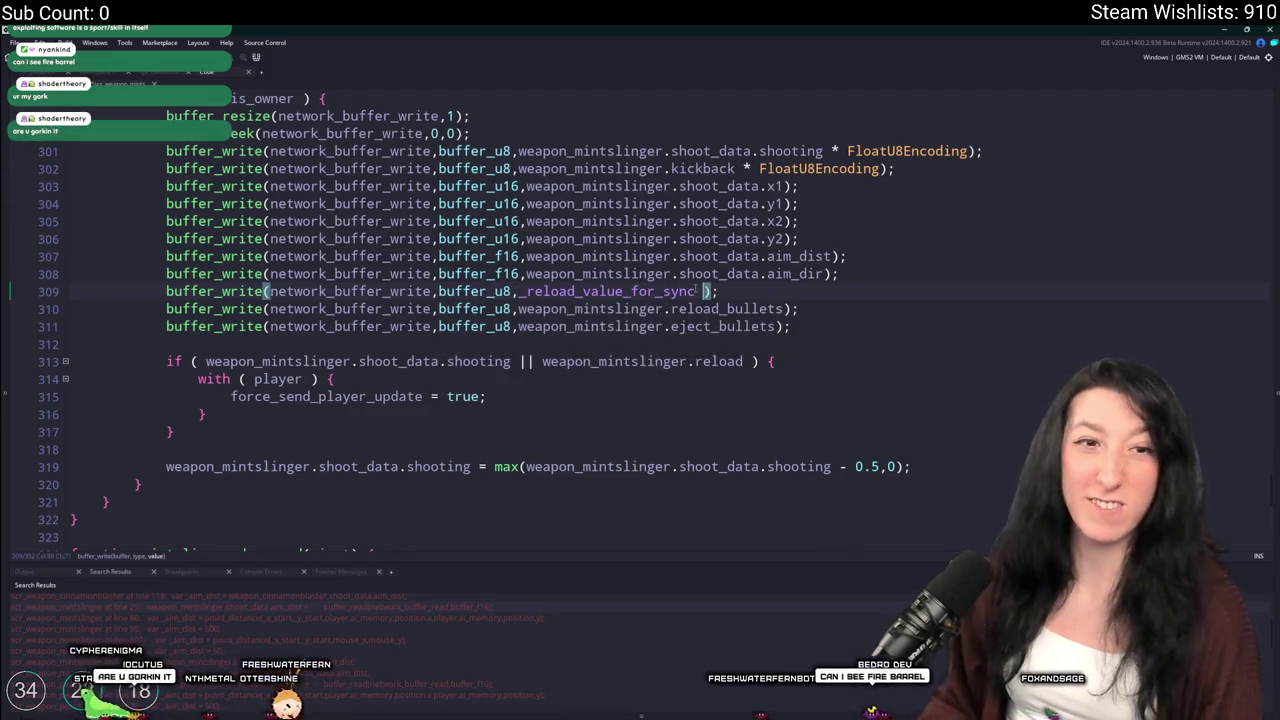
pyautogui.write('/*')
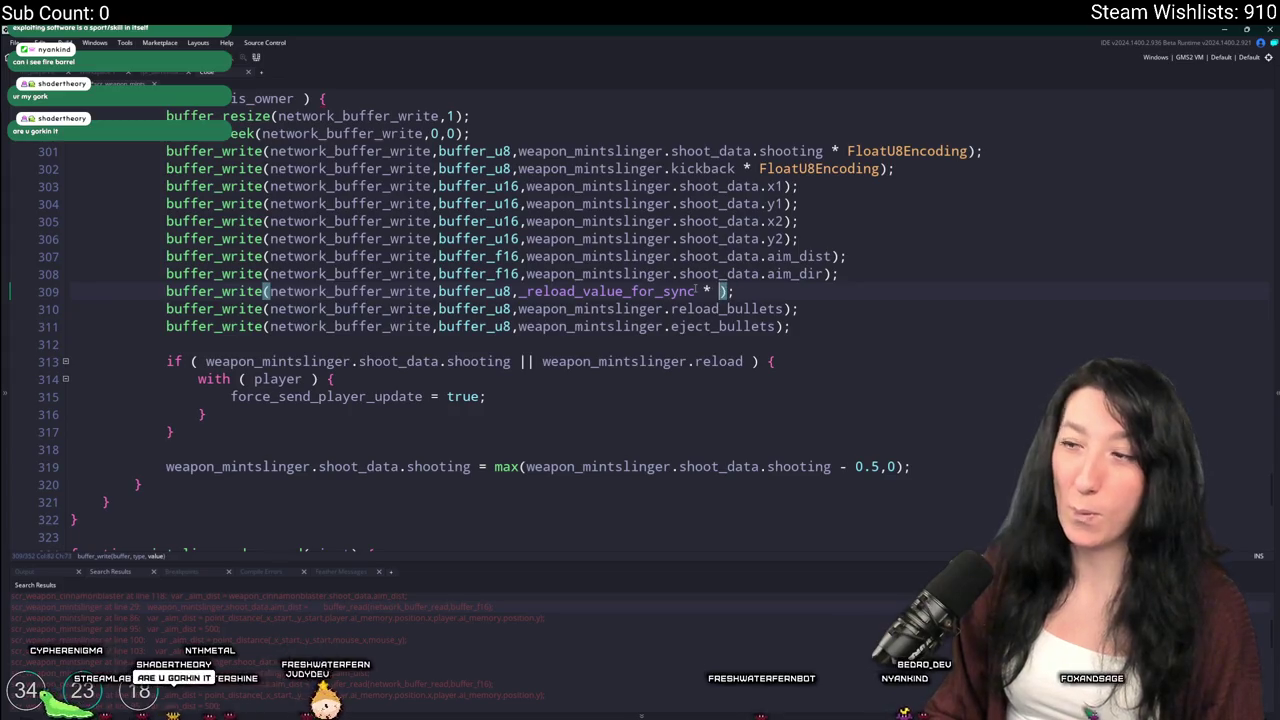
pyautogui.write('FloatU8Encoding')
# Search the script for remaining f16 occurrences
pyautogui.click(916, 271)
pyautogui.hotkey('ctrl', 'f')
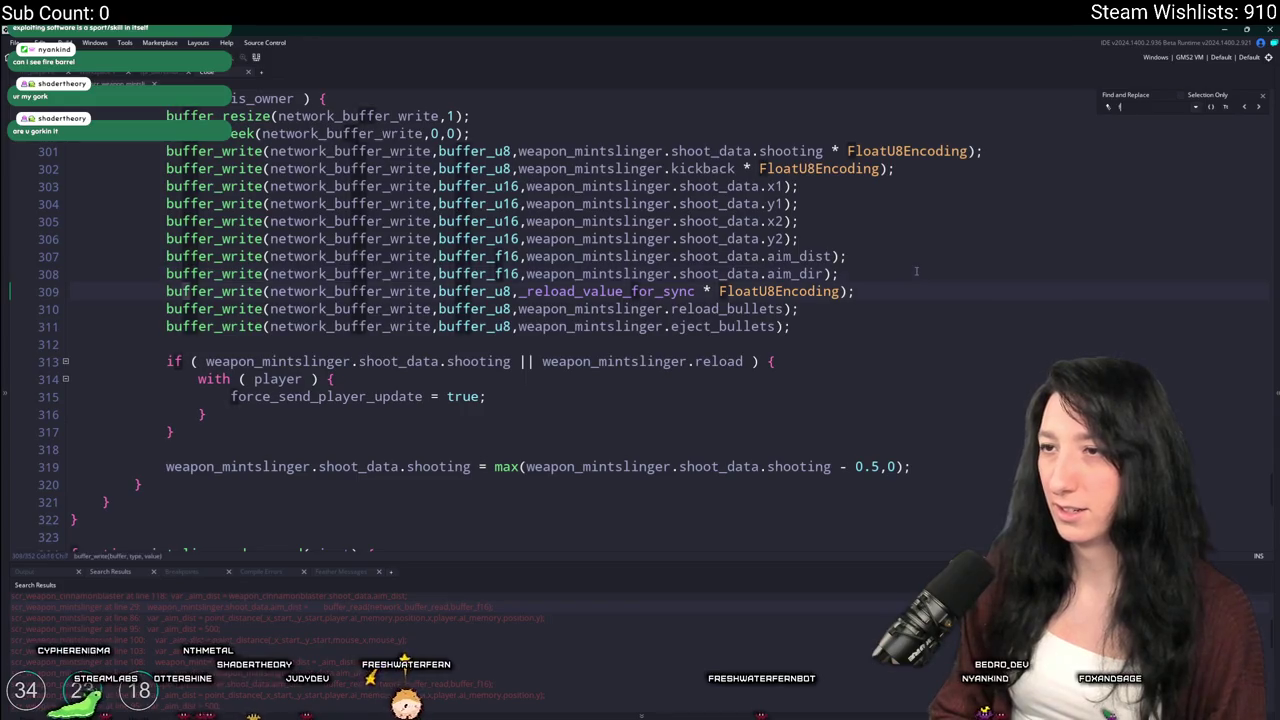
pyautogui.write('f16);')
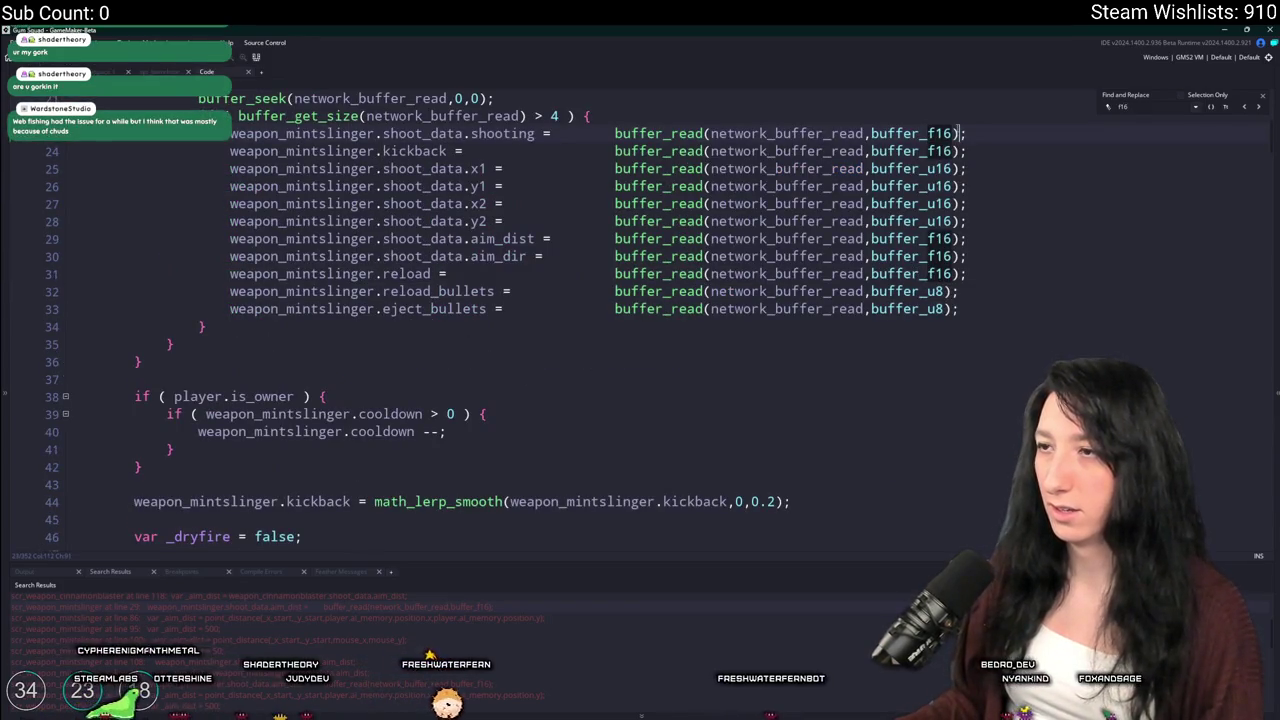
# Change the f16 reads on lines 23, 24 and 31 to buffer_u8 / FloatU8Encoding
pyautogui.press('Return')
pyautogui.write('u8)')
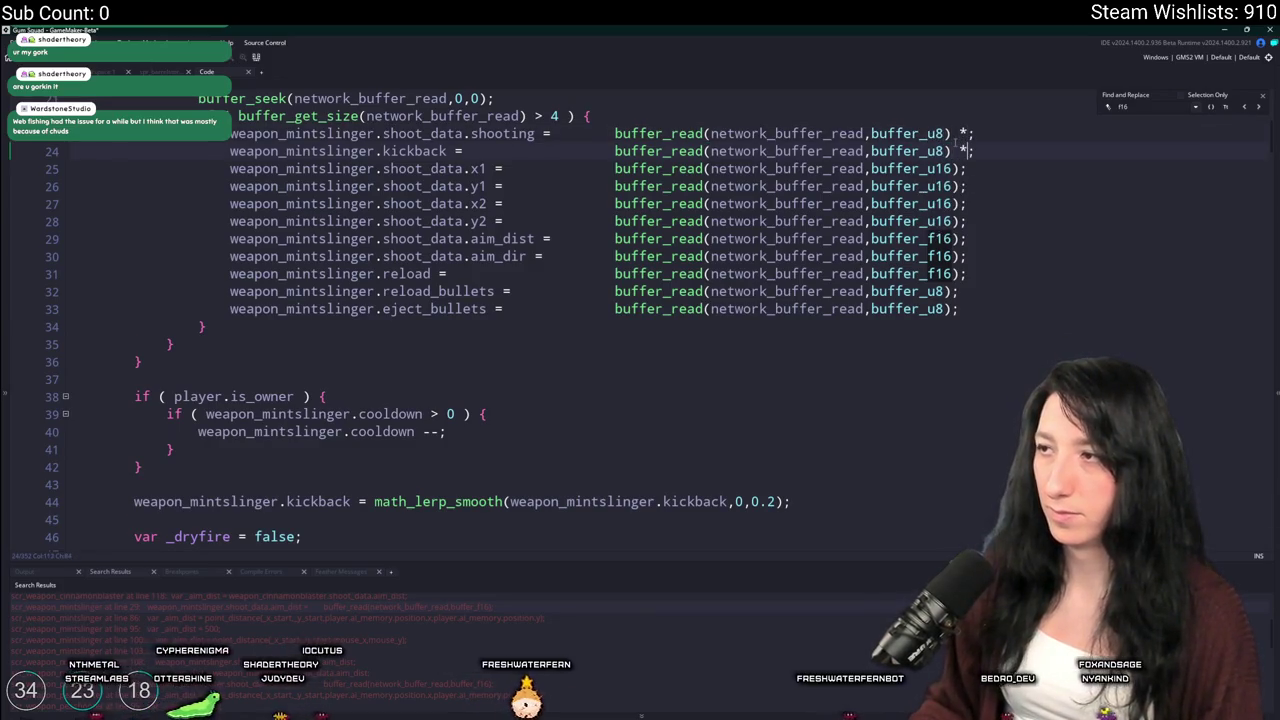
pyautogui.write(' / FloatU8Encoding')
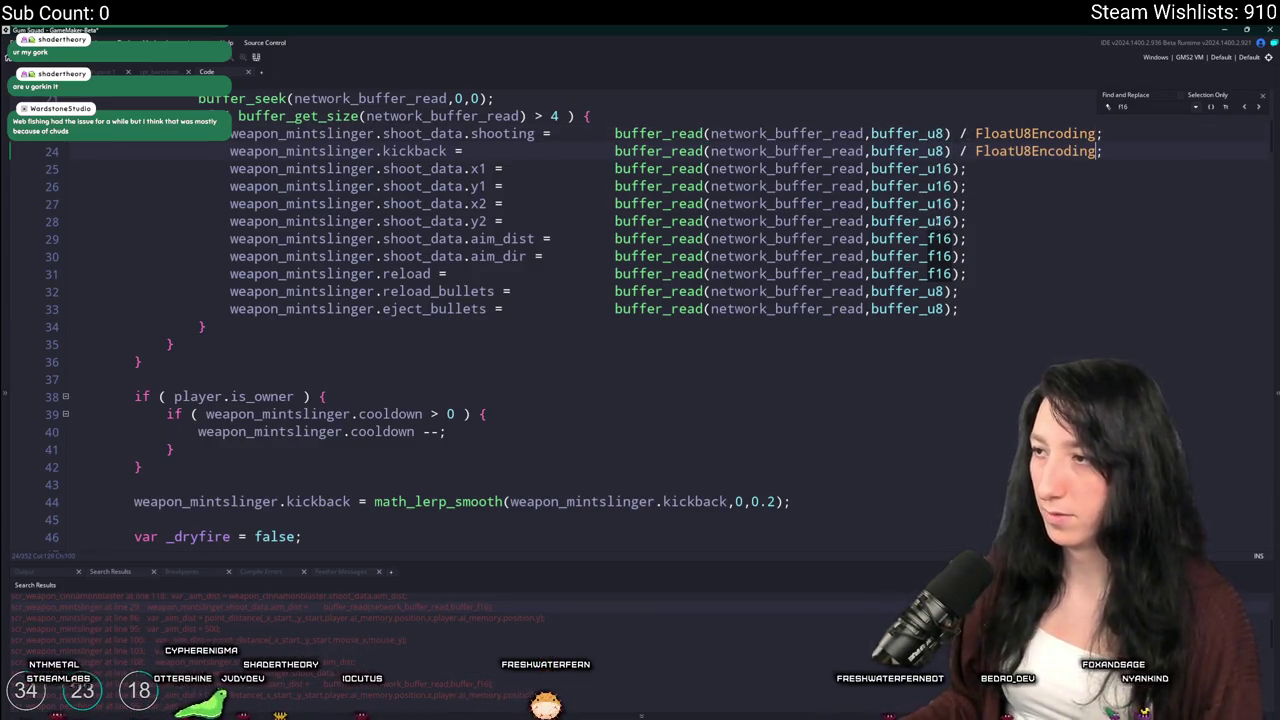
pyautogui.click(1265, 95)
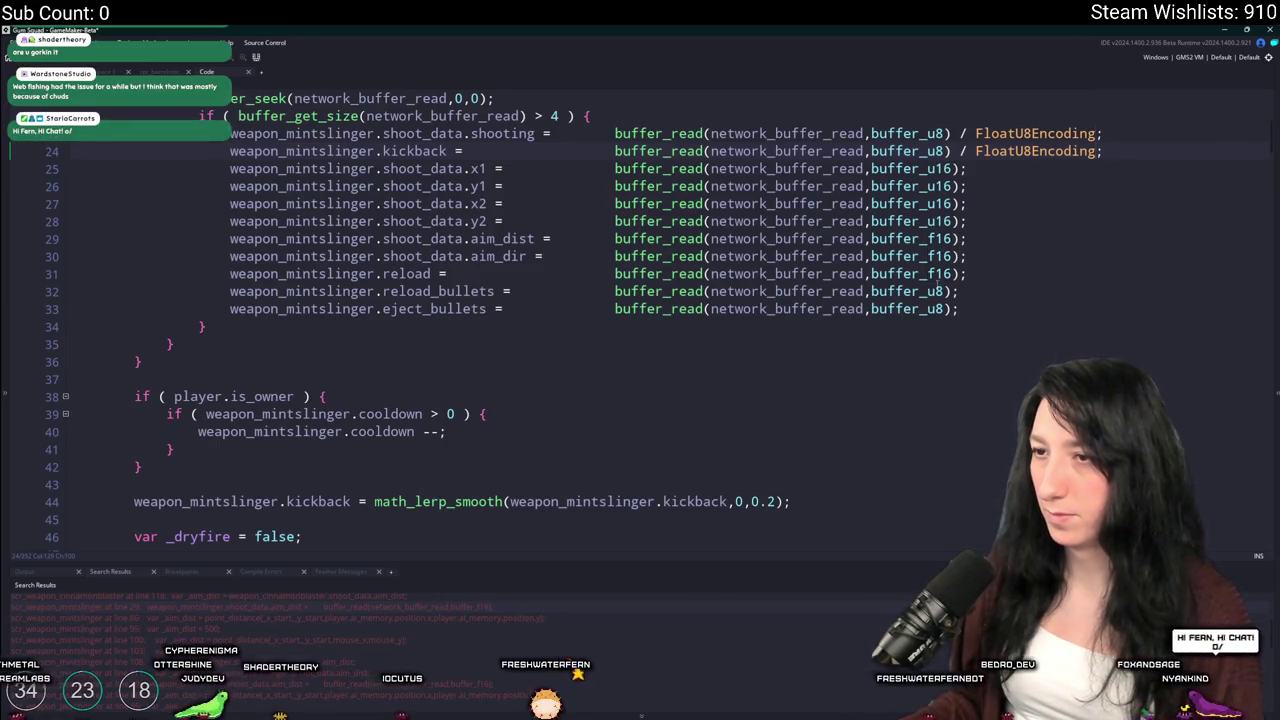
pyautogui.doubleClick(934, 274)
pyautogui.write('u8')
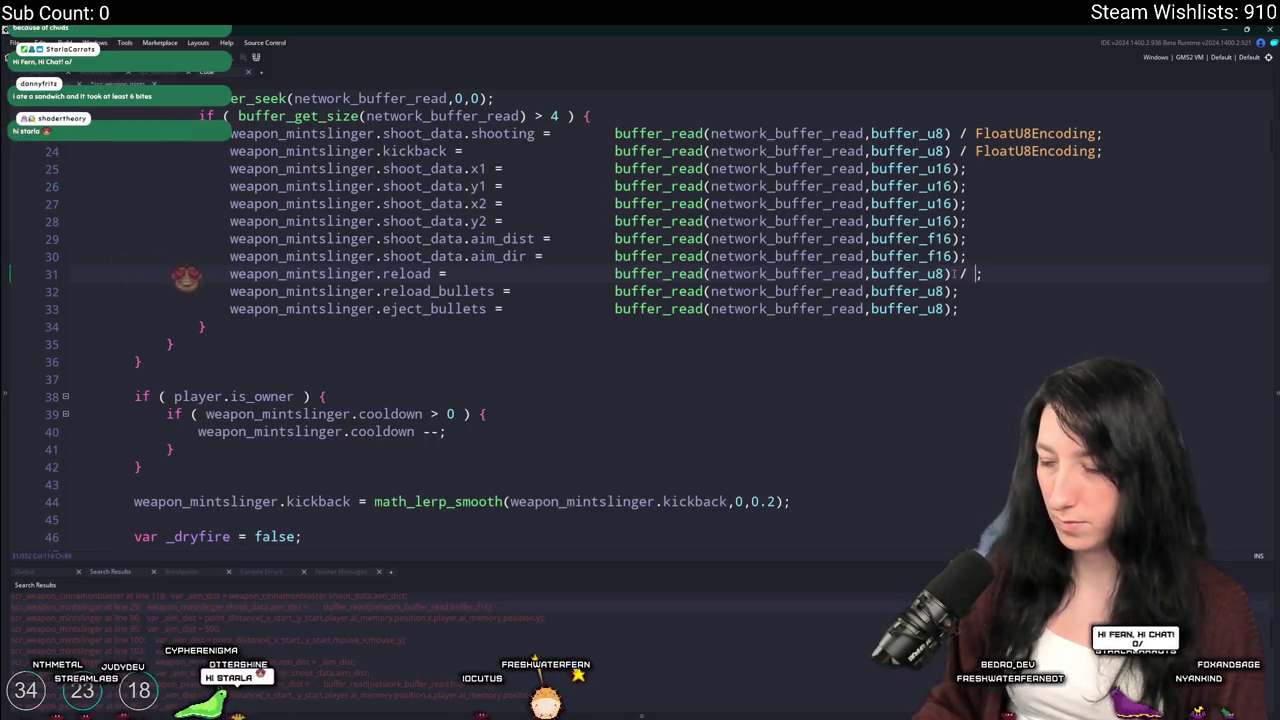
pyautogui.write('FloatU8Encoding')
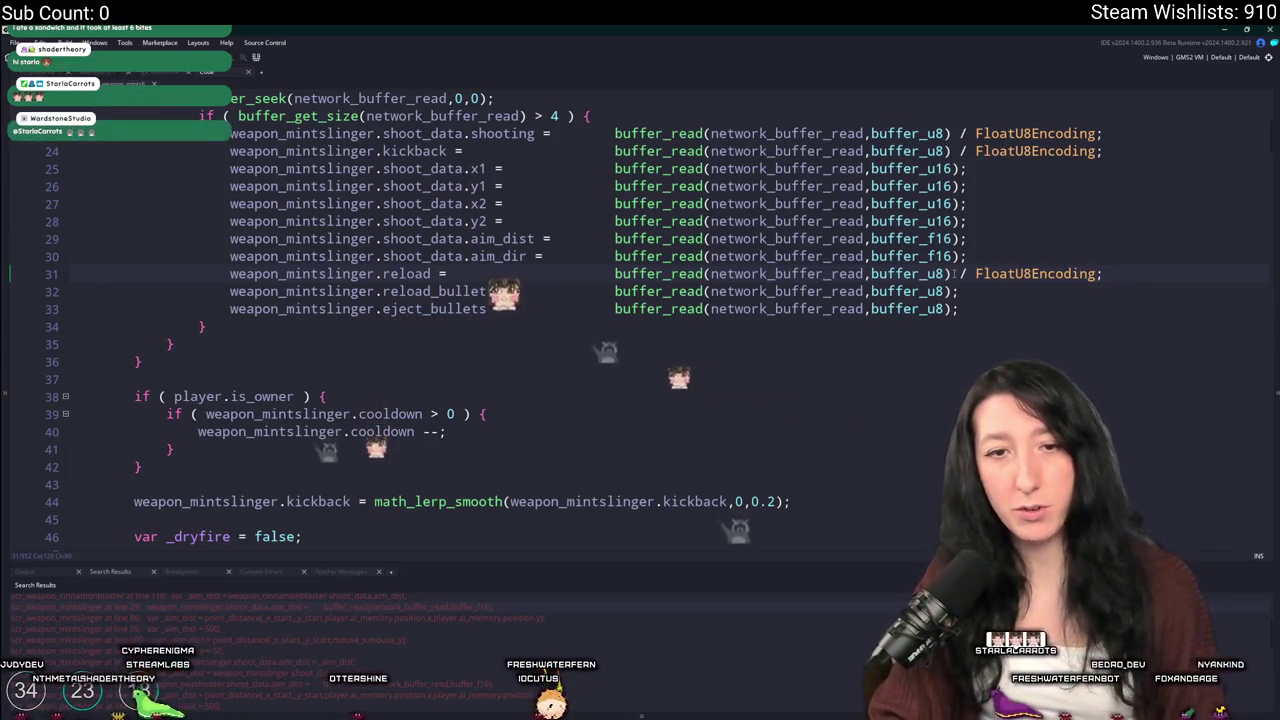
# Save the mintslinger script and go to the scr_networking tab
pyautogui.hotkey('ctrl', 's')
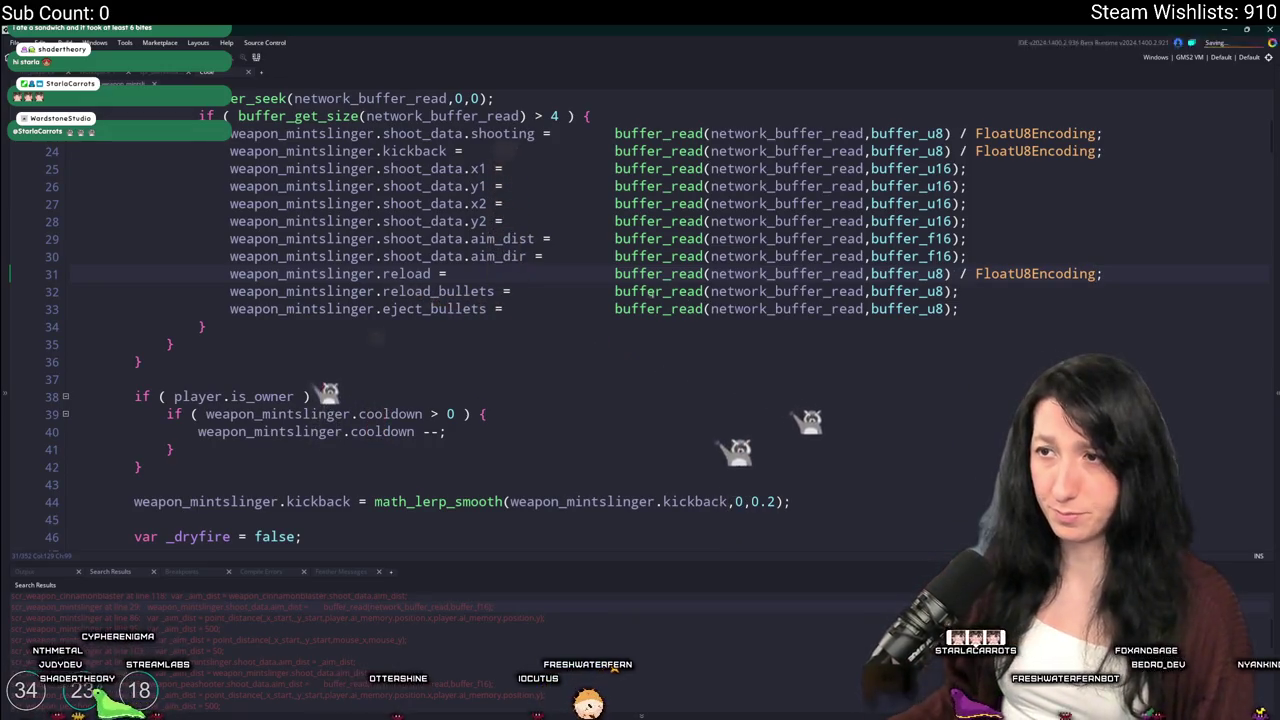
pyautogui.scroll(-1, 660, 291)
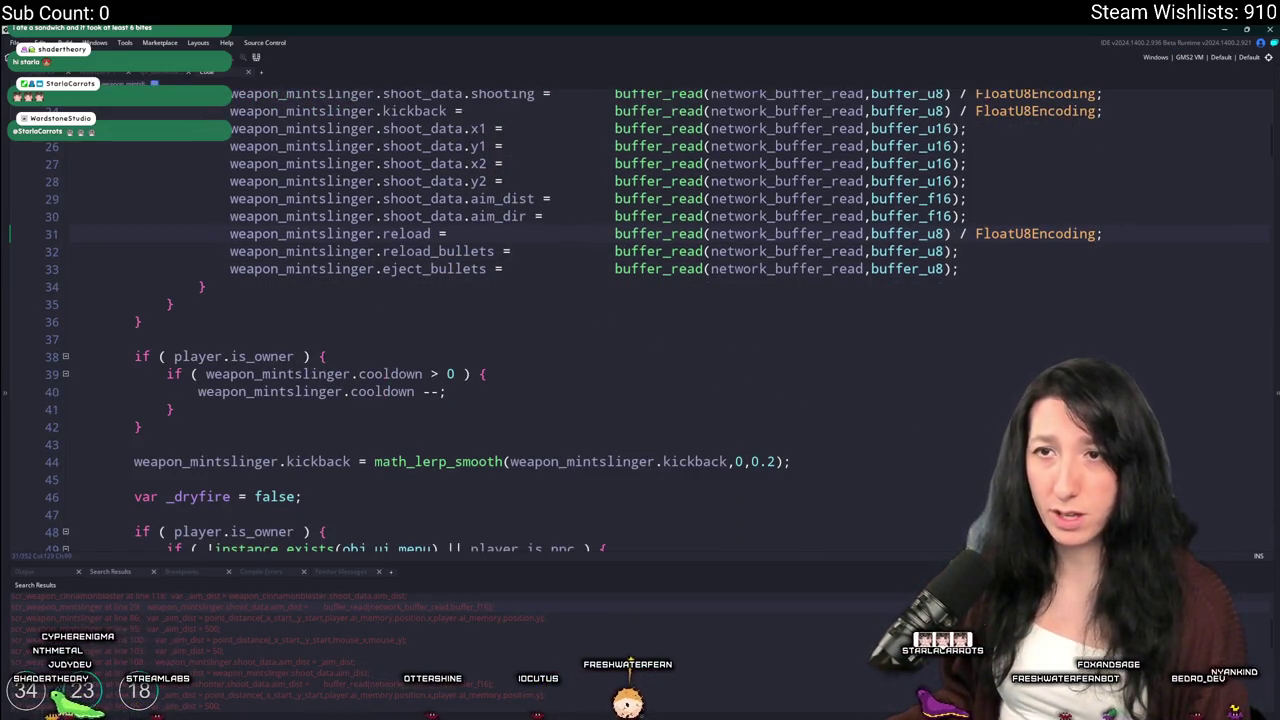
pyautogui.hotkey('ctrl', 'Tab')
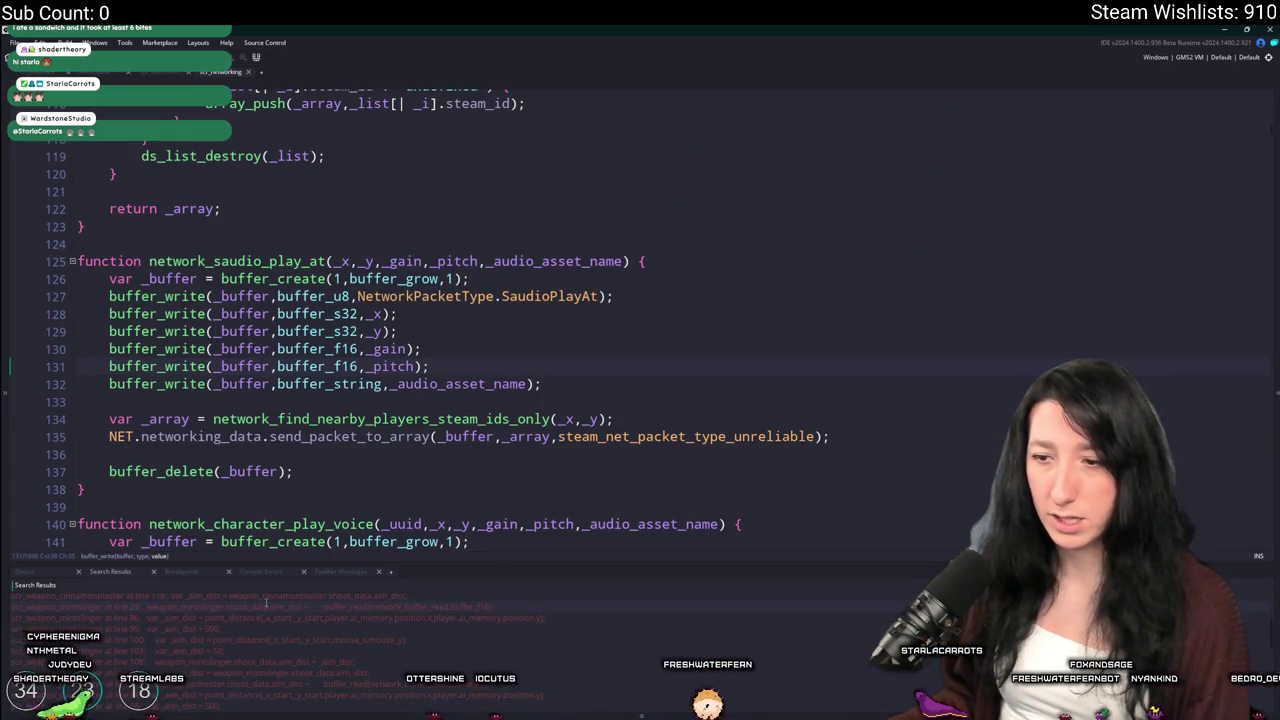
# Look back over aim_dist in the mintslinger script, then return to scr_networking
pyautogui.doubleClick(195, 606)
pyautogui.scroll(2, 729, 374)
pyautogui.scroll(3, 729, 374)
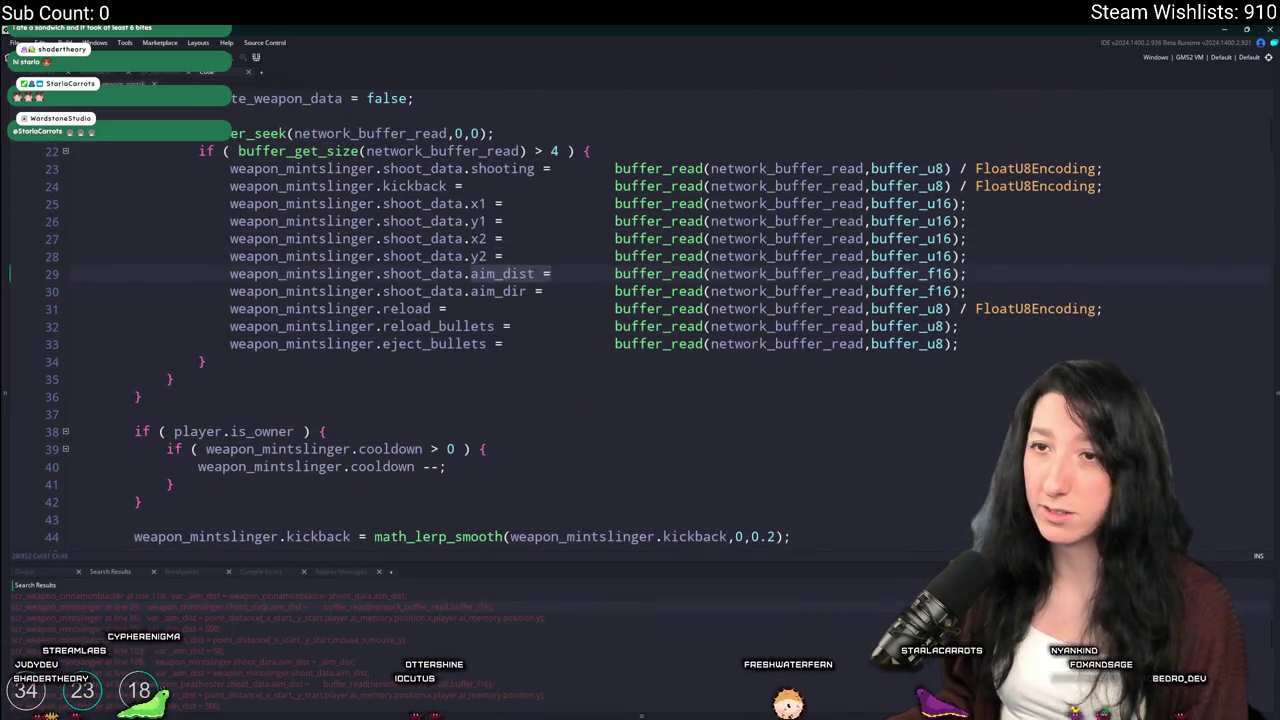
pyautogui.hotkey('ctrl', 'Tab')
# Find and check the weapon_pepperminter script's encoding via asset search
pyautogui.hotkey('ctrl', 't')
pyautogui.write('peashoo')
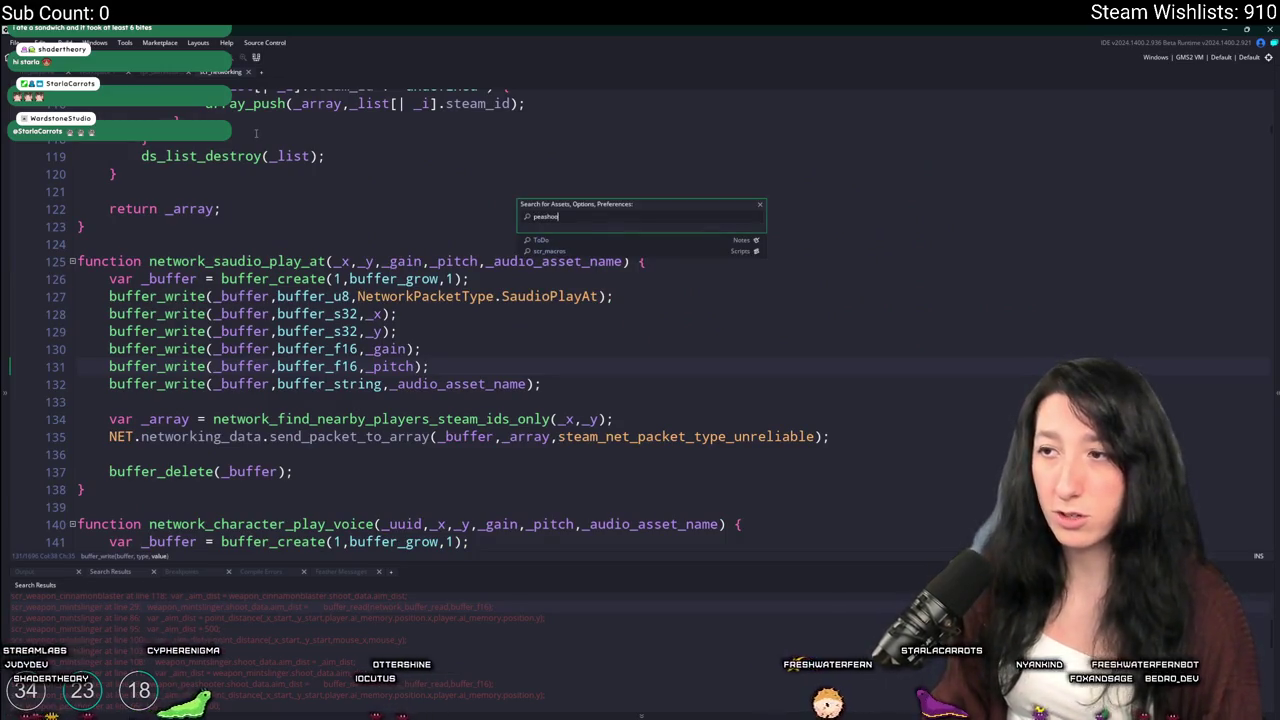
pyautogui.write('t')
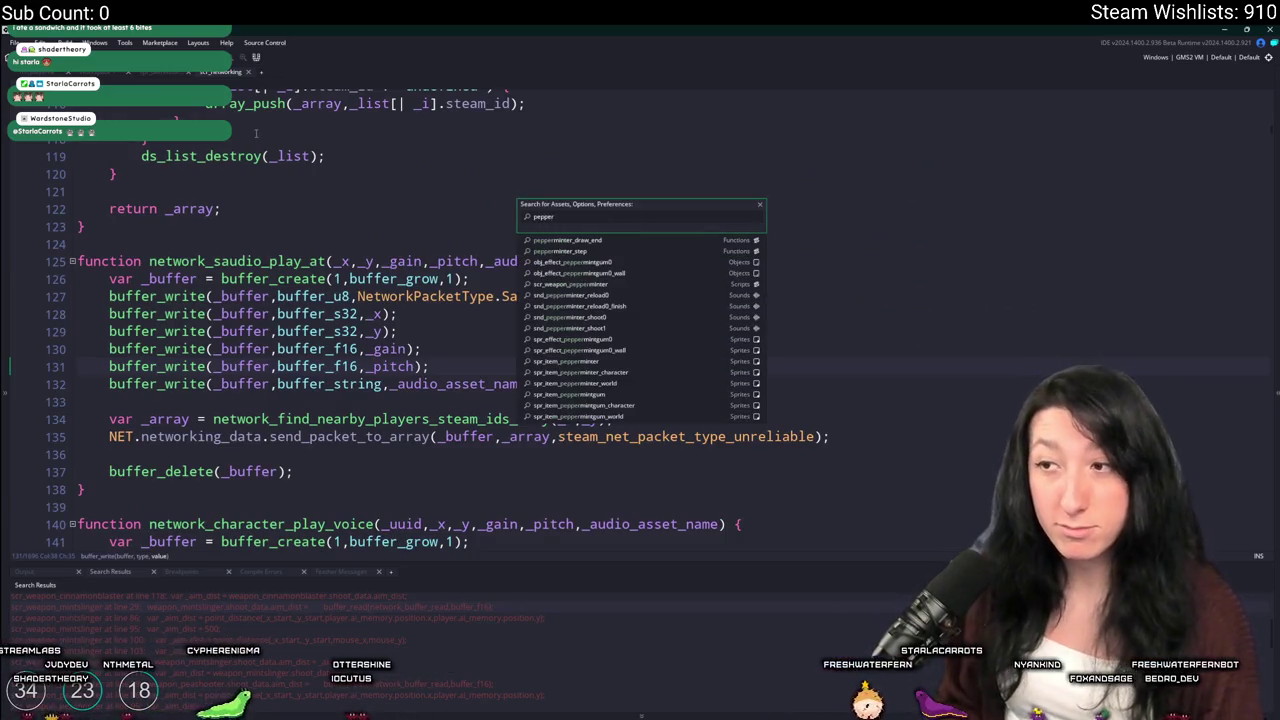
pyautogui.press('Return')
pyautogui.scroll(-4, 660, 431)
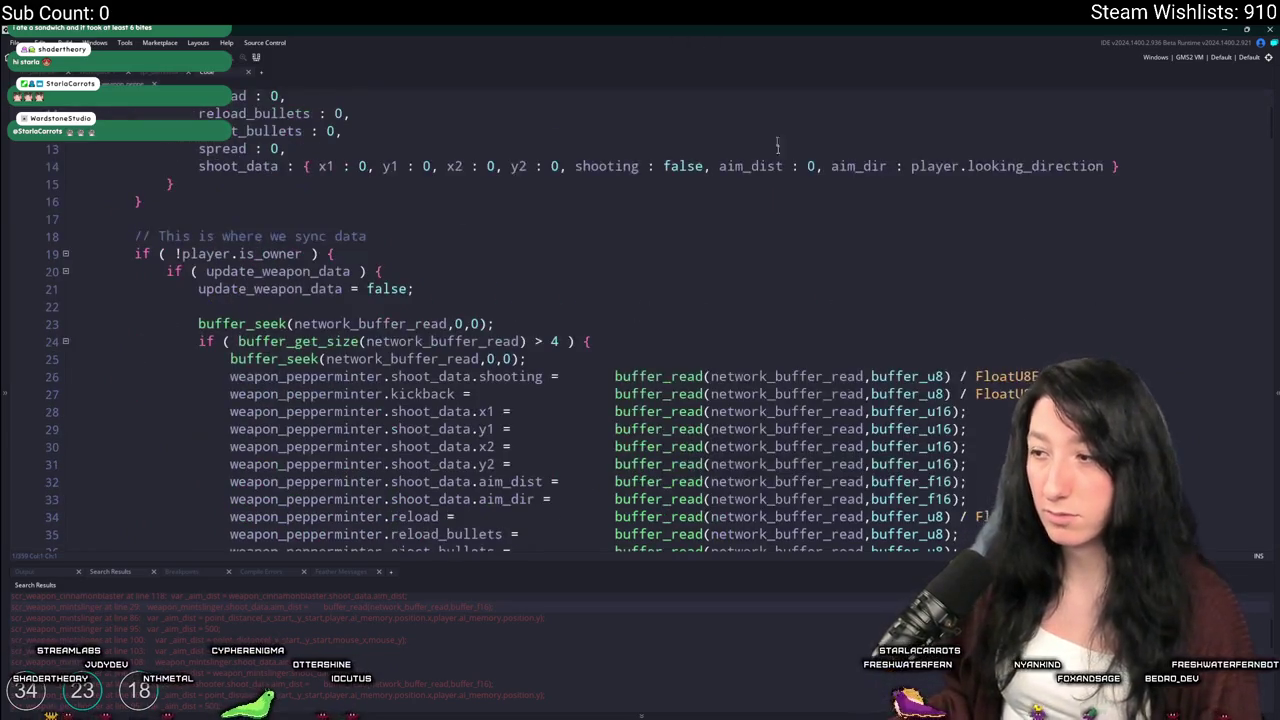
# Check the weapon_peashooter script, then build and run the game from rm_playarea with F5
pyautogui.hotkey('ctrl', 'Tab')
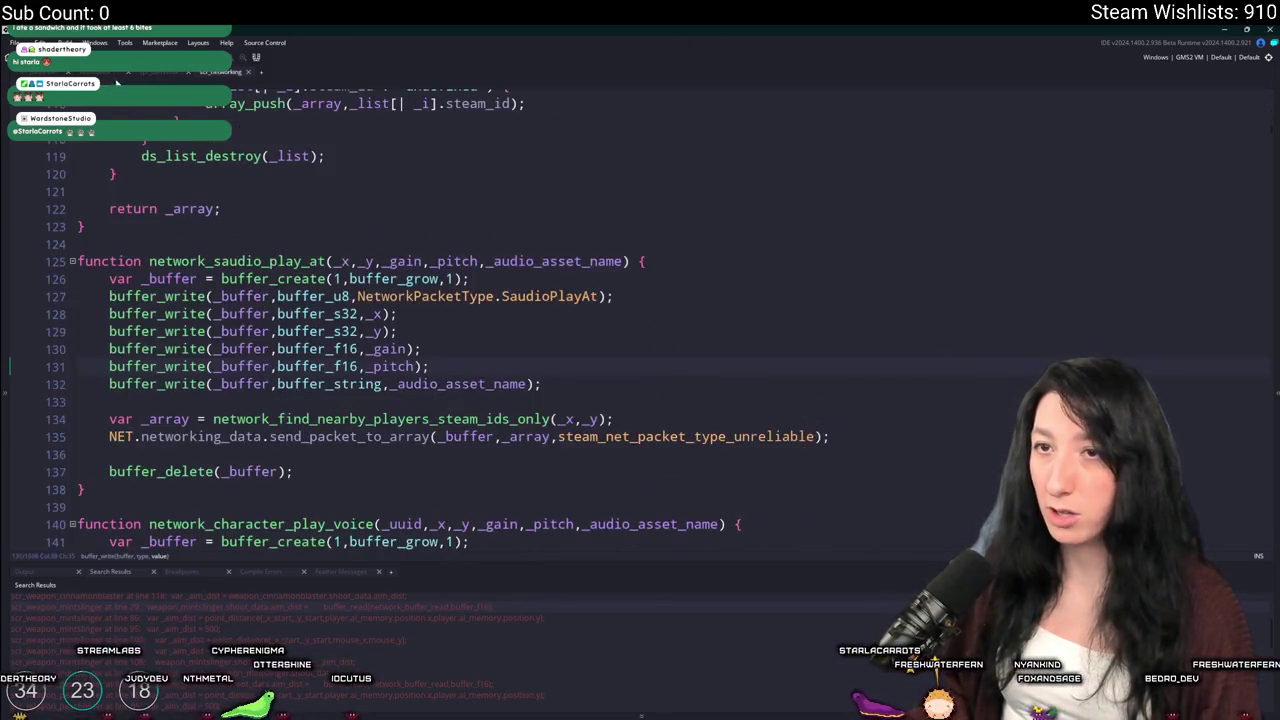
pyautogui.hotkey('ctrl', 't')
pyautogui.write('peashoot')
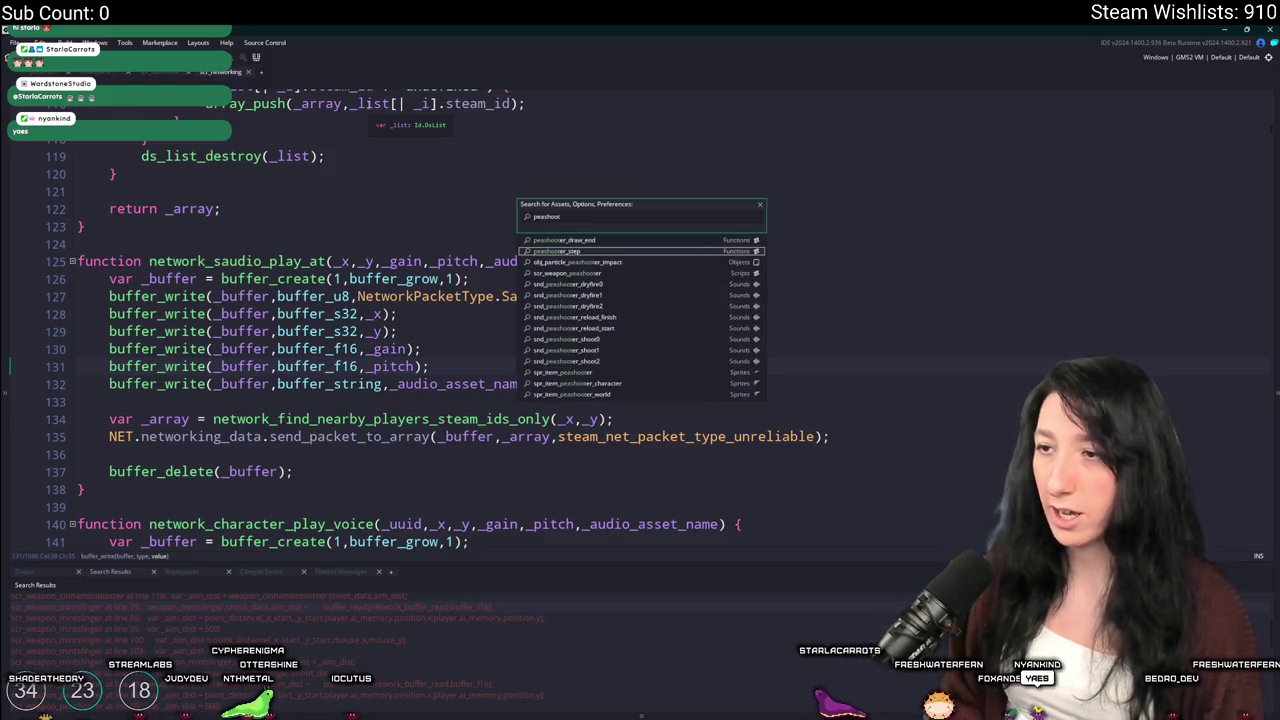
pyautogui.press('Return')
pyautogui.scroll(-4, 178, 145)
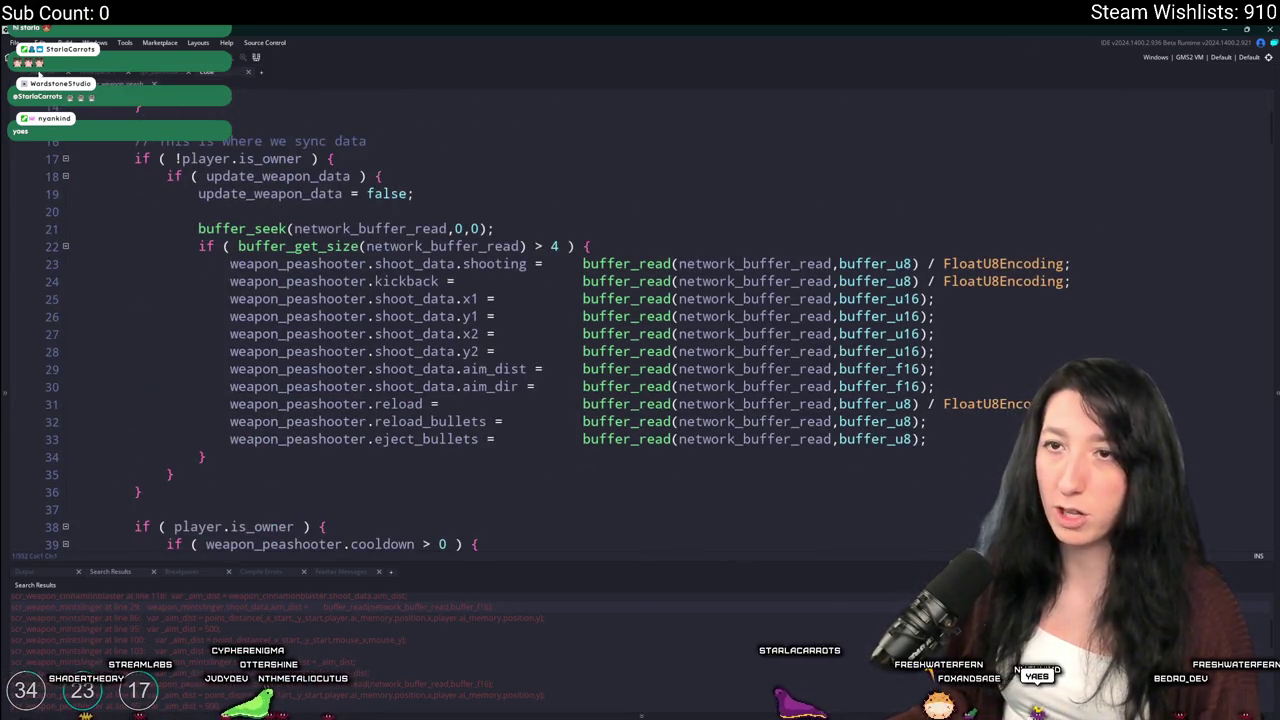
pyautogui.click(38, 73)
pyautogui.press('F5')
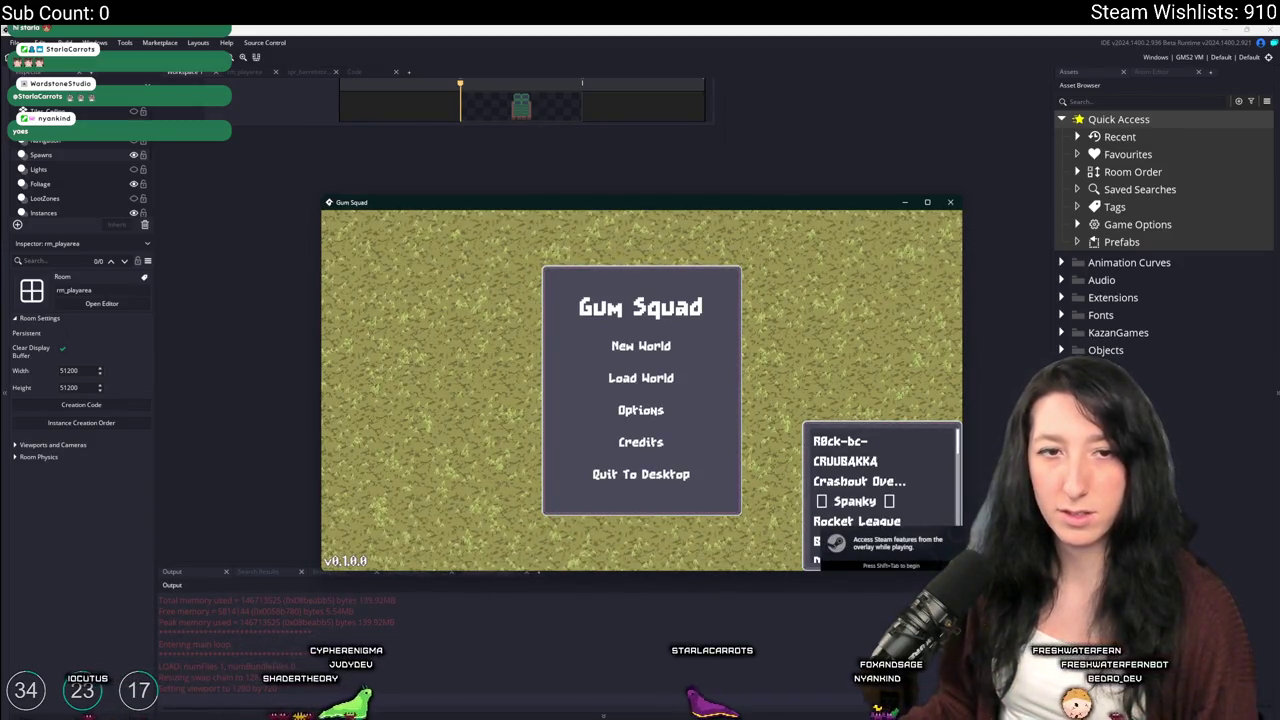
# Choose New World on the Gum Squad main menu to load into a world
pyautogui.click(636, 346)
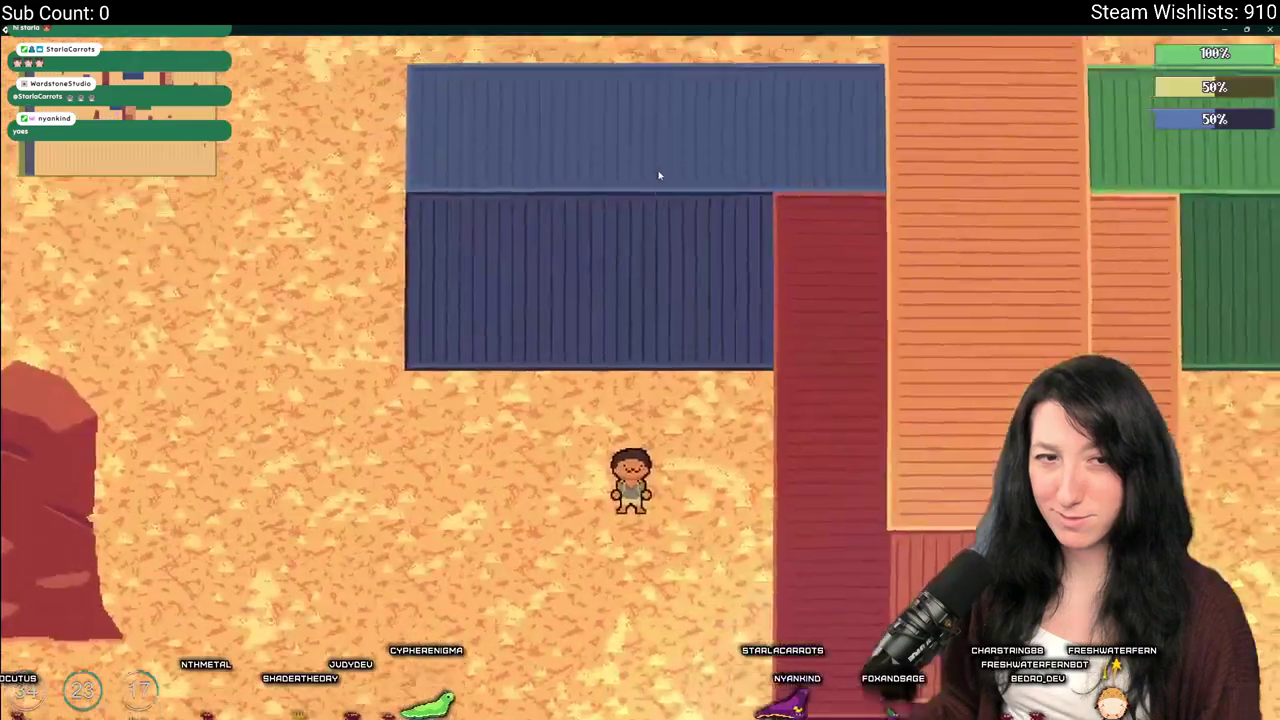
# Walk south across the map, then north-east alongside the other player to behind the rock
pyautogui.press('s')
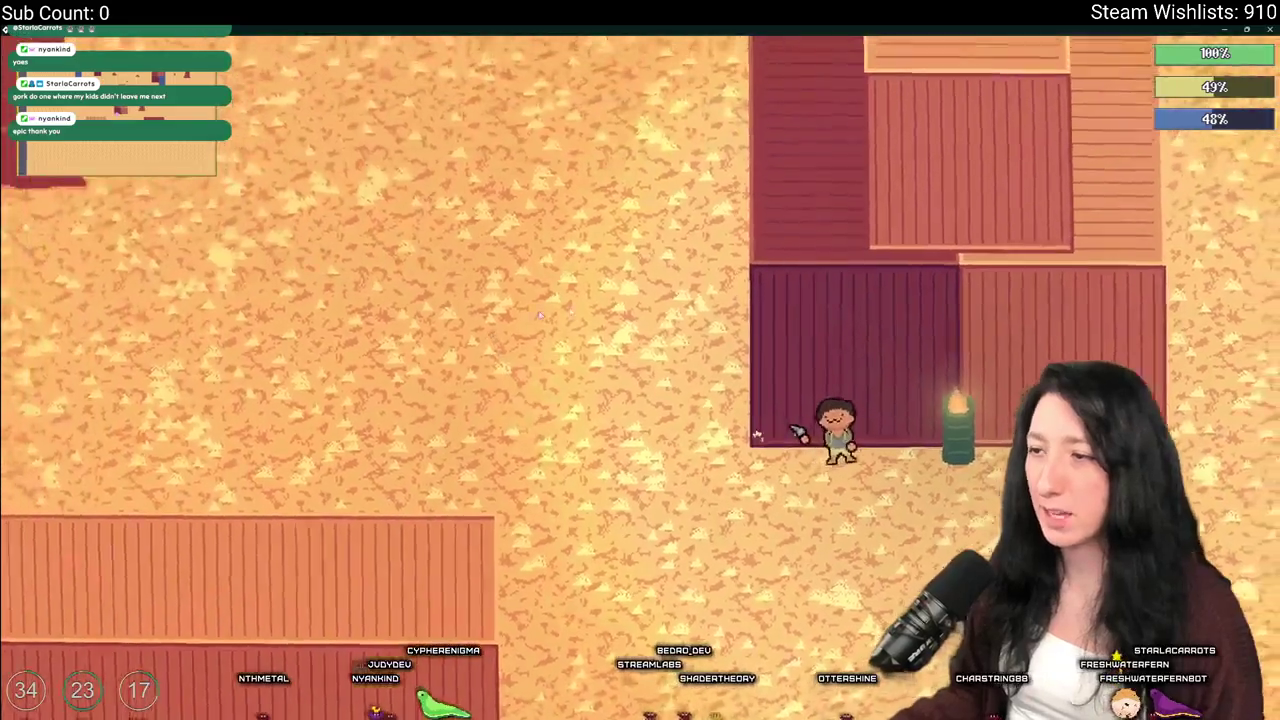
pyautogui.press('w')
pyautogui.press('d')
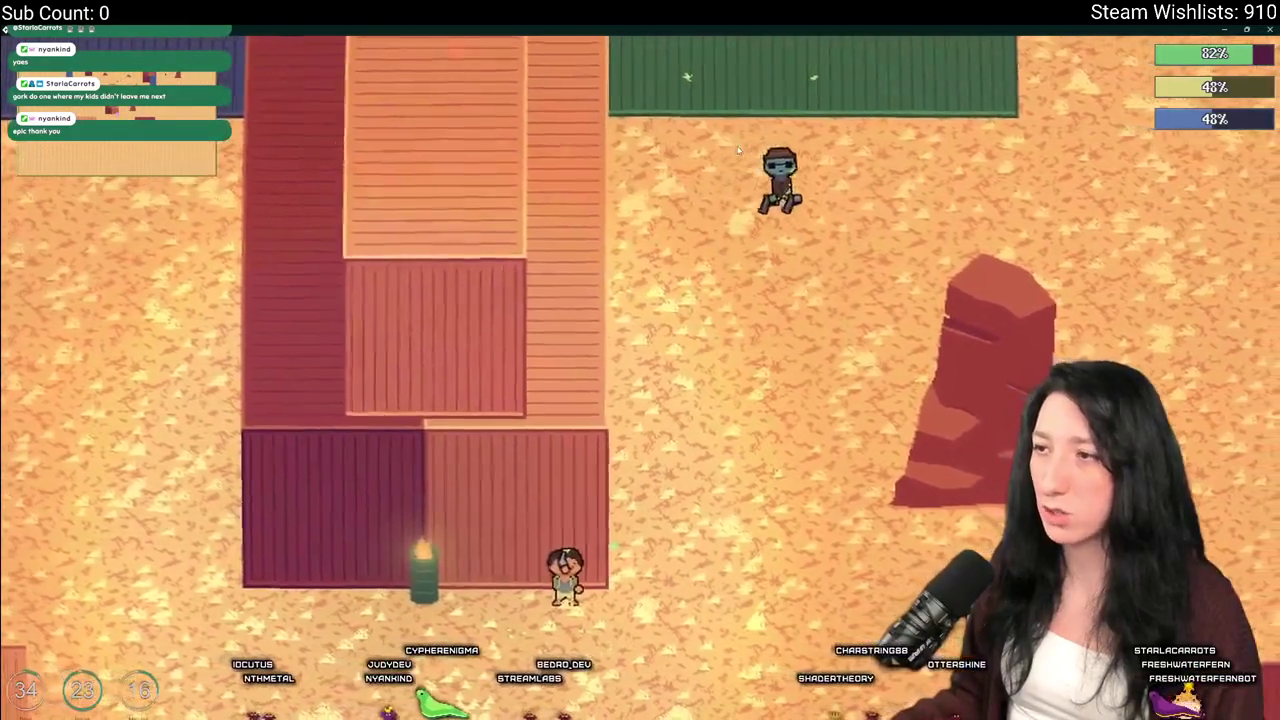
pyautogui.press('d')
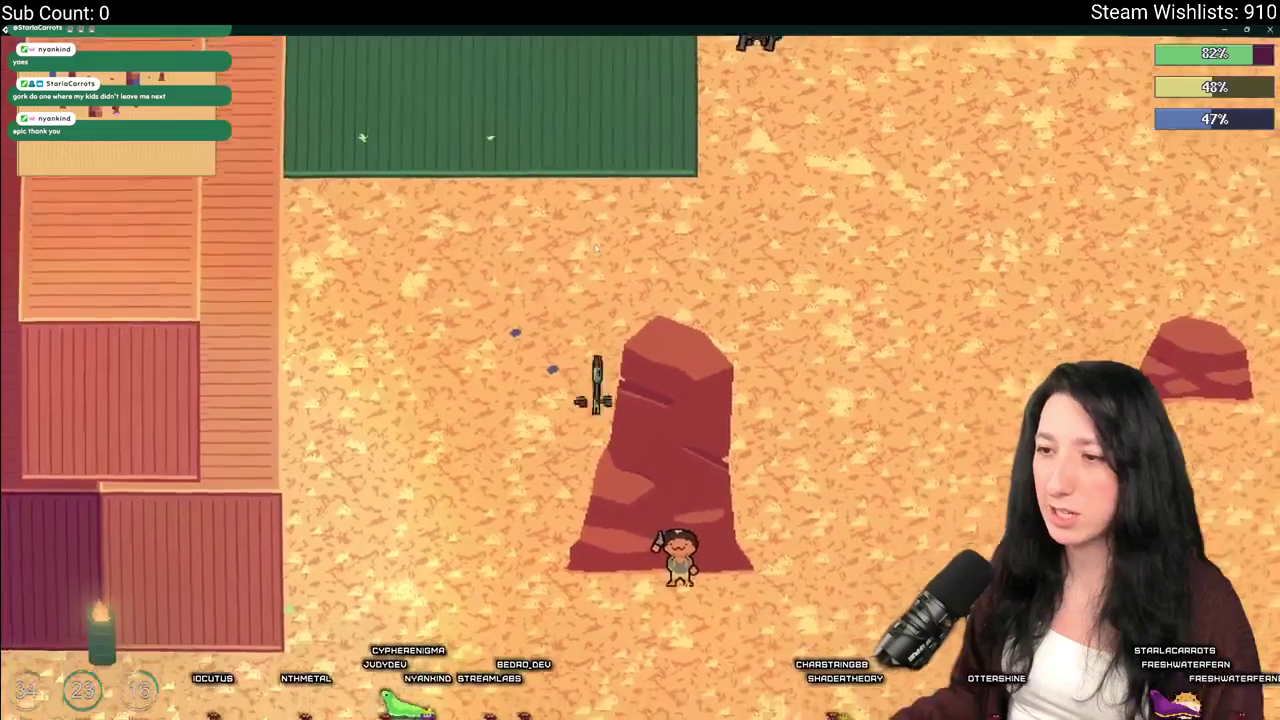
pyautogui.press('s')
pyautogui.press('d')
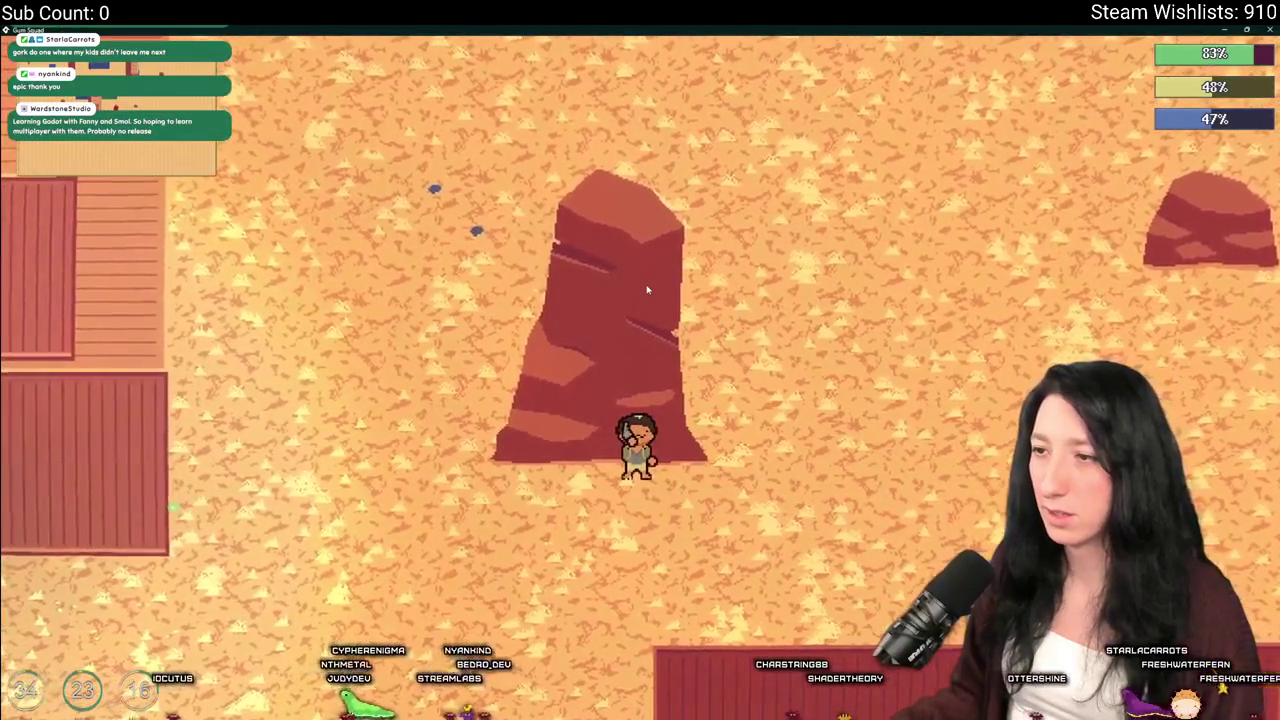
# Circle the rock, then head south-west toward the buildings until health runs out
pyautogui.press('d')
pyautogui.press('w')
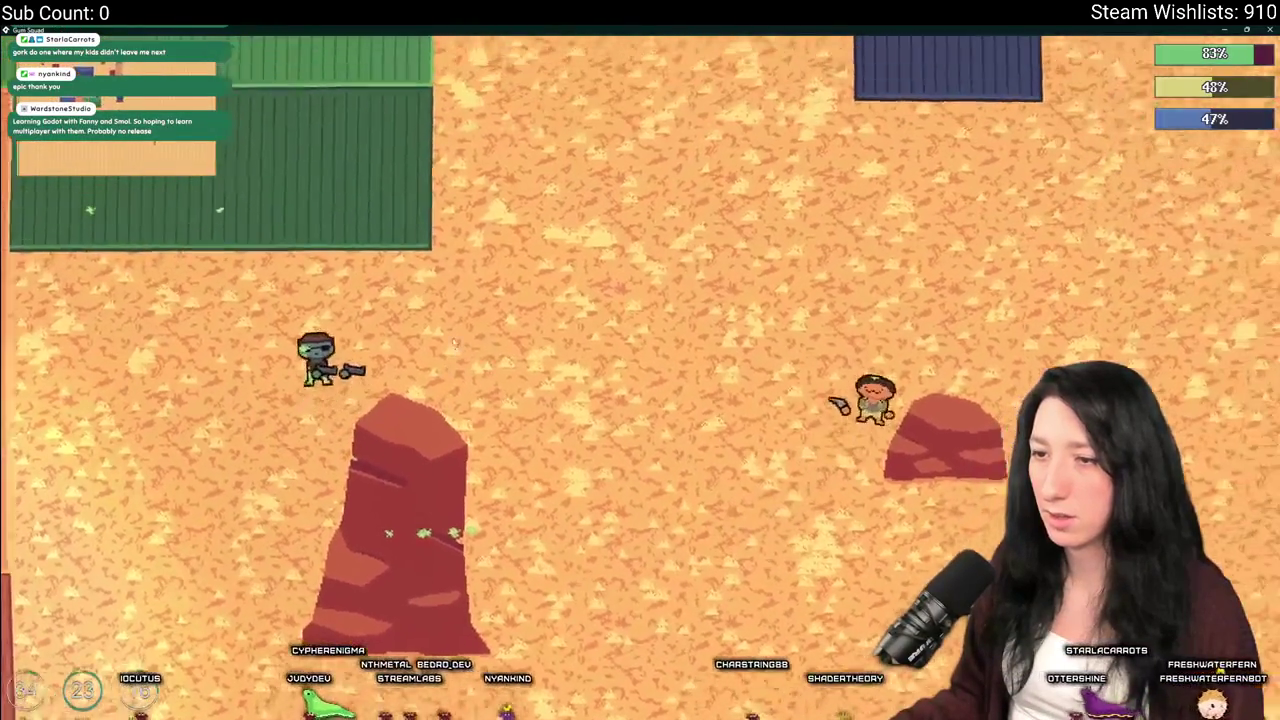
pyautogui.press('s')
pyautogui.press('a')
pyautogui.press('w')
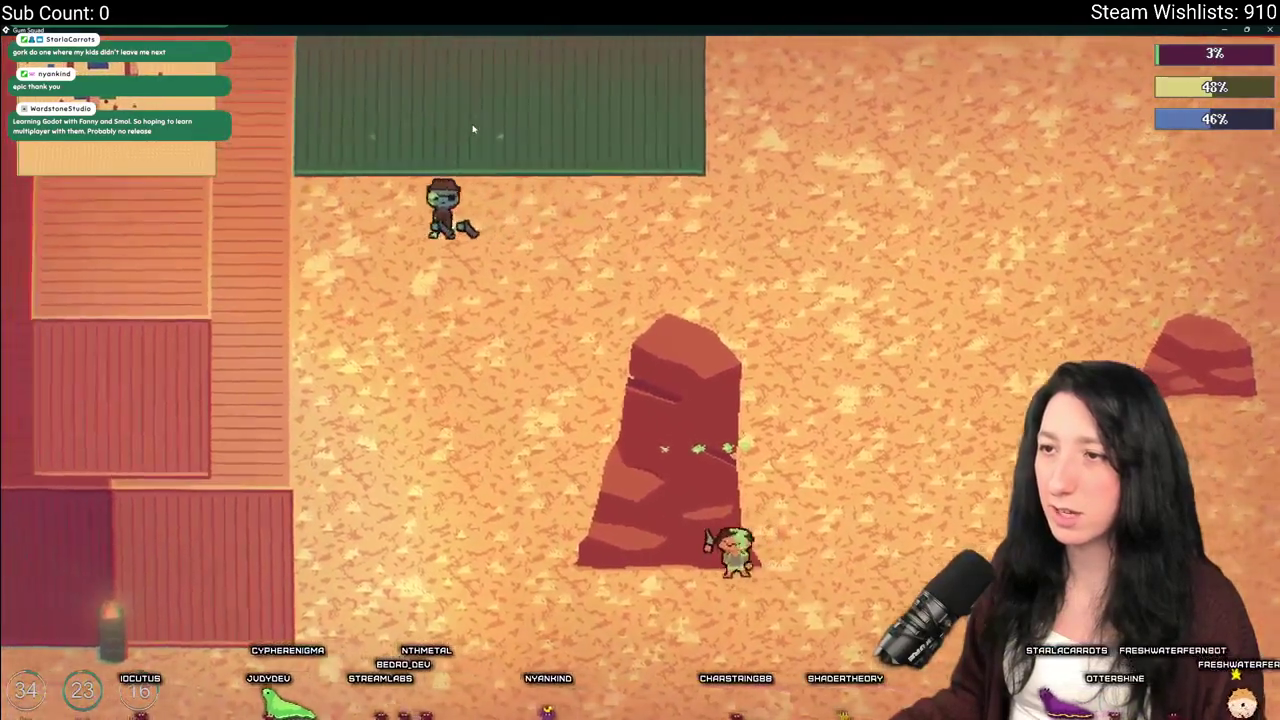
pyautogui.press('a')
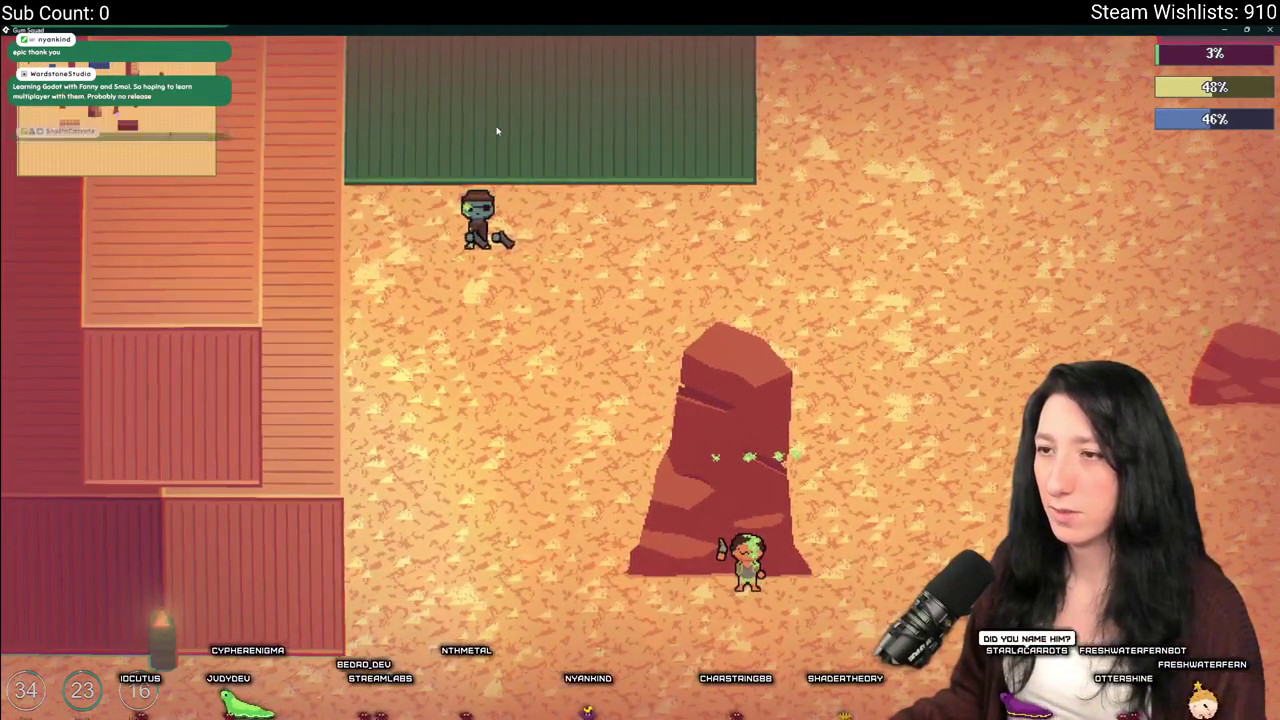
pyautogui.press('a')
pyautogui.press('d')
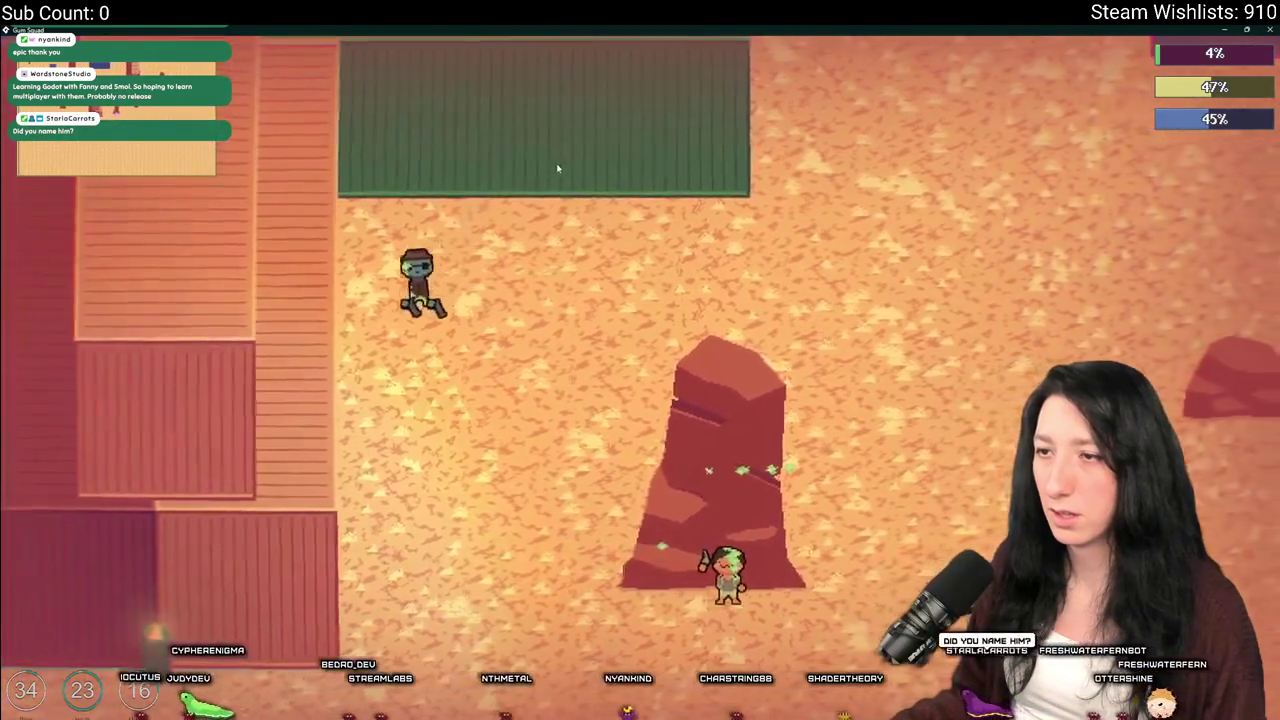
pyautogui.press('s')
pyautogui.press('a')
pyautogui.press('s')
pyautogui.press('a')
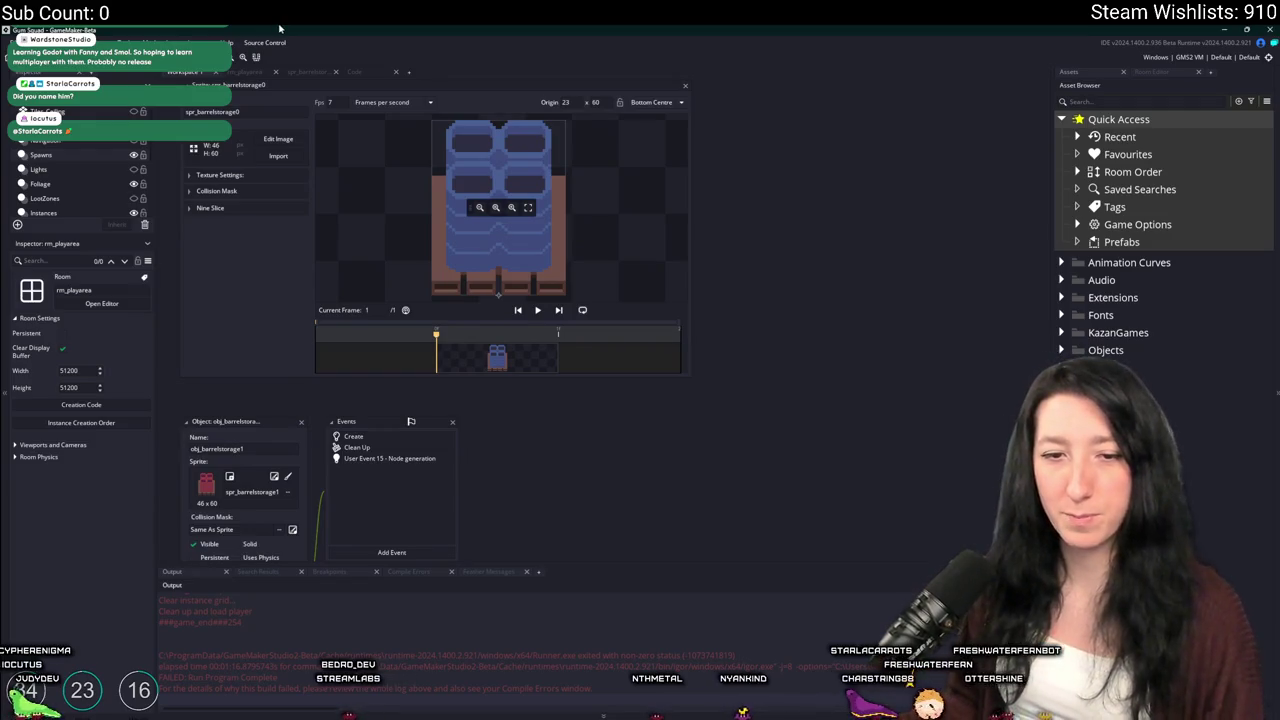
# Close the barrel storage object and sprite editors and switch to the code workspace
pyautogui.click(300, 423)
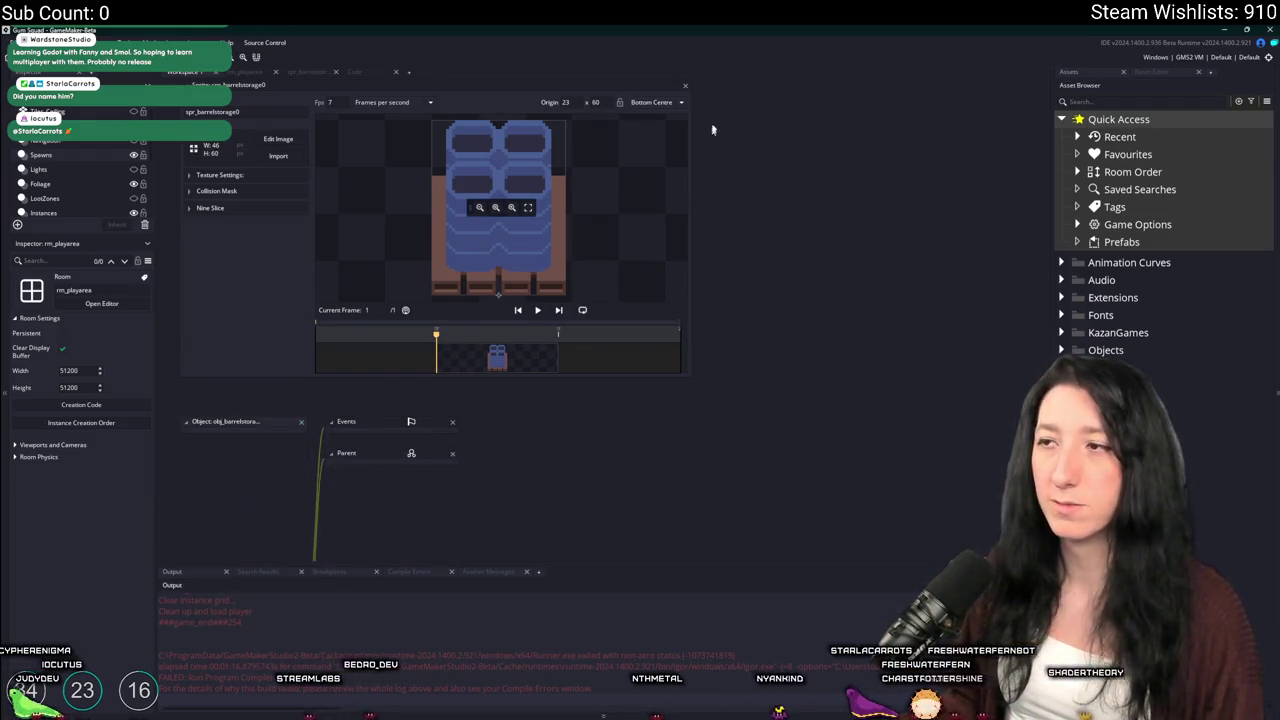
pyautogui.click(686, 88)
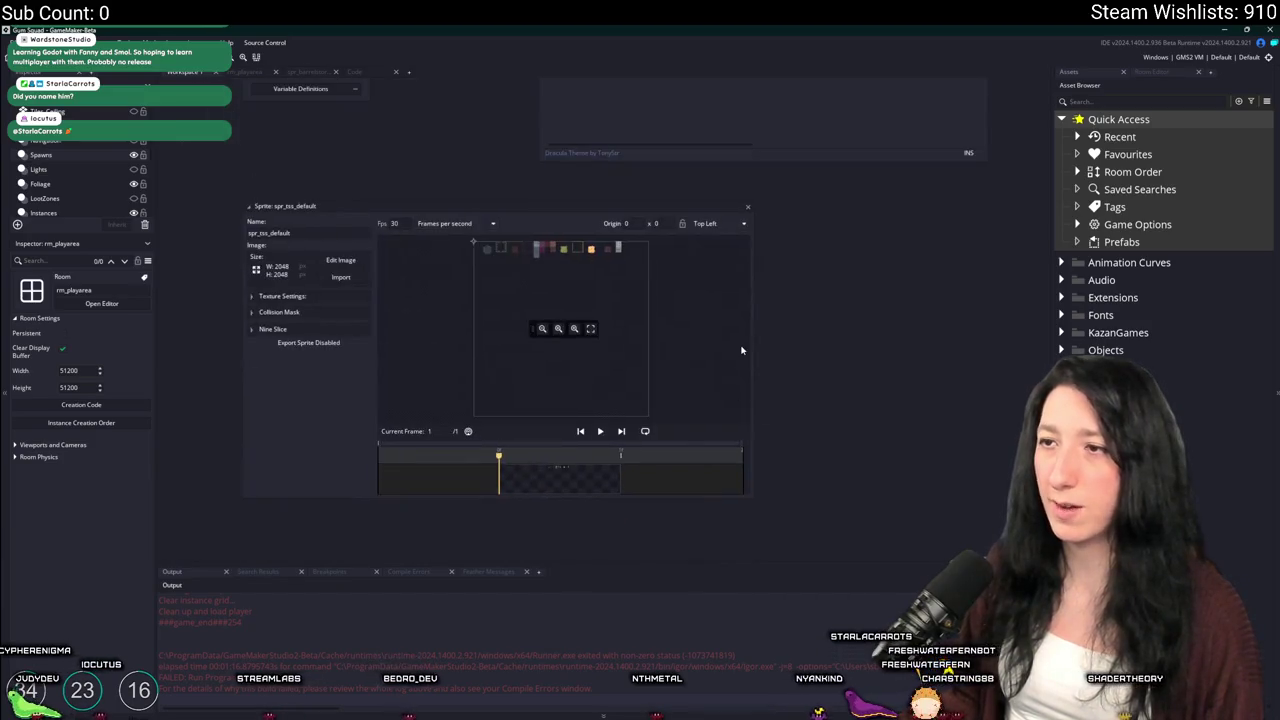
pyautogui.click(352, 75)
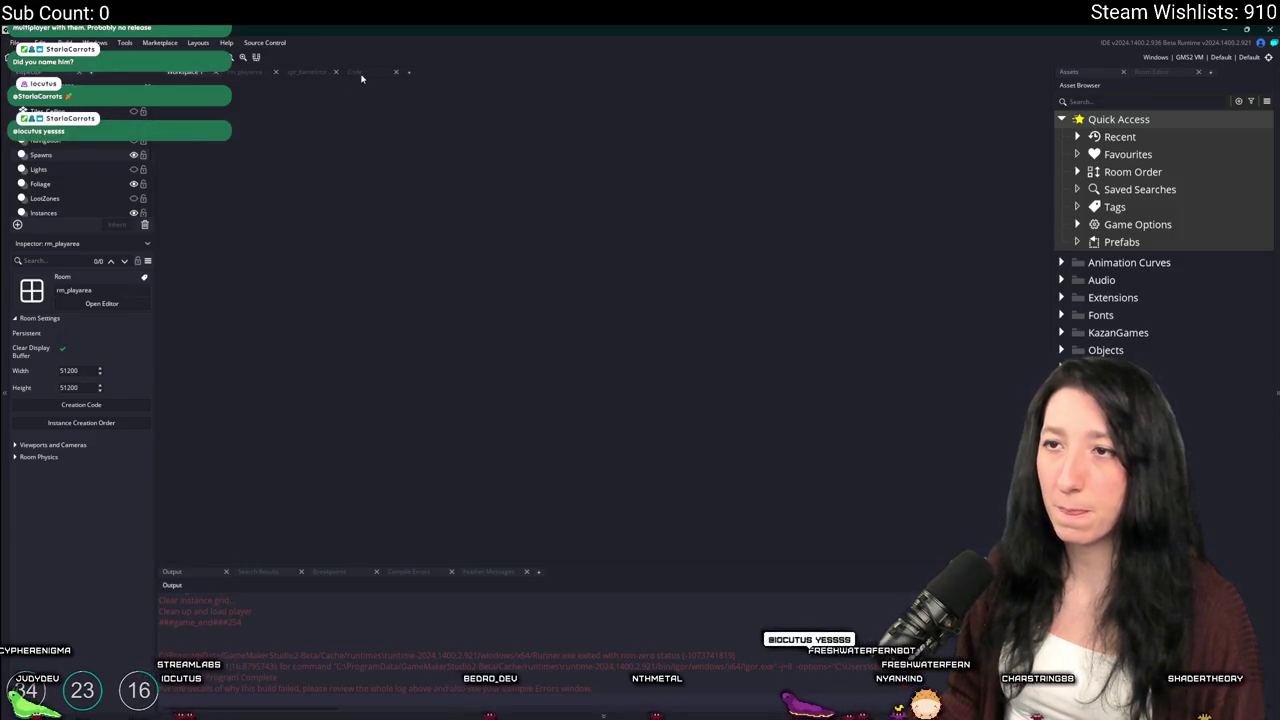
pyautogui.click(361, 78)
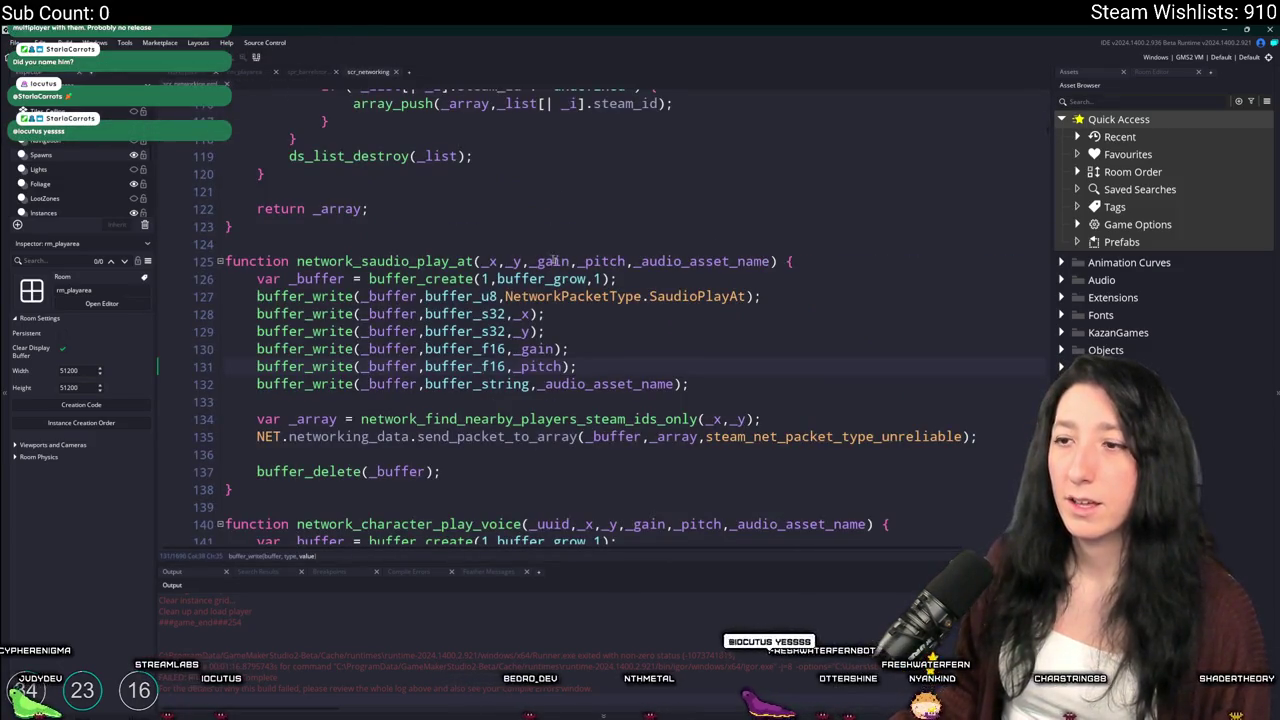
# Jump to the network_update_npc function using the Ctrl+T search
pyautogui.hotkey('ctrl', 't')
pyautogui.write('network_')
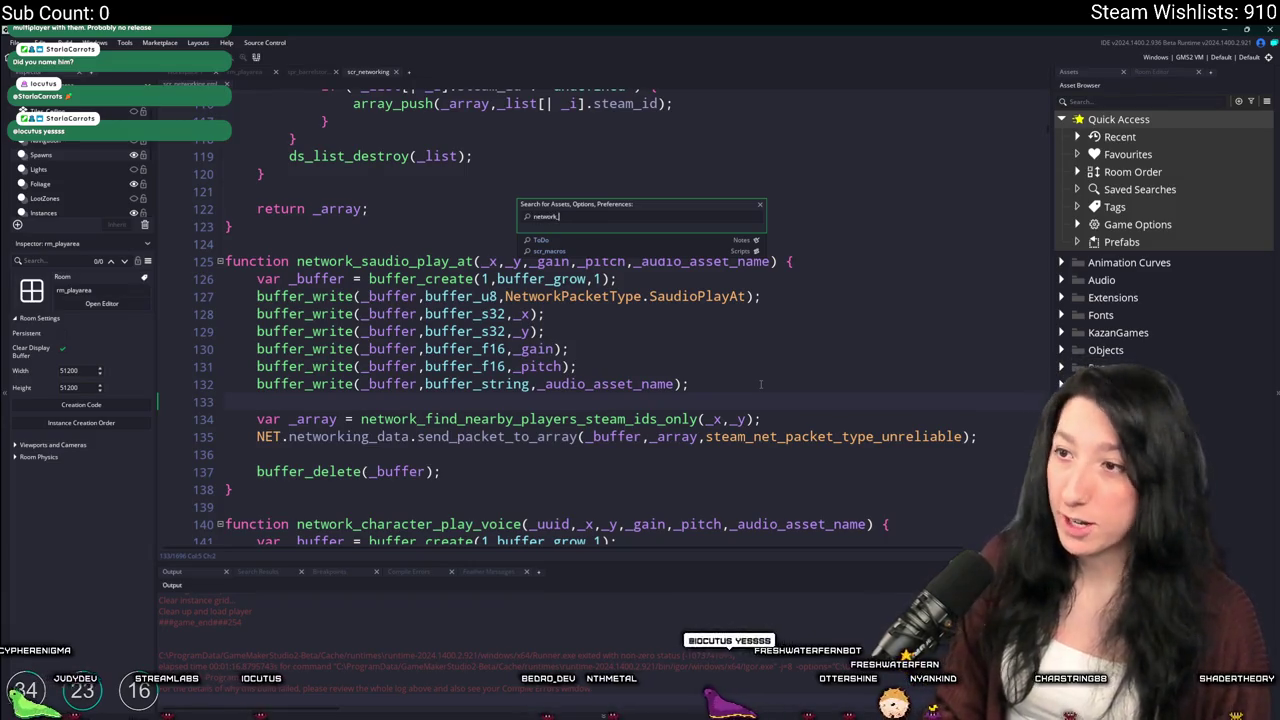
pyautogui.write('update_npc')
pyautogui.press('Return')
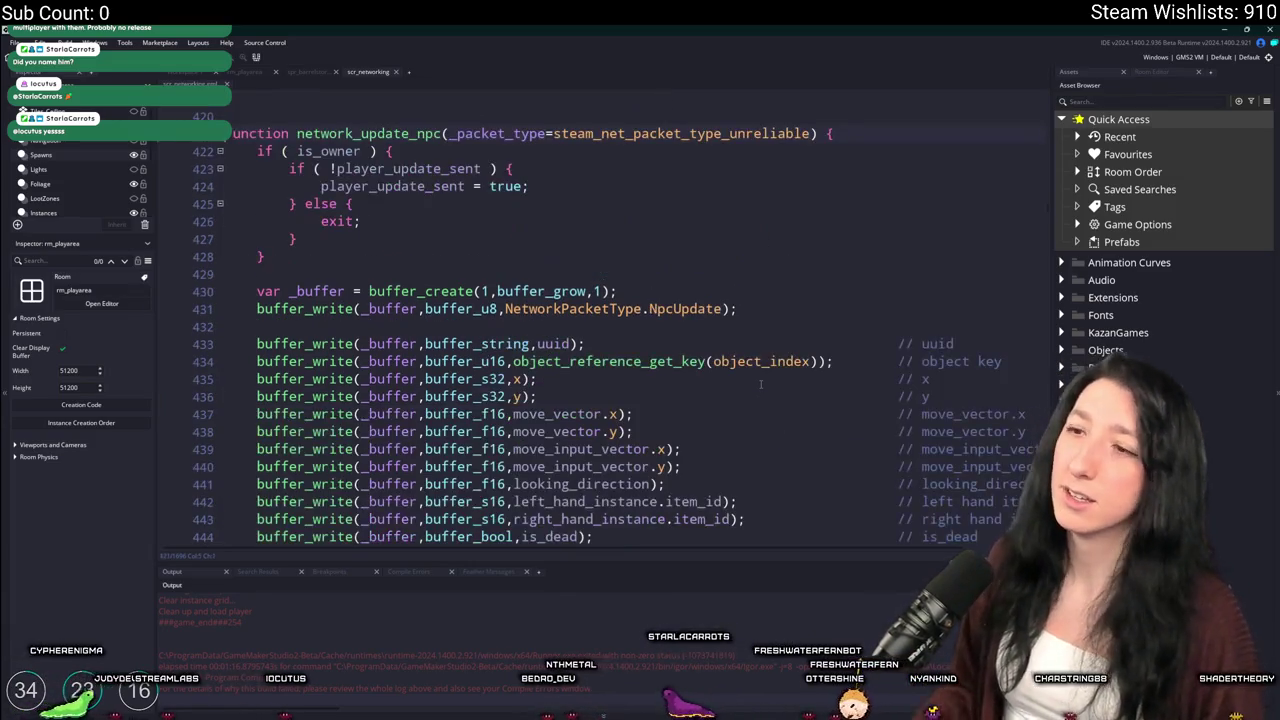
pyautogui.scroll(-5, 760, 384)
pyautogui.scroll(1, 808, 262)
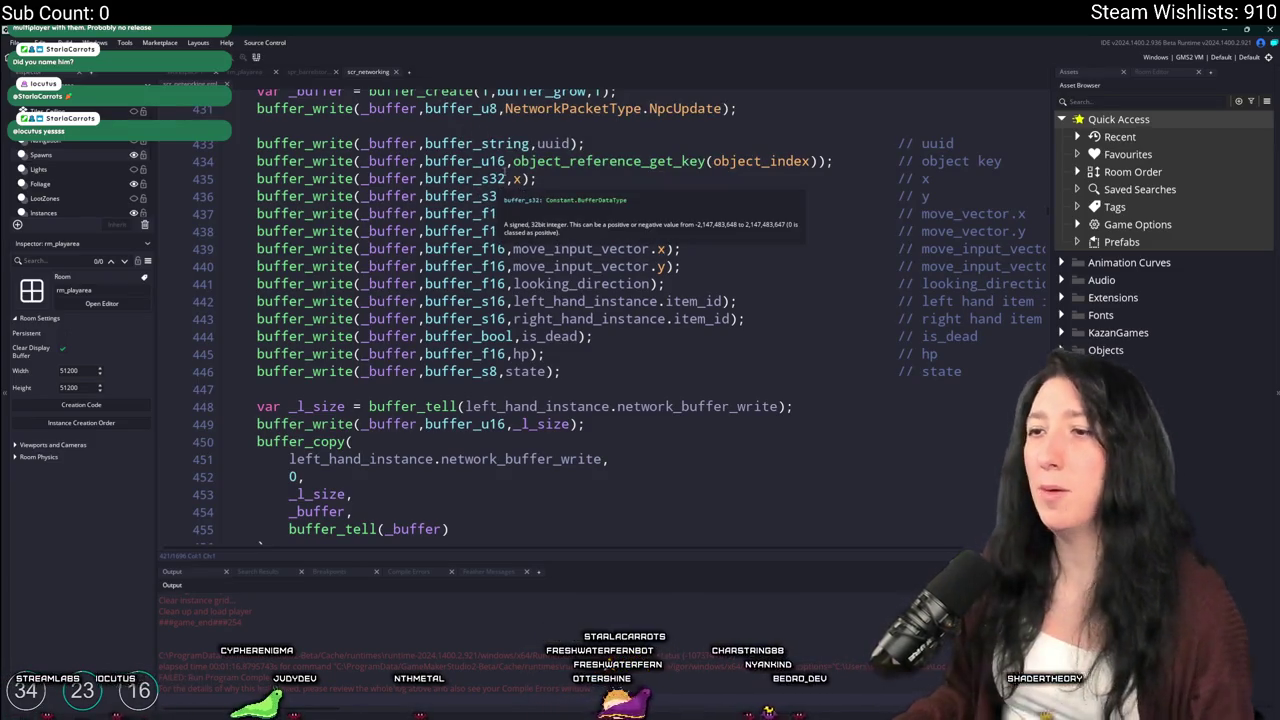
# Change the NPC update's x and y writes from buffer_s32 to buffer_u16
pyautogui.click(483, 197)
pyautogui.press('BackSpace')
pyautogui.press('BackSpace')
pyautogui.press('BackSpace')
pyautogui.write('u16,y);')
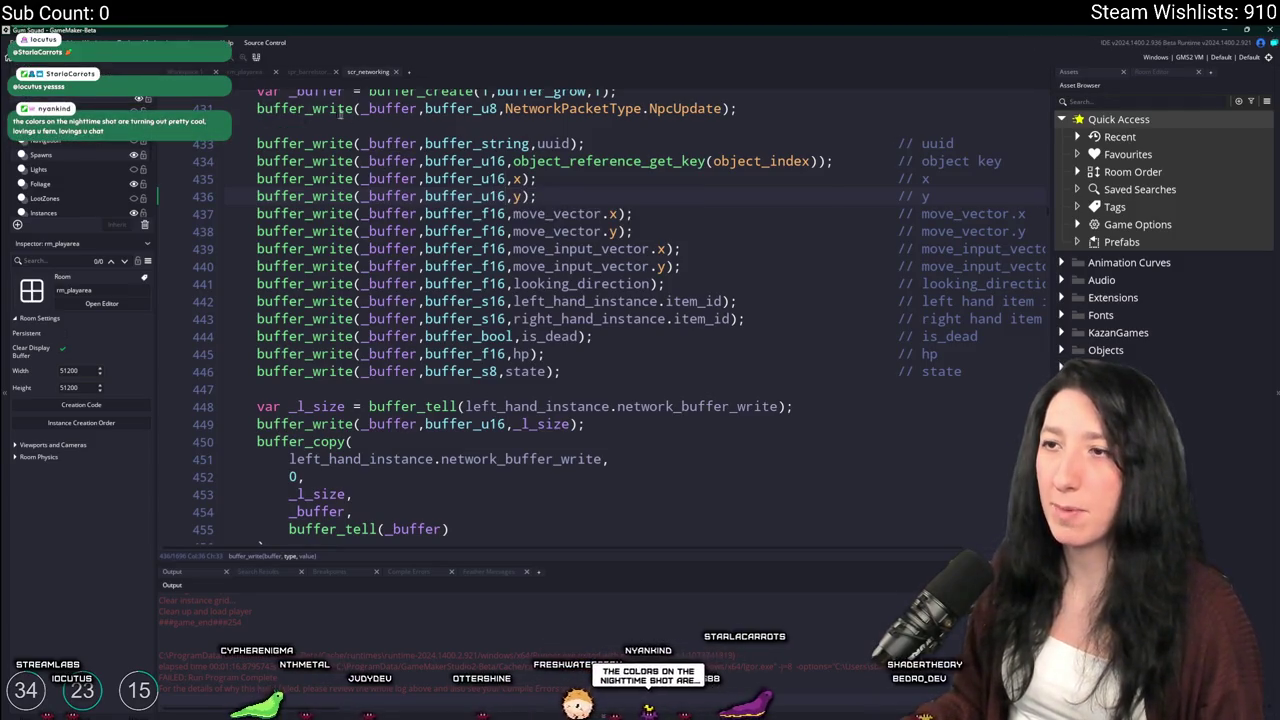
pyautogui.scroll(3, 575, 200)
# Find s32 in the script and switch the player update's x and y writes to buffer_u16
pyautogui.click(577, 298)
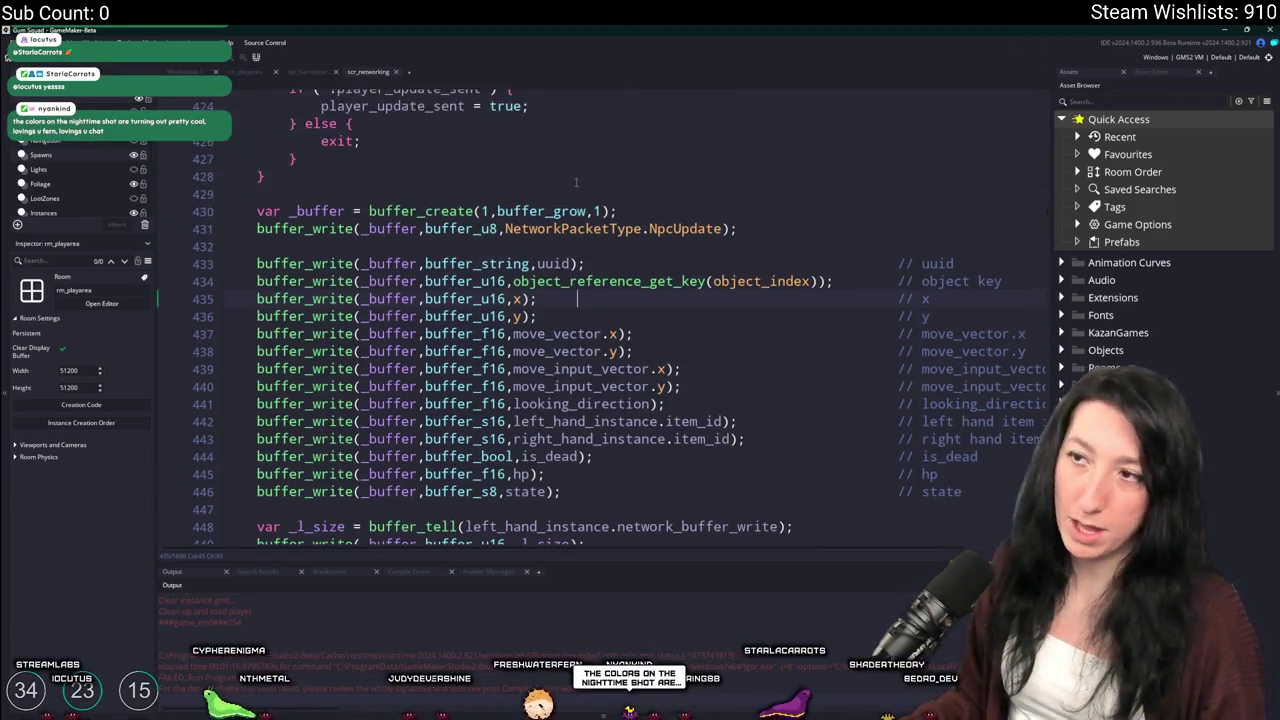
pyautogui.scroll(3, 575, 200)
pyautogui.scroll(-3, 546, 370)
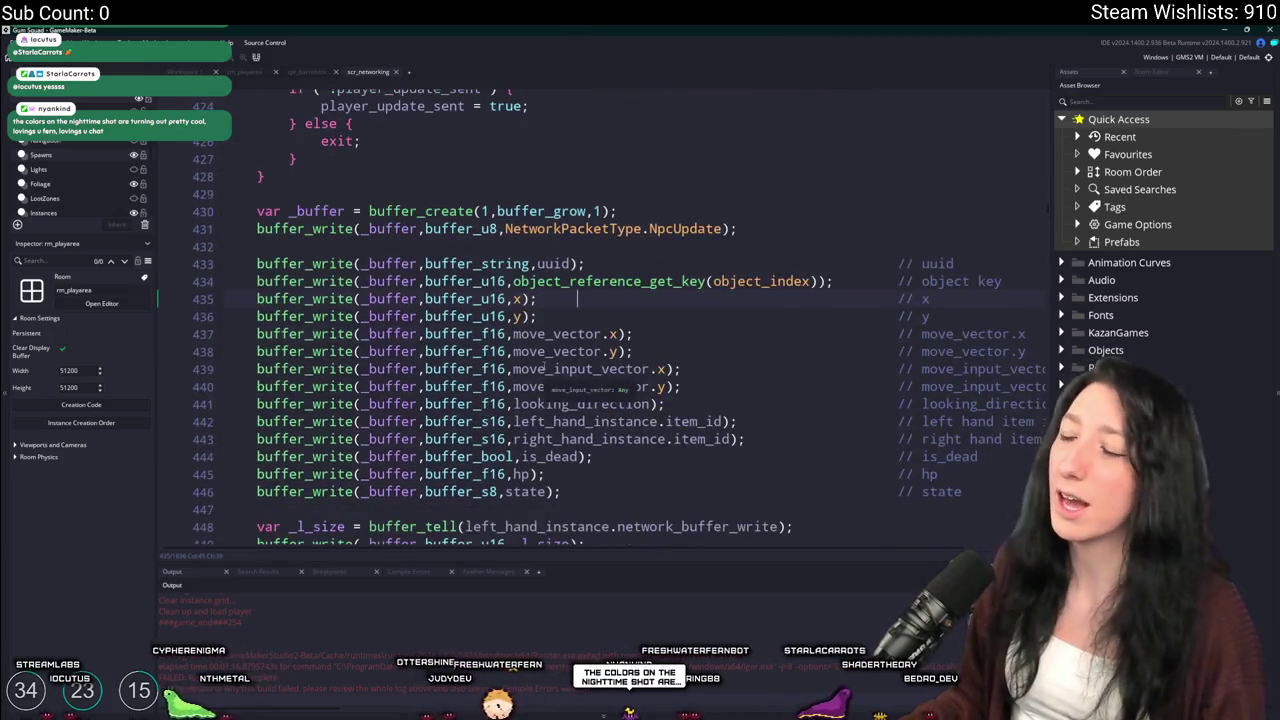
pyautogui.scroll(2, 641, 245)
pyautogui.scroll(3, 641, 245)
pyautogui.hotkey('ctrl', 'f')
pyautogui.write('s32')
pyautogui.scroll(3, 553, 250)
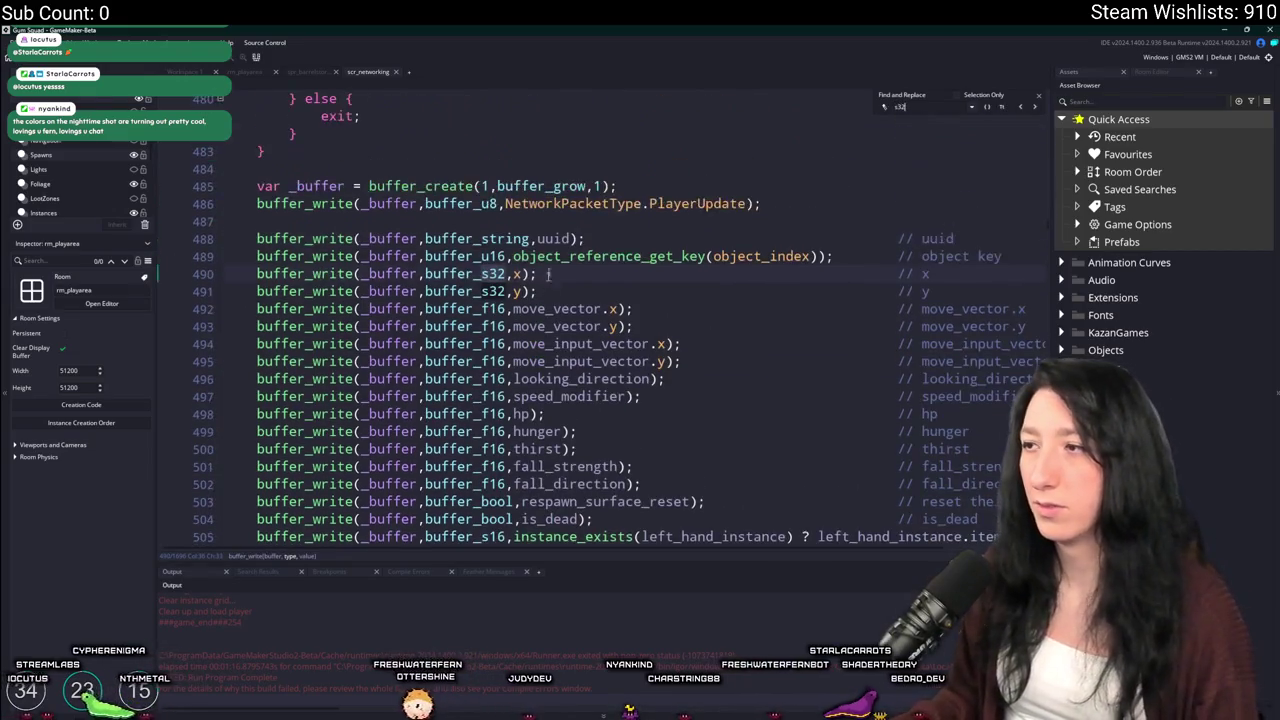
pyautogui.scroll(2, 553, 250)
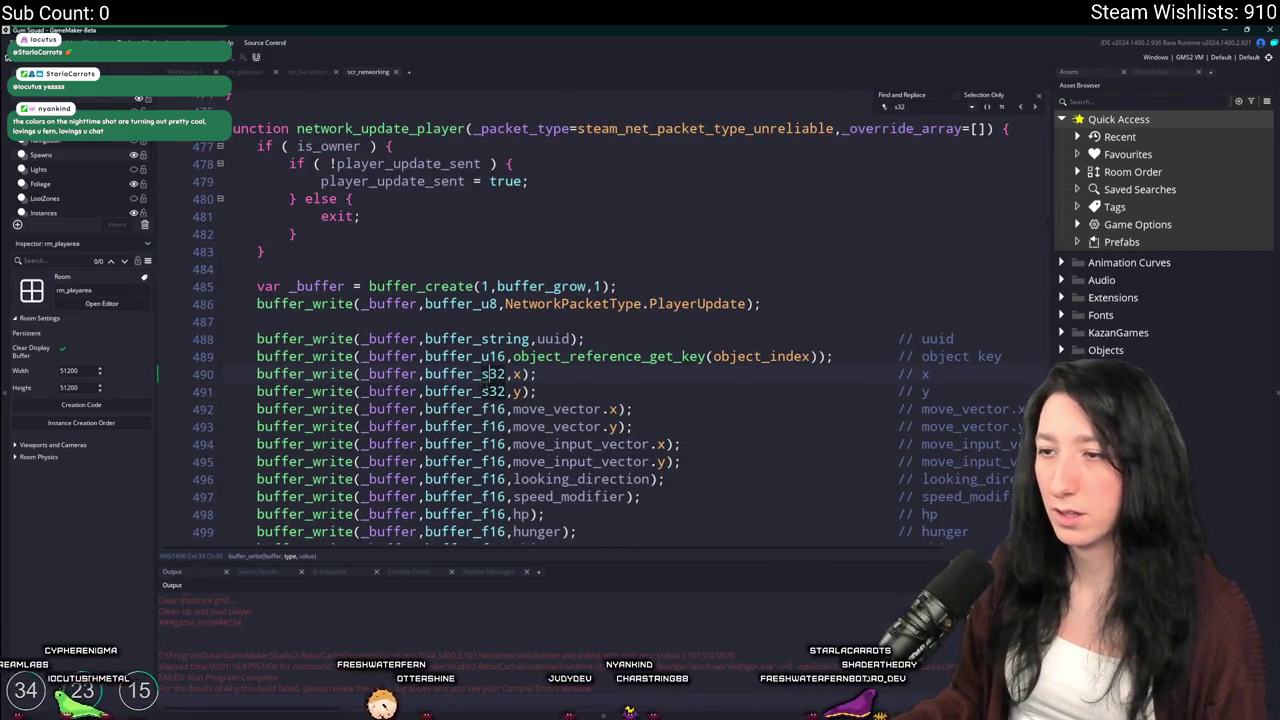
pyautogui.write('u16')
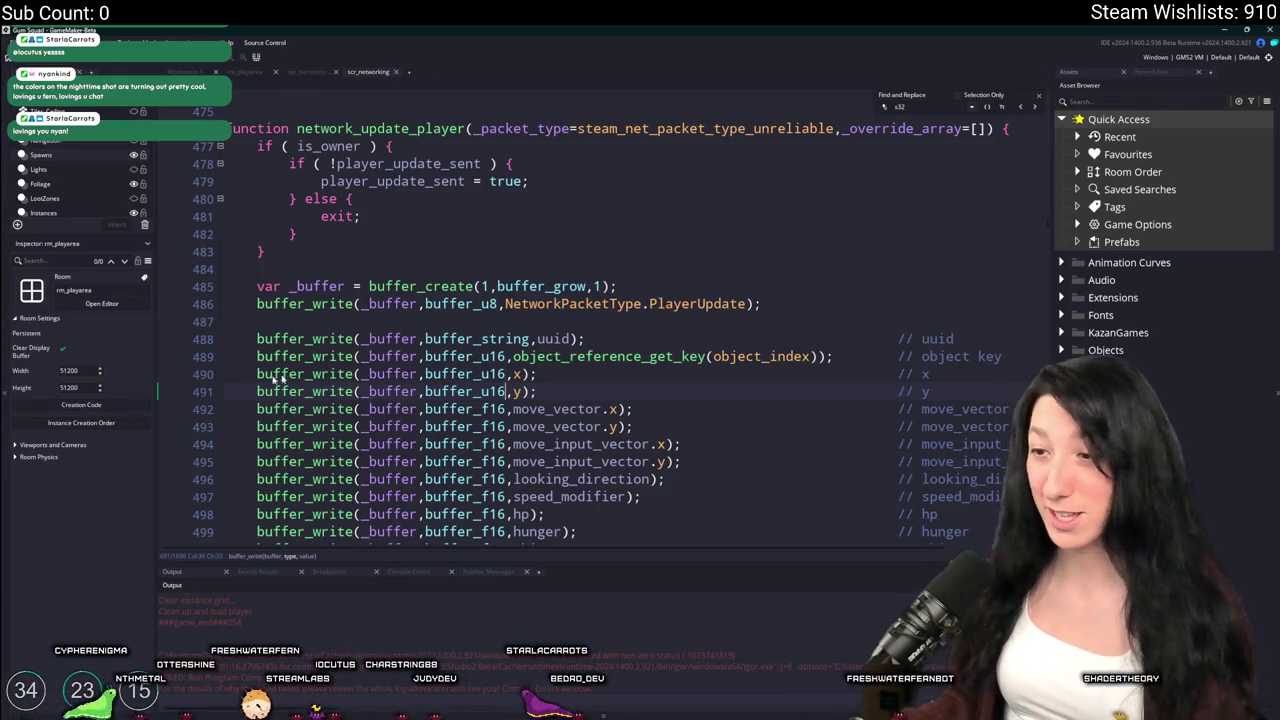
pyautogui.scroll(-3, 400, 400)
# Review network_update_player's writes, including respawn, is_dead and the left hand item_id
pyautogui.scroll(-3, 794, 300)
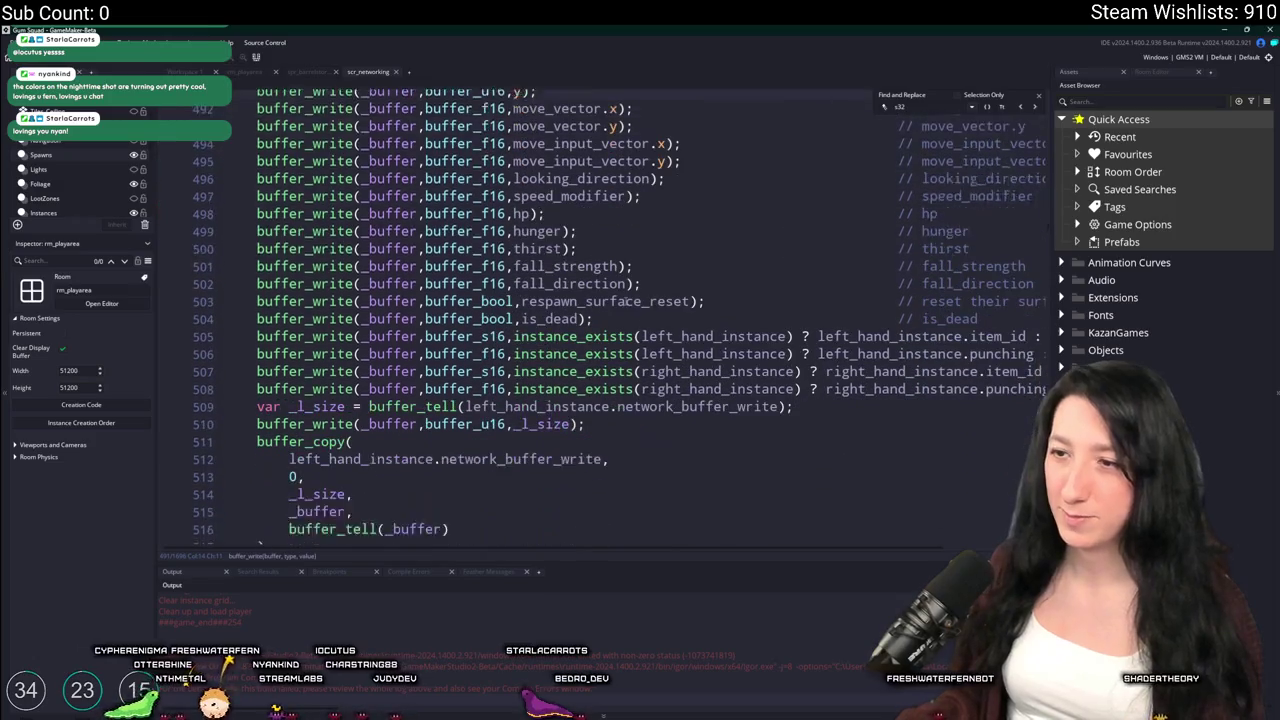
pyautogui.scroll(1, 624, 318)
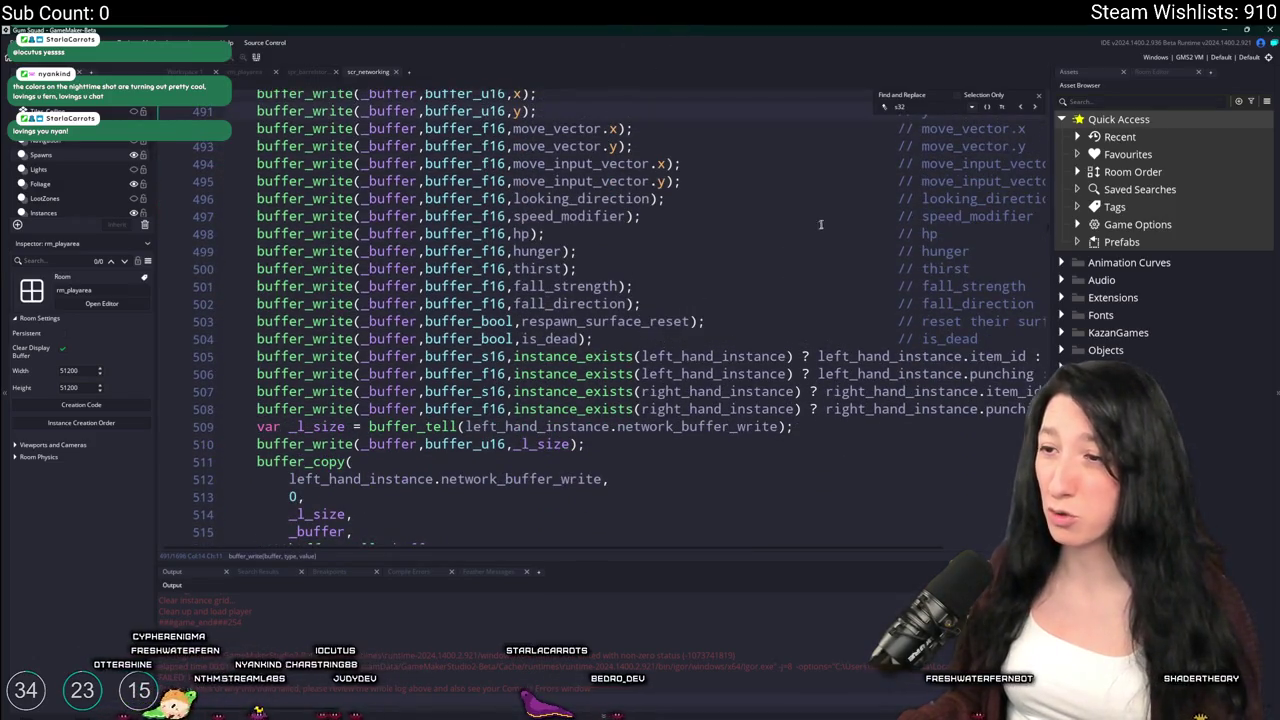
pyautogui.moveTo(988, 343)
pyautogui.mouseDown()
pyautogui.moveTo(596, 356)
pyautogui.moveTo(450, 321)
pyautogui.moveTo(624, 321)
pyautogui.moveTo(365, 321)
pyautogui.mouseUp()
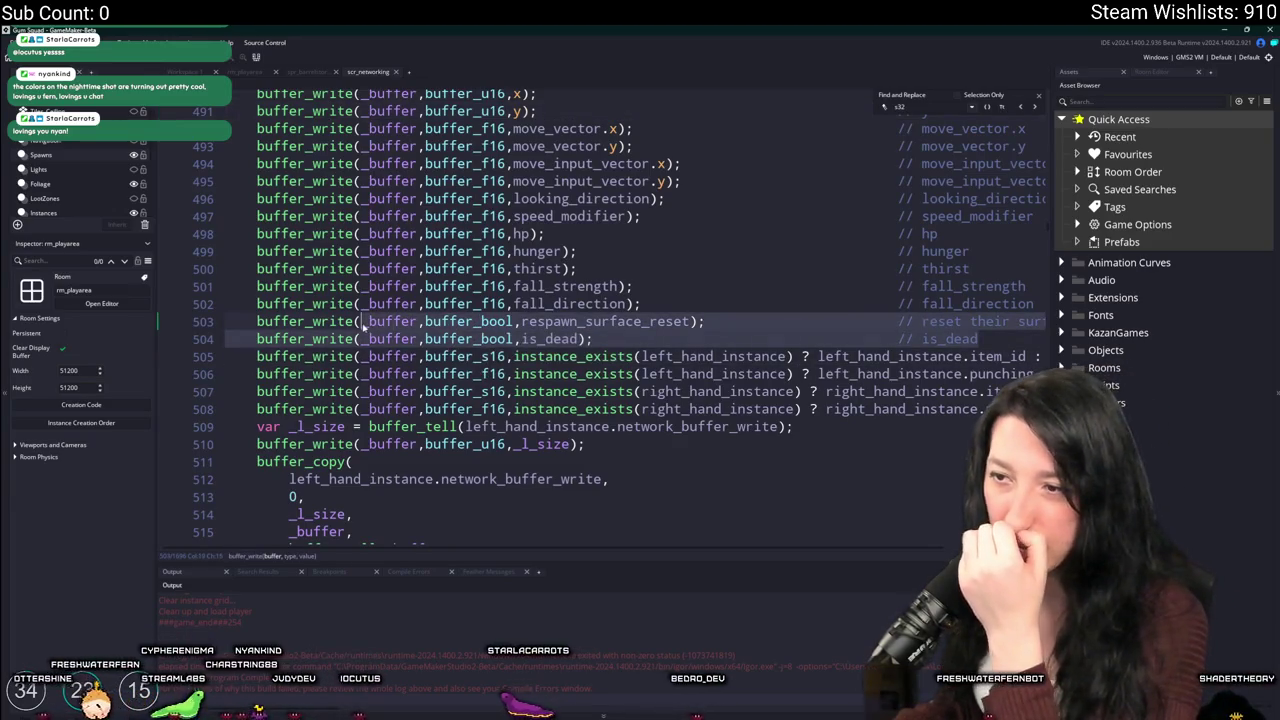
pyautogui.click(743, 356)
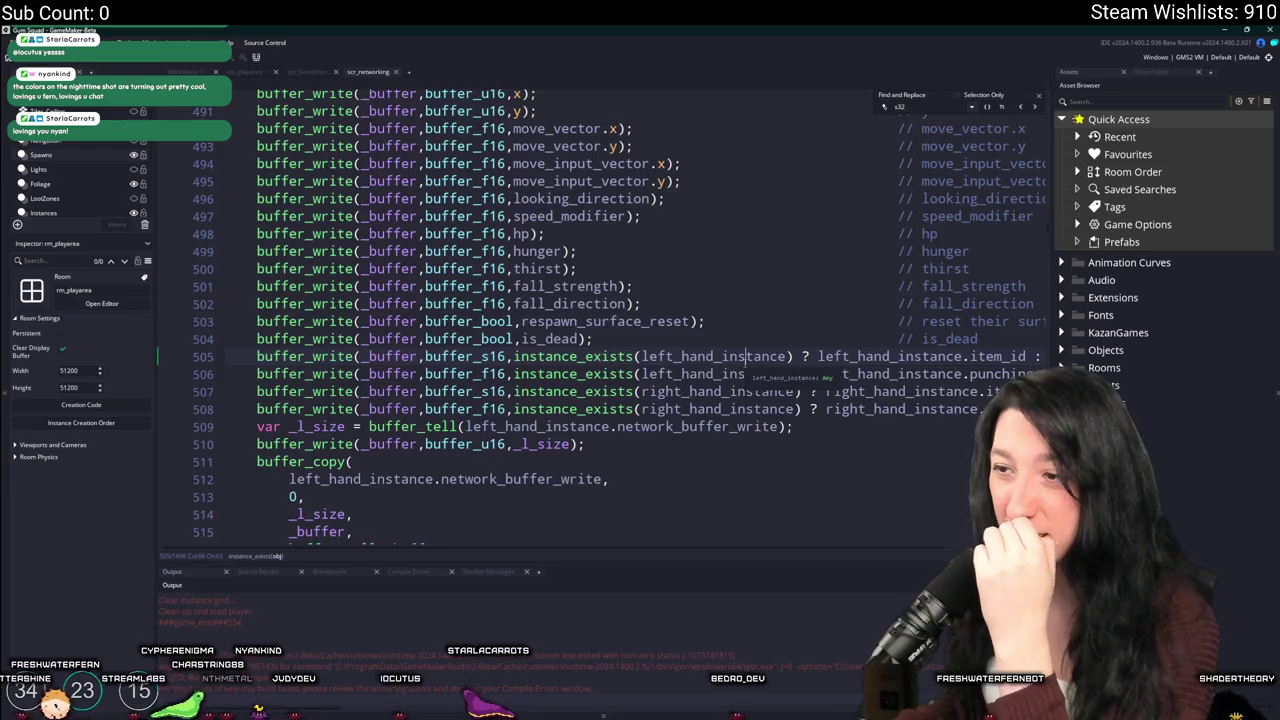
pyautogui.click(1027, 356)
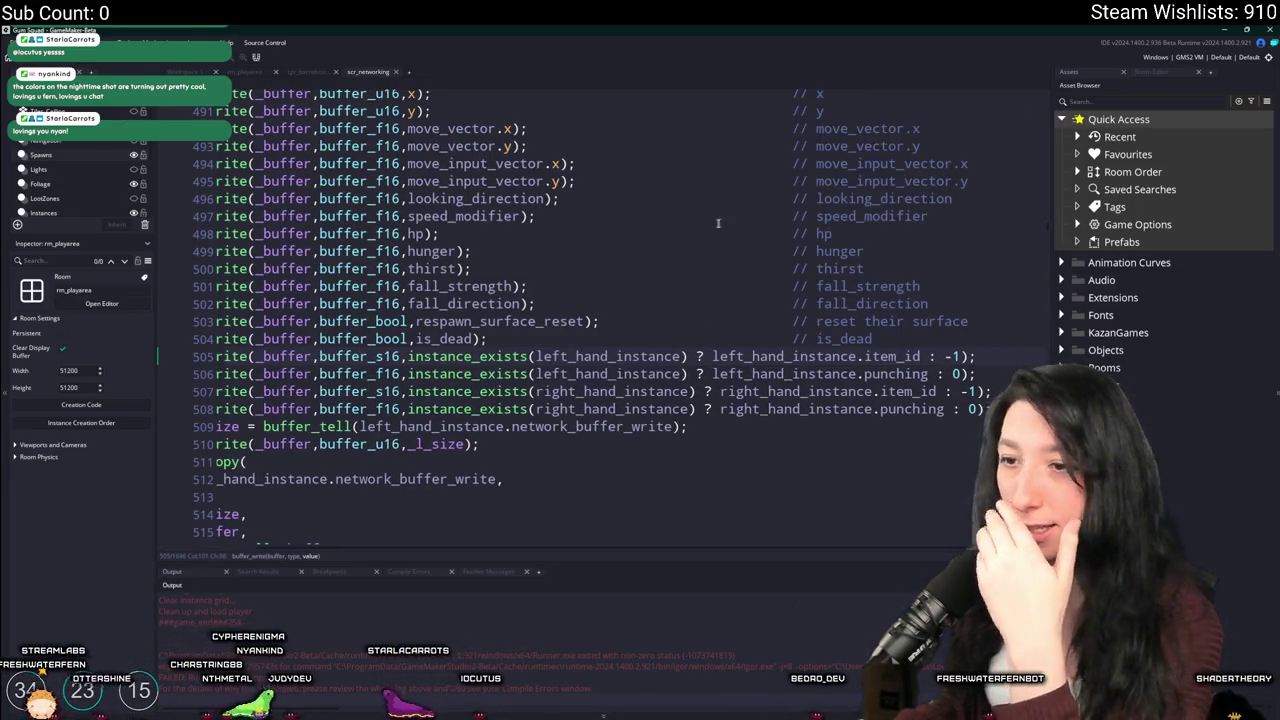
pyautogui.moveTo(470, 357)
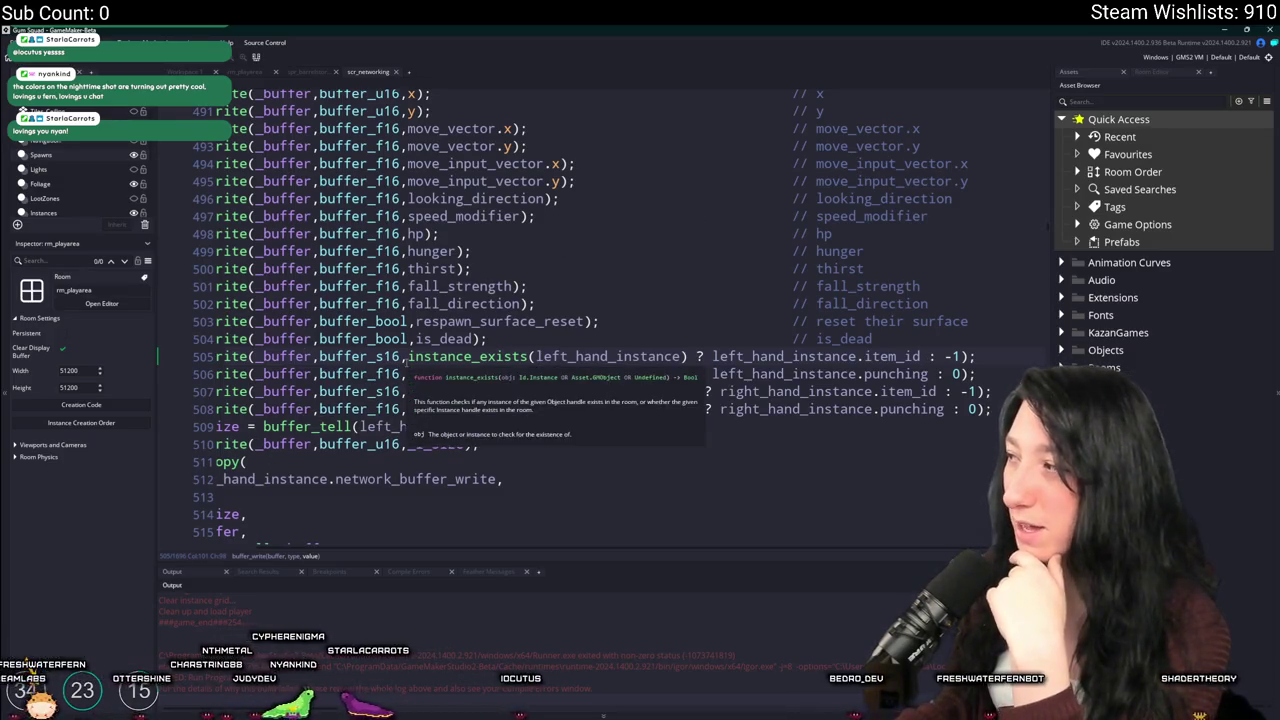
pyautogui.scroll(-2, 470, 360)
pyautogui.scroll(-2, 410, 284)
pyautogui.click(410, 284)
pyautogui.scroll(-9, 410, 294)
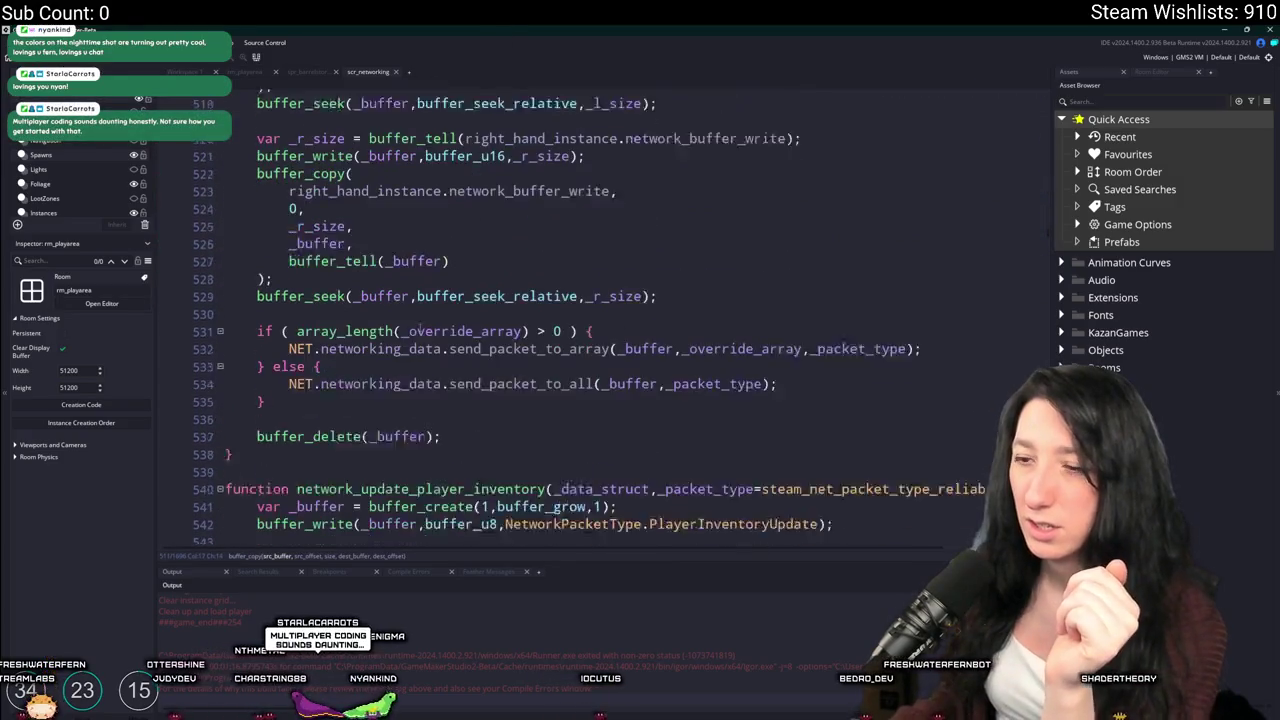
pyautogui.scroll(15, 410, 299)
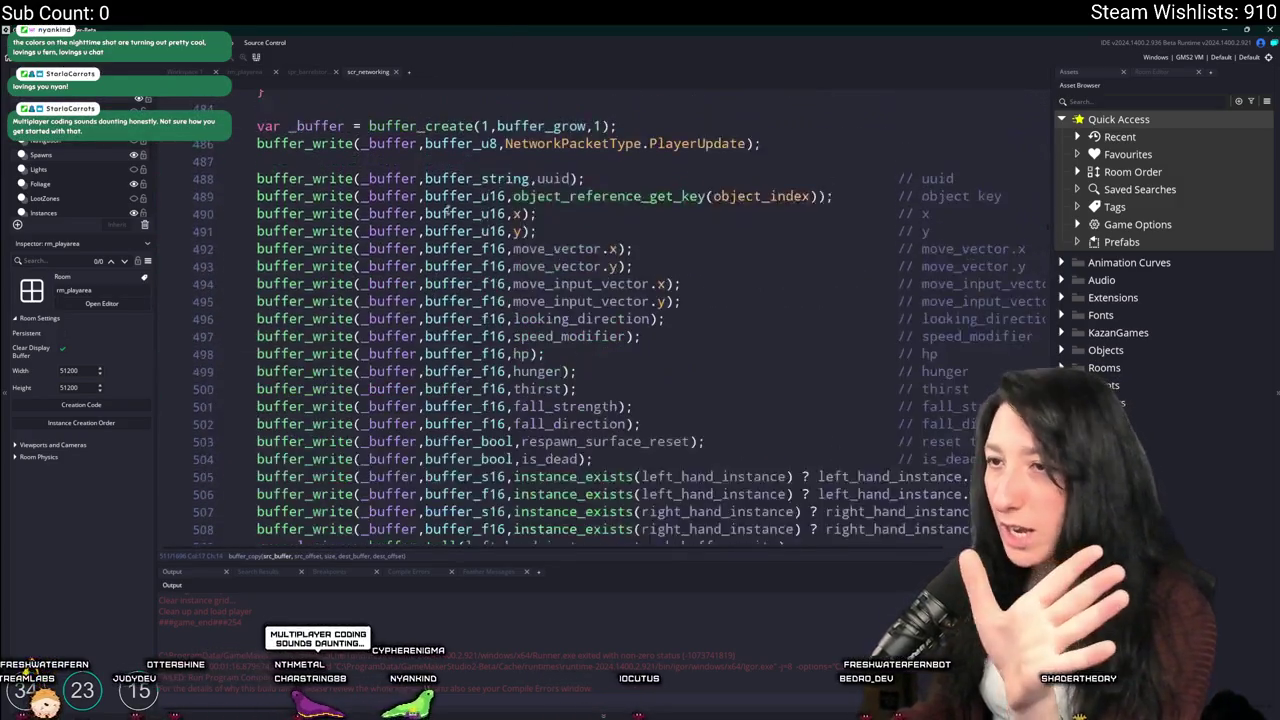
pyautogui.scroll(-4, 410, 299)
pyautogui.scroll(-17, 598, 264)
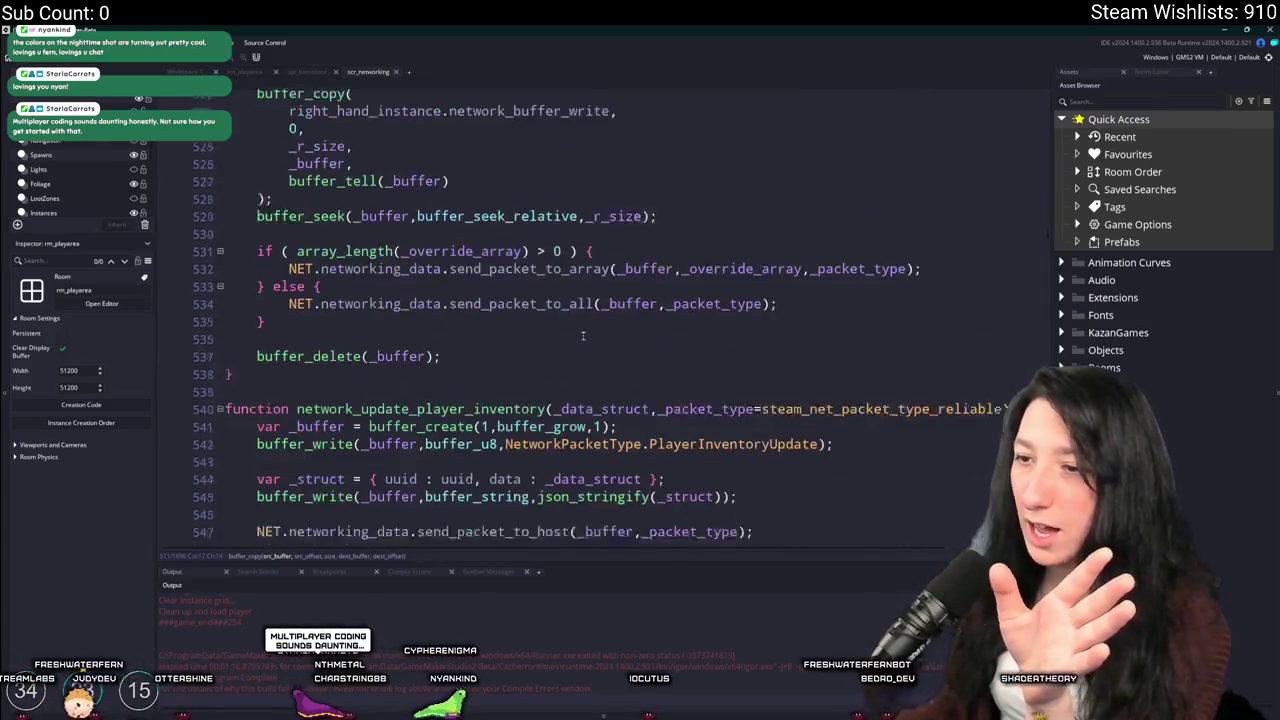
# Search for network_update_npc and scroll down to its buffer_delete line
pyautogui.hotkey('ctrl', 'f')
pyautogui.write('network_update_npc')
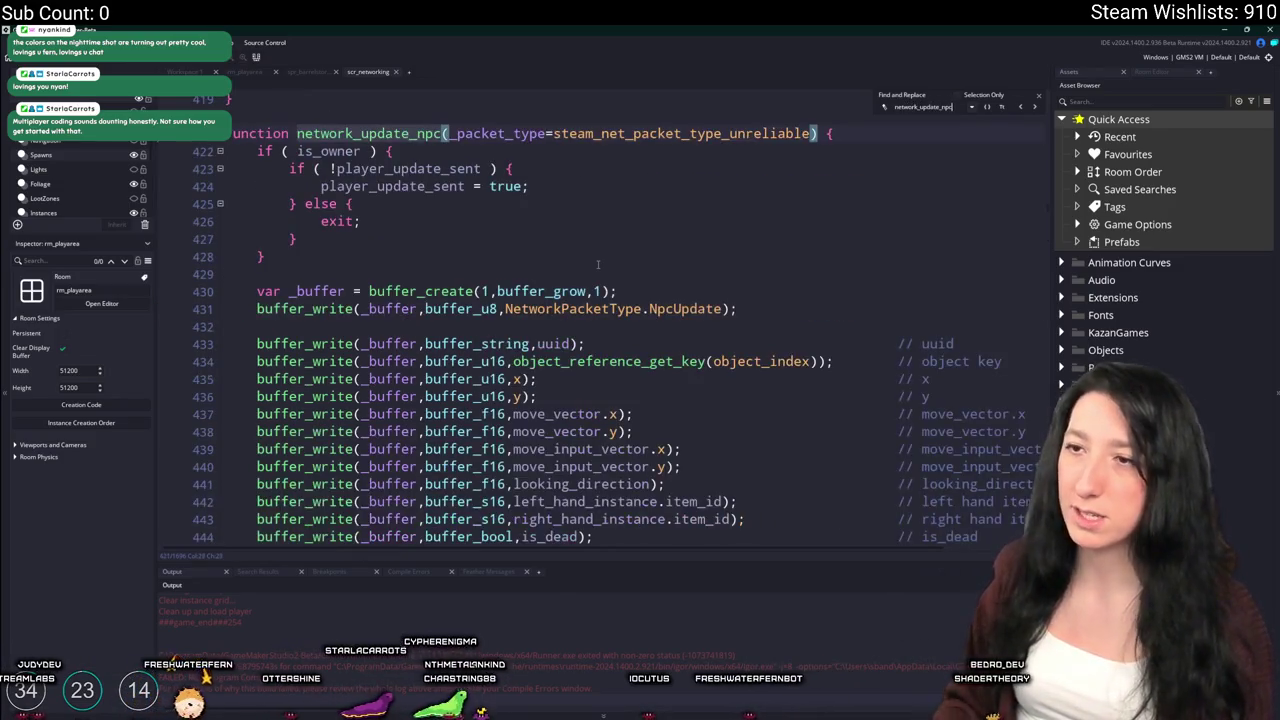
pyautogui.scroll(-14, 598, 264)
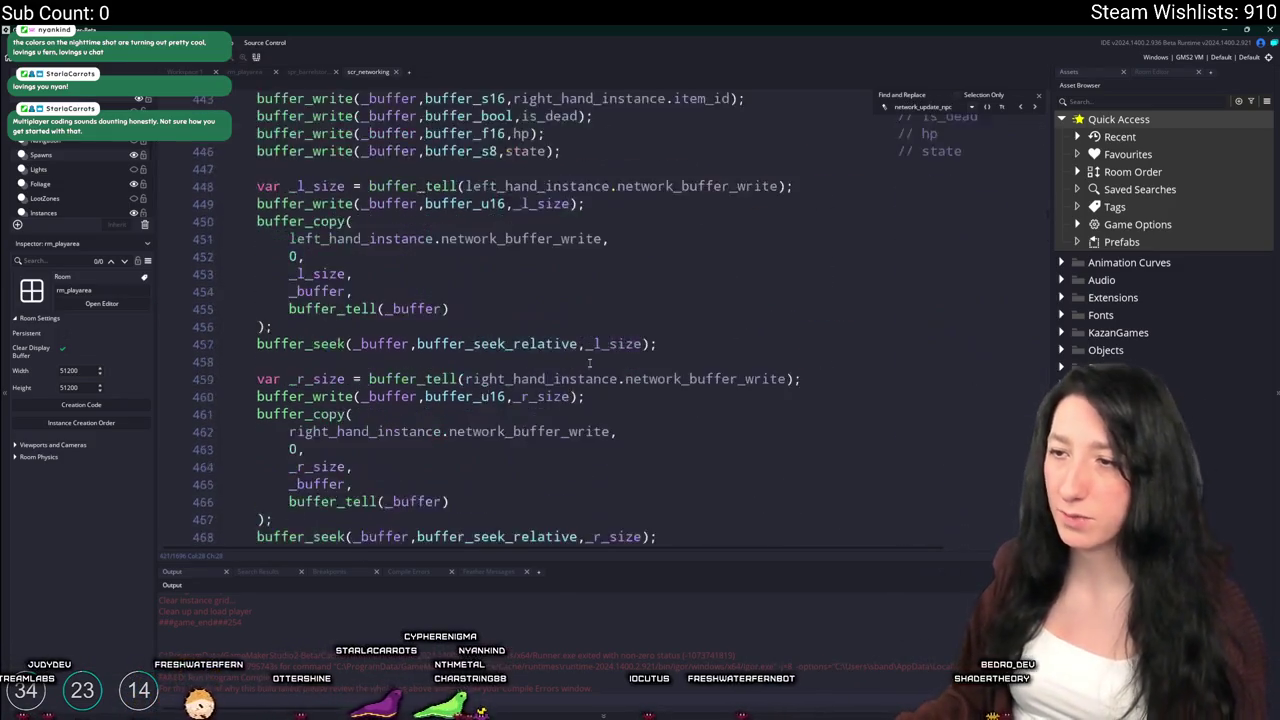
pyautogui.scroll(-2, 510, 305)
pyautogui.click(508, 535)
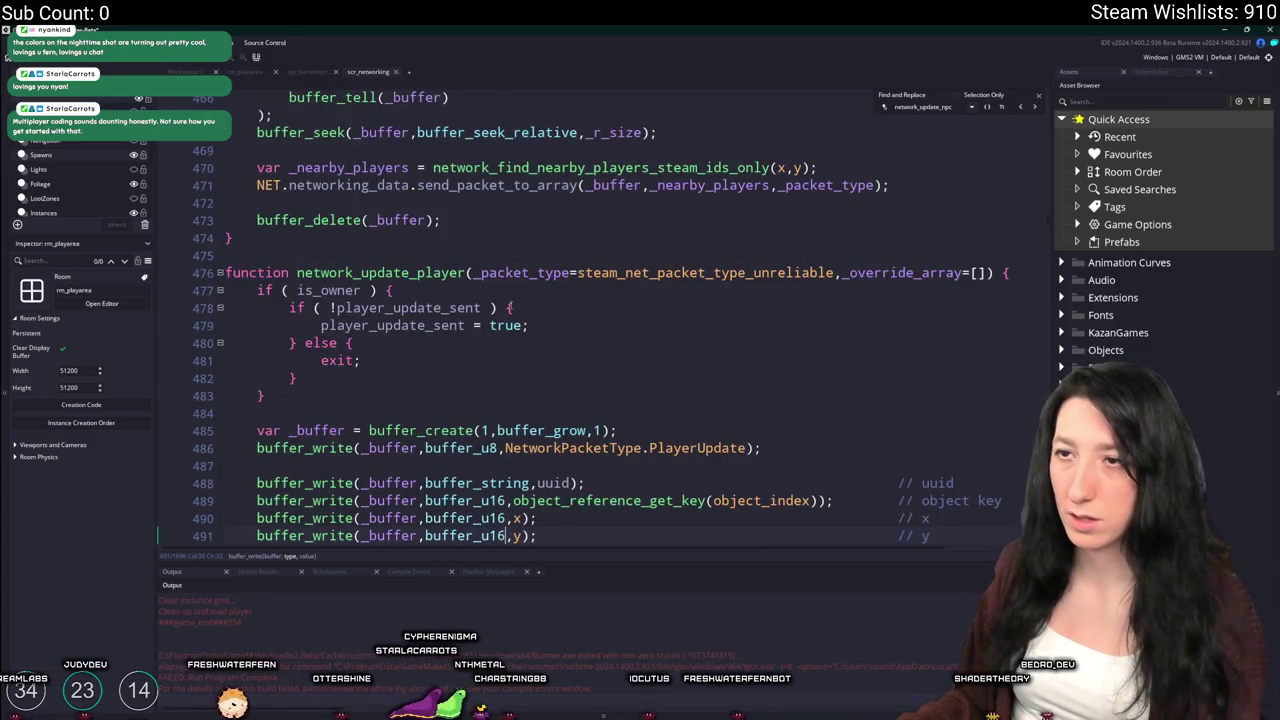
pyautogui.click(1034, 106)
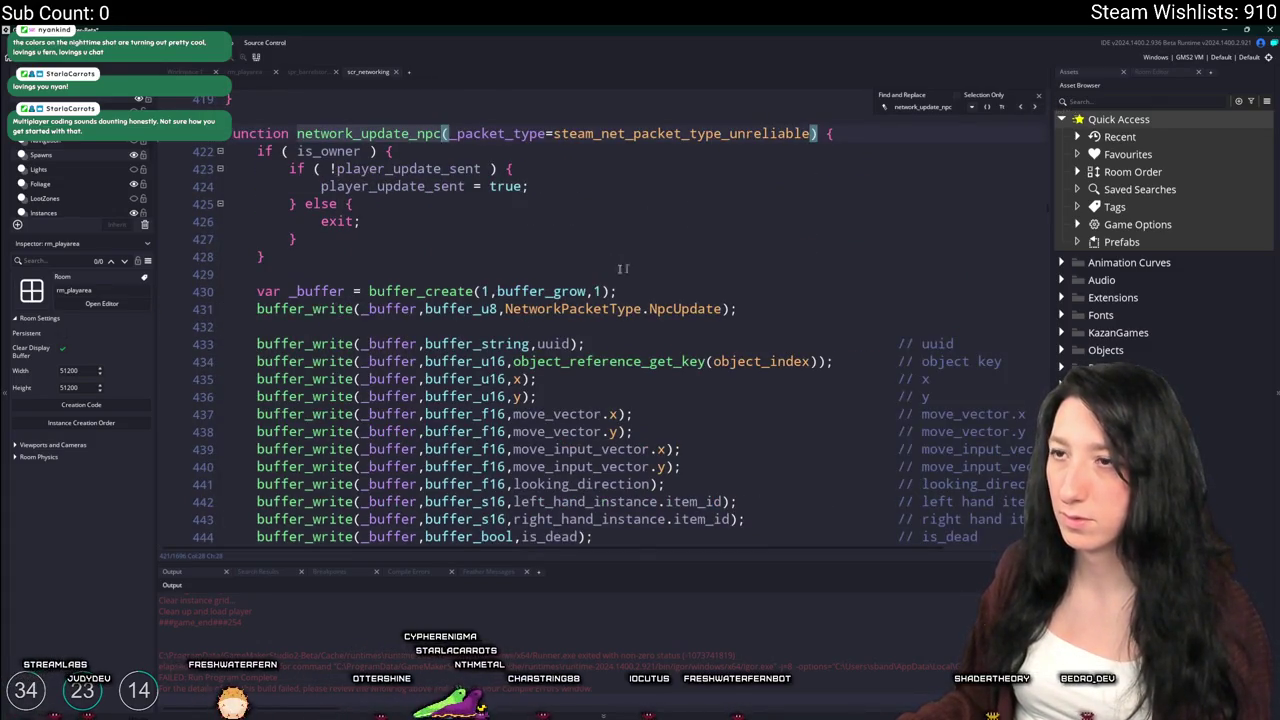
pyautogui.scroll(-8, 511, 403)
pyautogui.scroll(-3, 511, 403)
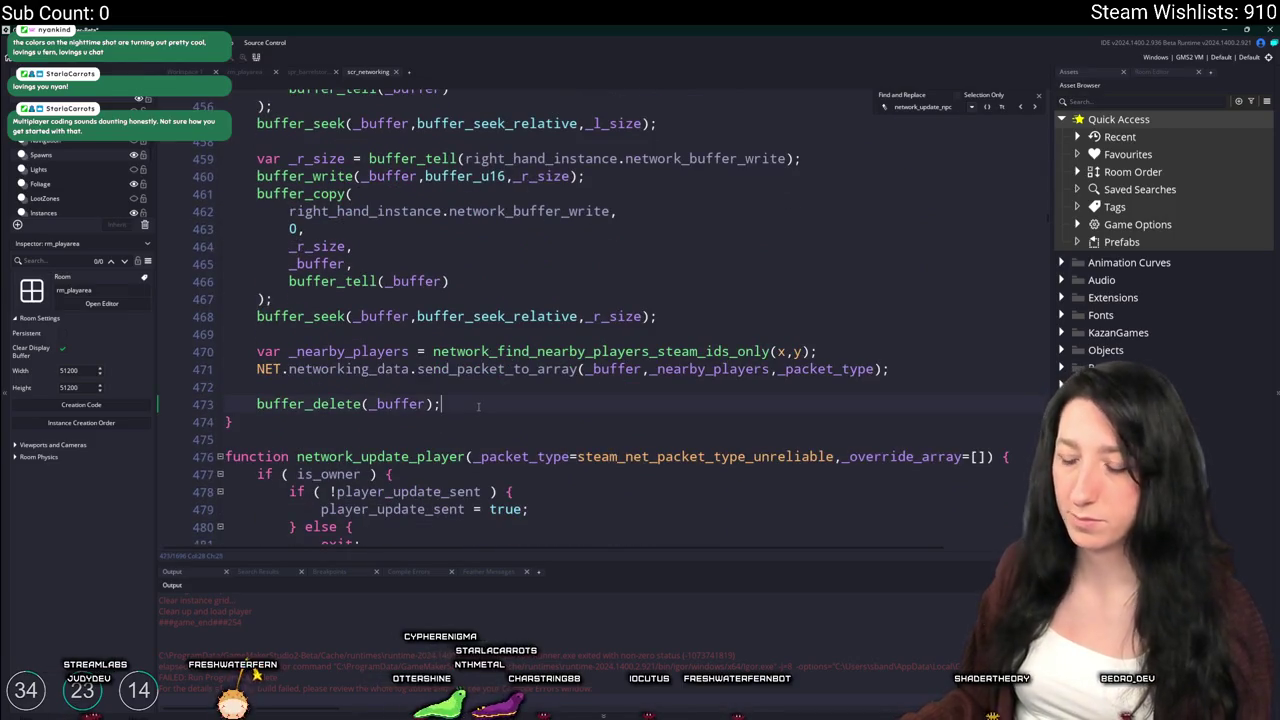
# On line 475, log buffer_tell(_buffer) and the buffer_compress size, then rebuild with F5
pyautogui.press('Return')
pyautogui.press('Return')
pyautogui.press('BackSpace')
pyautogui.write('log(')
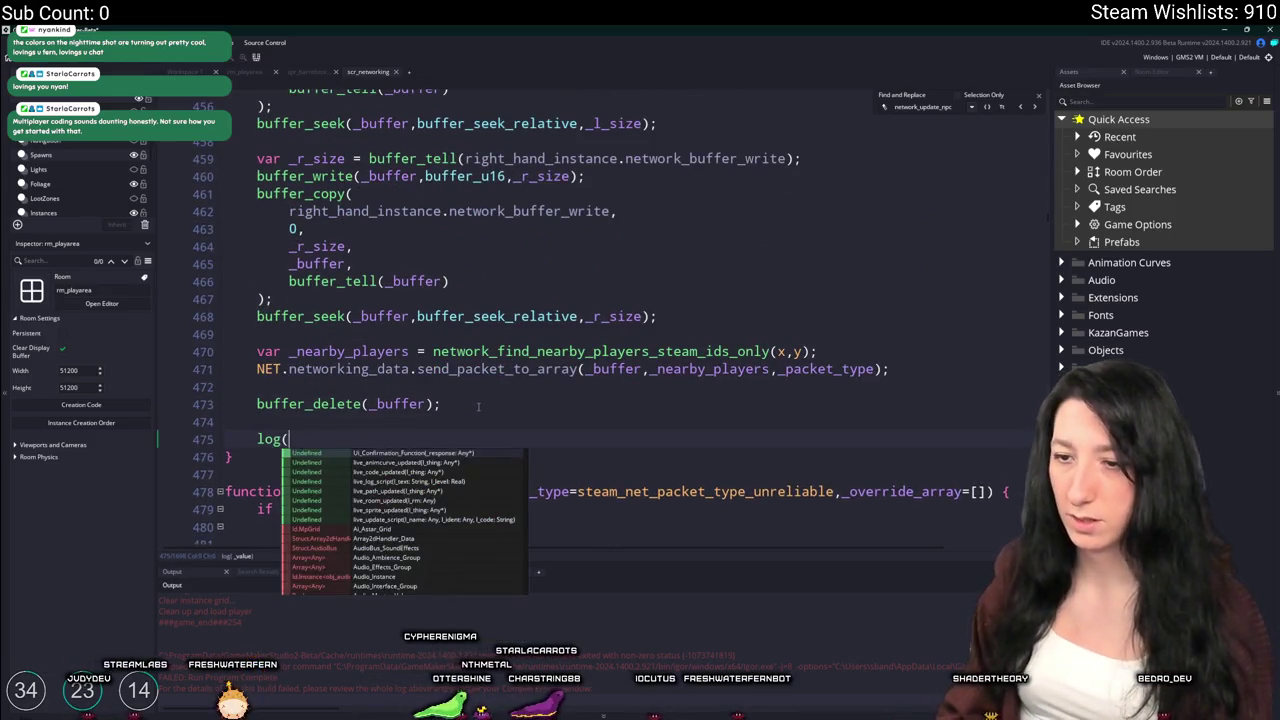
pyautogui.write('[buffe')
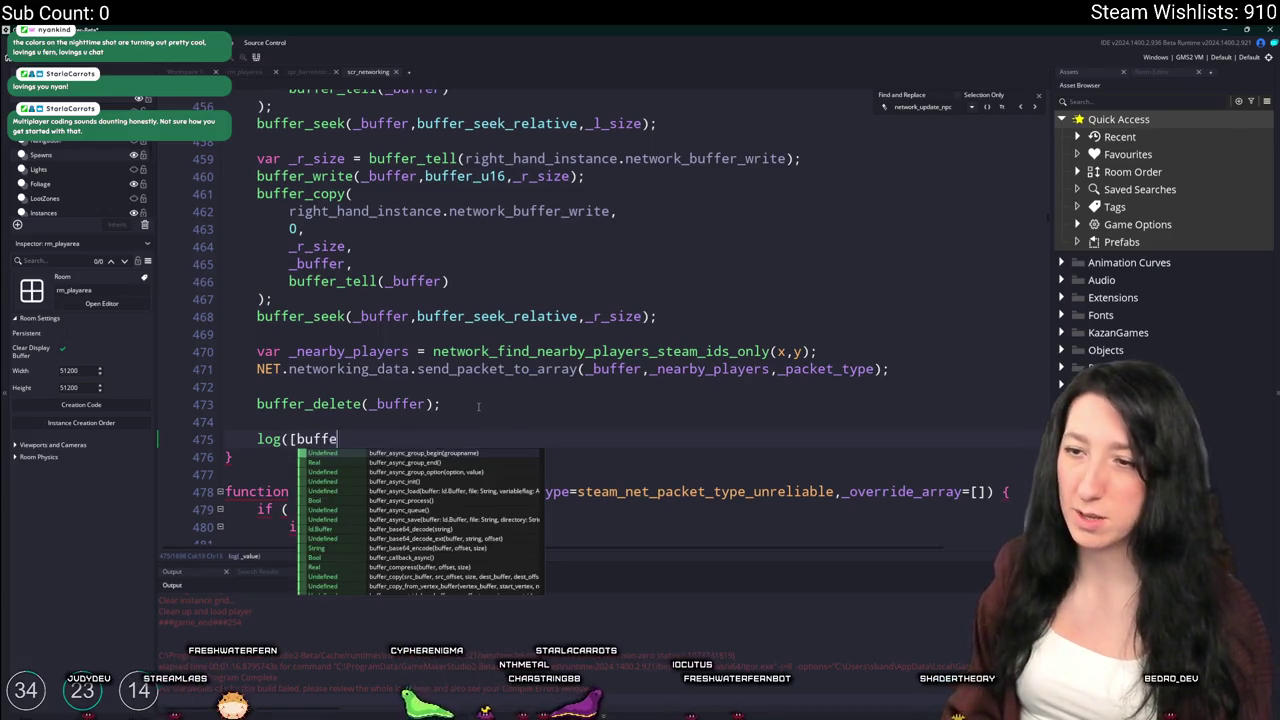
pyautogui.write('r_tell(_buffer),buf')
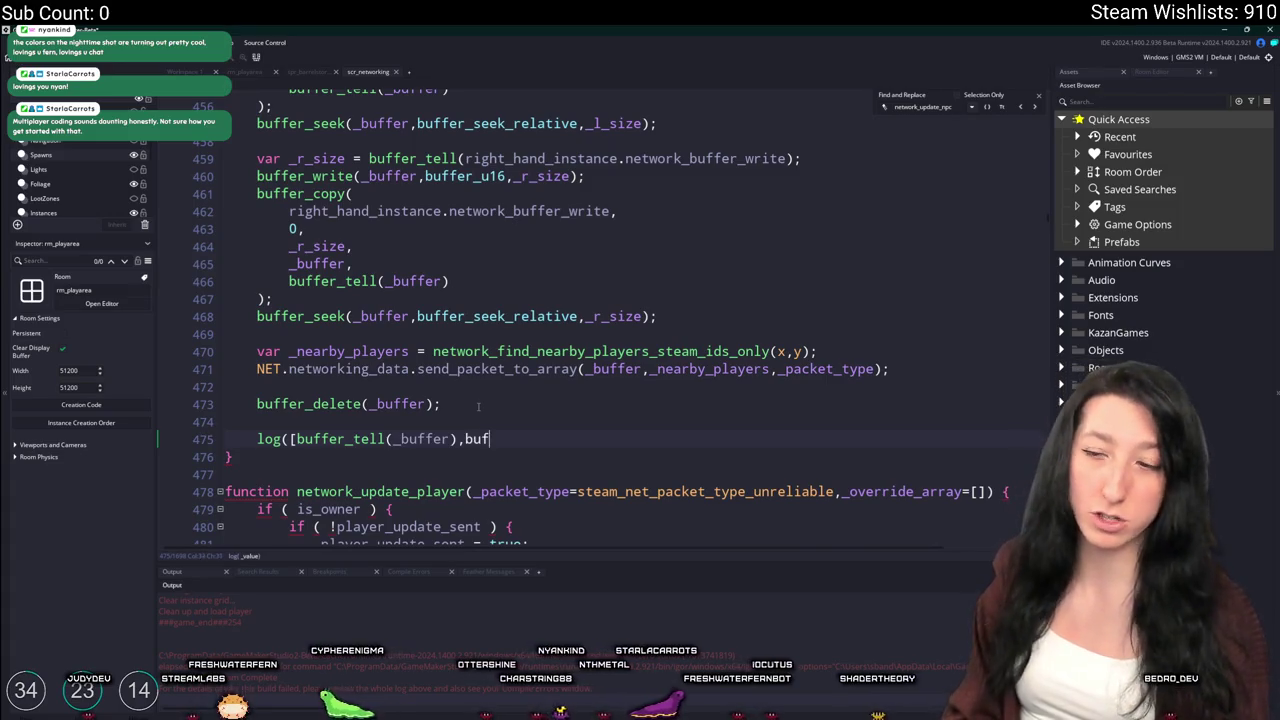
pyautogui.write('er_get_size')
pyautogui.press('BackSpace')
pyautogui.press('BackSpace')
pyautogui.press('BackSpace')
pyautogui.write('_size')
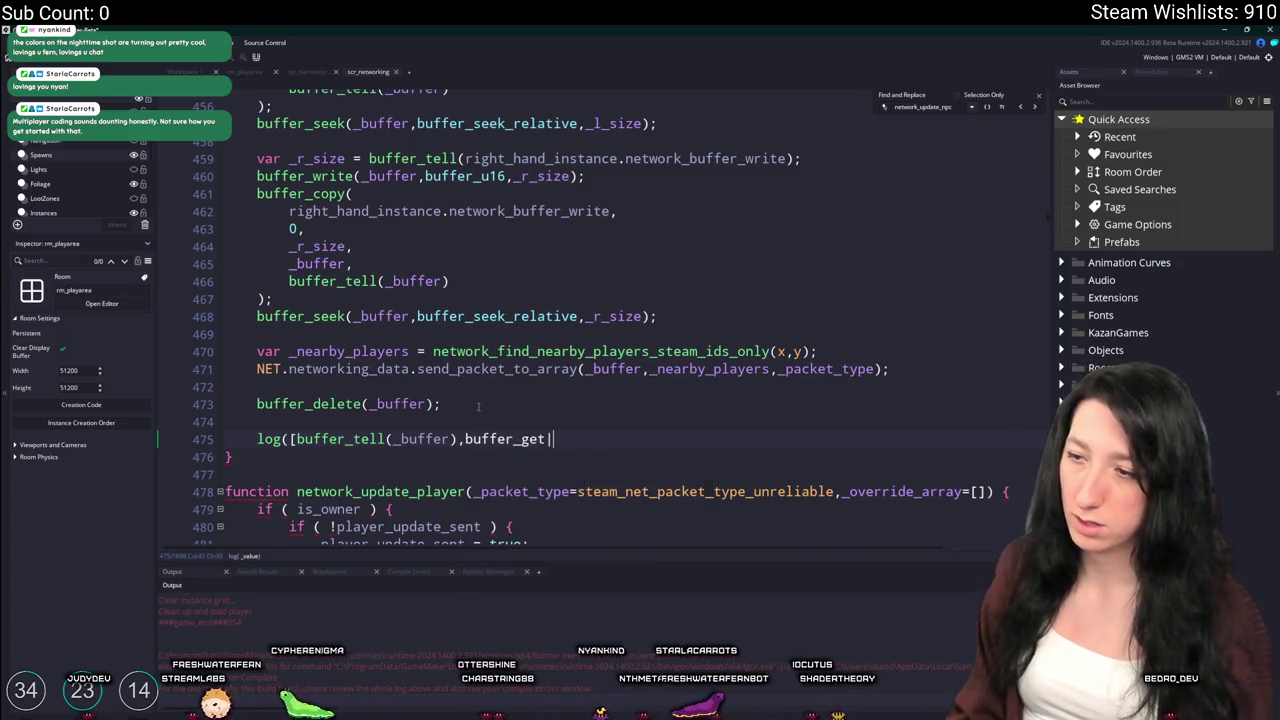
pyautogui.write('(buffe')
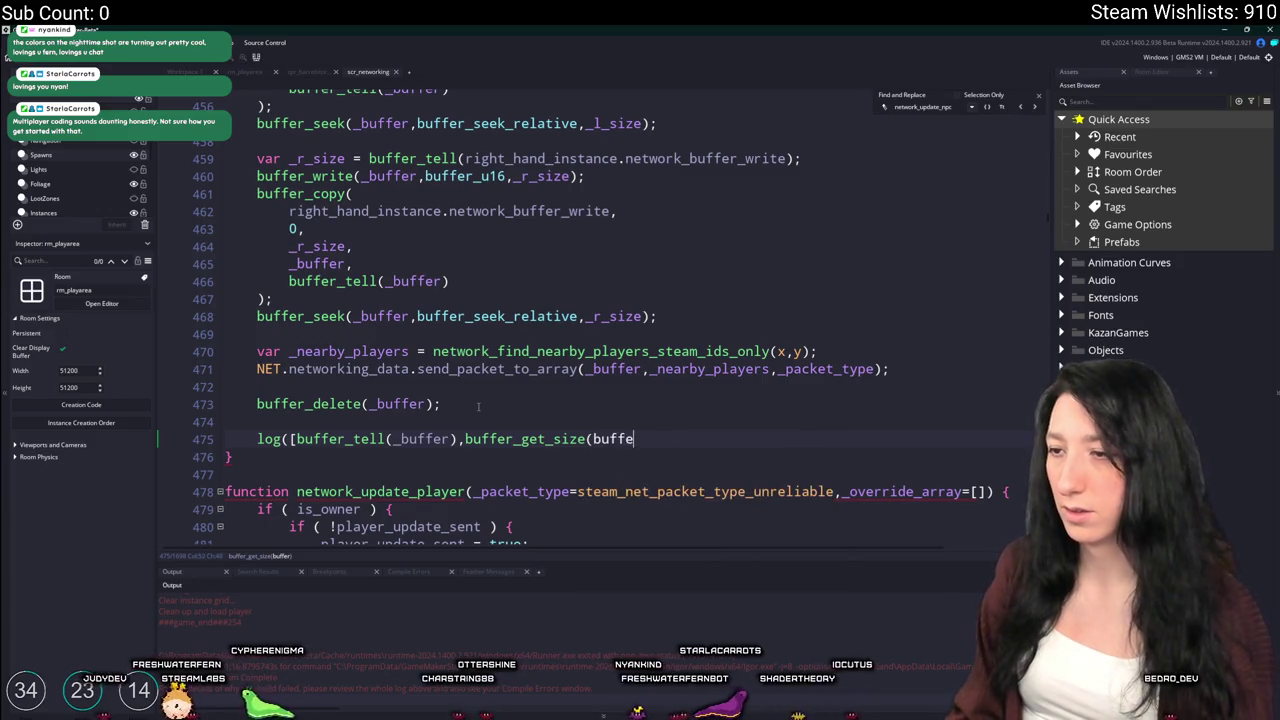
pyautogui.write('r_Compress')
pyautogui.press('Return')
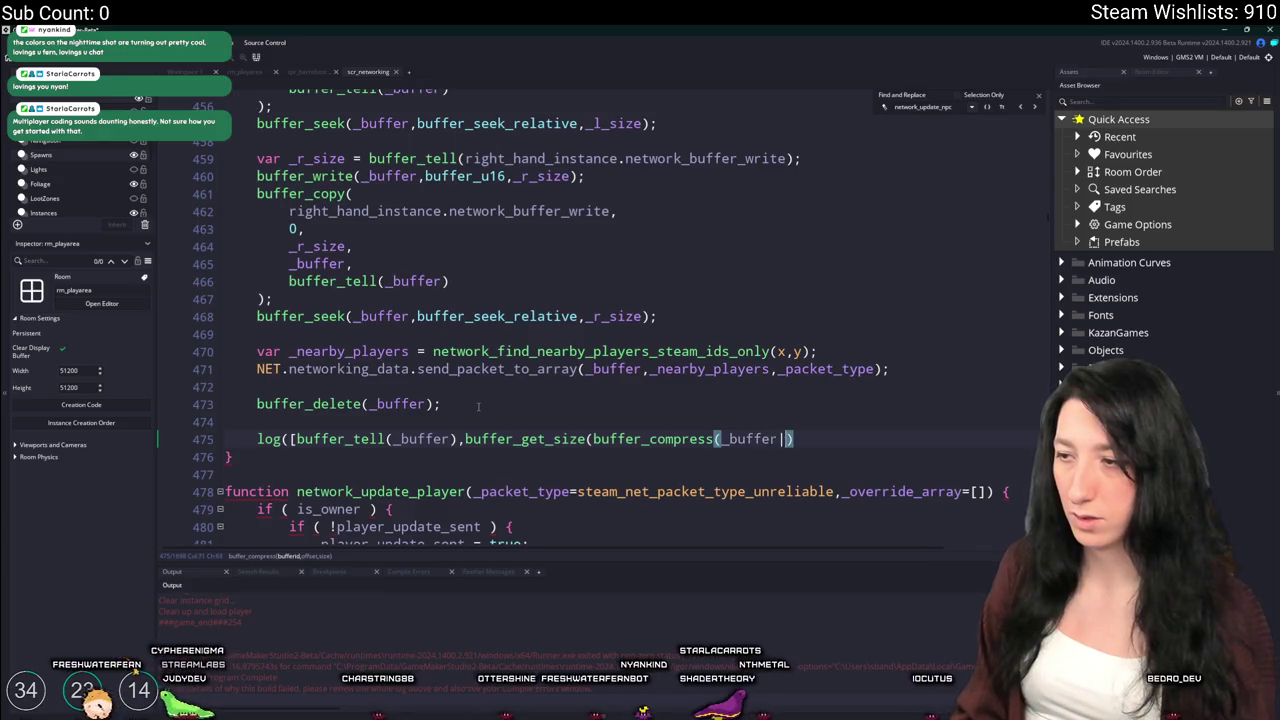
pyautogui.write(',0,buffer')
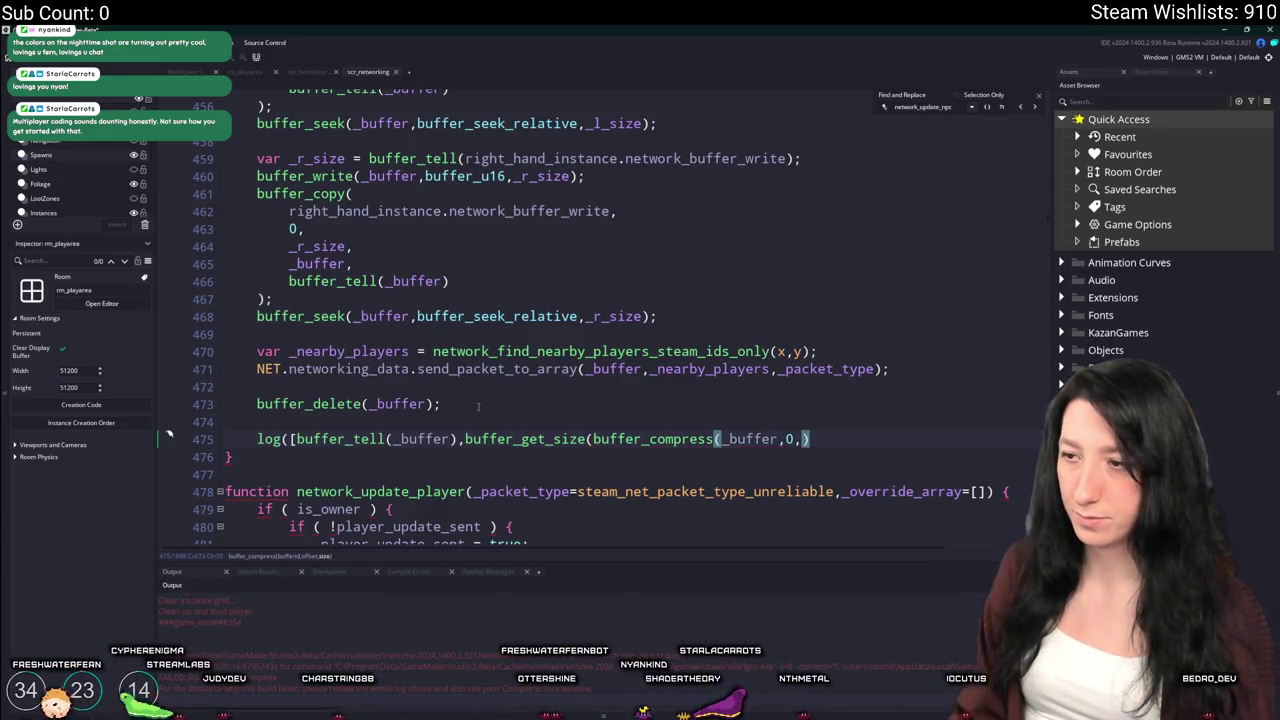
pyautogui.write('_tel')
pyautogui.press('Return')
pyautogui.write('_b')
pyautogui.write('uffer_tell(_buffer')
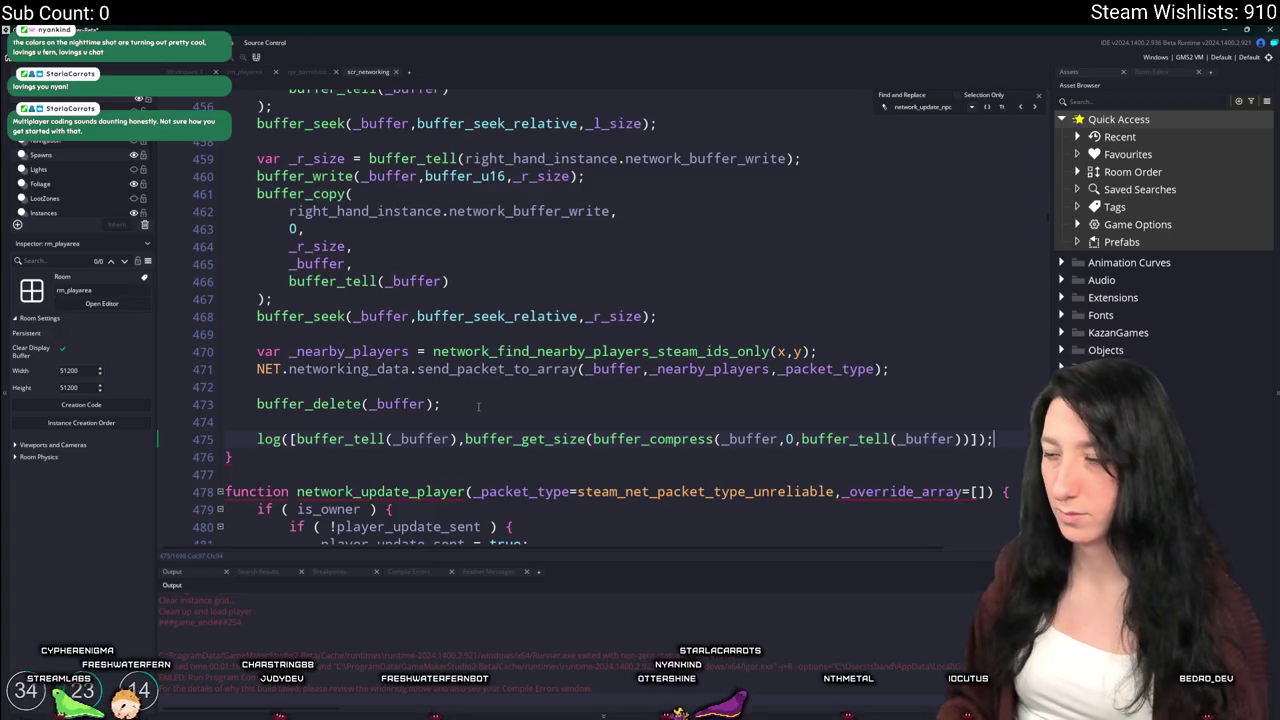
pyautogui.write('))])')
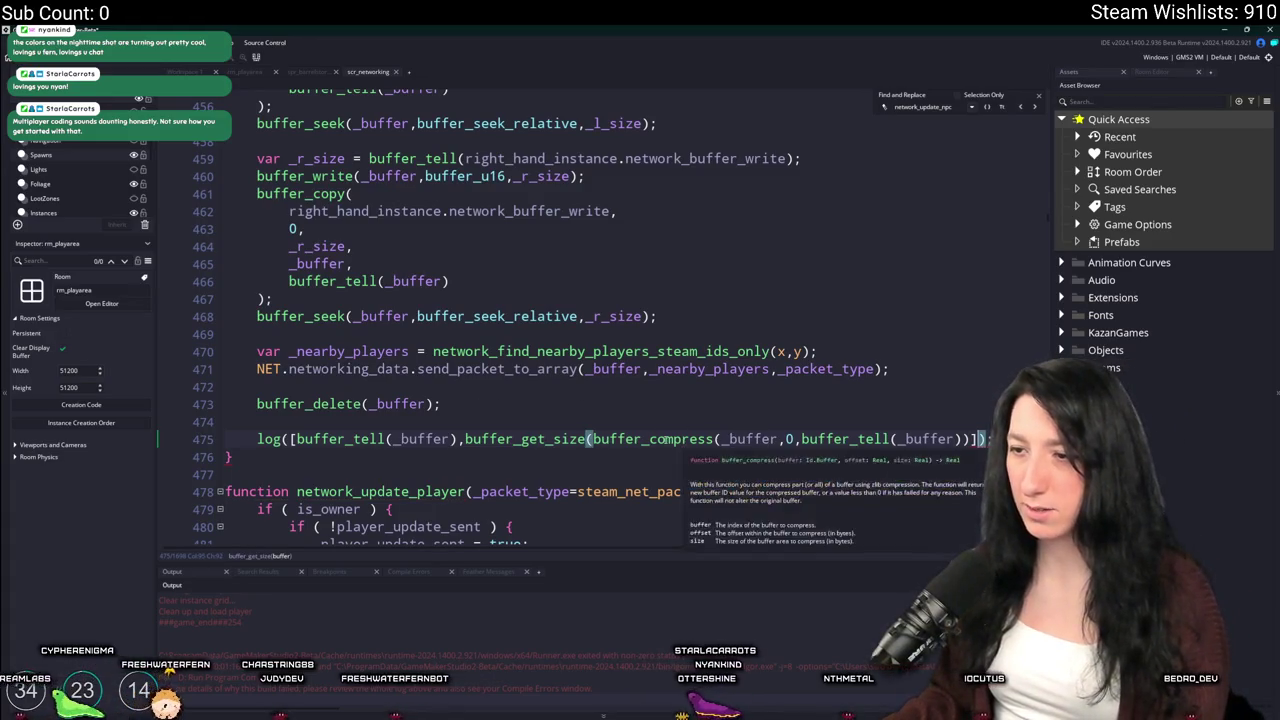
pyautogui.write(';')
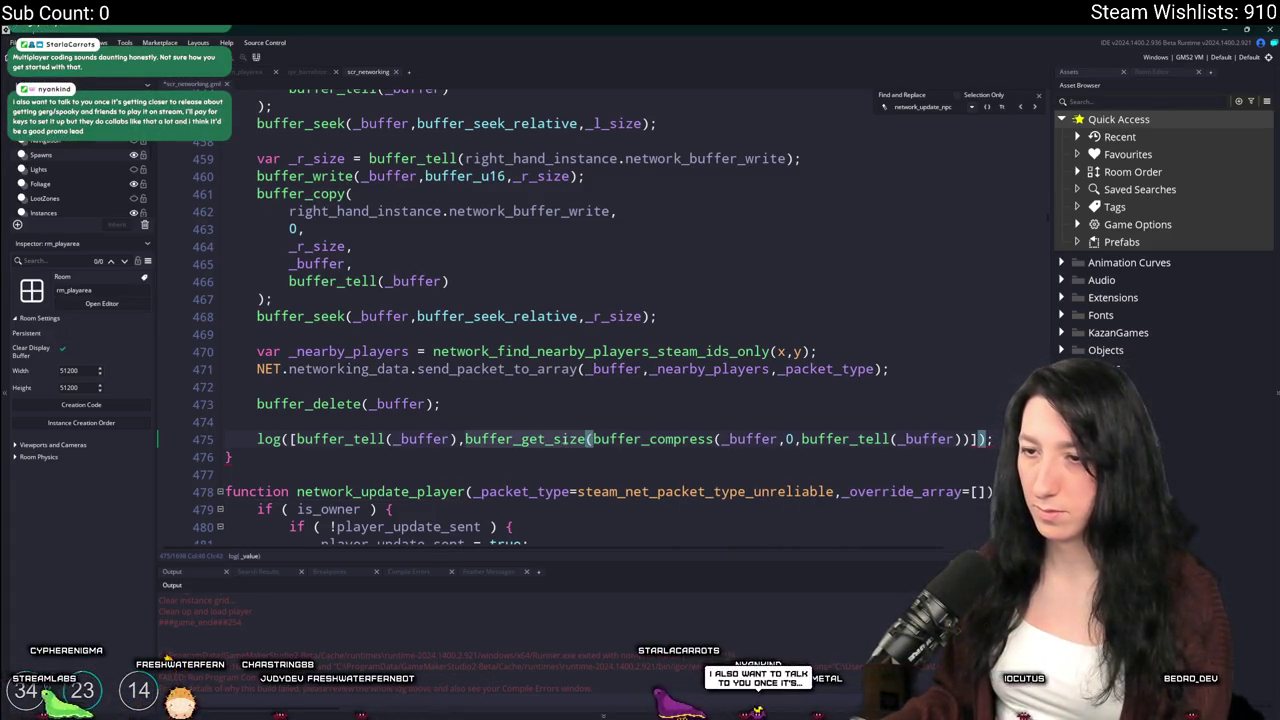
pyautogui.click(964, 439)
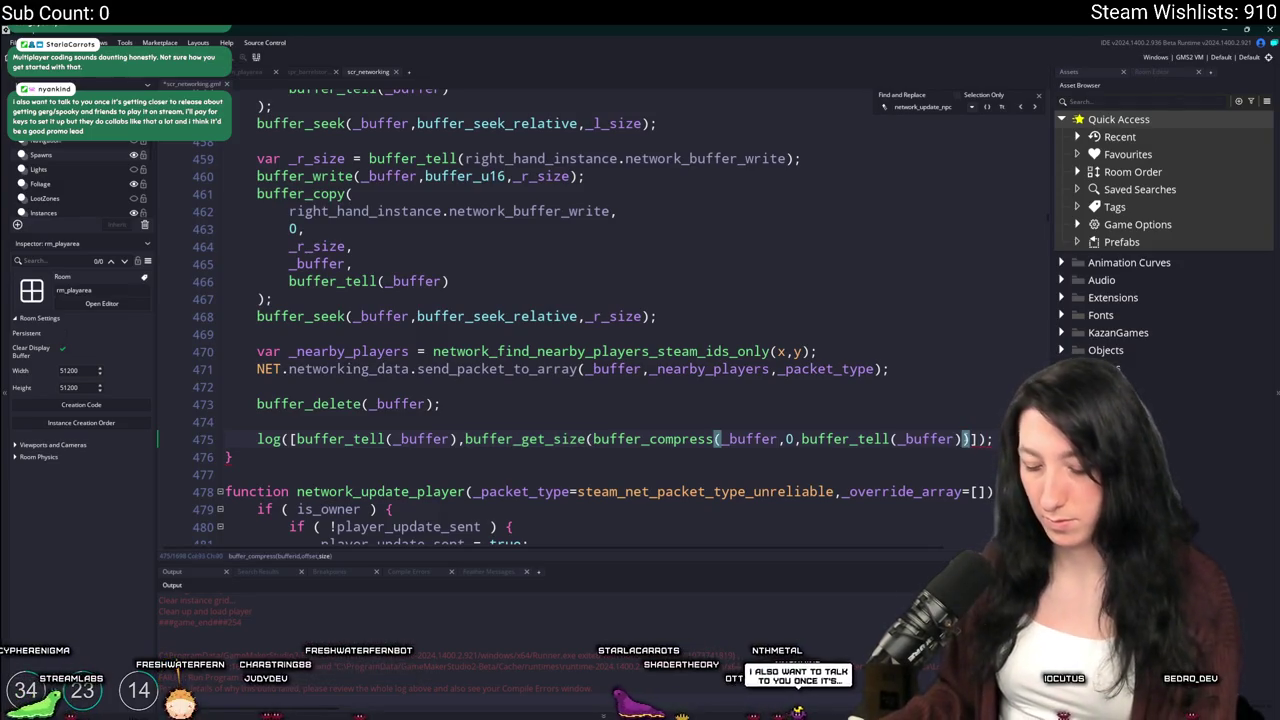
pyautogui.write(')')
pyautogui.press('F5')
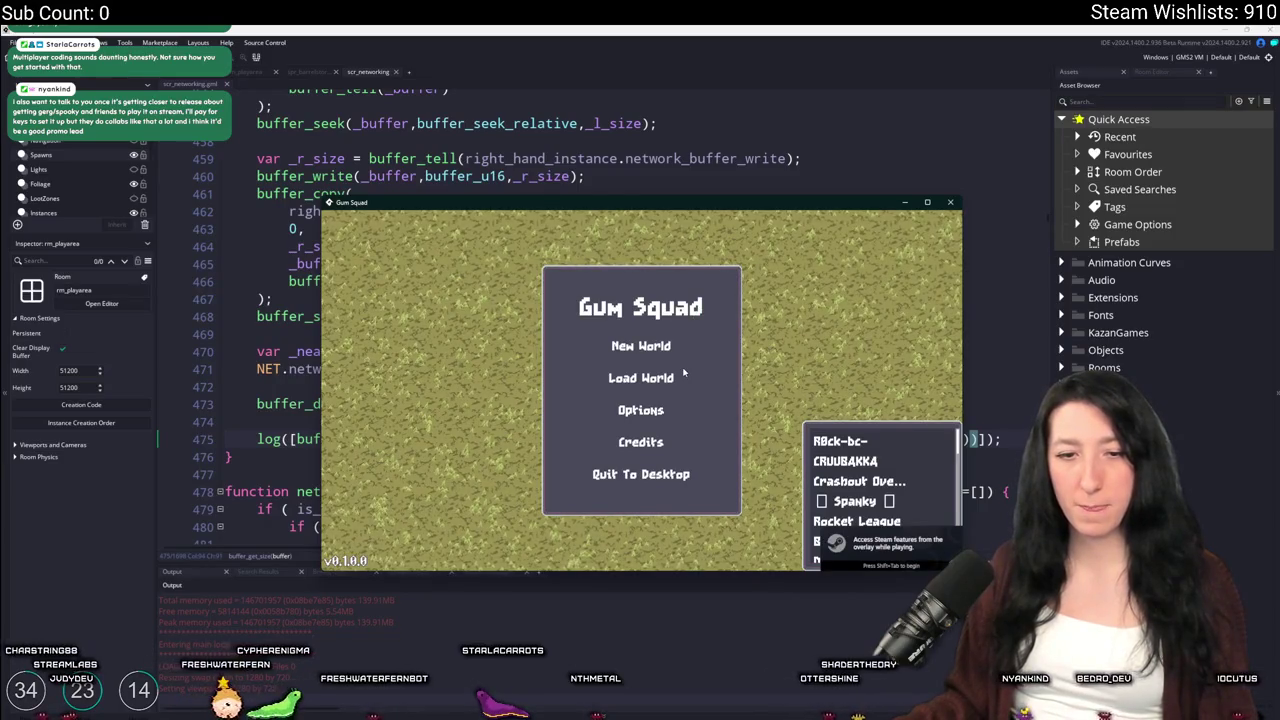
# Maximize Gum Squad, create a New World lobby, and abort at the code error
pyautogui.moveTo(716, 213)
pyautogui.mouseDown()
pyautogui.moveTo(651, 45)
pyautogui.moveTo(651, 5)
pyautogui.mouseUp()
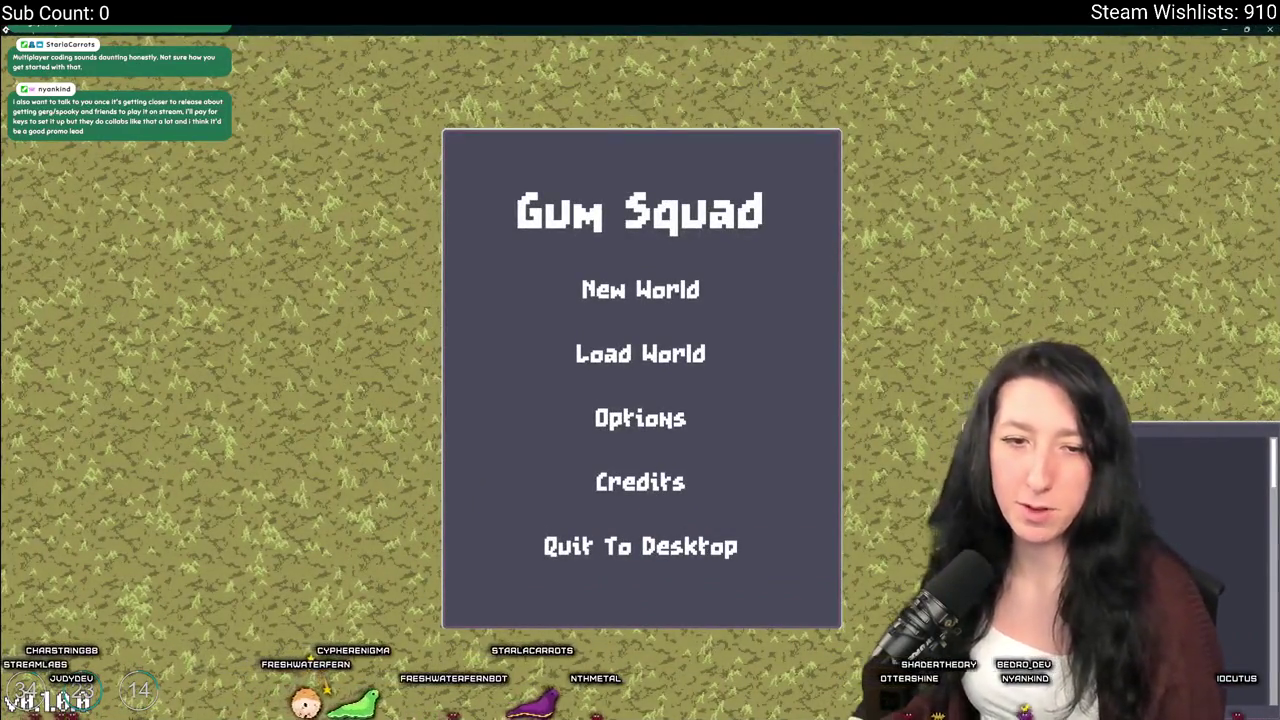
pyautogui.click(640, 289)
pyautogui.click(640, 528)
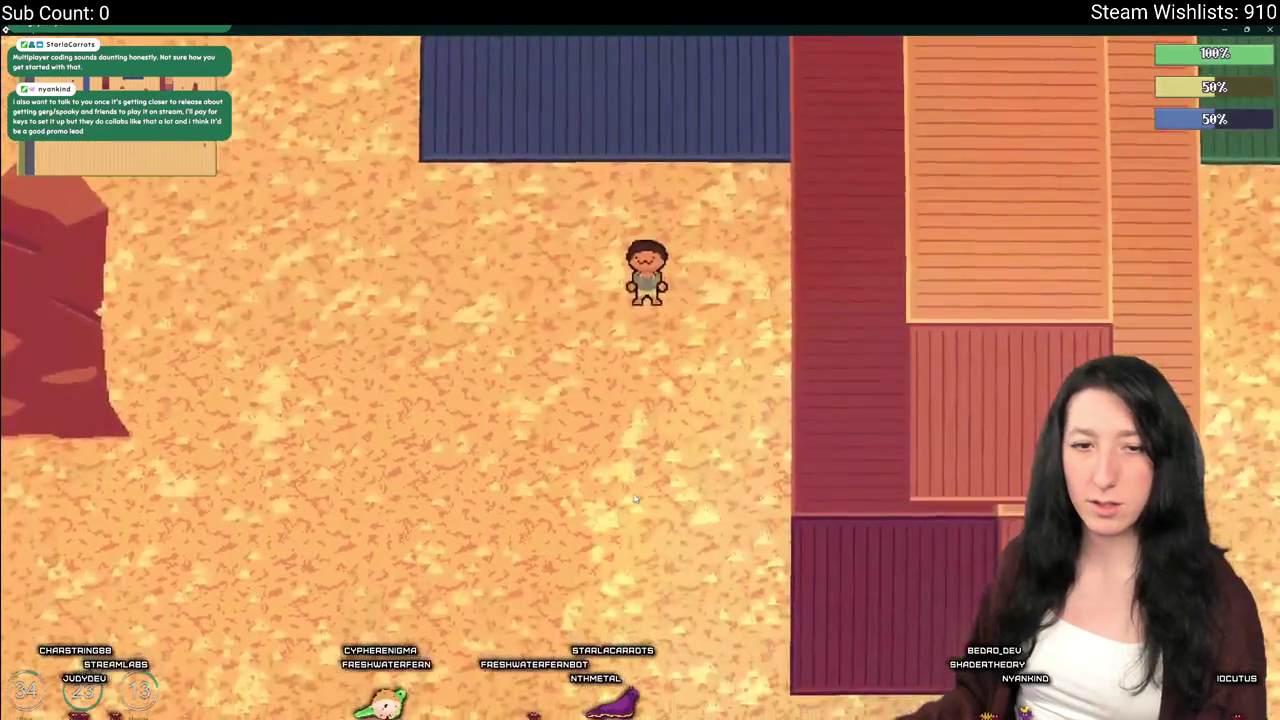
pyautogui.click(514, 493)
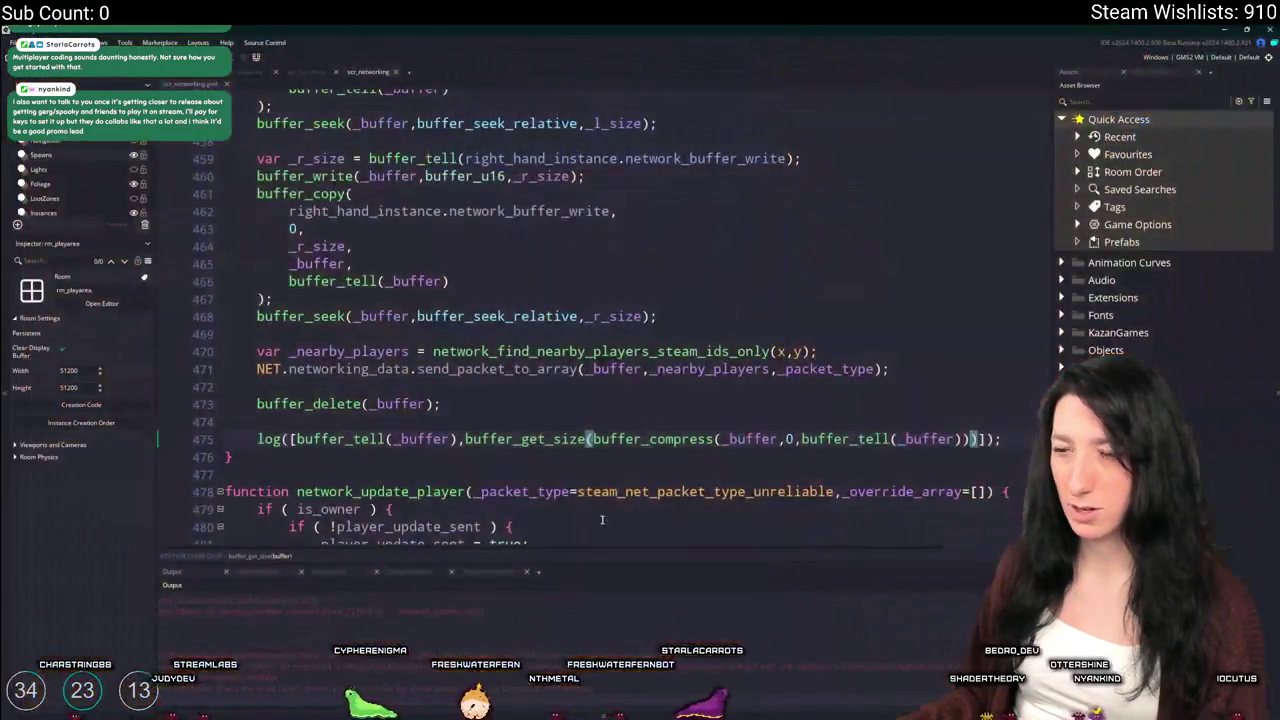
# Below the buffer delete, add 'var _buffer_compressed = buffer_compress(_buffer,0,buffer_tell(_buffer));'
pyautogui.scroll(-2, 476, 401)
pyautogui.click(673, 402)
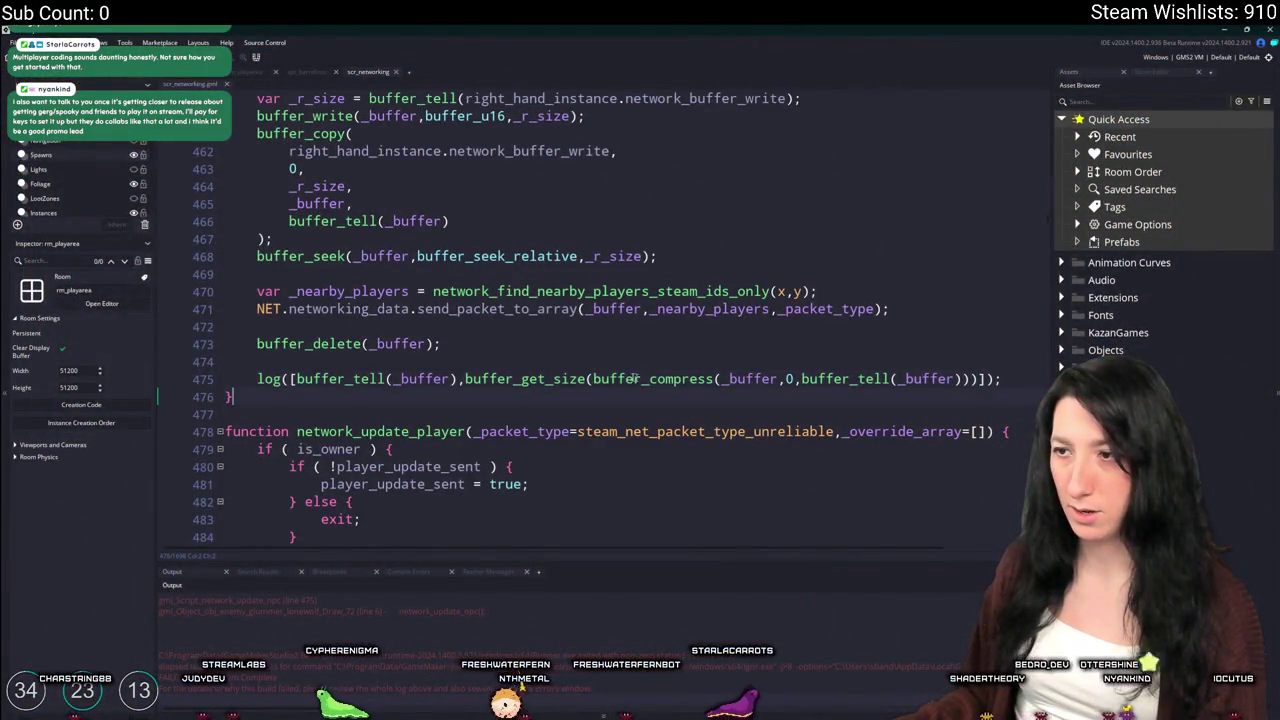
pyautogui.click(968, 380)
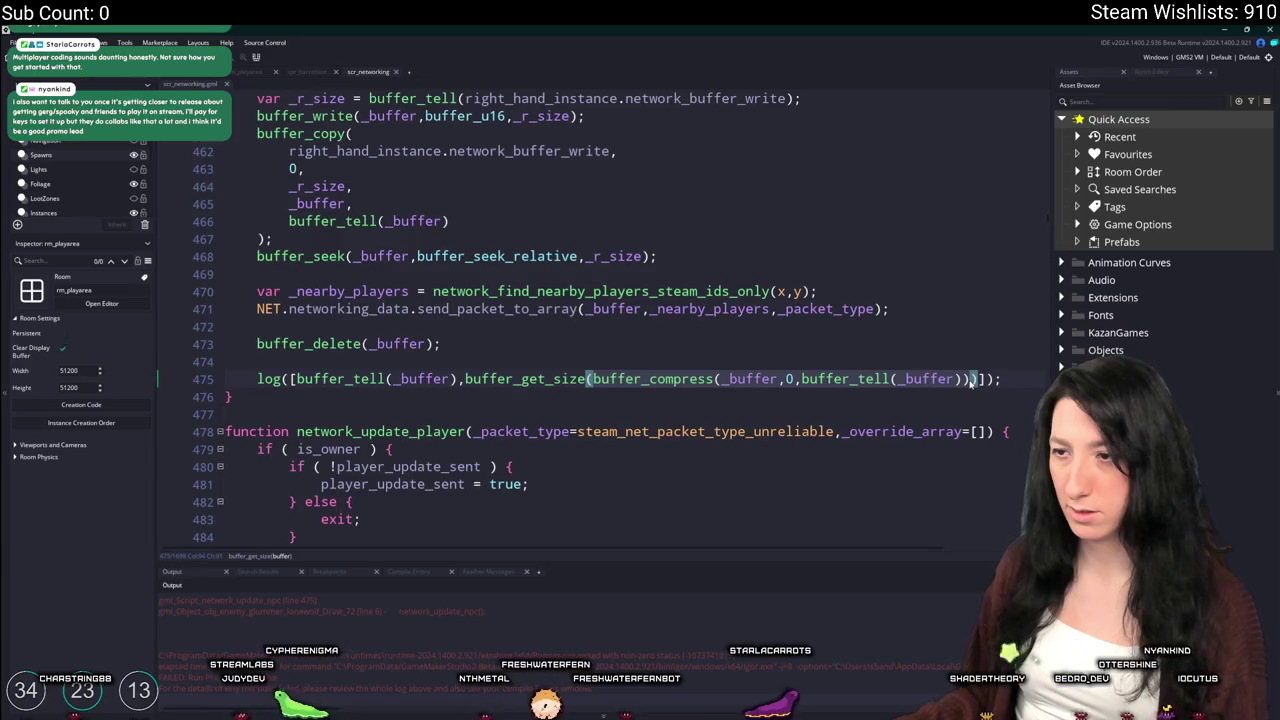
pyautogui.click(845, 345)
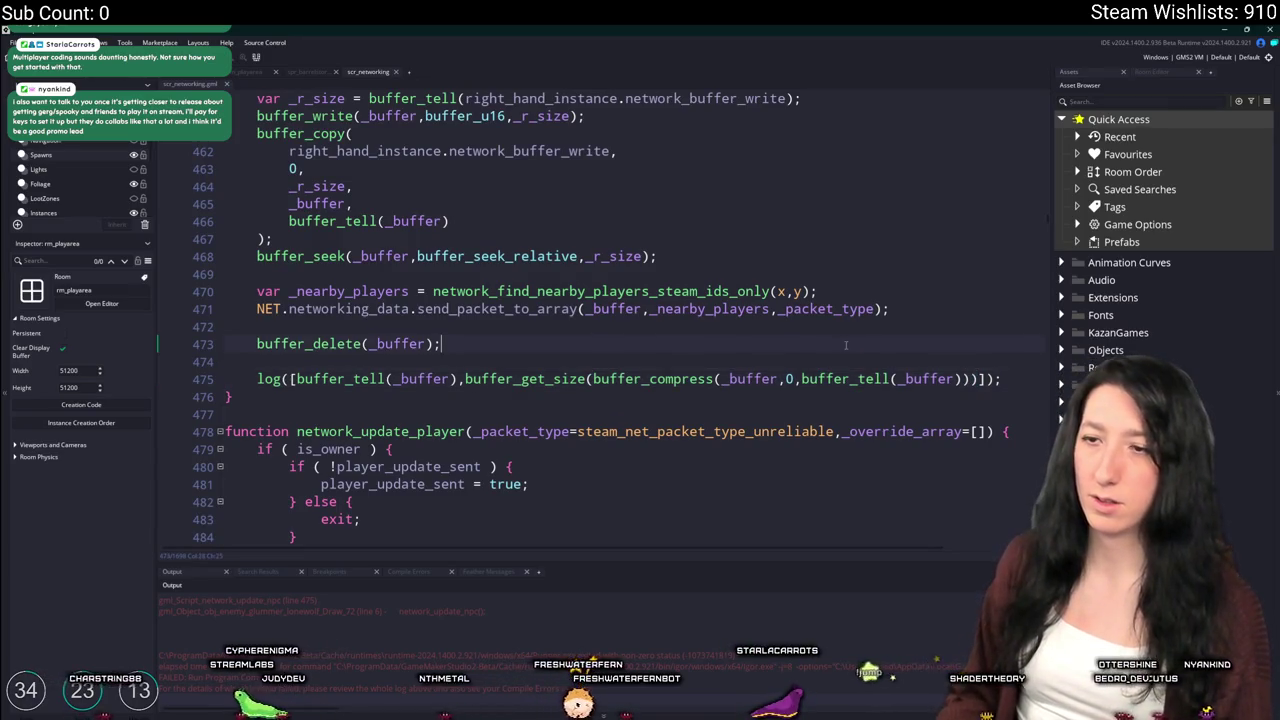
pyautogui.press('Return')
pyautogui.write('var _buffer_')
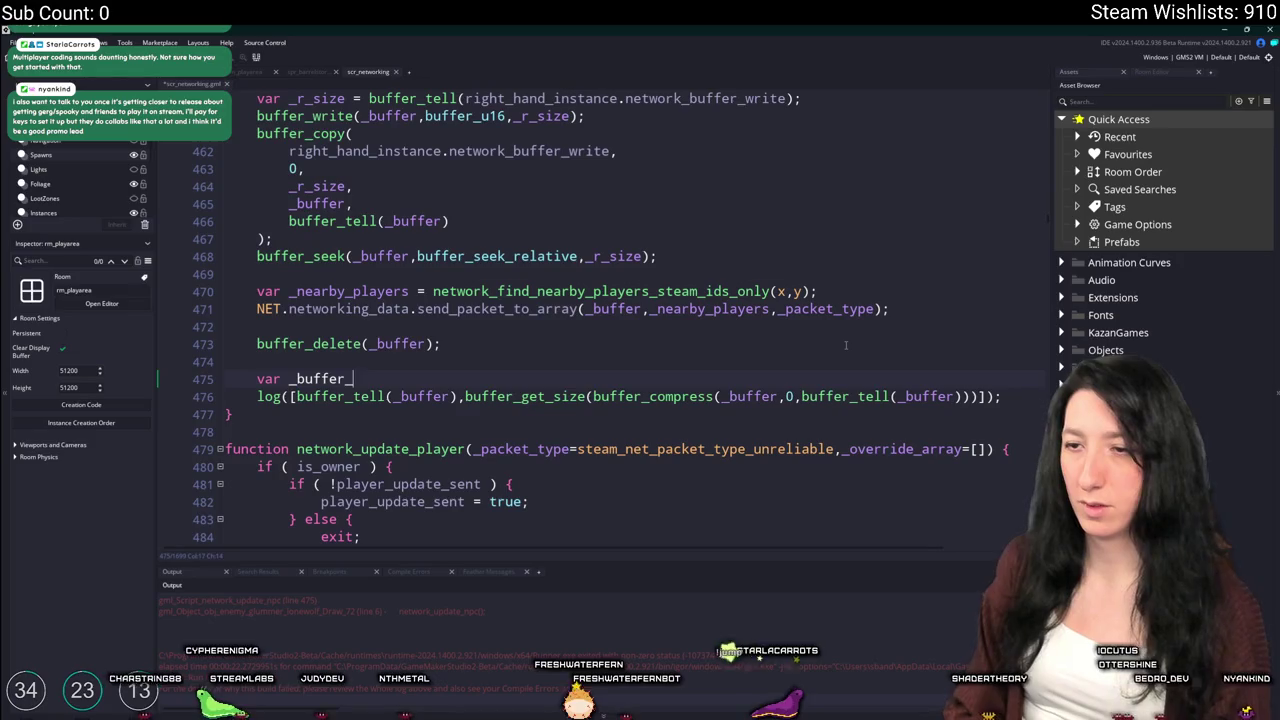
pyautogui.write('compressed = buffer_compress(_buffer,0,buffer_tell(_buffer));')
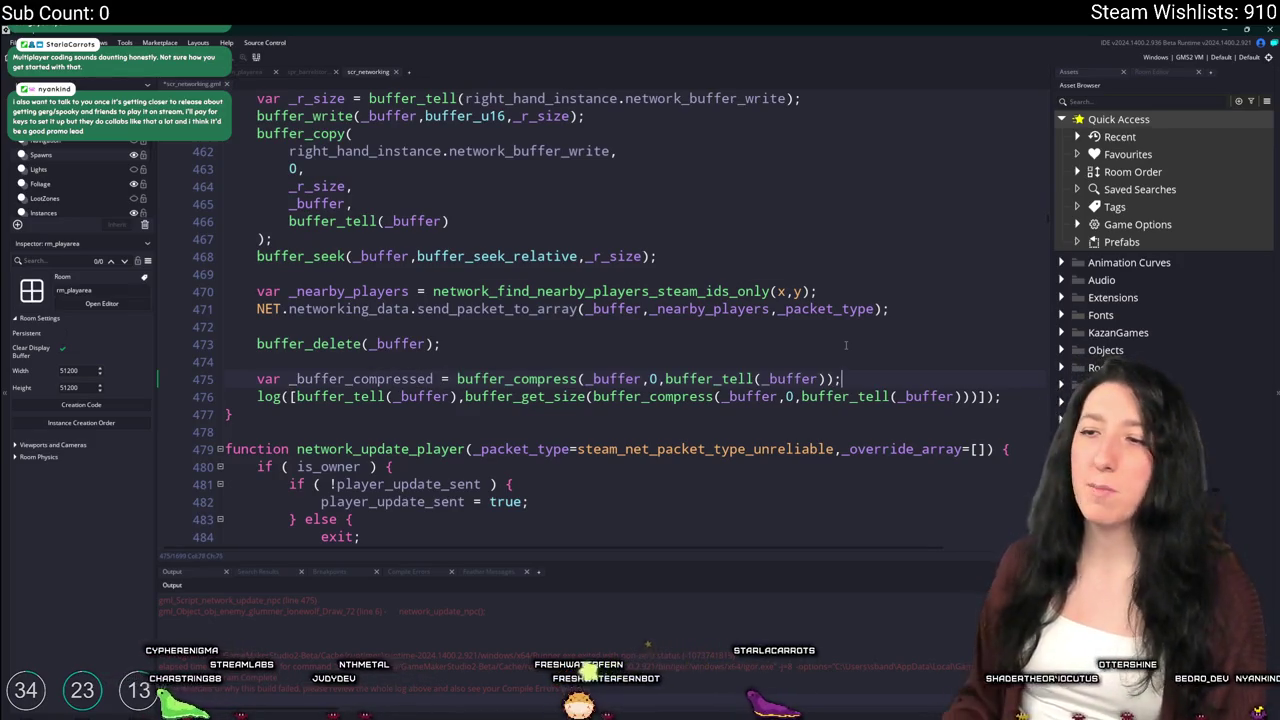
pyautogui.press('Left')
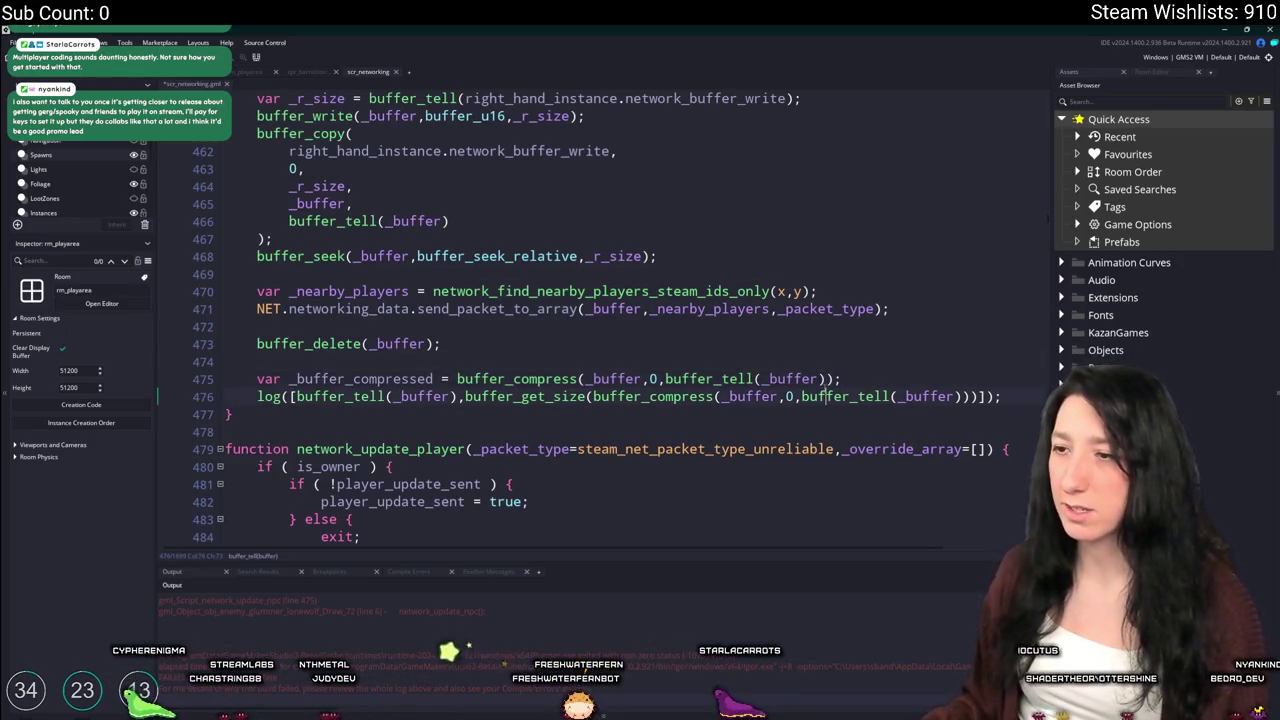
# Replace the log's inline buffer_compress call with _buffer_compressed and rebuild the game
pyautogui.doubleClick(360, 378)
pyautogui.hotkey('ctrl', 'c')
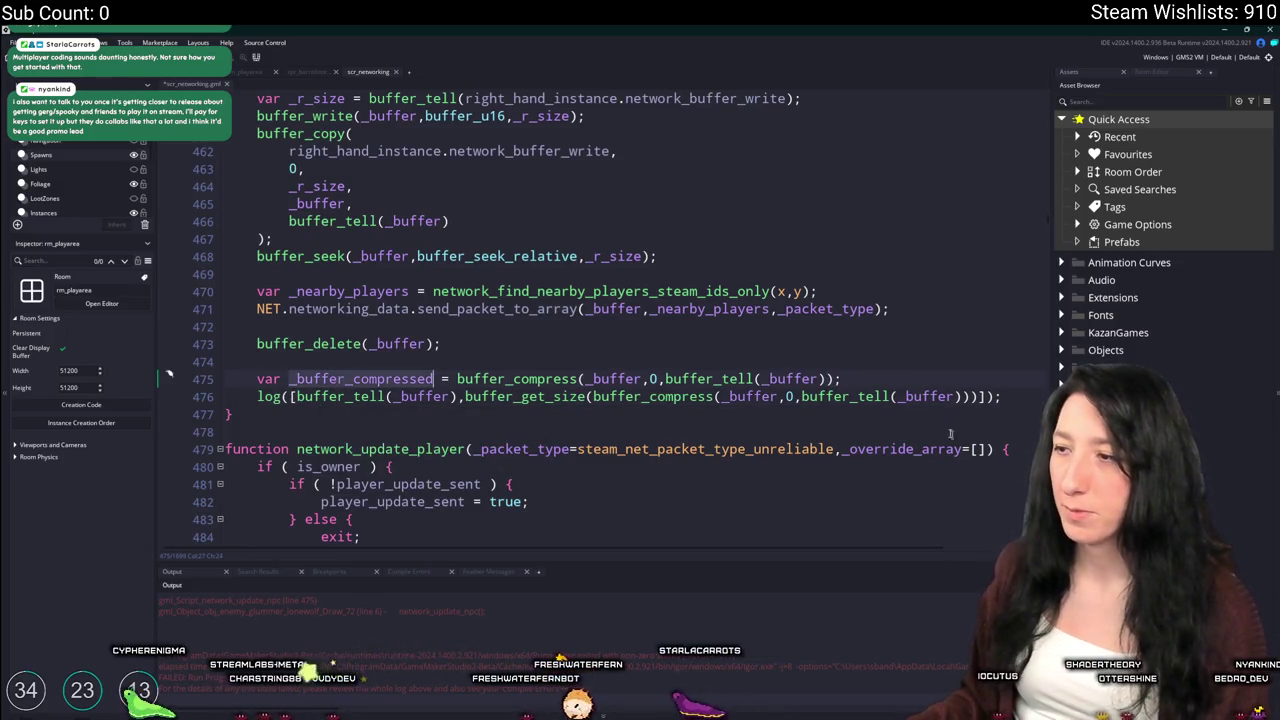
pyautogui.click(843, 378)
pyautogui.moveTo(592, 396); pyautogui.dragTo(966, 398)
pyautogui.hotkey('ctrl', 'v')
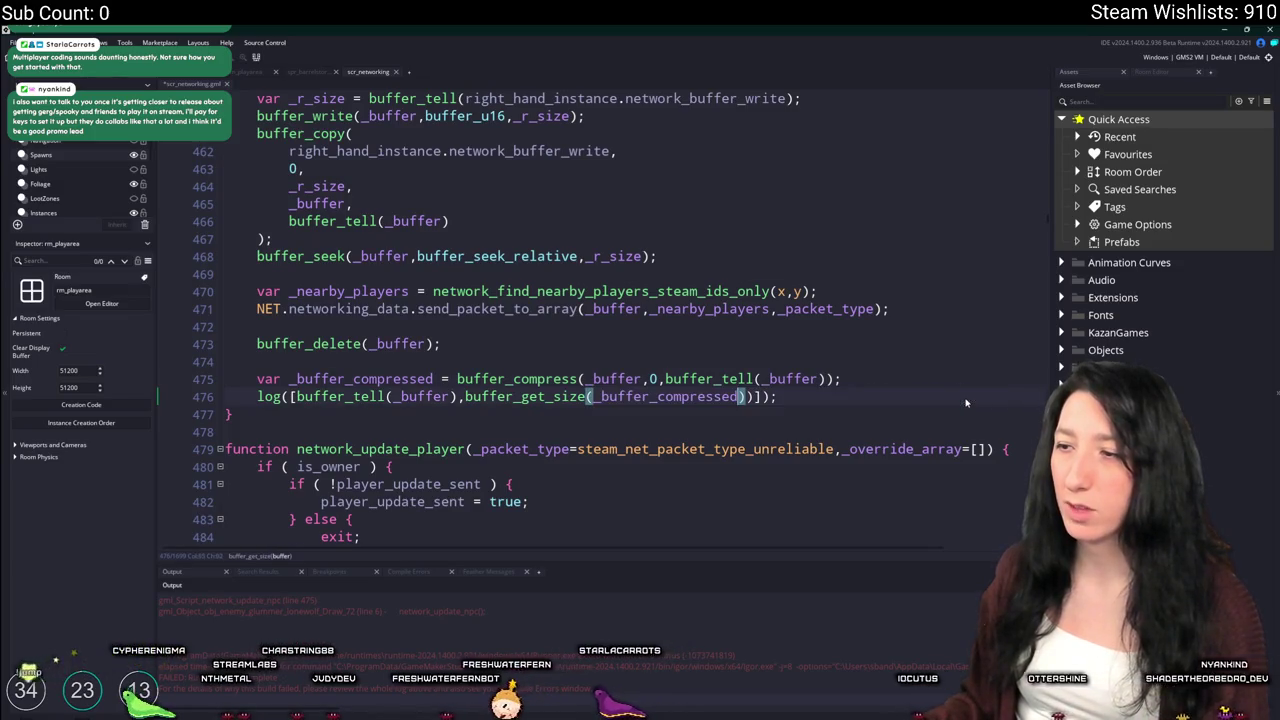
pyautogui.press('Delete')
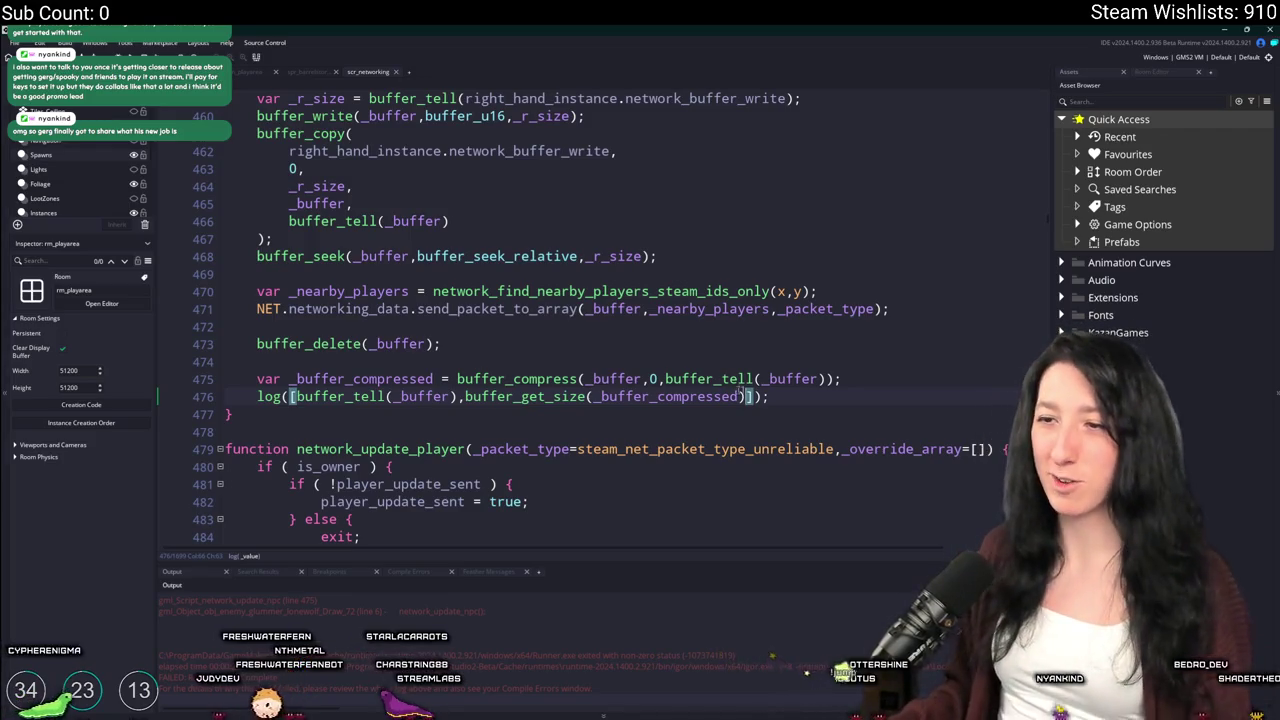
pyautogui.click(841, 392)
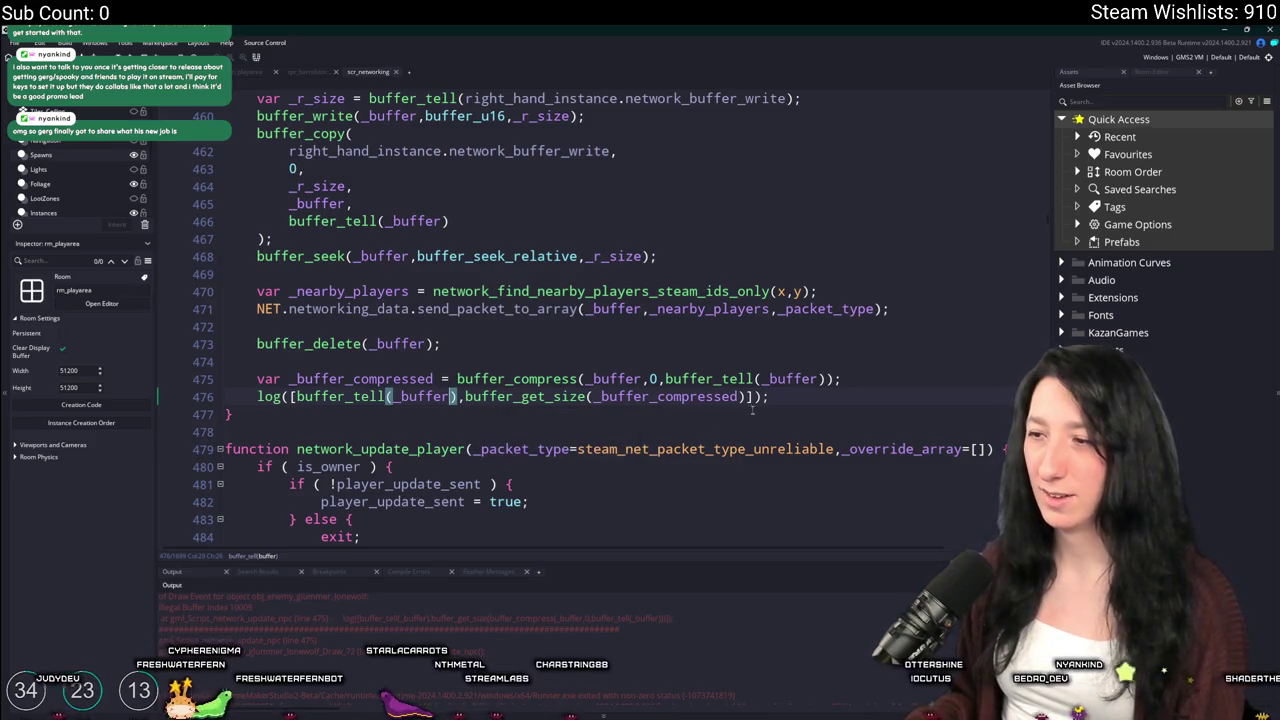
pyautogui.press('F5')
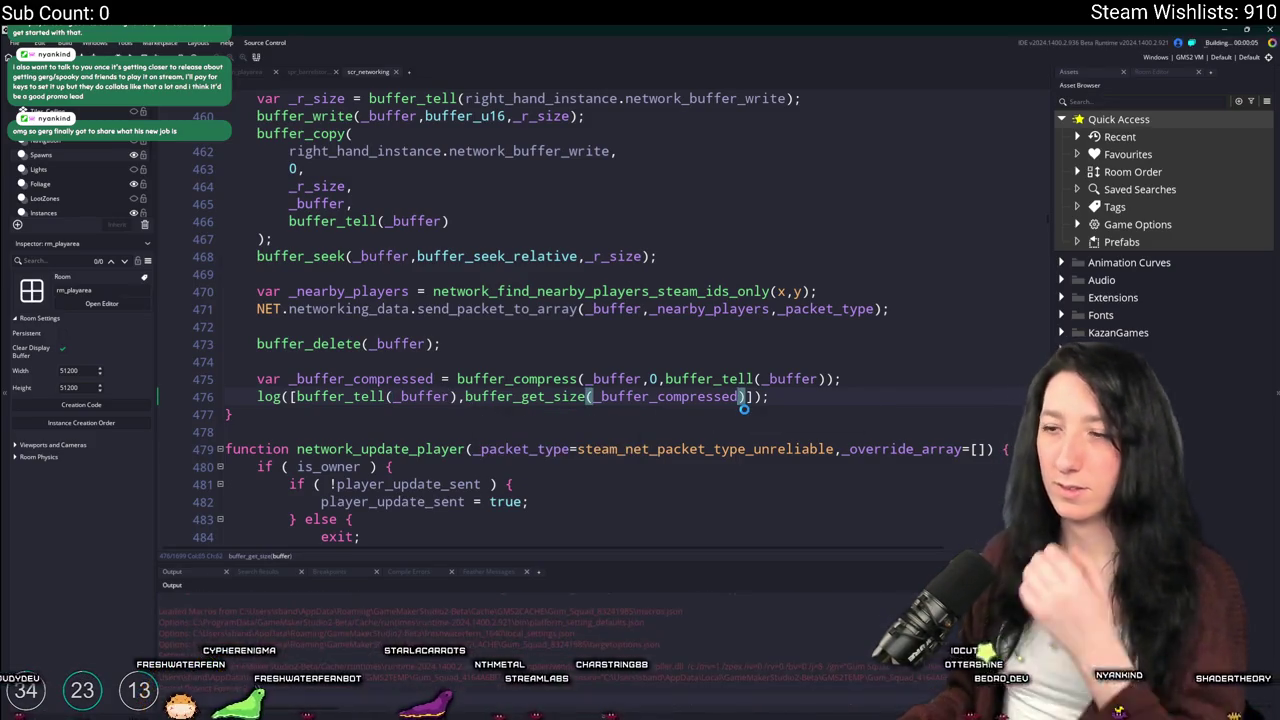
# Create a New World lobby via Create Lobby, then abort at the illegal buffer error
pyautogui.press('Up')
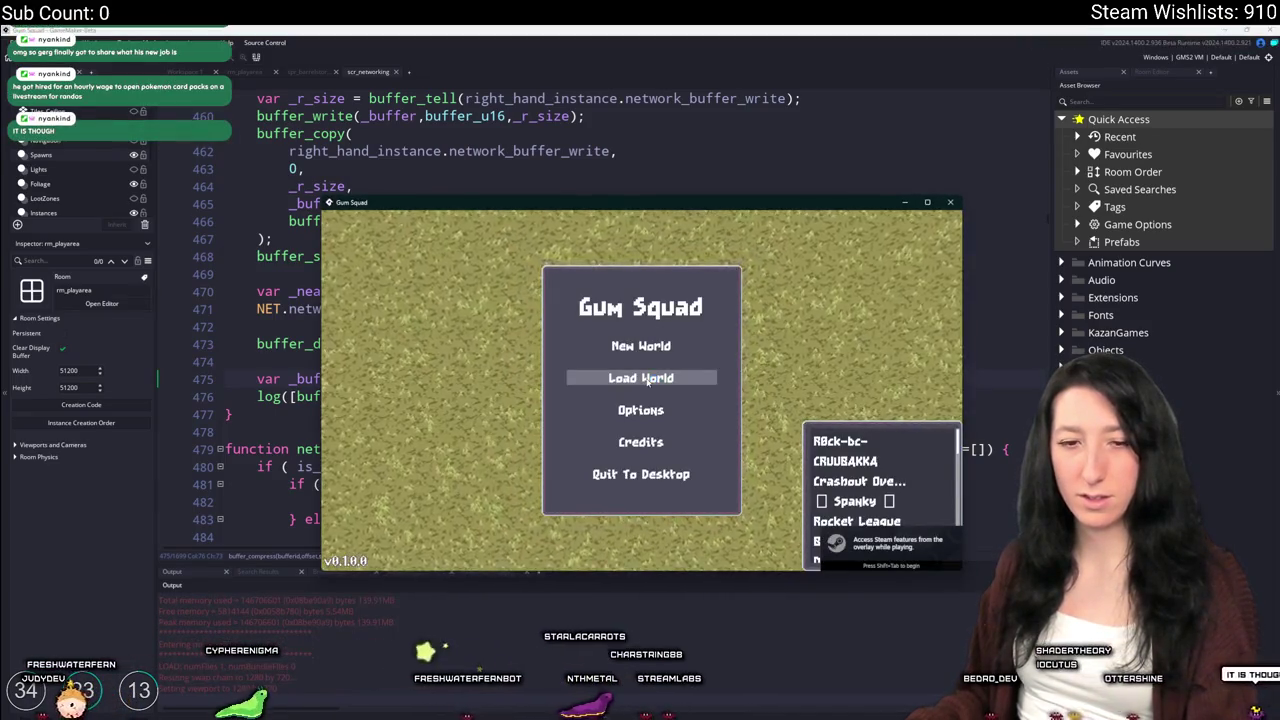
pyautogui.click(700, 347)
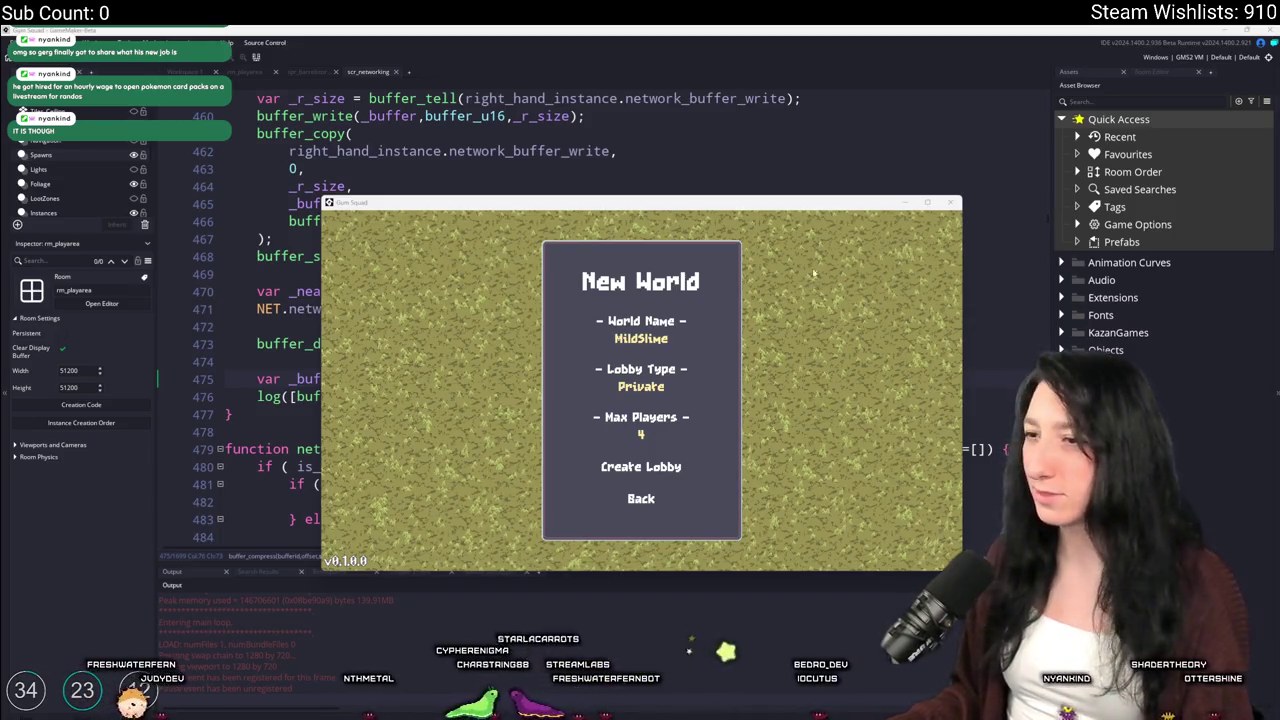
pyautogui.press('Up')
pyautogui.press('Return')
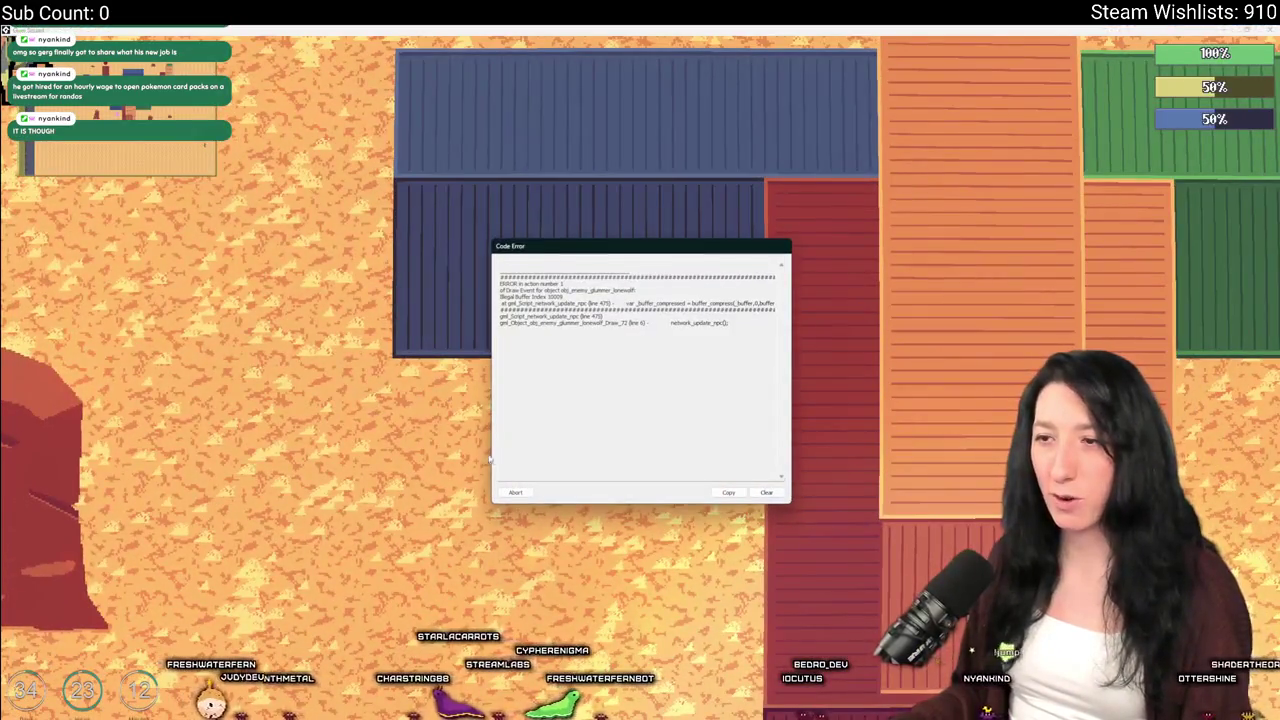
pyautogui.click(516, 493)
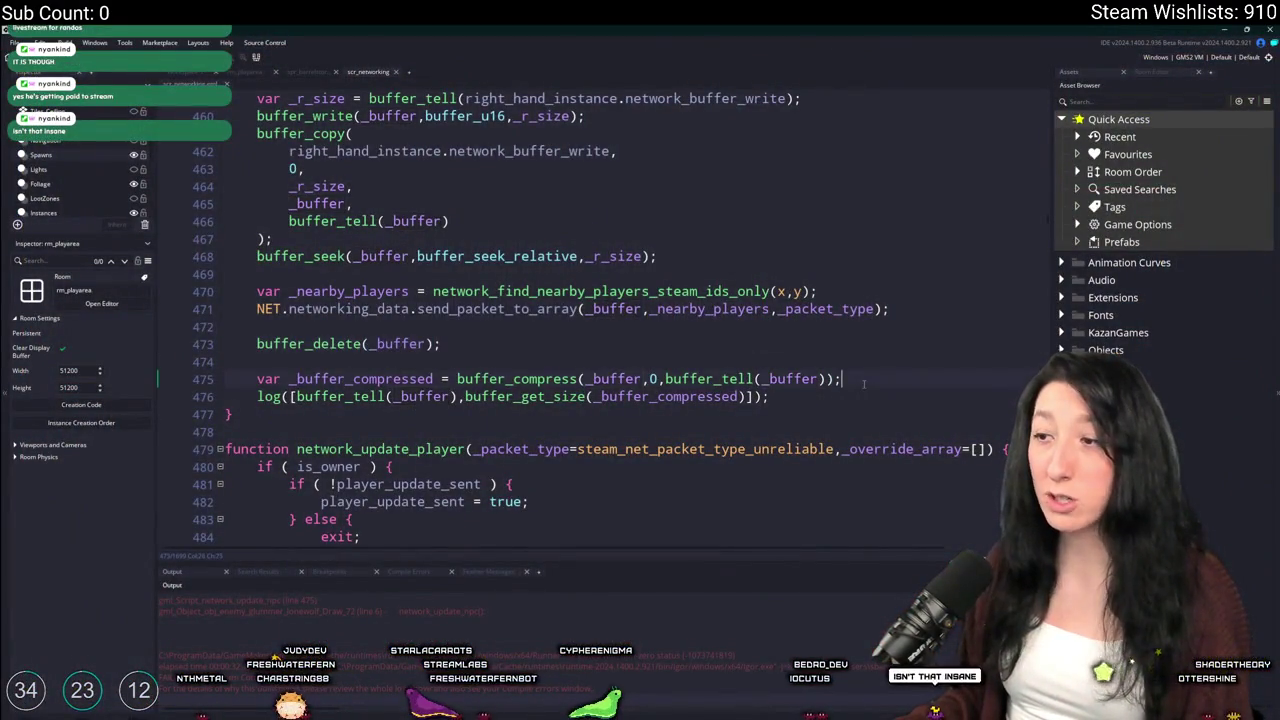
# Move the compress and log lines above buffer_delete(_buffer)
pyautogui.click(181, 388)
pyautogui.moveTo(770, 398); pyautogui.dragTo(258, 372)
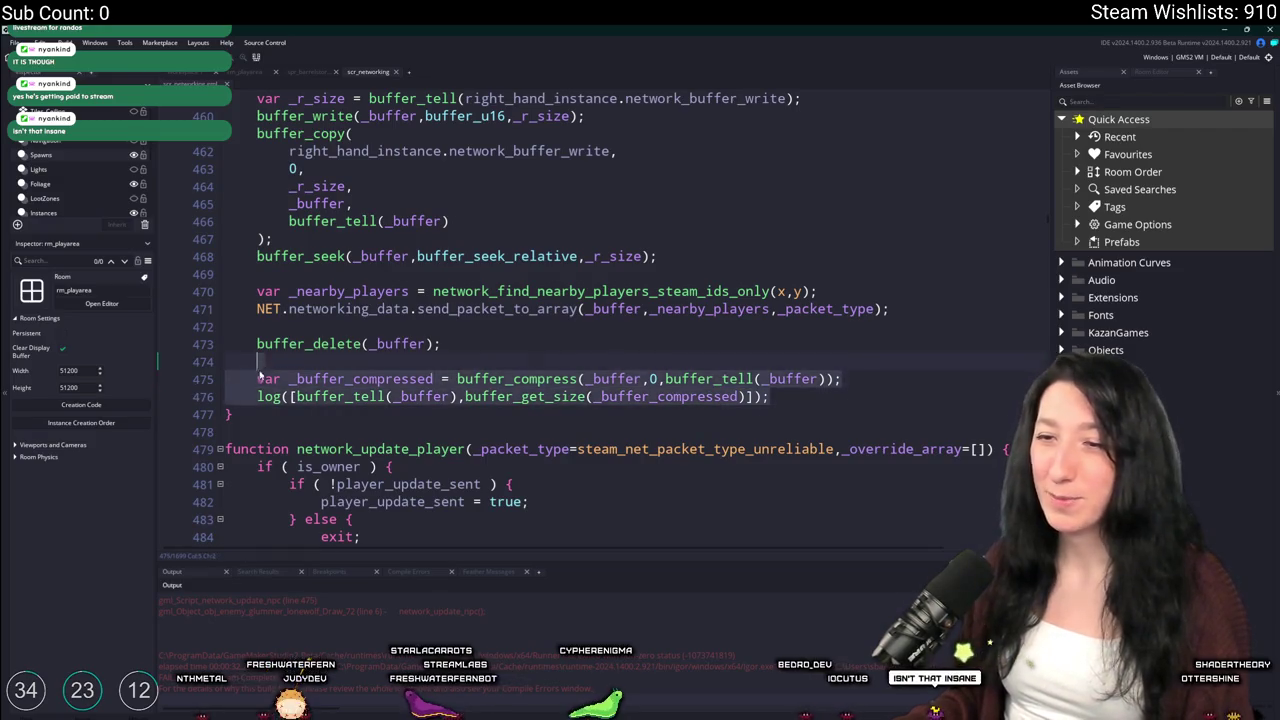
pyautogui.click(789, 396)
pyautogui.keyDown('shift'); pyautogui.click(797, 343); pyautogui.keyUp('shift')
pyautogui.press('BackSpace')
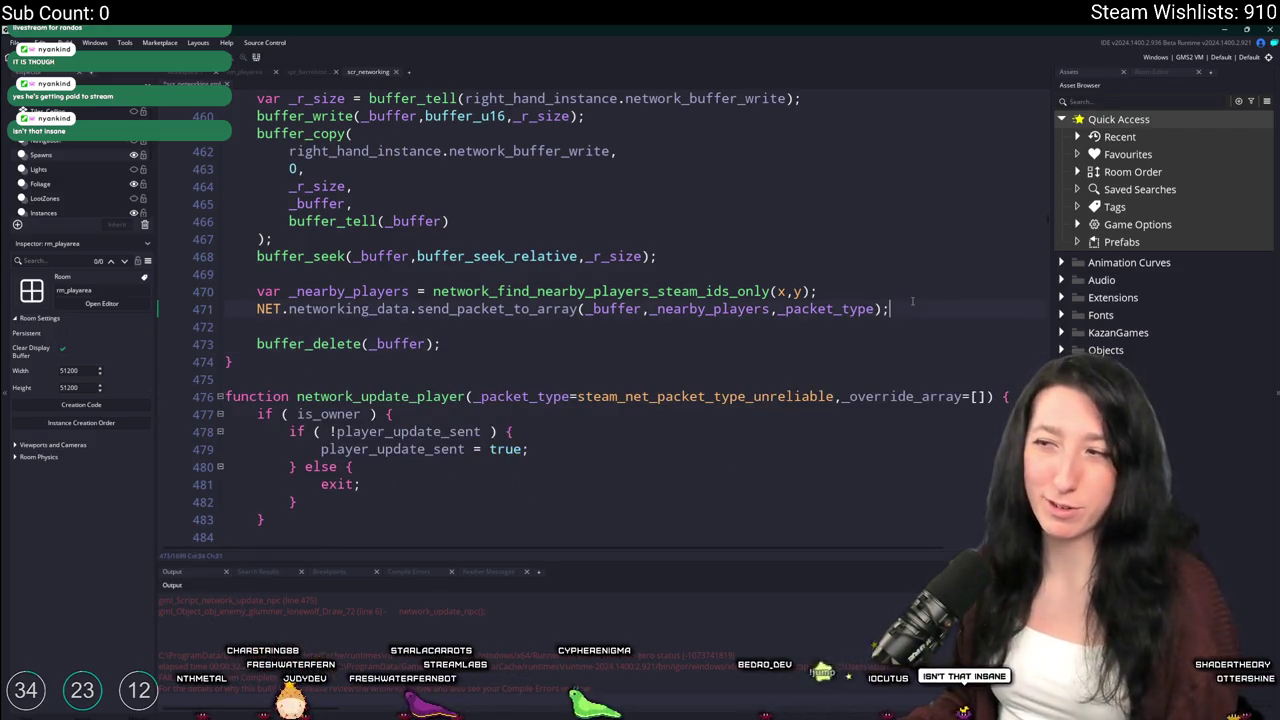
pyautogui.hotkey('ctrl', 'z')
# Add buffer_delete(_buffer_compressed) after the existing buffer delete
pyautogui.doubleClick(325, 345)
pyautogui.hotkey('ctrl', 'c')
pyautogui.click(520, 396)
pyautogui.hotkey('ctrl', 'd')
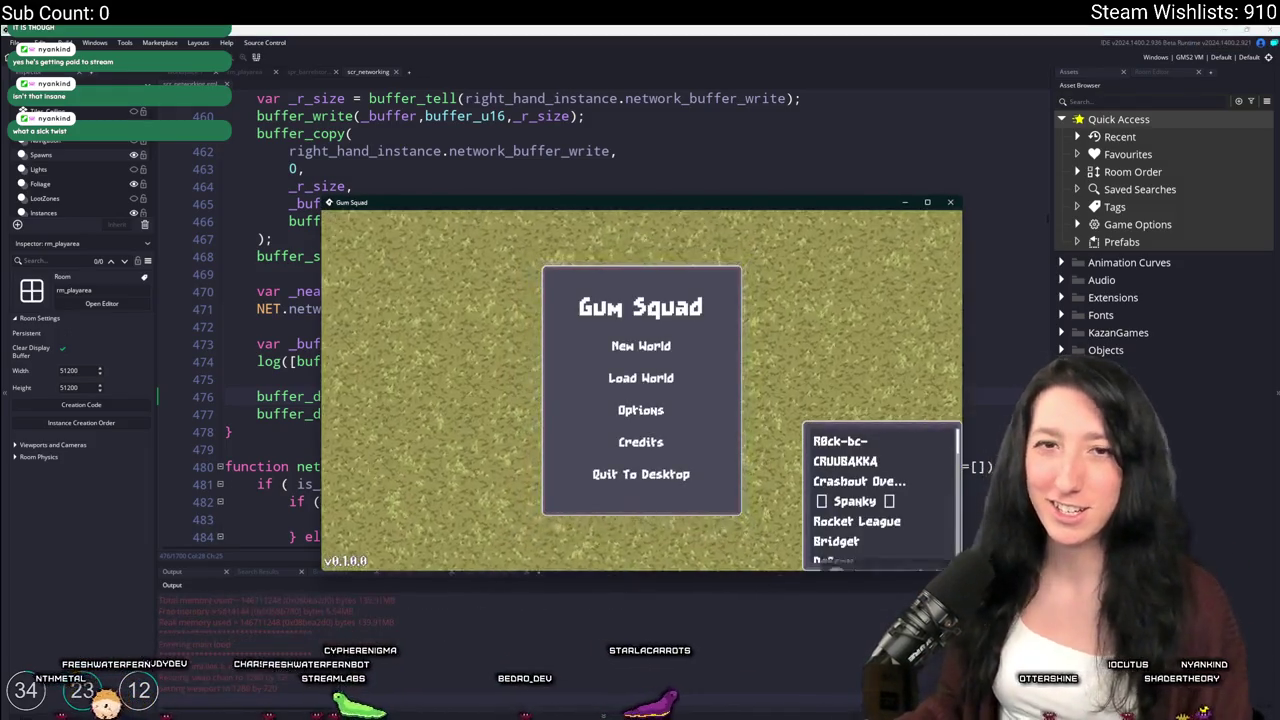
# Create a New World lobby and resize the game window over the editor
pyautogui.click(641, 345)
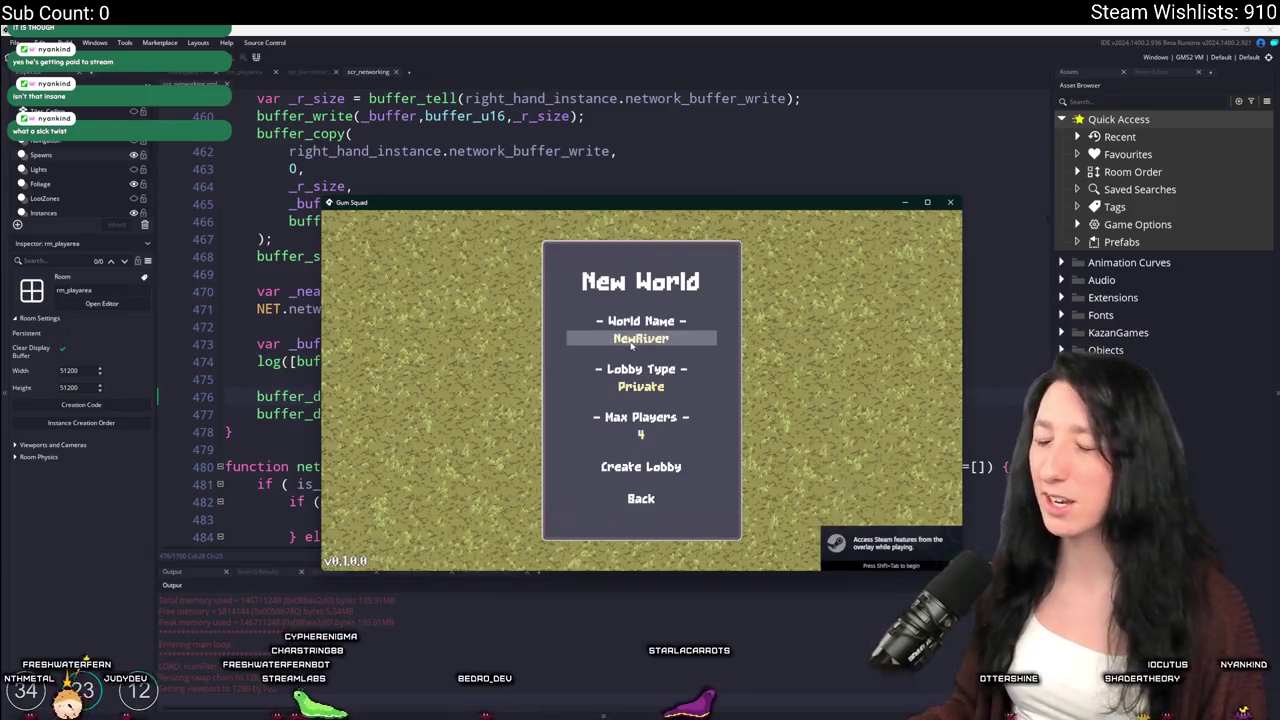
pyautogui.click(641, 466)
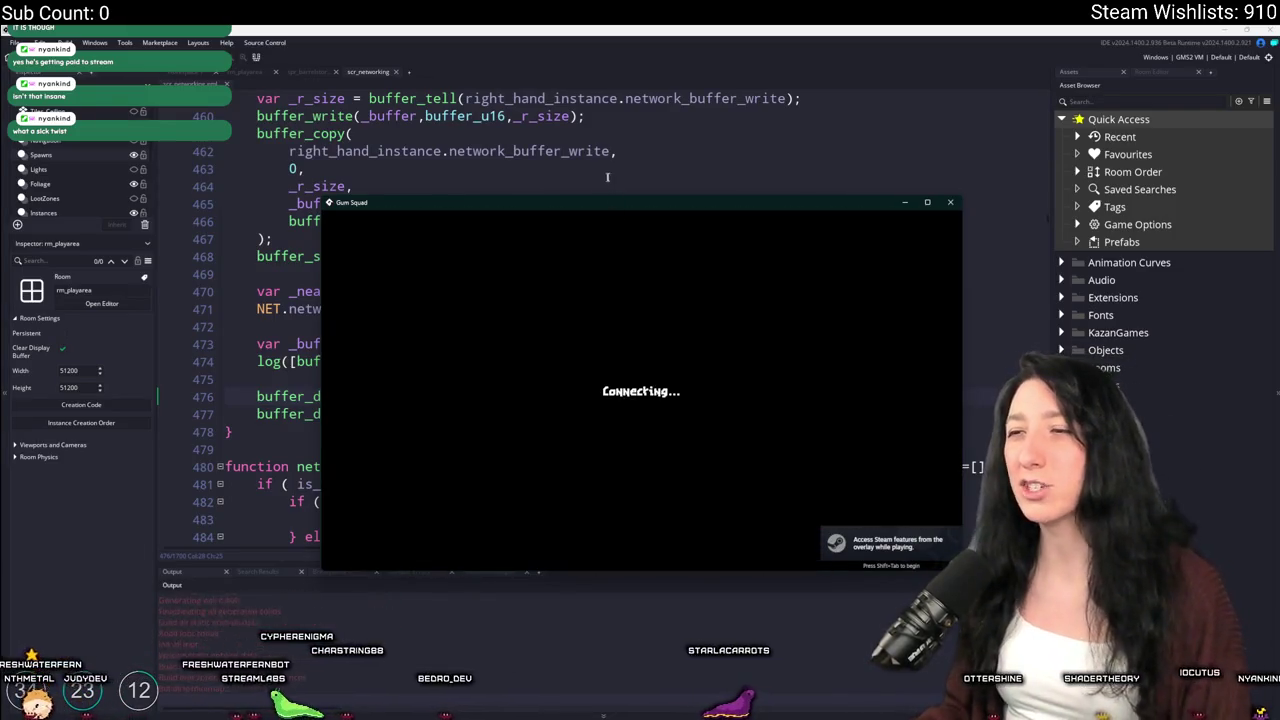
pyautogui.moveTo(578, 209); pyautogui.dragTo(474, 29)
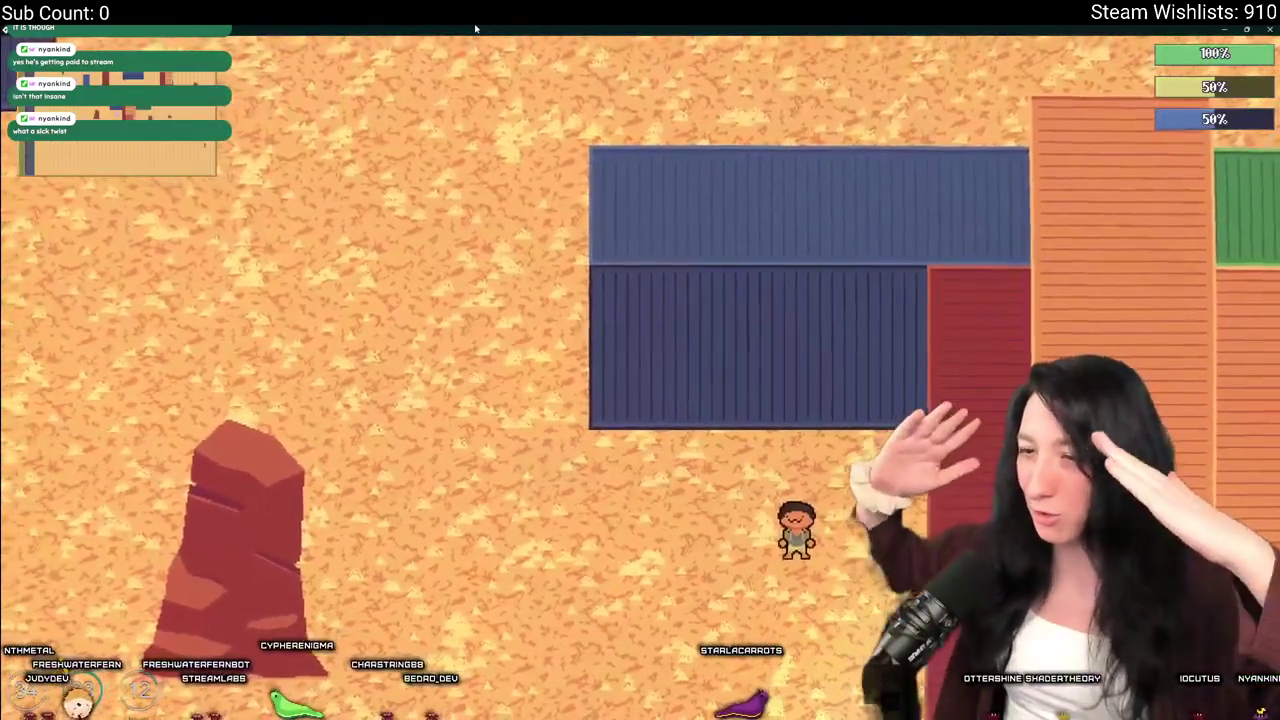
pyautogui.press('Tab')
pyautogui.press('Tab')
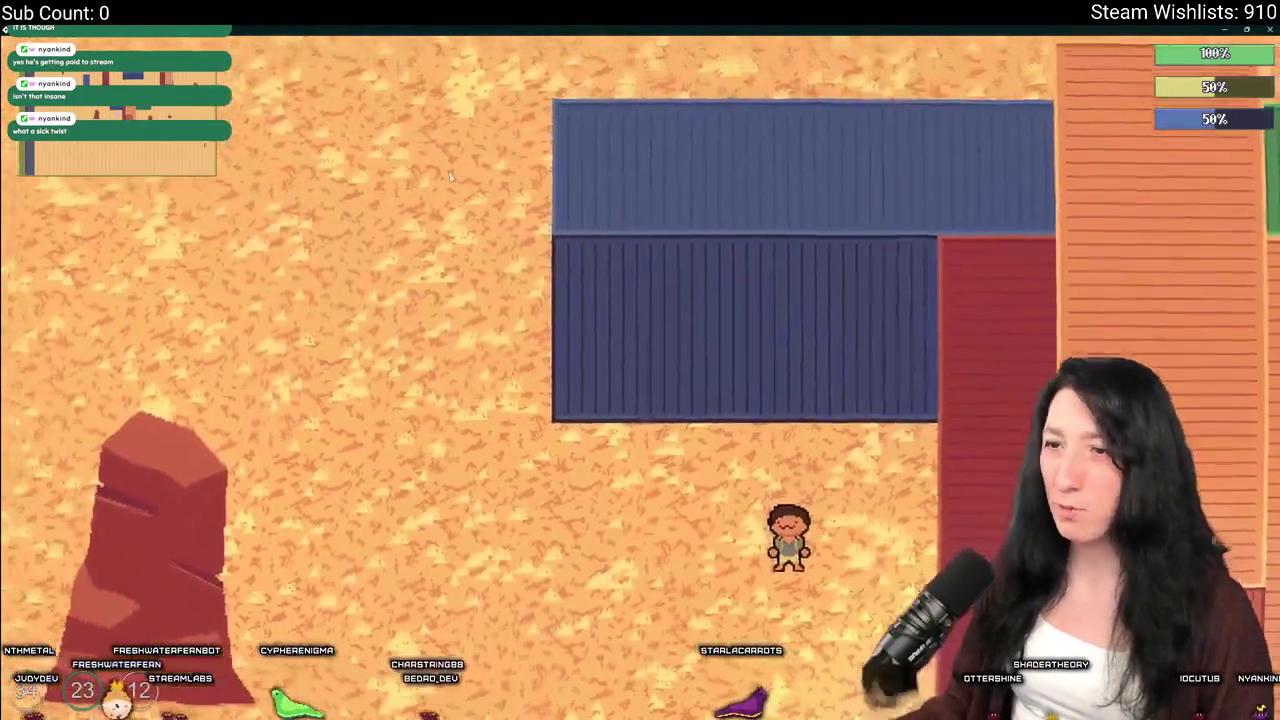
pyautogui.moveTo(475, 29); pyautogui.dragTo(684, 148)
# Walk up to the blue container and toggle the inventory and equipment panel
pyautogui.press('w')
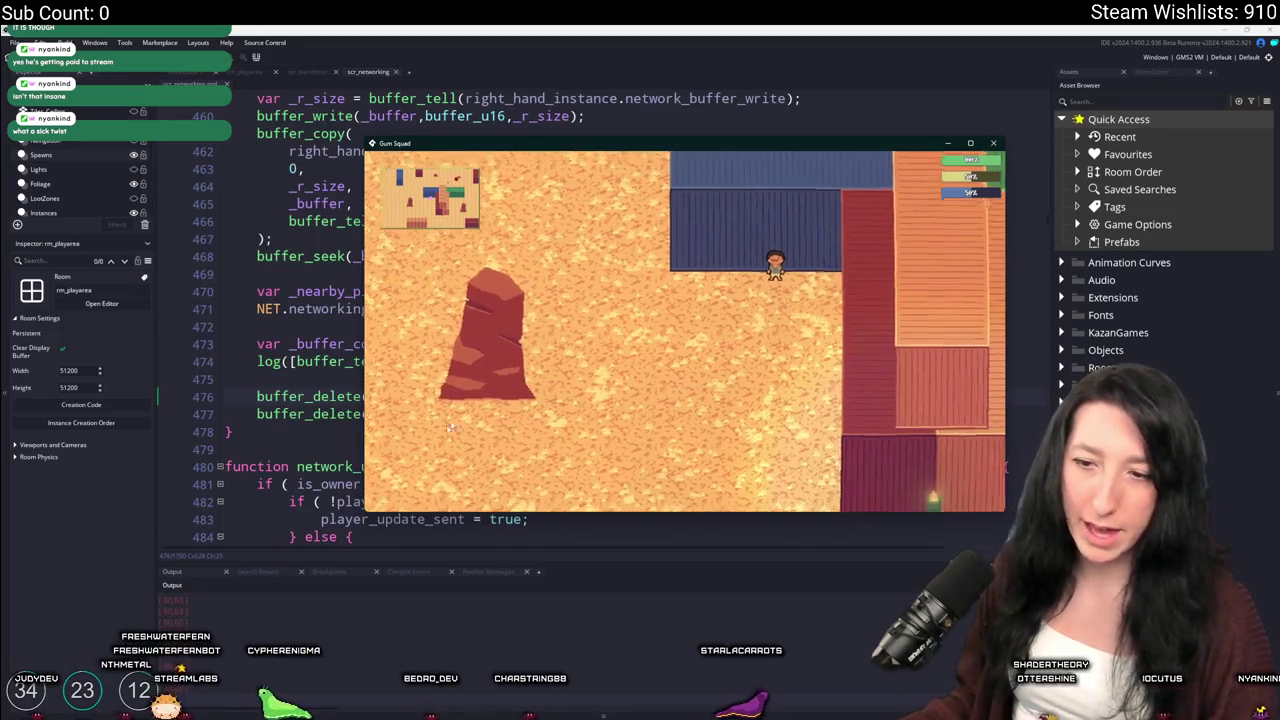
pyautogui.scroll(2, 643, 248)
pyautogui.scroll(-2, 643, 248)
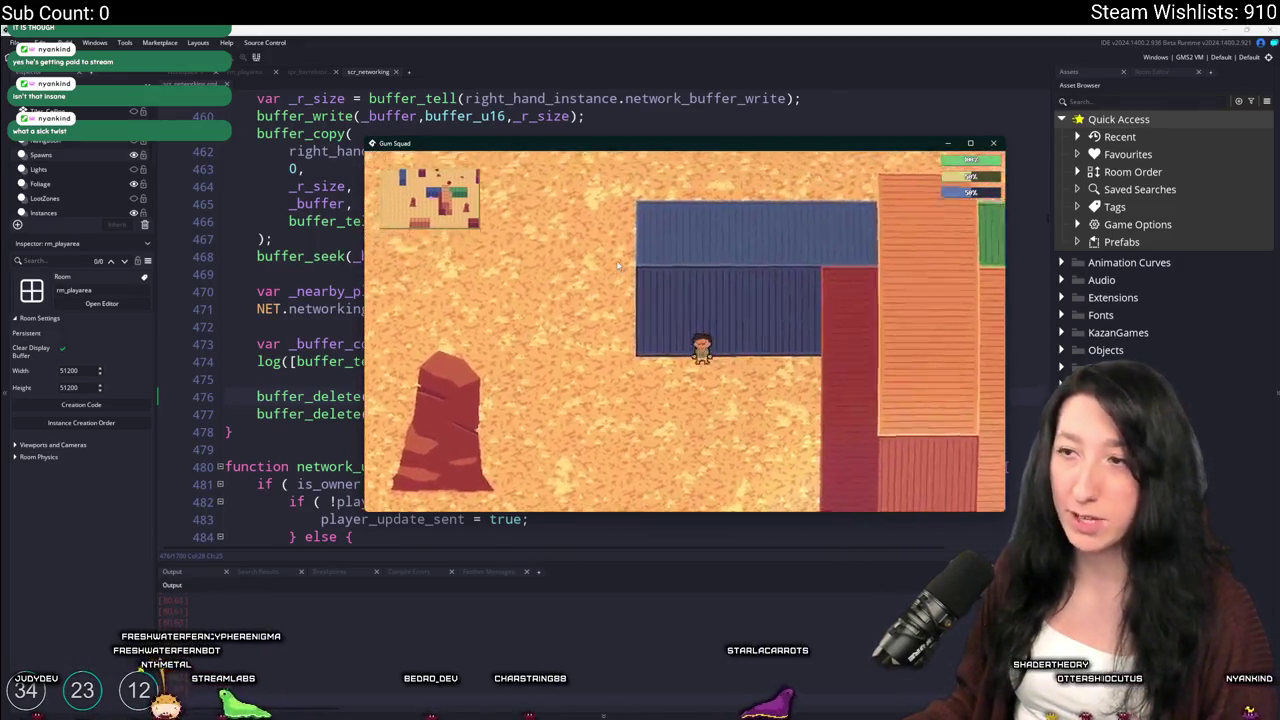
pyautogui.scroll(2, 688, 231)
pyautogui.press('Tab')
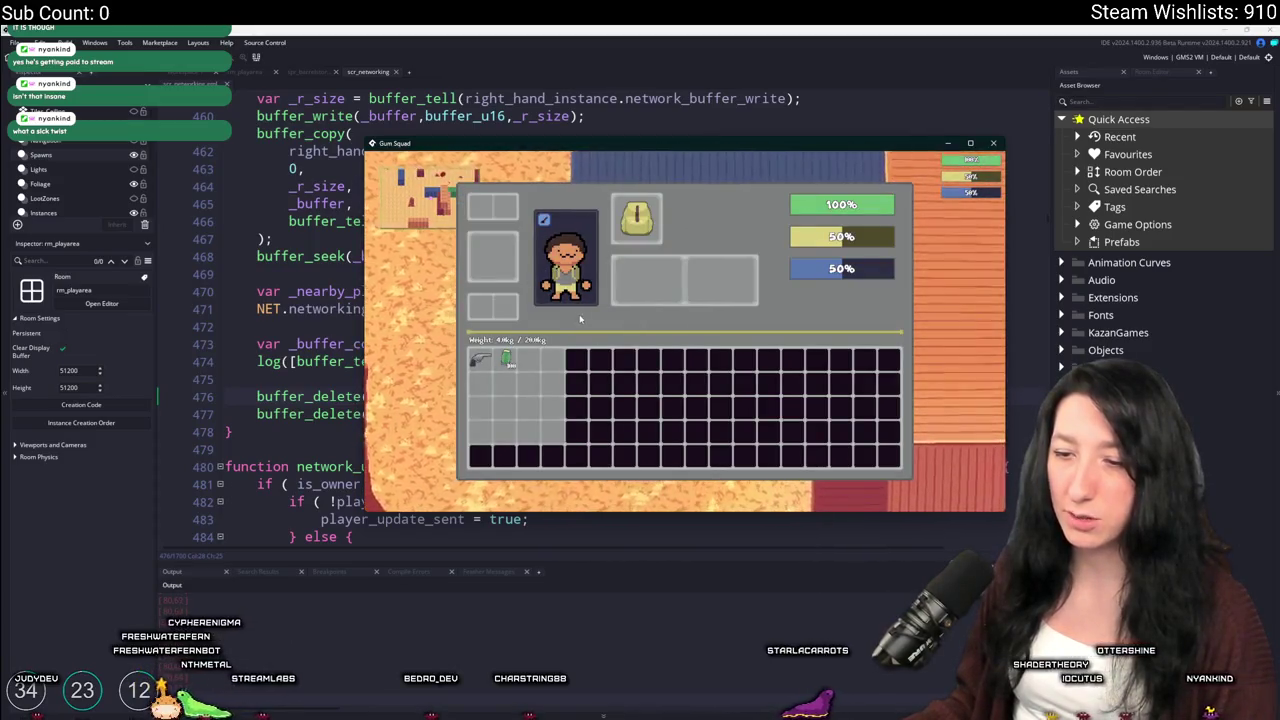
pyautogui.press('Tab')
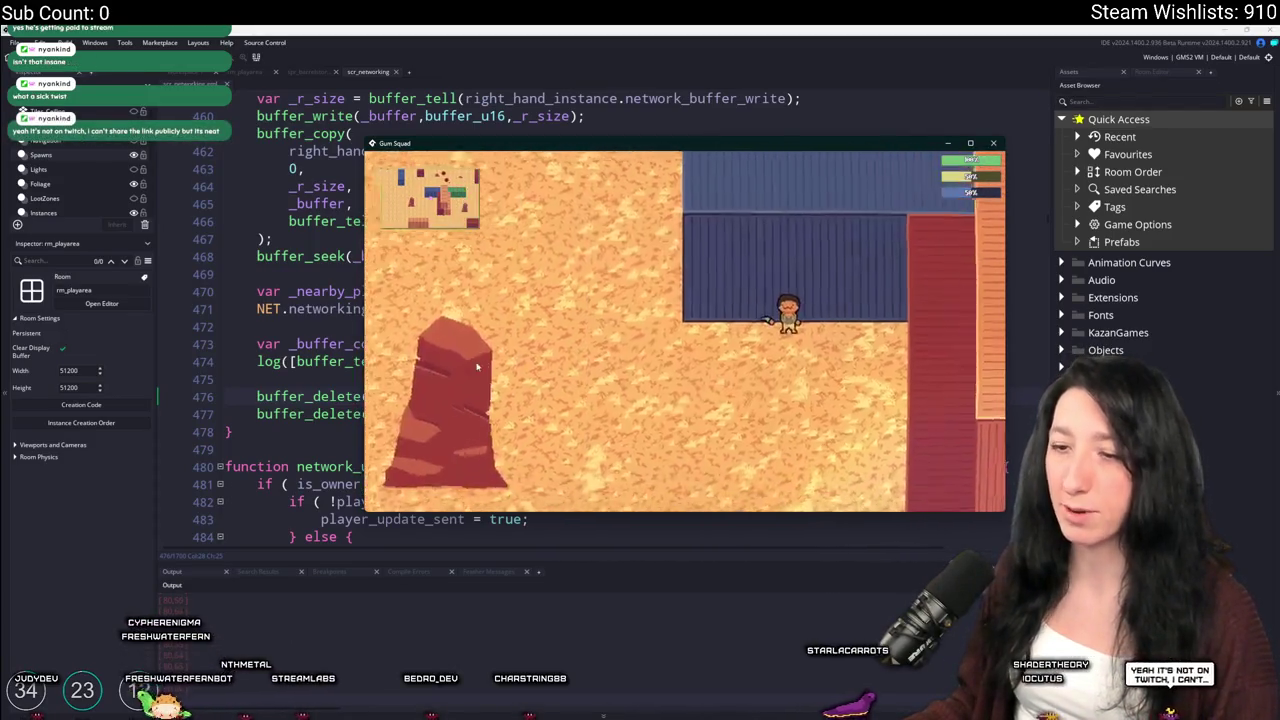
# Walk the character around the desert with WASD, then close the game
pyautogui.press('d')
pyautogui.press('a')
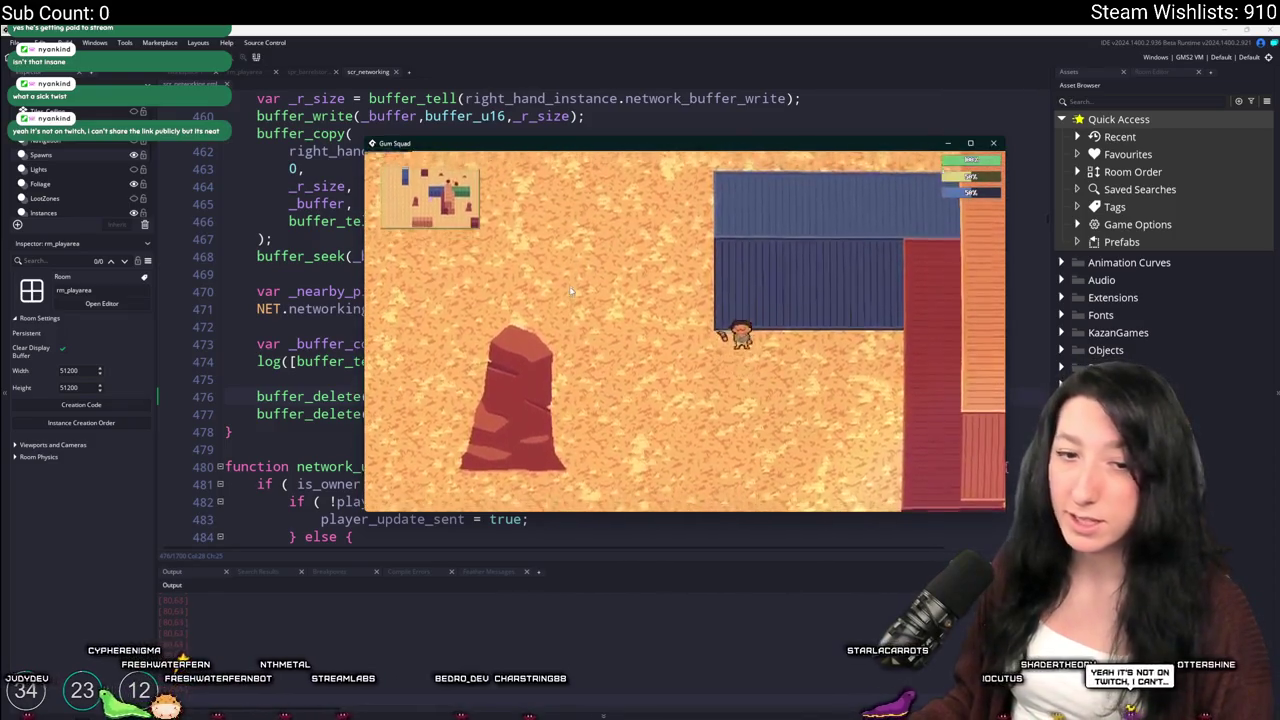
pyautogui.press('w')
pyautogui.press('d')
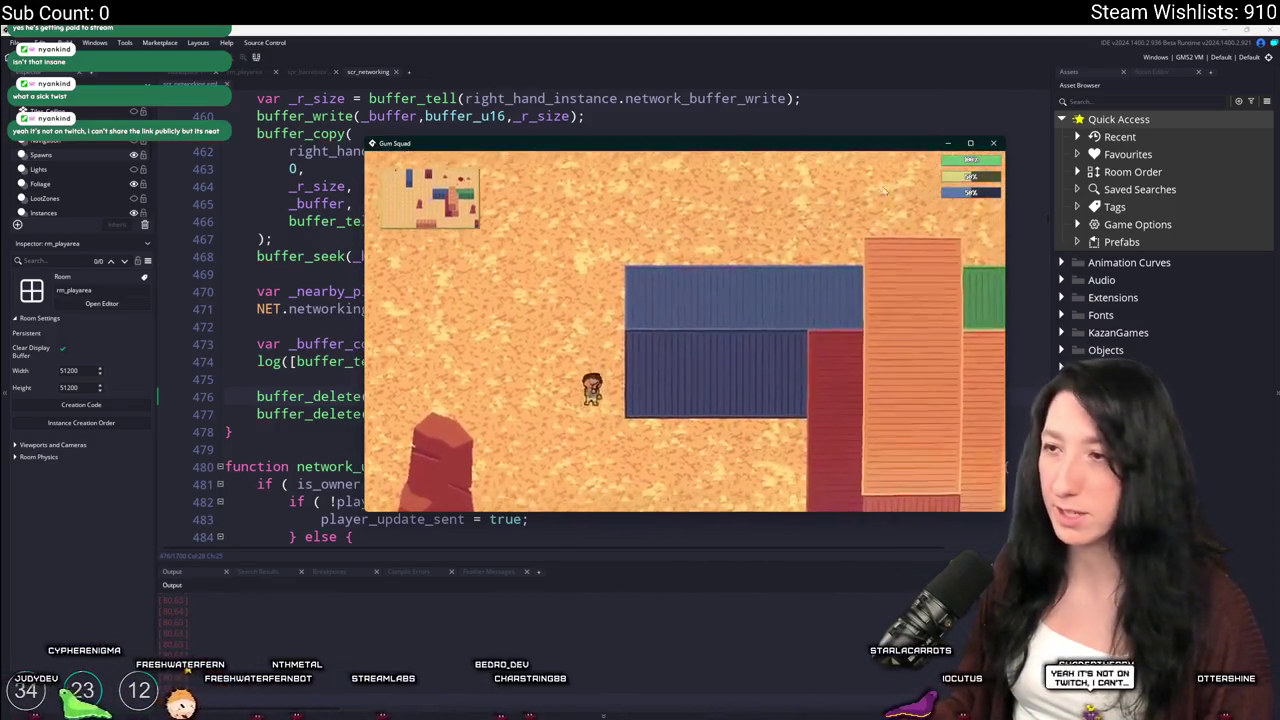
pyautogui.press('w')
pyautogui.press('a')
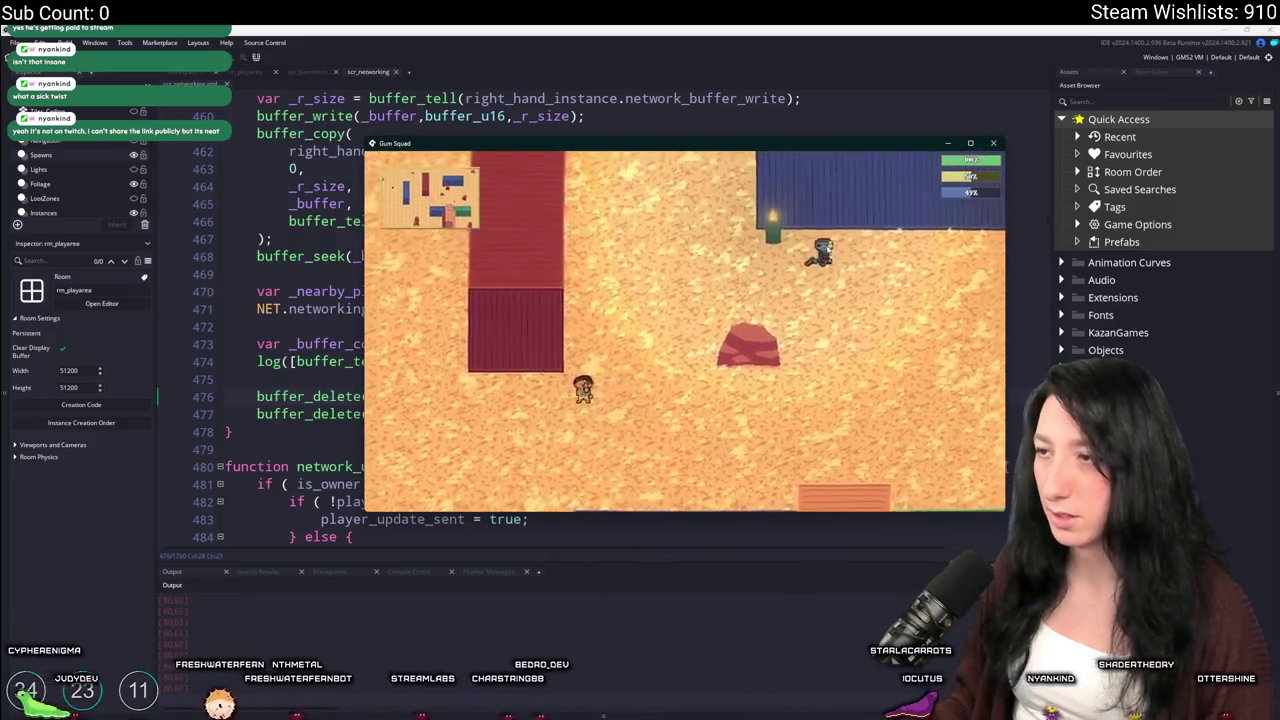
pyautogui.press('s')
pyautogui.press('a')
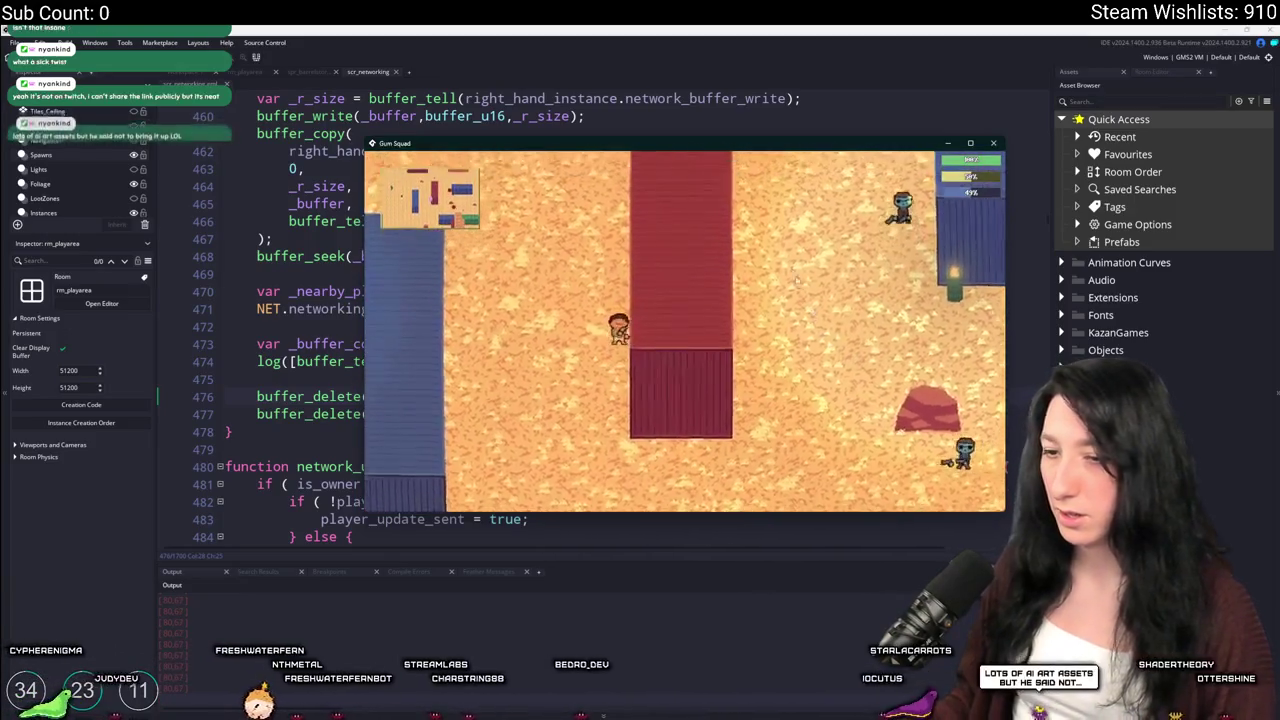
pyautogui.press('w')
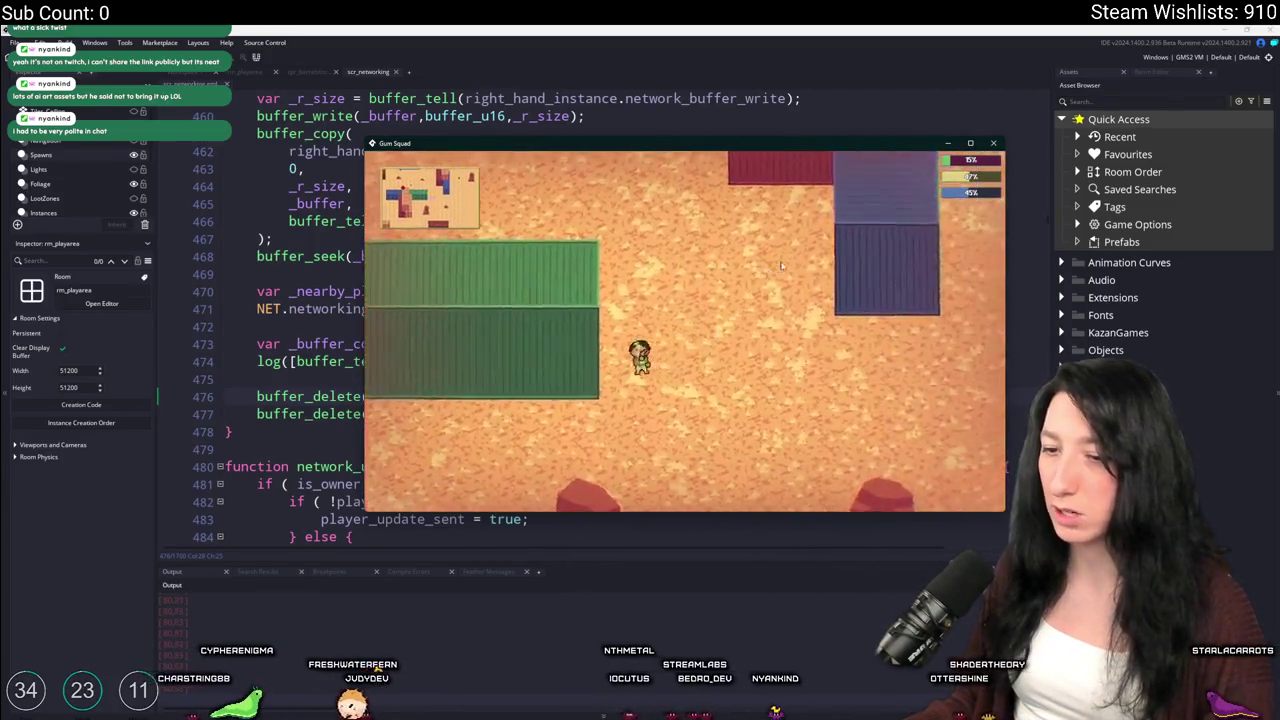
pyautogui.click(990, 144)
# Delete the buffer_delete(_buffer_compressed) line, keeping buffer_delete(_buffer)
pyautogui.moveTo(202, 380); pyautogui.dragTo(198, 340)
pyautogui.press('BackSpace')
pyautogui.press('BackSpace')
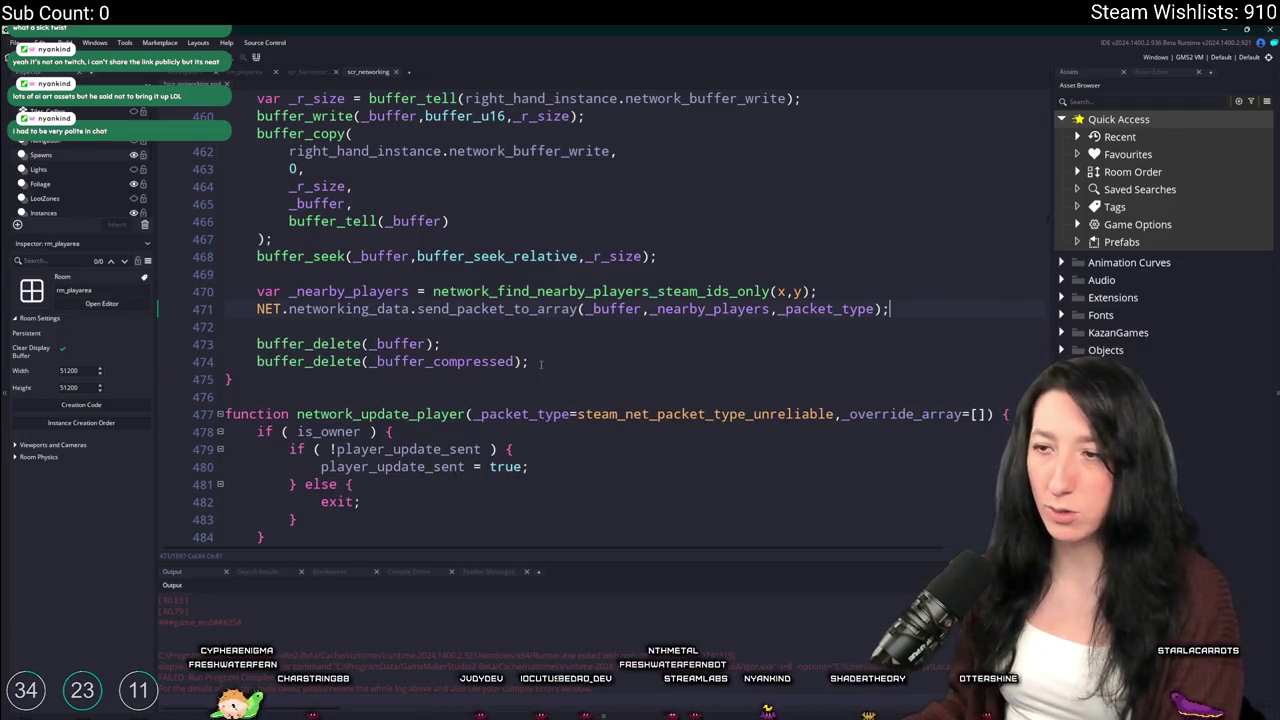
pyautogui.click(547, 348)
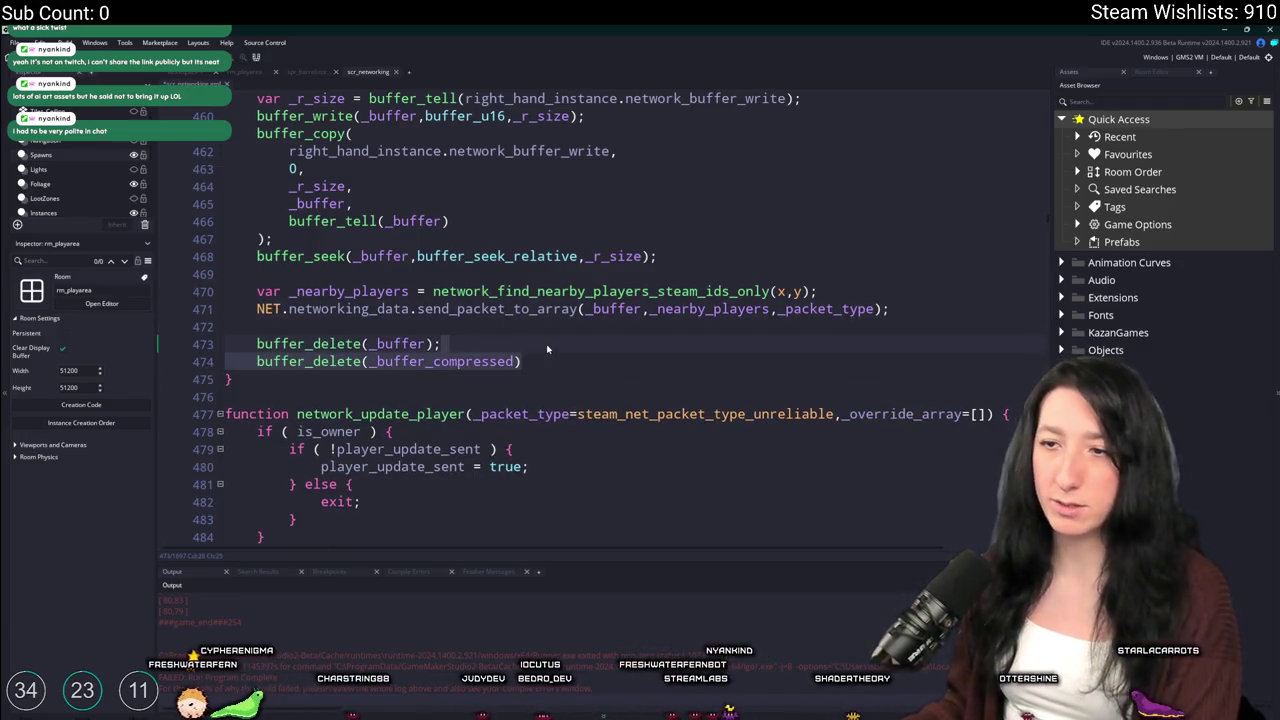
pyautogui.press('BackSpace')
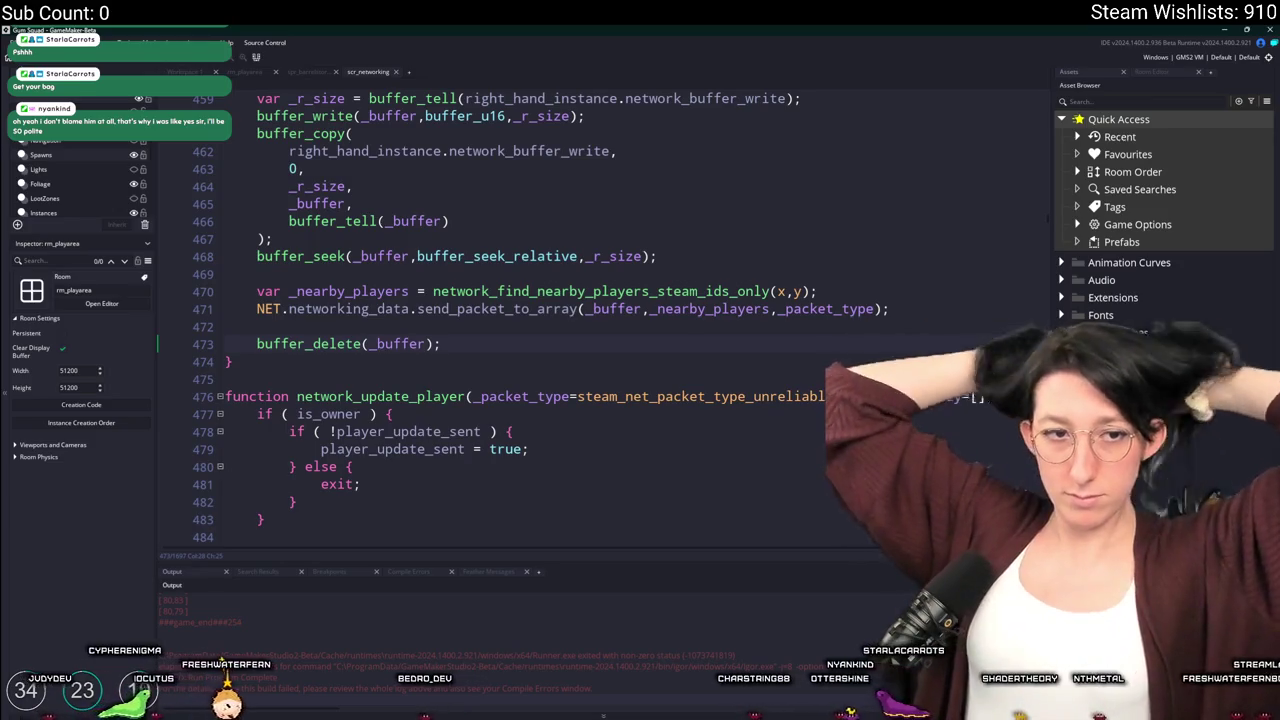
# Place the caret on the send_packet_to_array line and bring up system search
pyautogui.scroll(2, 560, 300)
pyautogui.click(888, 409)
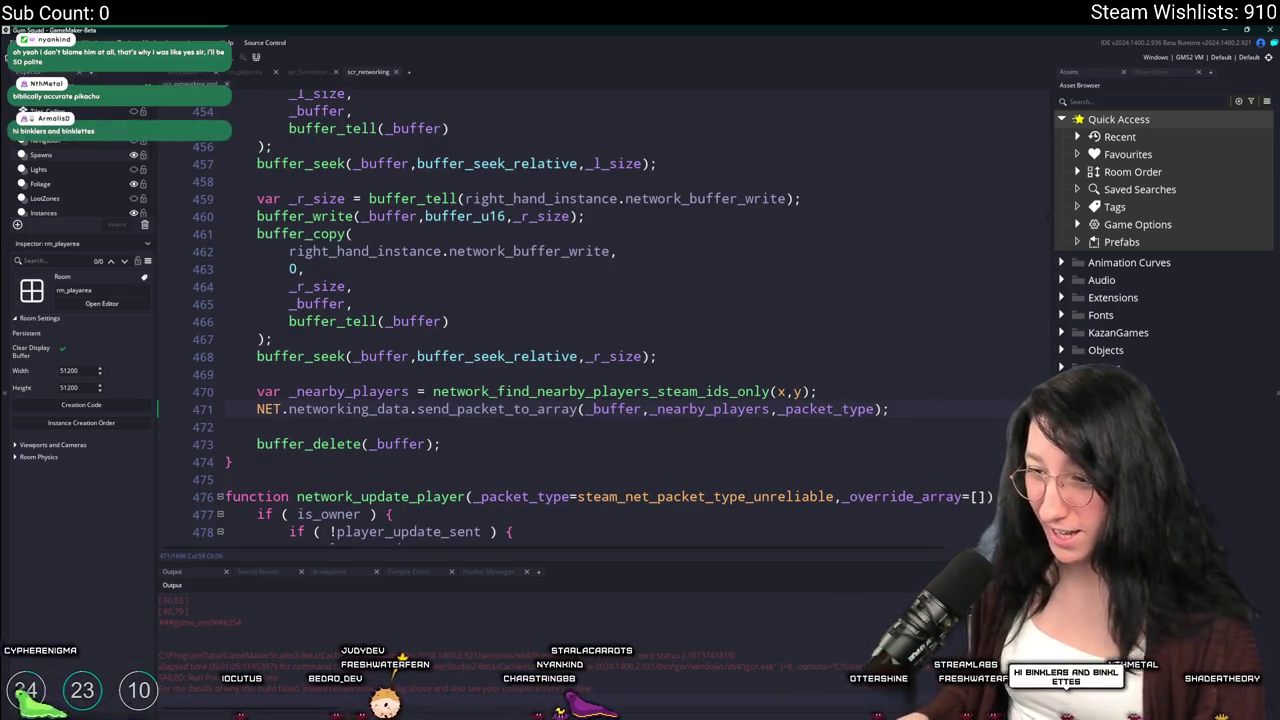
pyautogui.press('super')
# Launch GitHub Desktop, commit the nine changed files to main, and push to origin
pyautogui.write('g')
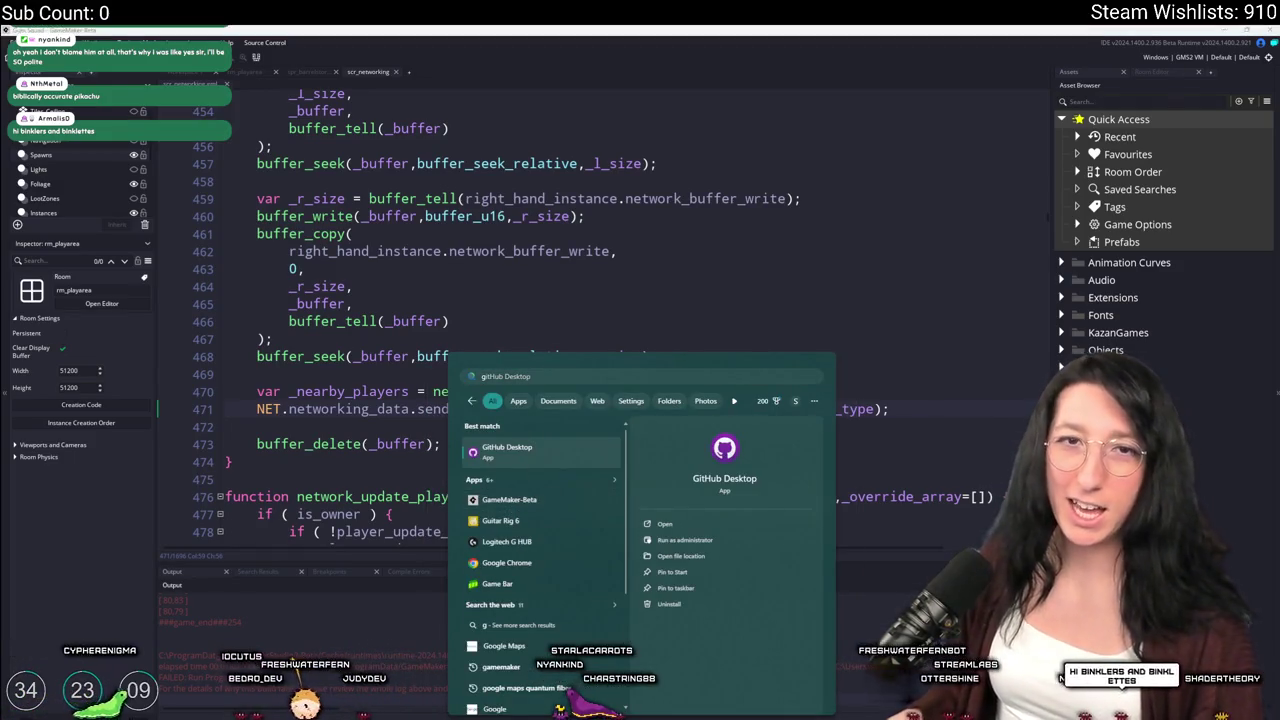
pyautogui.press('Return')
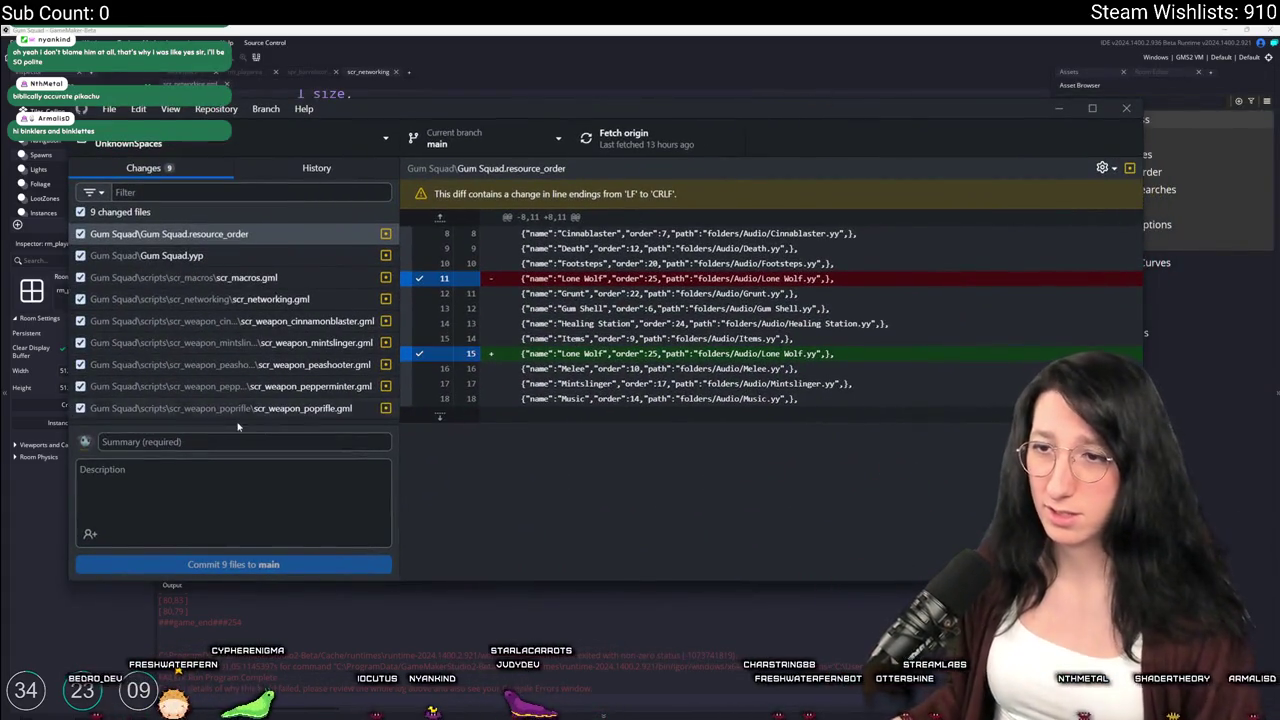
pyautogui.write('Gum')
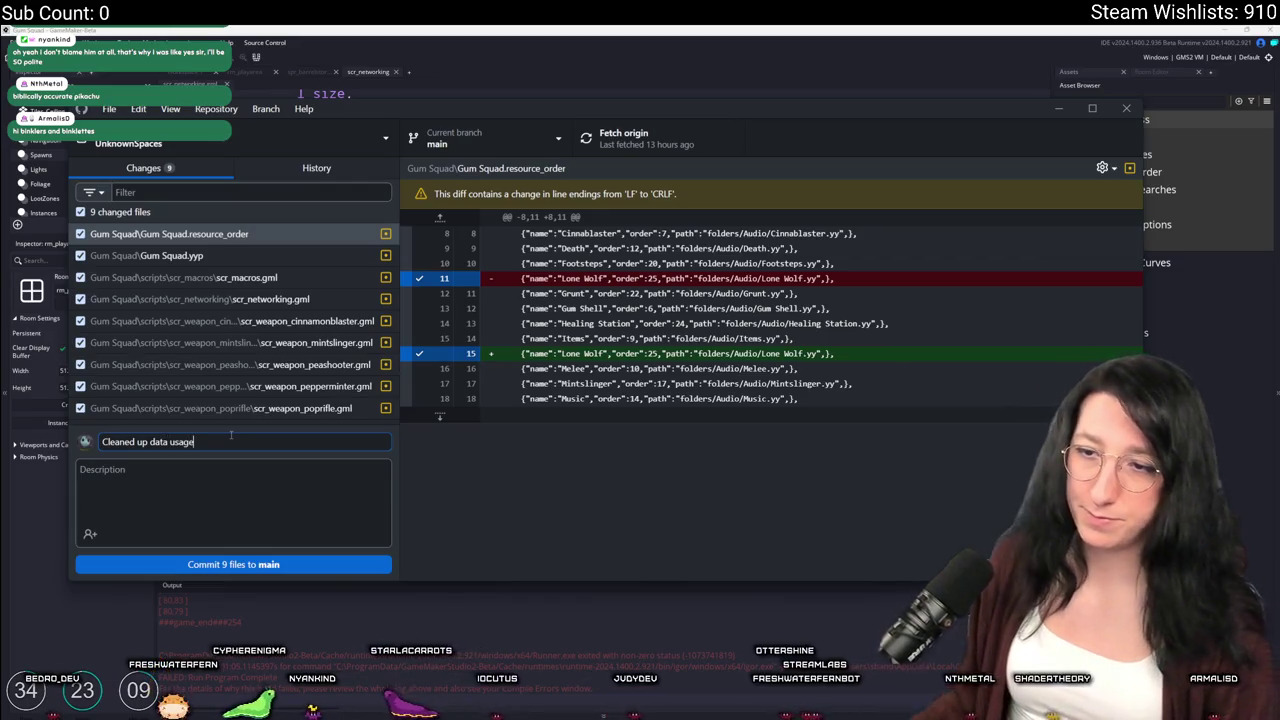
pyautogui.click(271, 564)
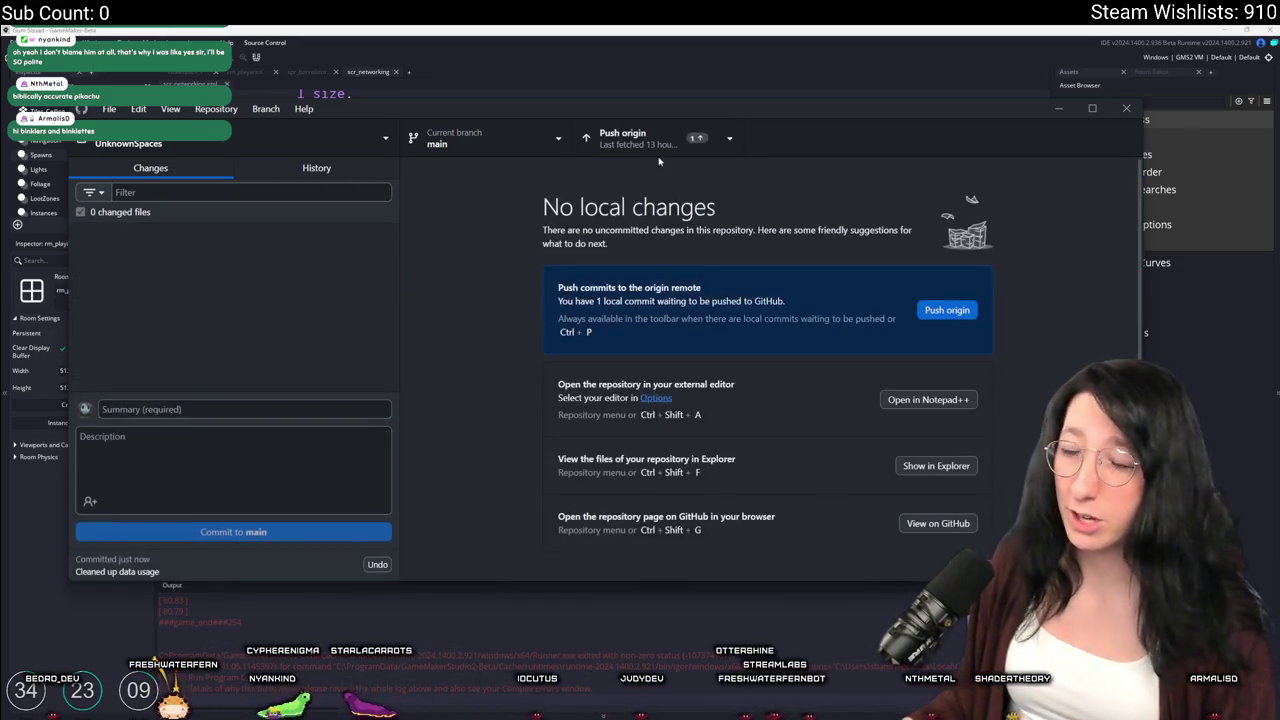
pyautogui.click(625, 138)
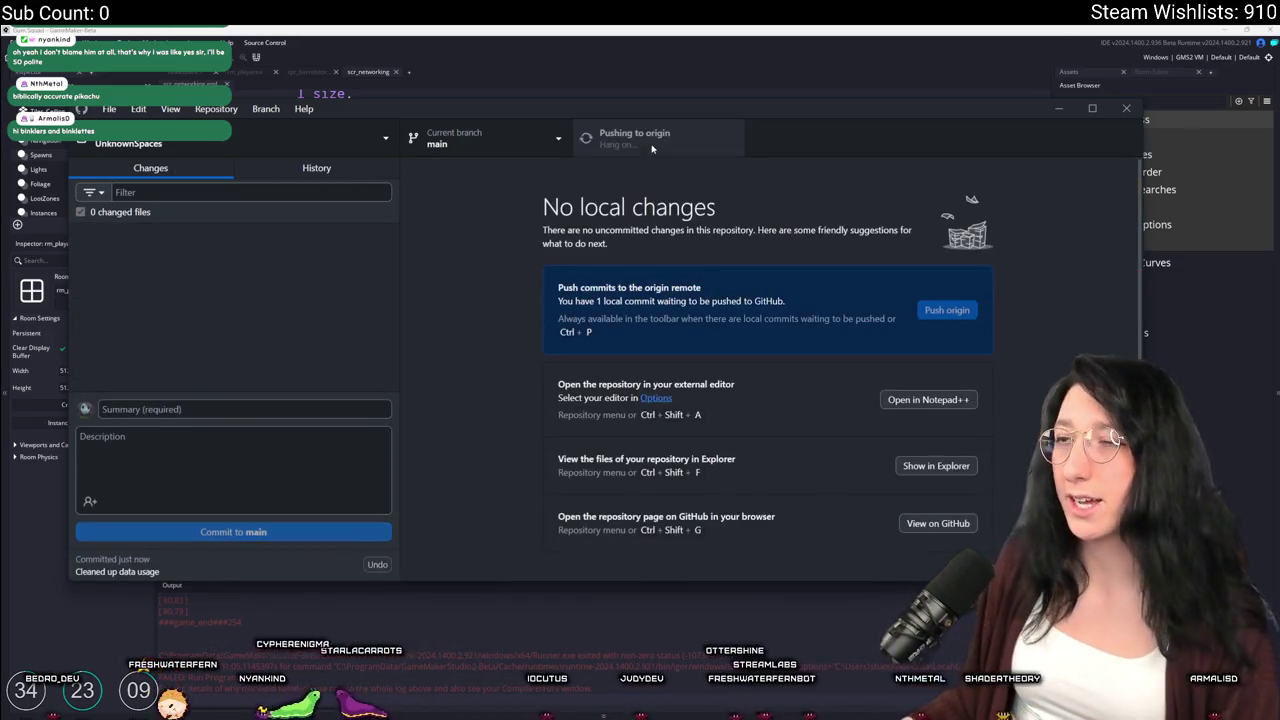
pyautogui.click(657, 63)
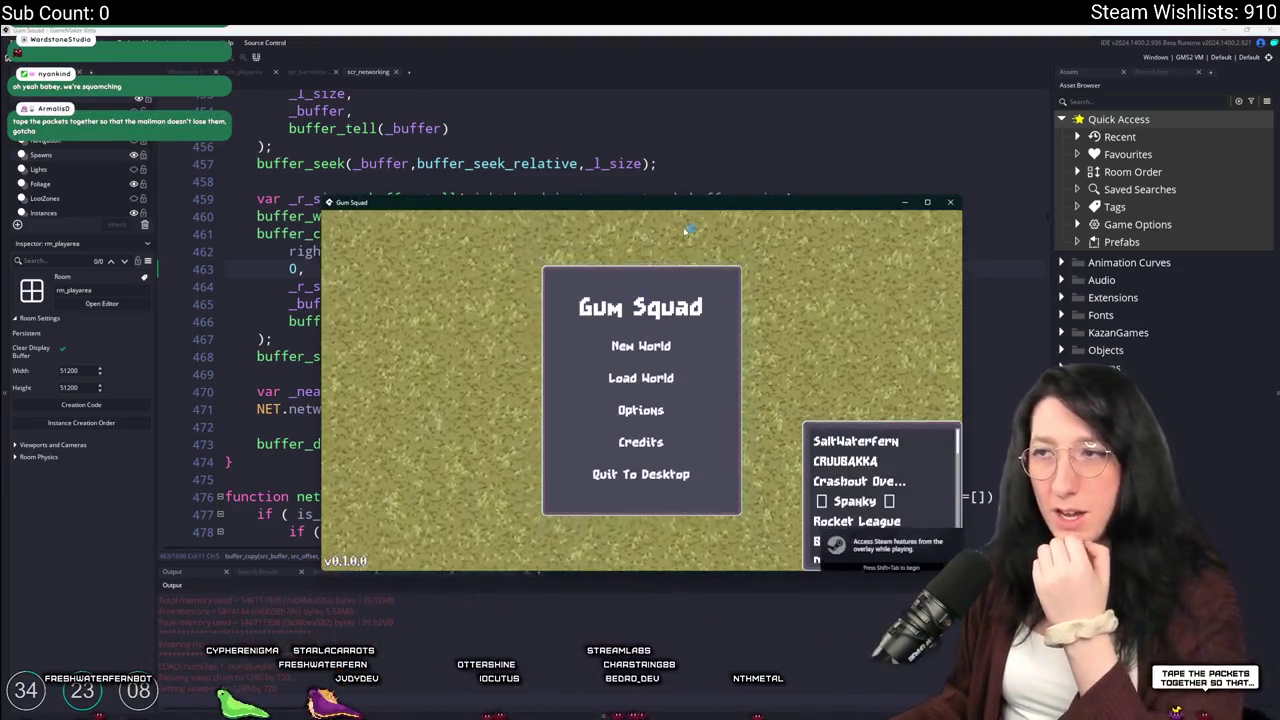
pyautogui.moveTo(686, 230); pyautogui.dragTo(597, 28)
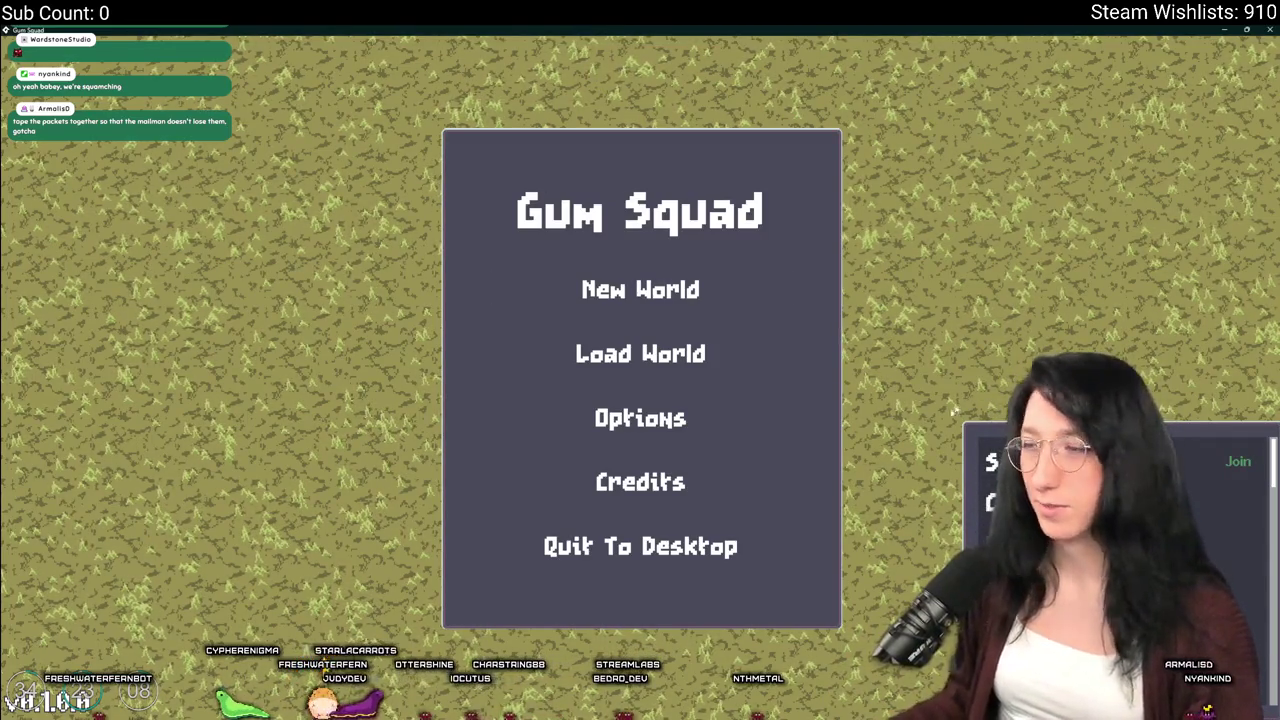
# Join the friend's multiplayer session and abort at the buffer read error
pyautogui.click(1238, 461)
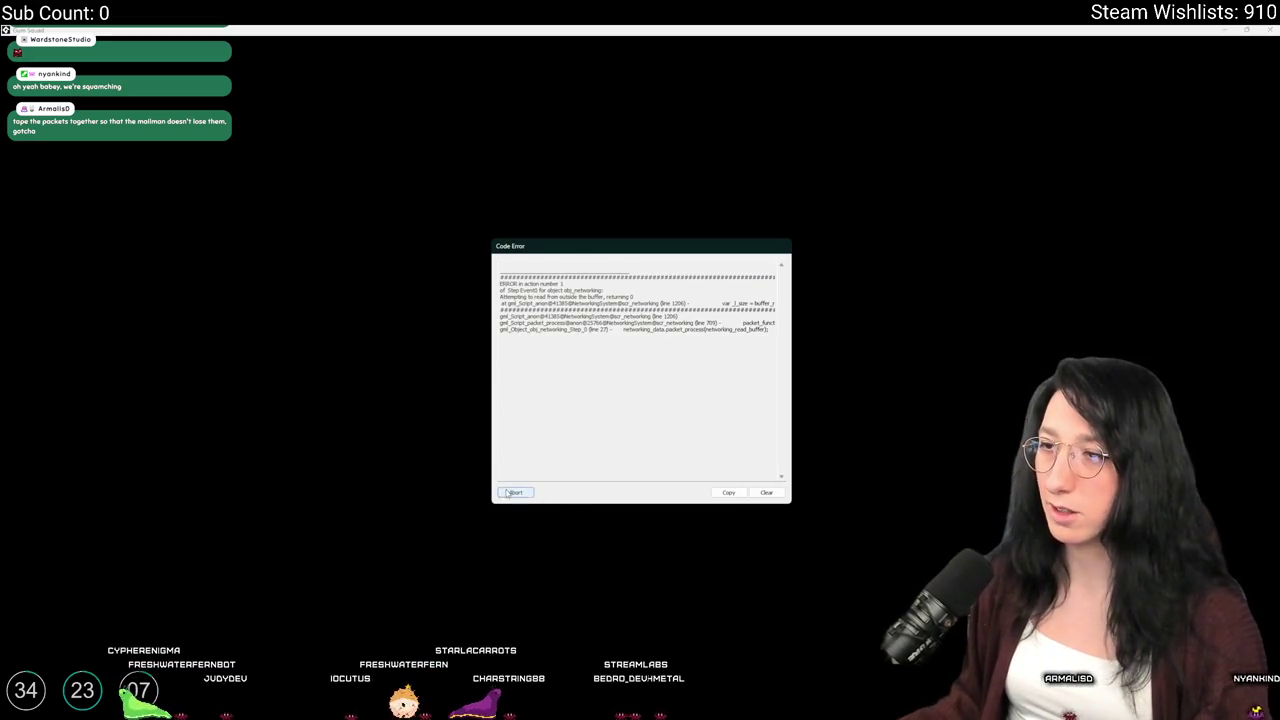
pyautogui.click(515, 492)
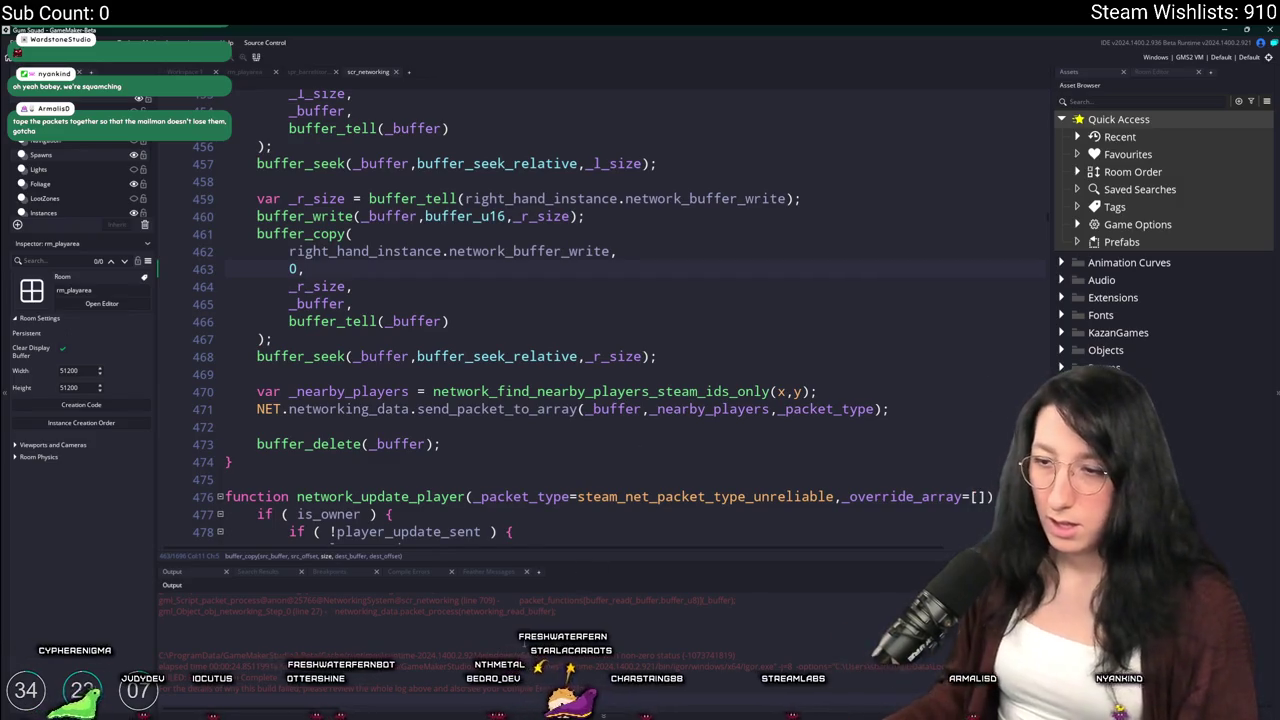
# Go to line 1206 in scr_networking and inspect the failing buffer_read call
pyautogui.scroll(5, 525, 643)
pyautogui.scroll(1, 525, 643)
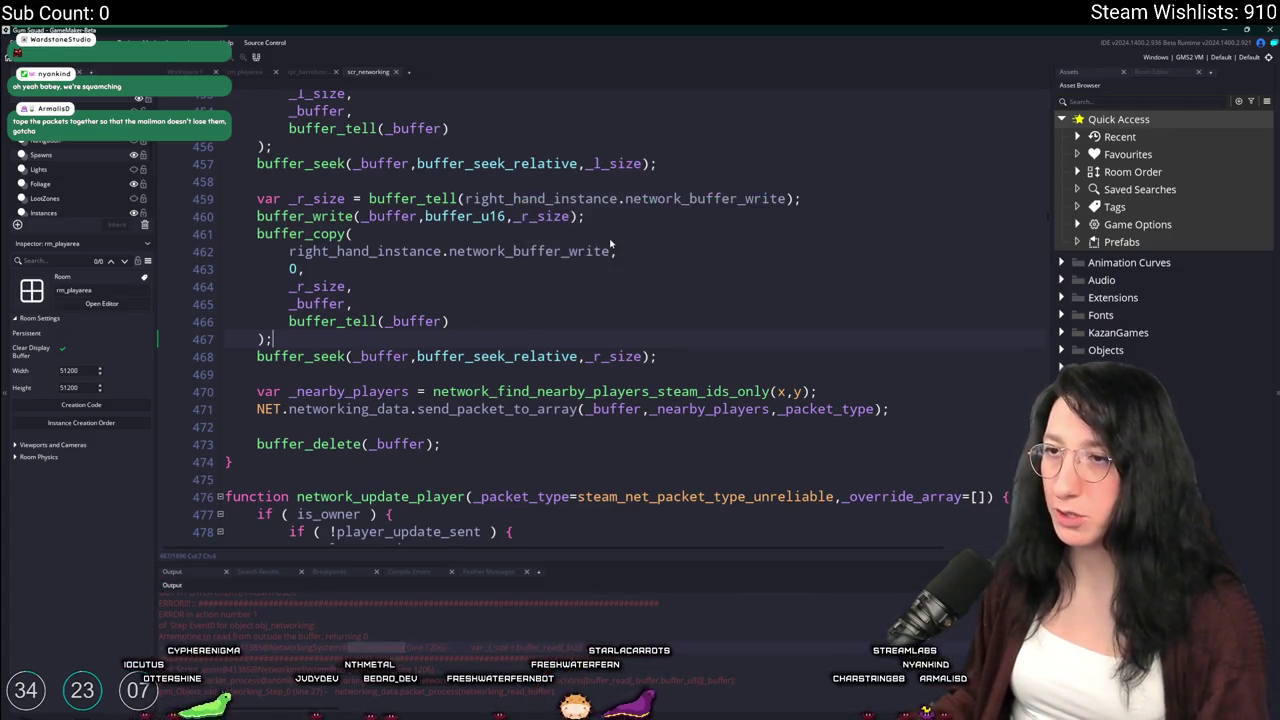
pyautogui.hotkey('ctrl', 'g')
pyautogui.write('6')
pyautogui.press('Return')
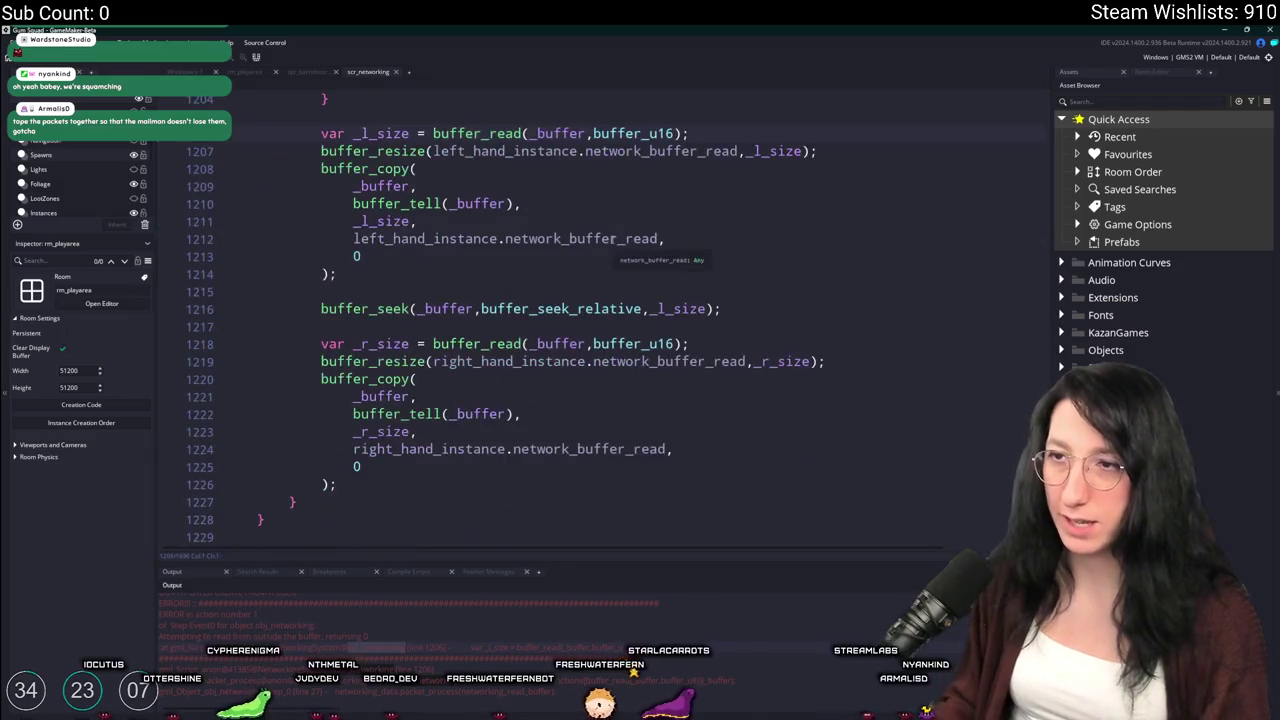
pyautogui.scroll(3, 459, 287)
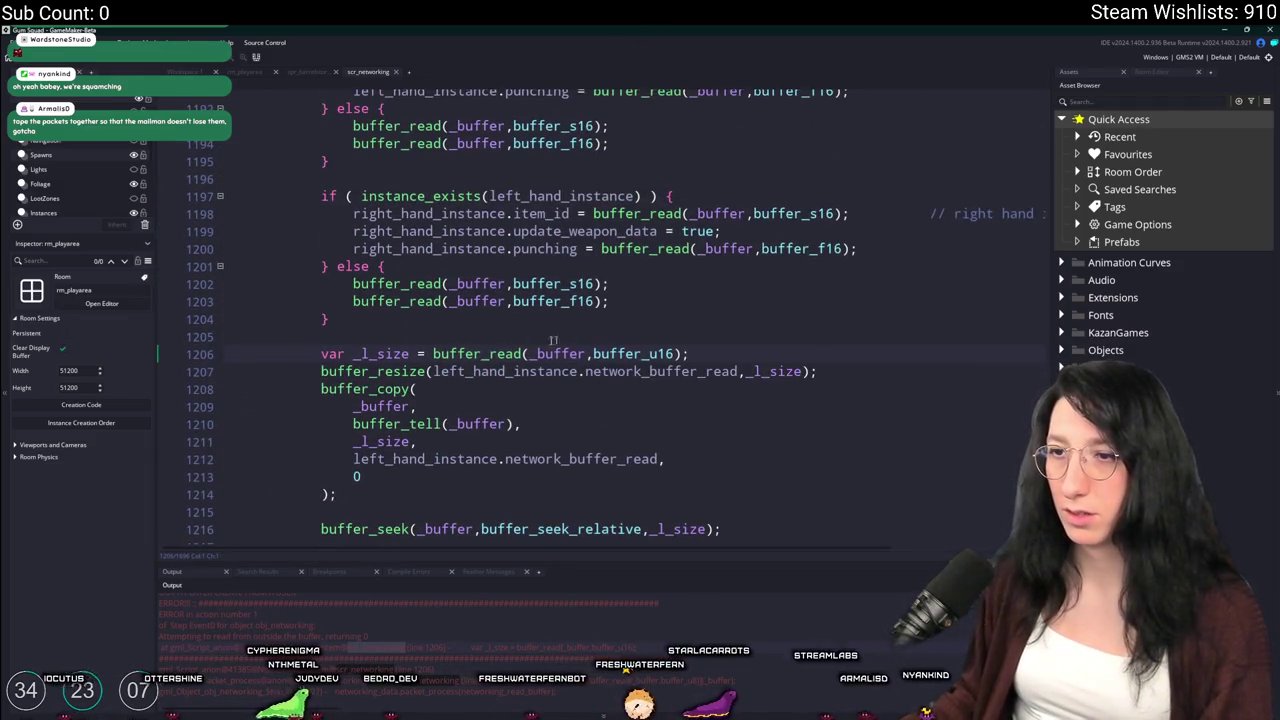
pyautogui.doubleClick(380, 353)
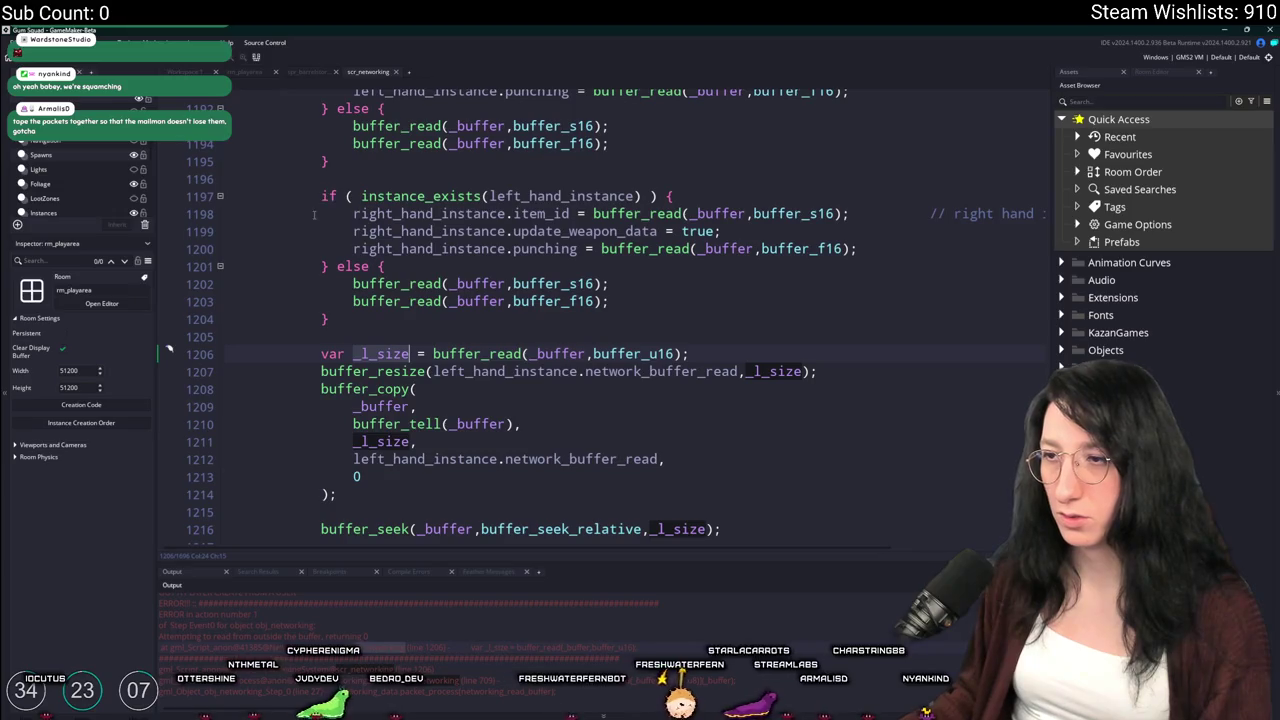
pyautogui.click(555, 353)
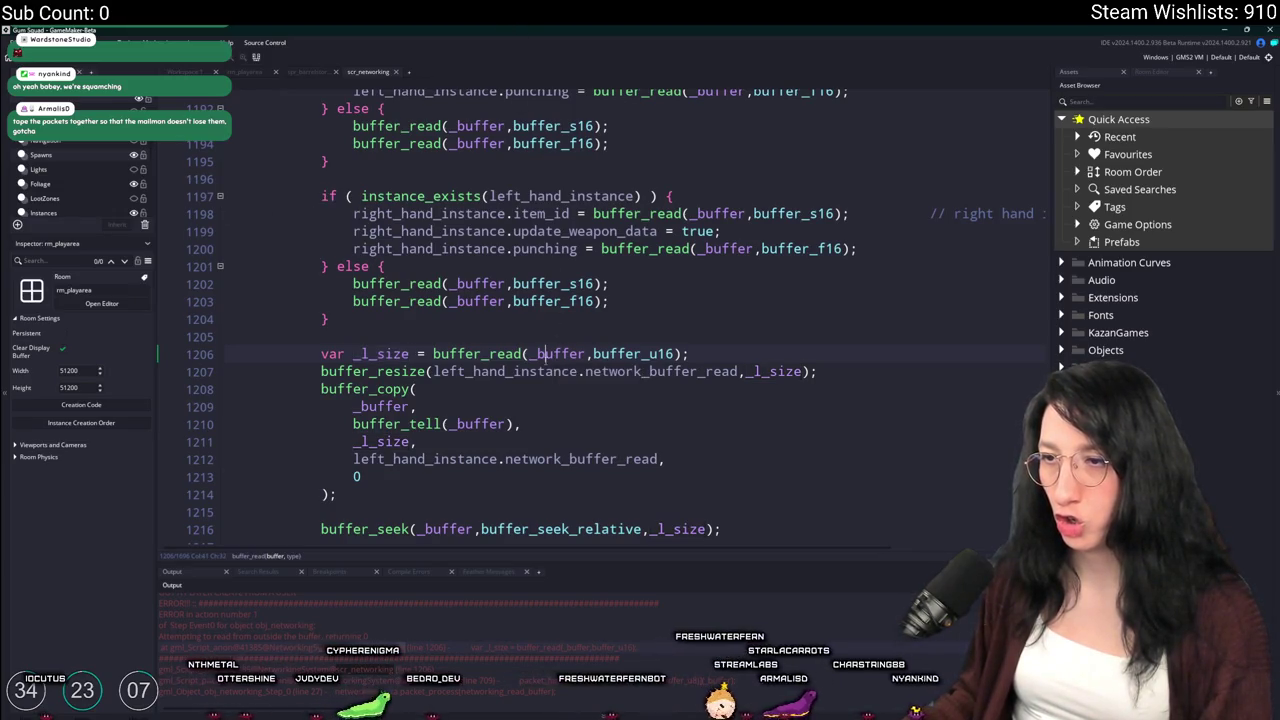
pyautogui.scroll(8, 555, 353)
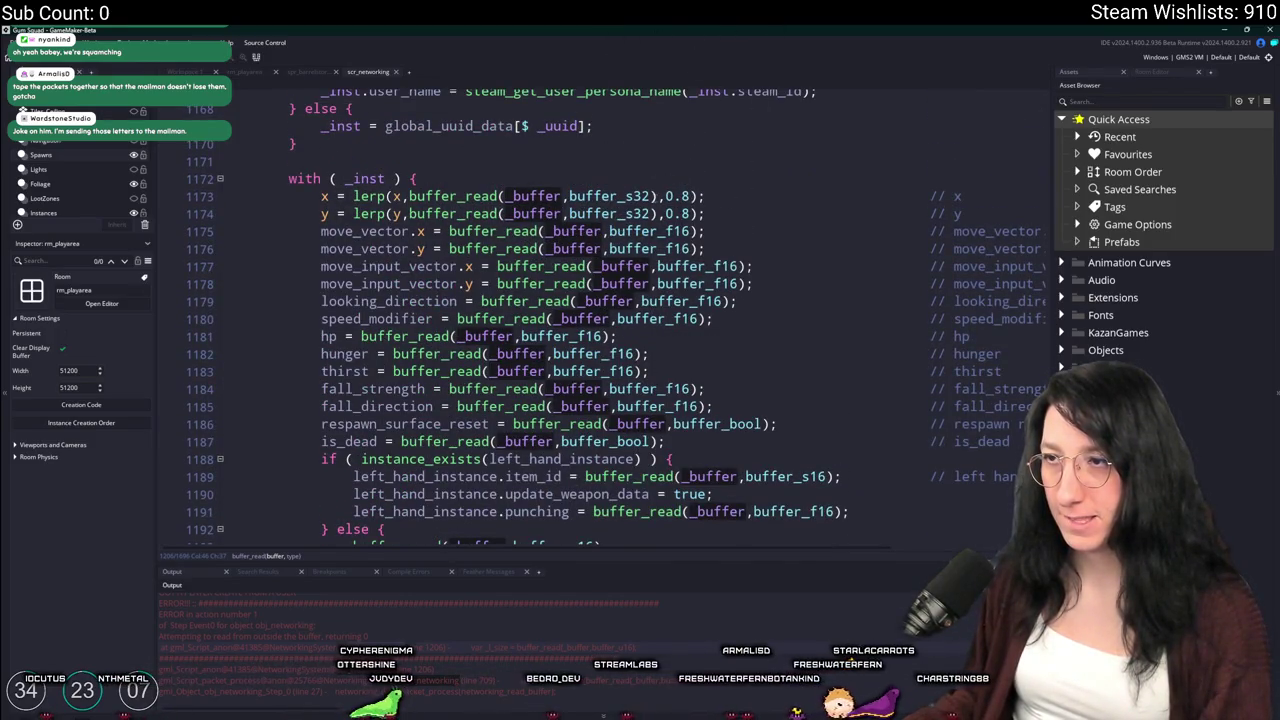
# Change the player x and y position reads from buffer_s32 to buffer_u16
pyautogui.click(627, 213)
pyautogui.scroll(2, 668, 143)
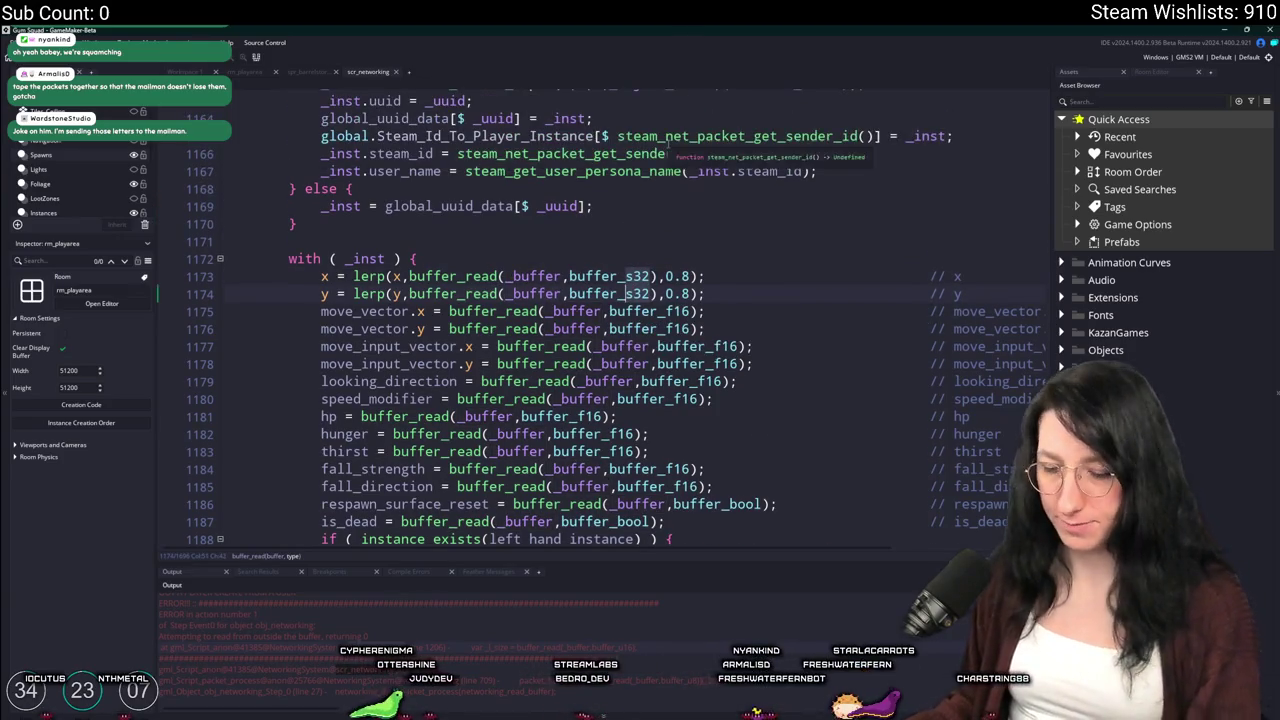
pyautogui.write('u16')
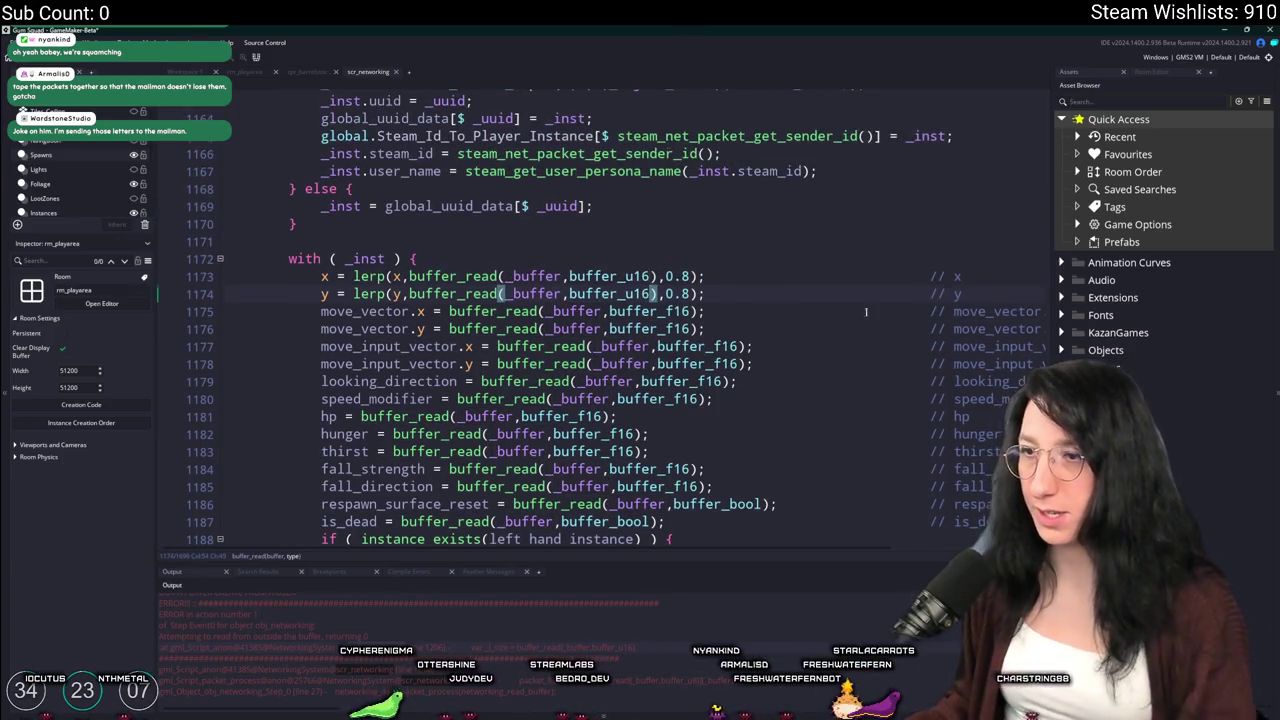
pyautogui.scroll(6, 877, 310)
pyautogui.click(612, 404)
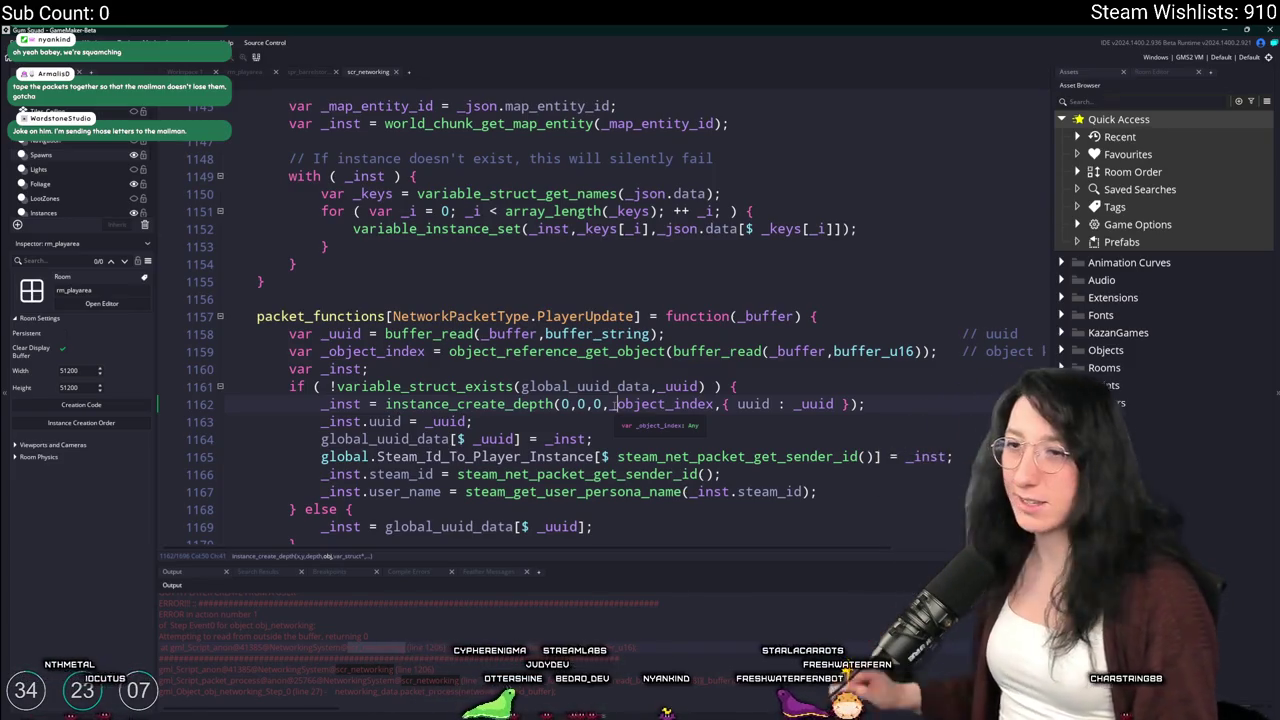
# In GitHub Desktop, commit the scr_networking change to main and push to origin
pyautogui.hotkey('alt', 'Tab')
pyautogui.click(233, 564)
pyautogui.click(673, 146)
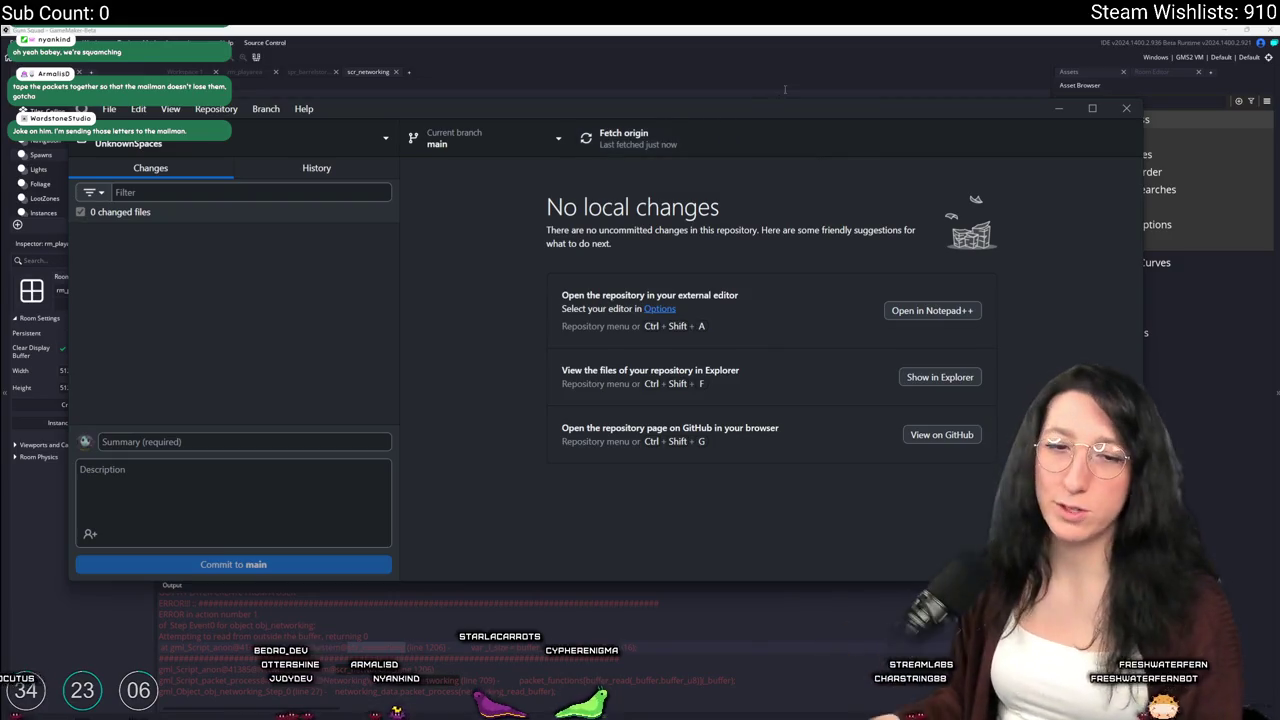
# Close GitHub Desktop, build and run the game, and switch to the disco mix video
pyautogui.click(560, 38)
pyautogui.click(137, 63)
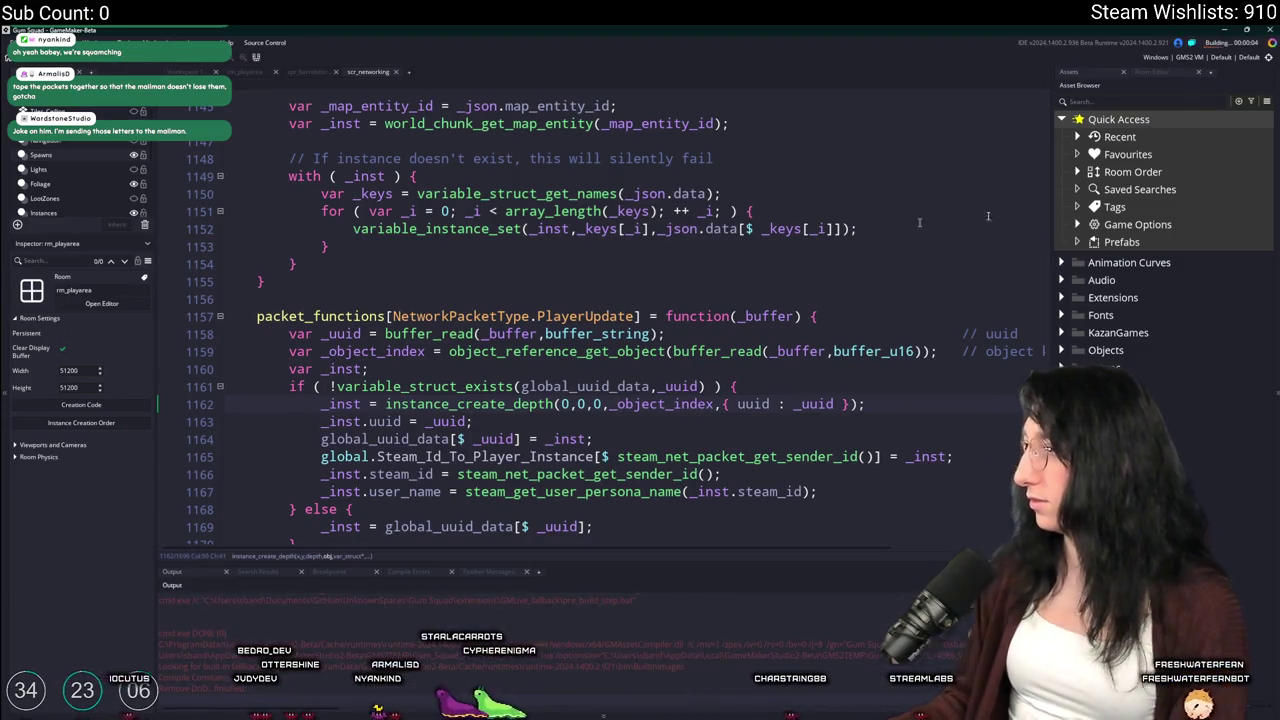
pyautogui.hotkey('alt', 'Tab')
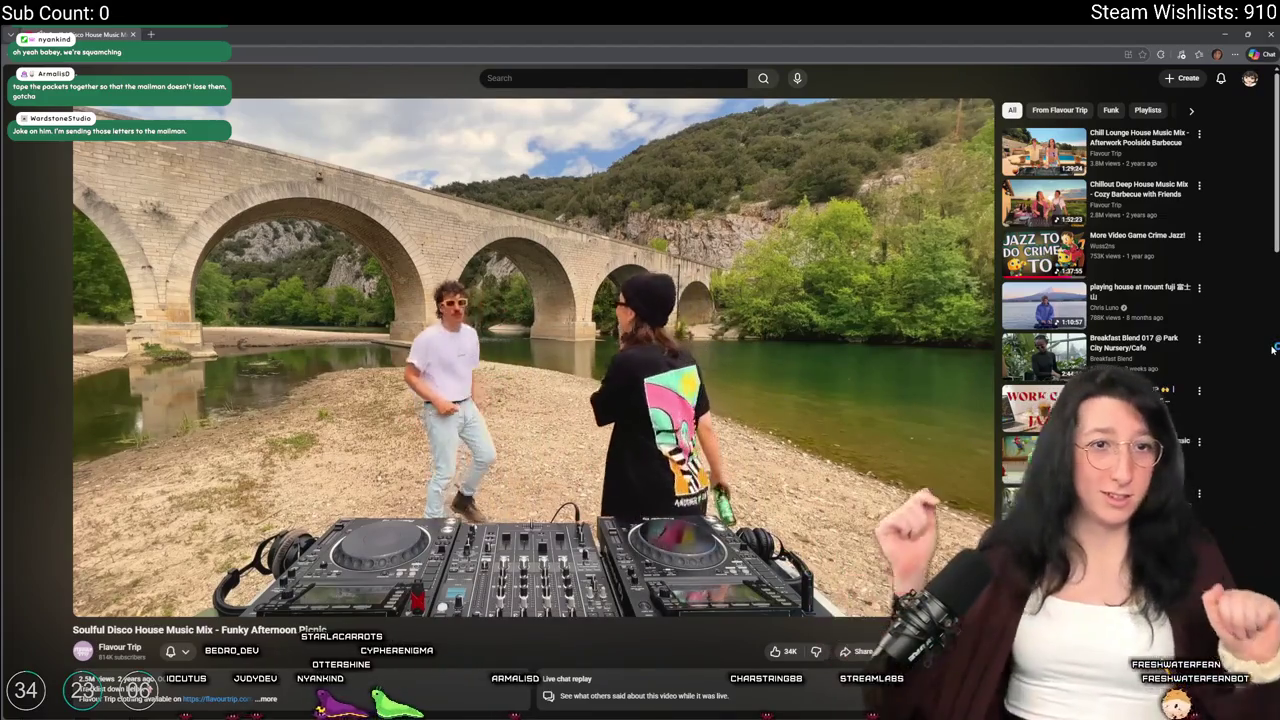
# Leave the 'Soulful Disco House Music Mix' video and return to the rebuilt game, now connecting
pyautogui.hotkey('alt', 'Tab')
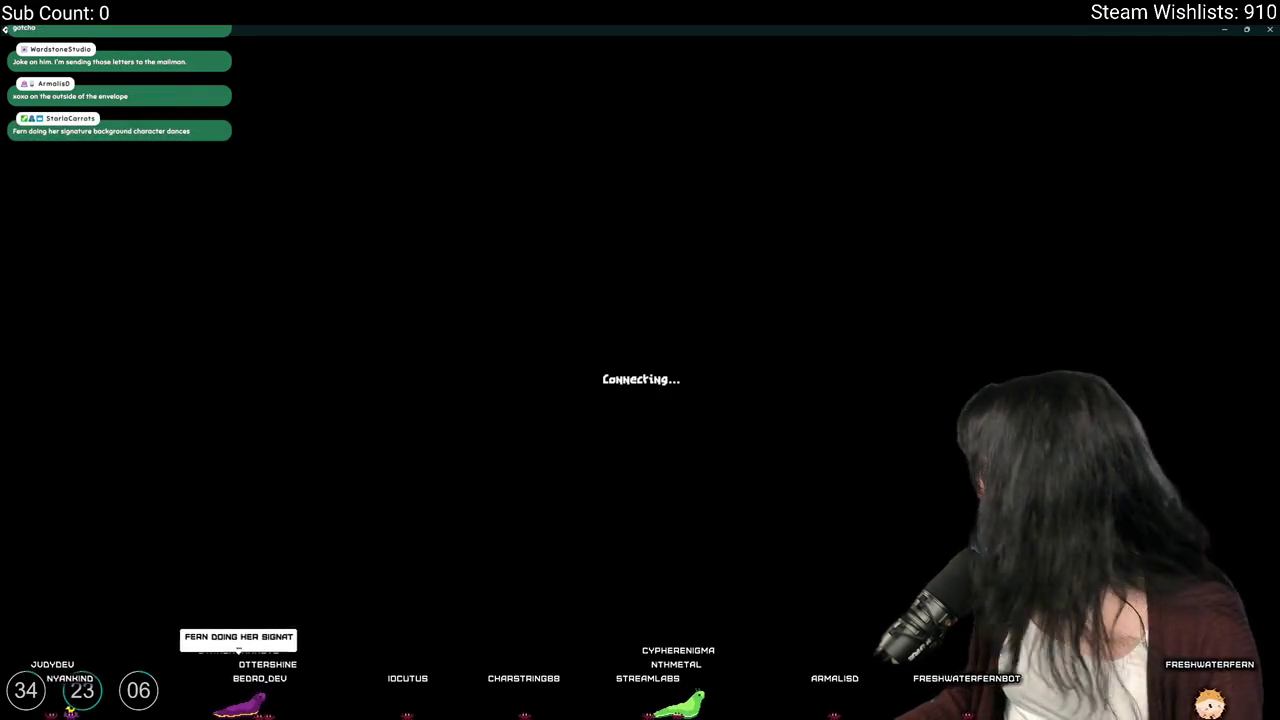
# Abort the game's code error and search the assets for 'enemy'
pyautogui.click(522, 494)
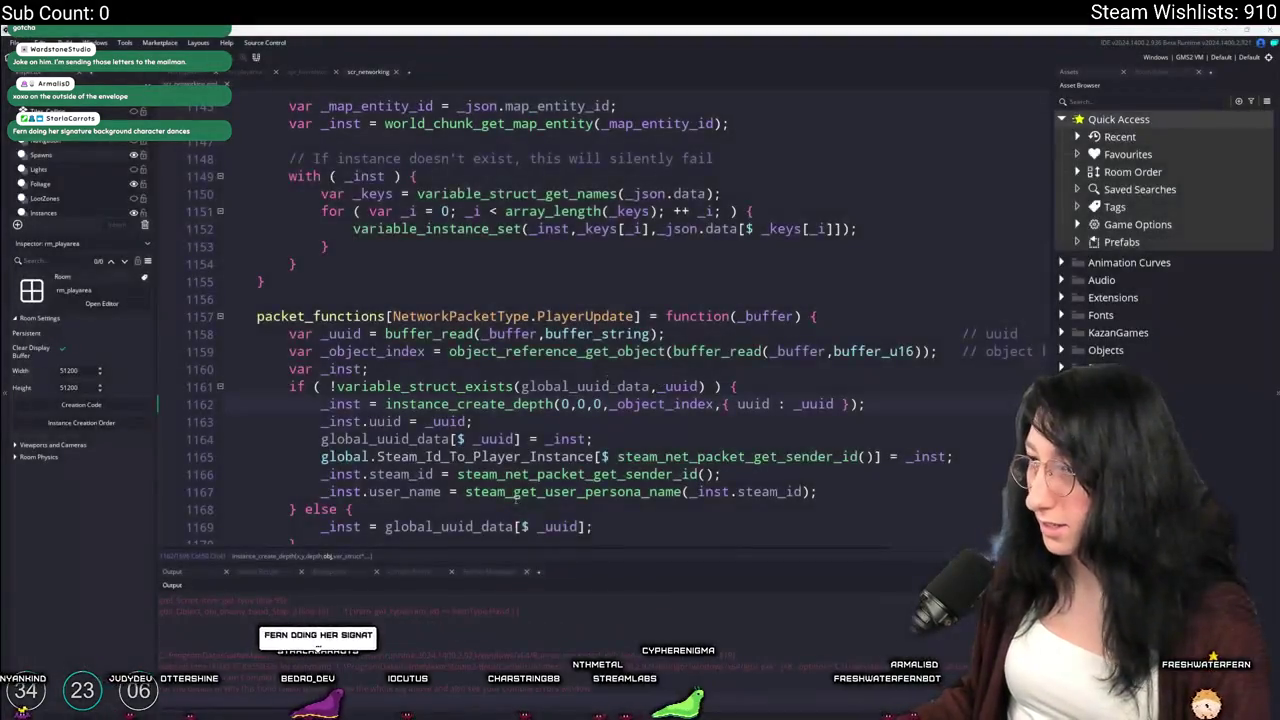
pyautogui.click(500, 503)
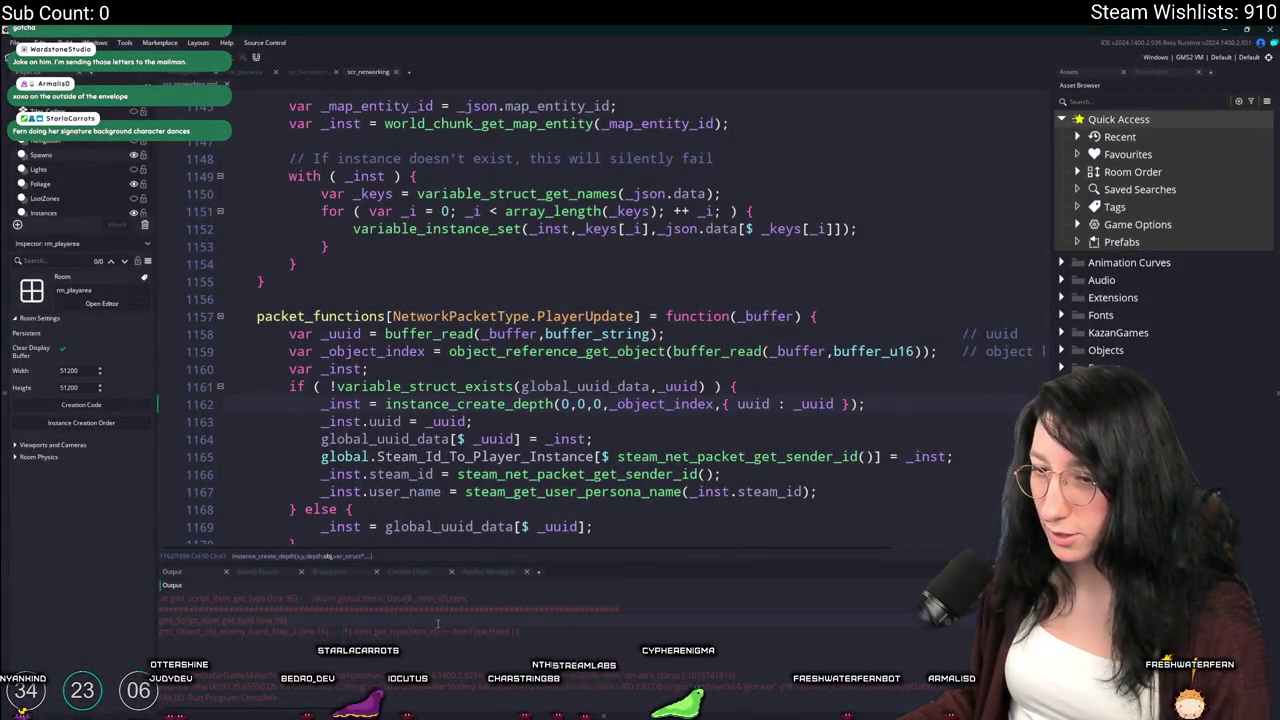
pyautogui.hotkey('ctrl', 't')
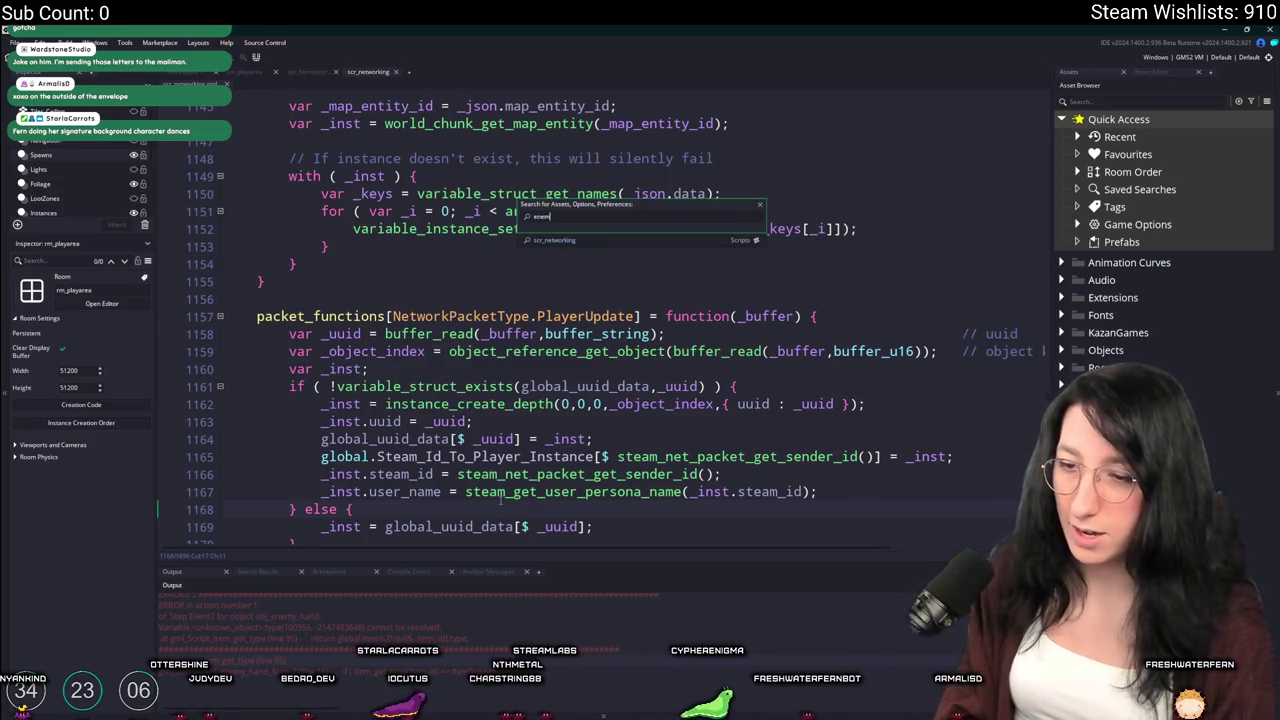
pyautogui.write('enemy')
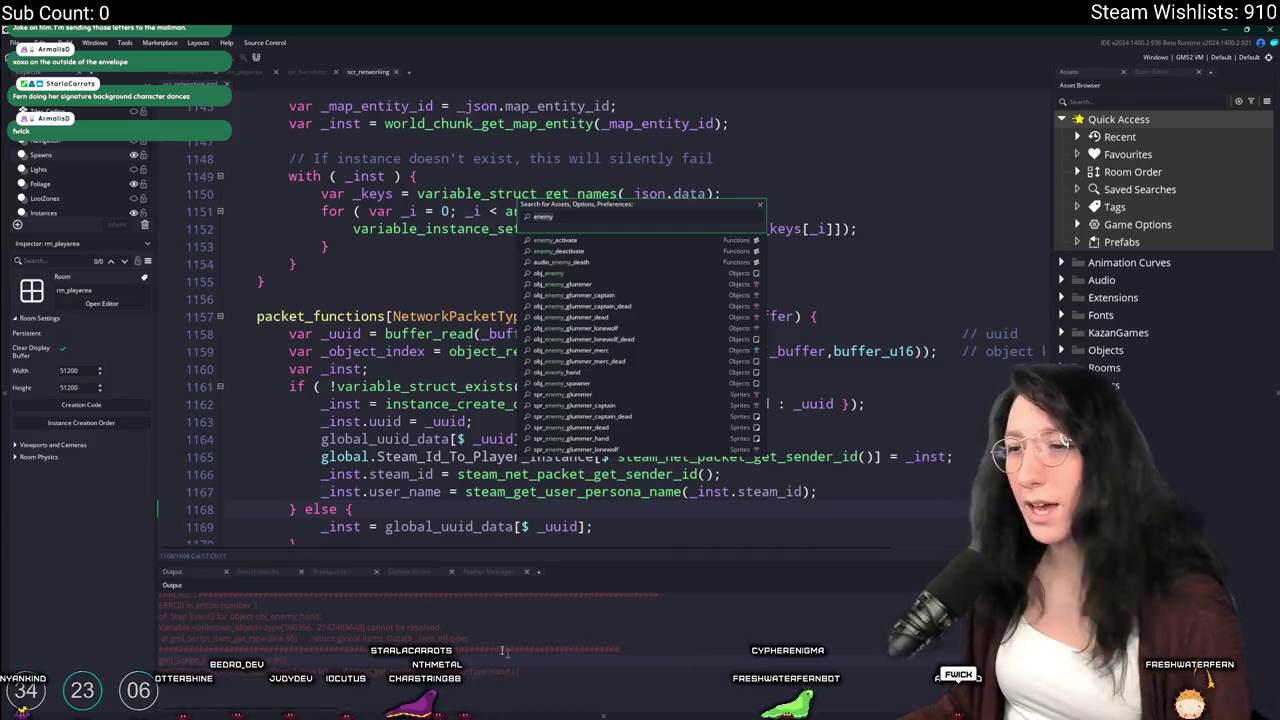
pyautogui.click(399, 421)
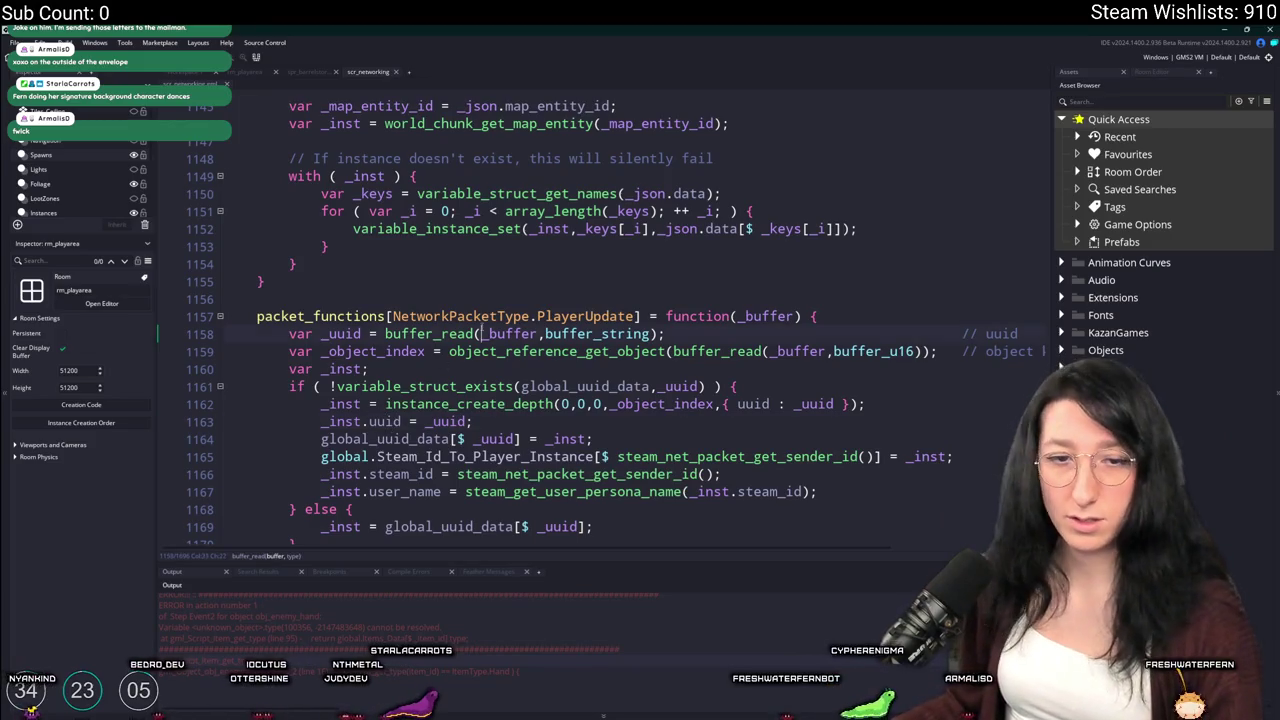
# Search the assets for 'scr_', then open the find bar in scr_networking
pyautogui.hotkey('ctrl', 't')
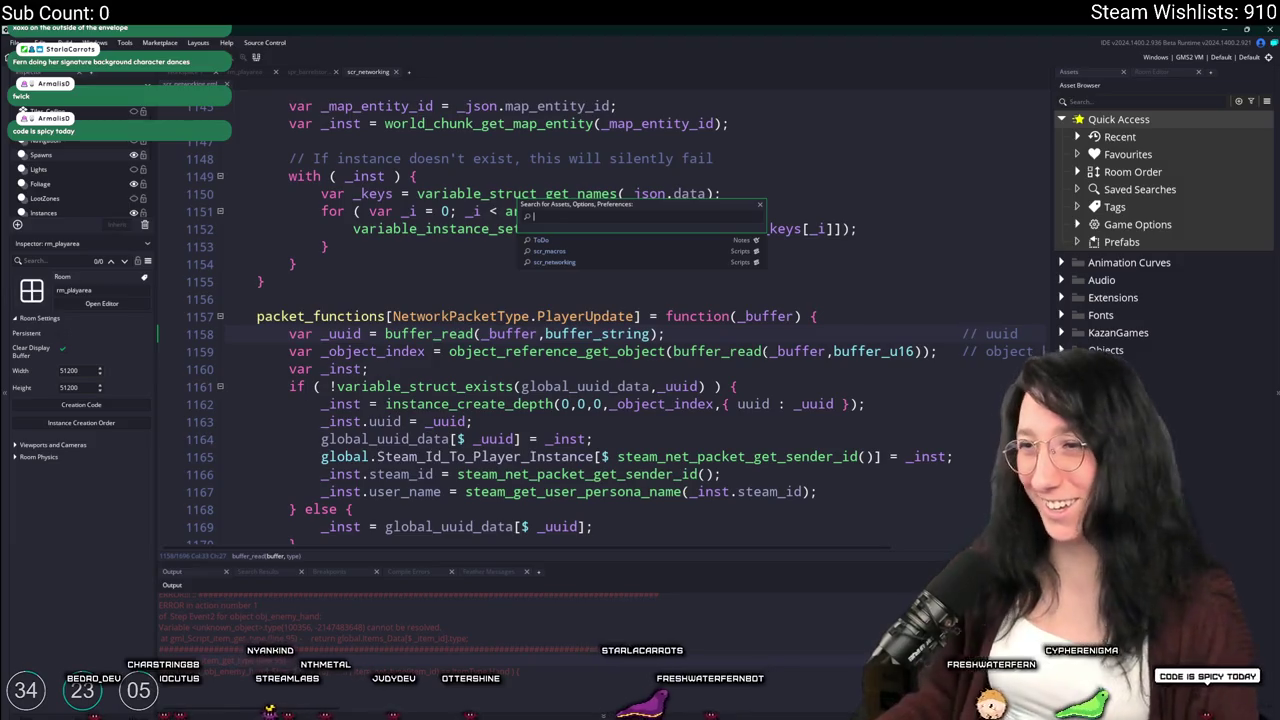
pyautogui.press('Escape')
pyautogui.hotkey('ctrl', 't')
pyautogui.write('scr_')
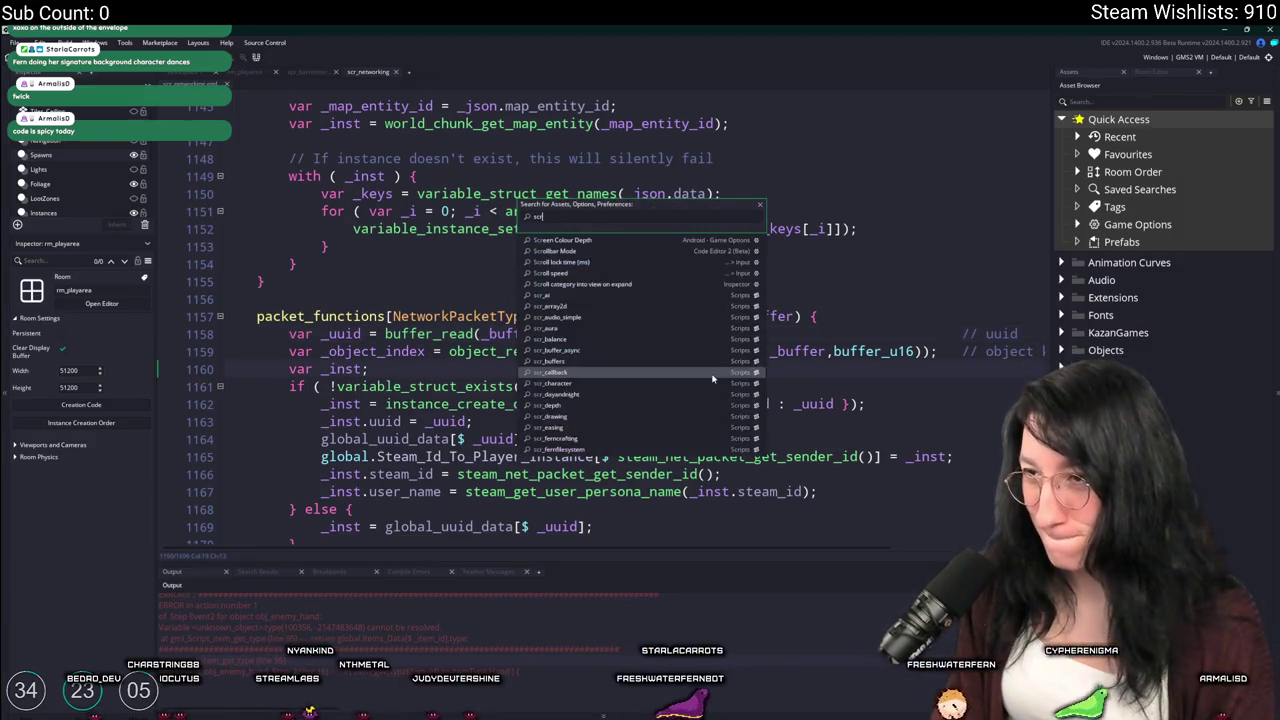
pyautogui.press('Escape')
pyautogui.hotkey('ctrl', 'f')
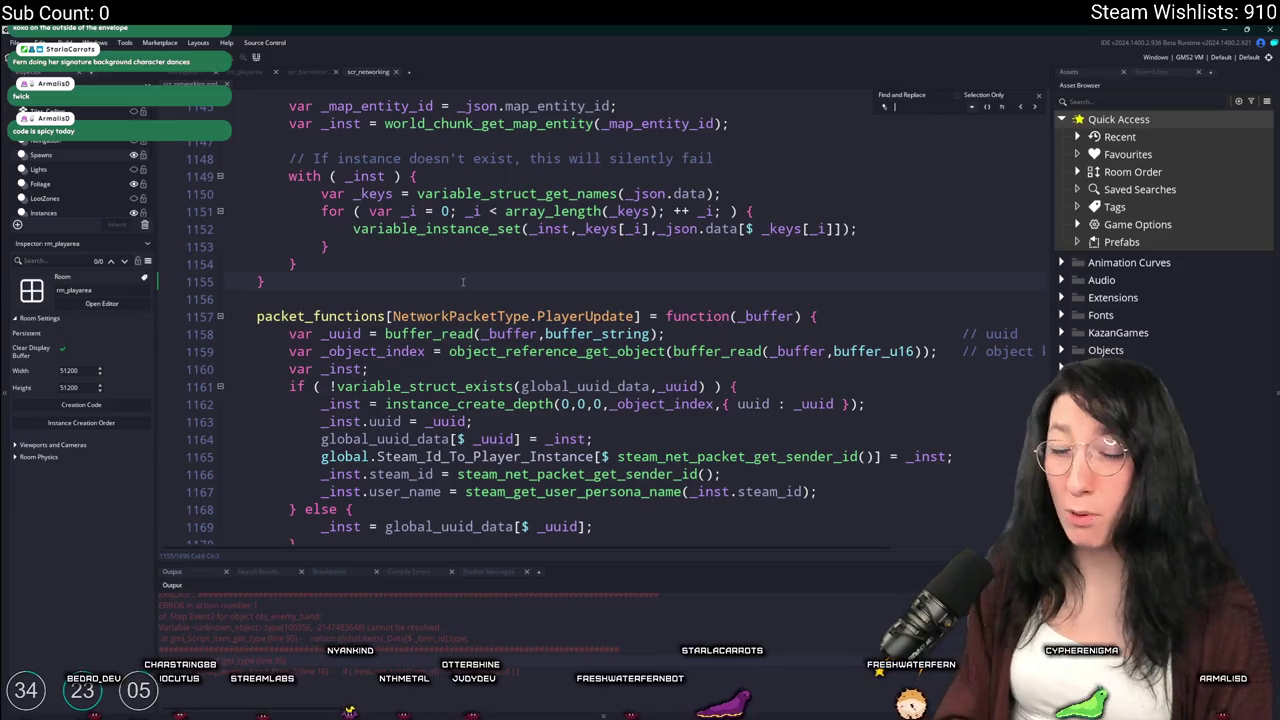
# Find network_update_npc, hide side panels, and jump to the NpcUpdate receive handler
pyautogui.write('network_update')
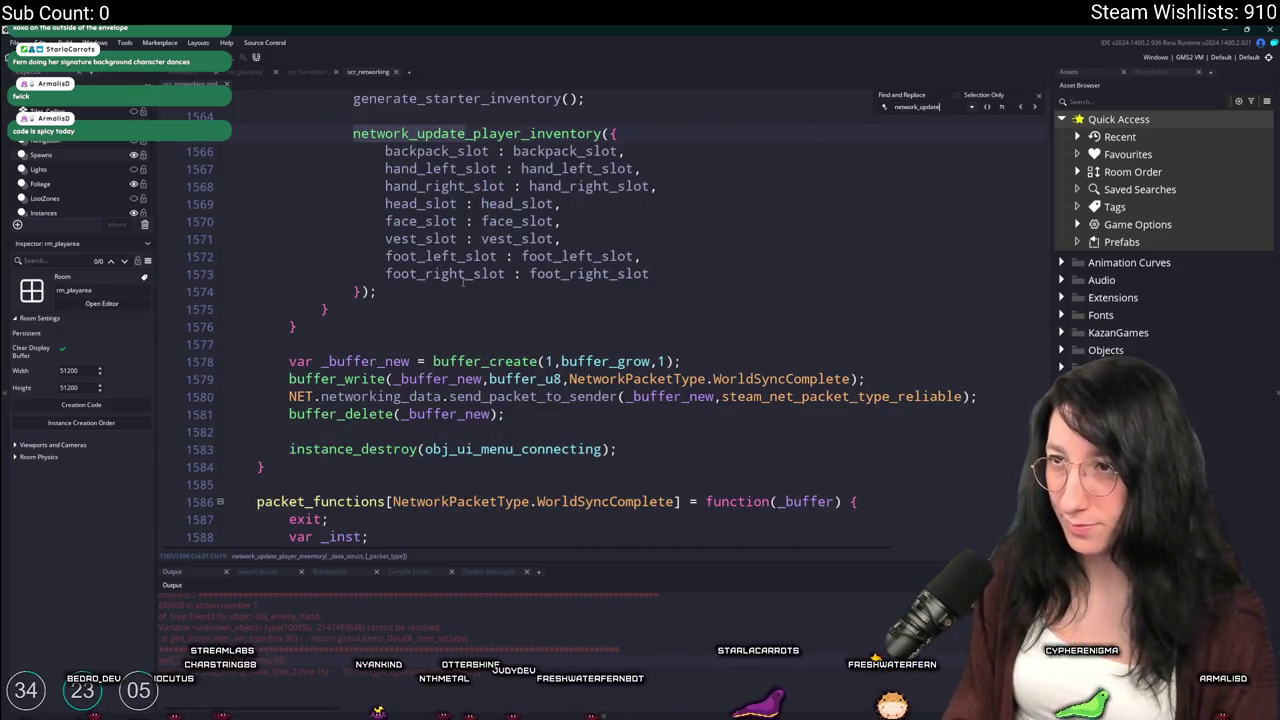
pyautogui.write('_npc')
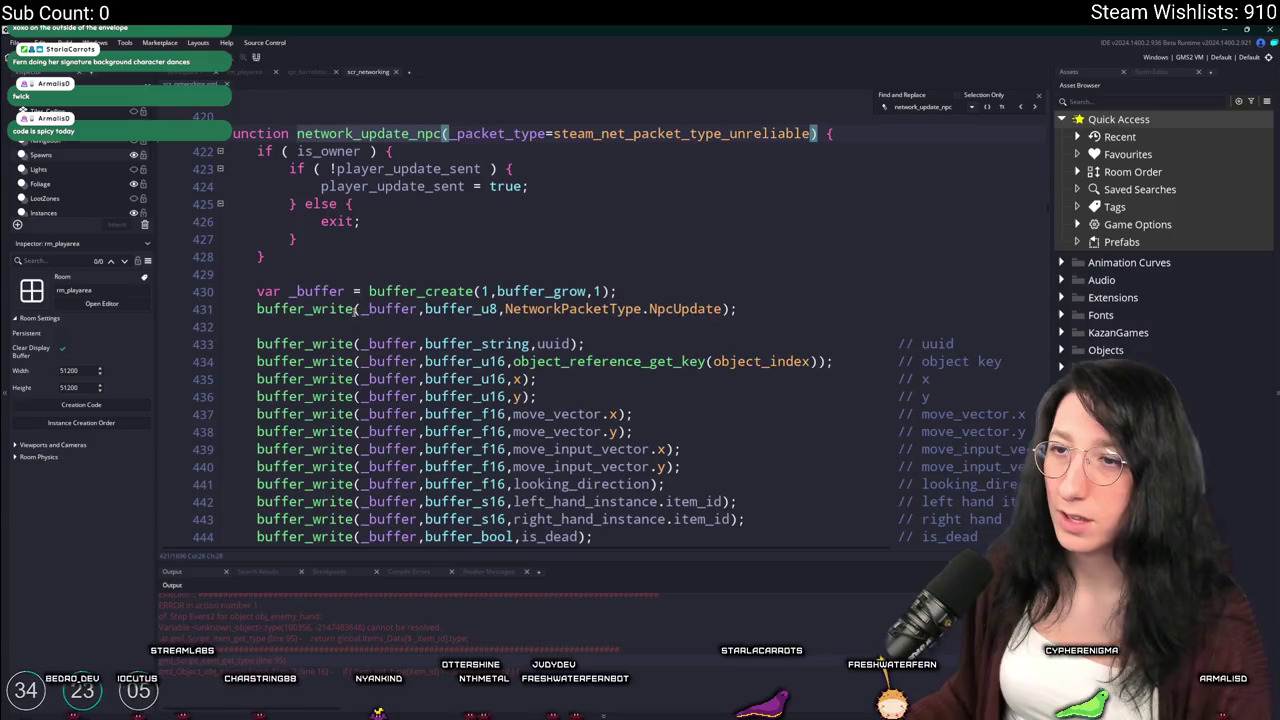
pyautogui.scroll(-1, 475, 355)
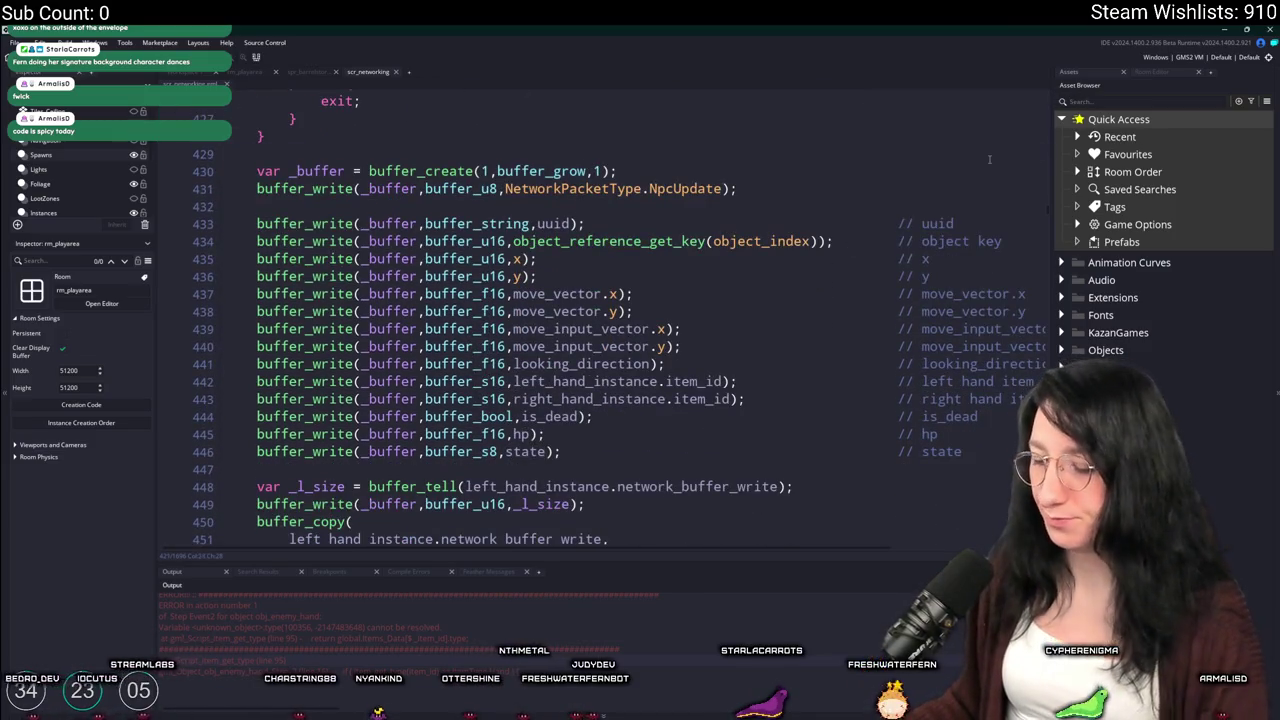
pyautogui.press('F12')
pyautogui.scroll(3, 882, 210)
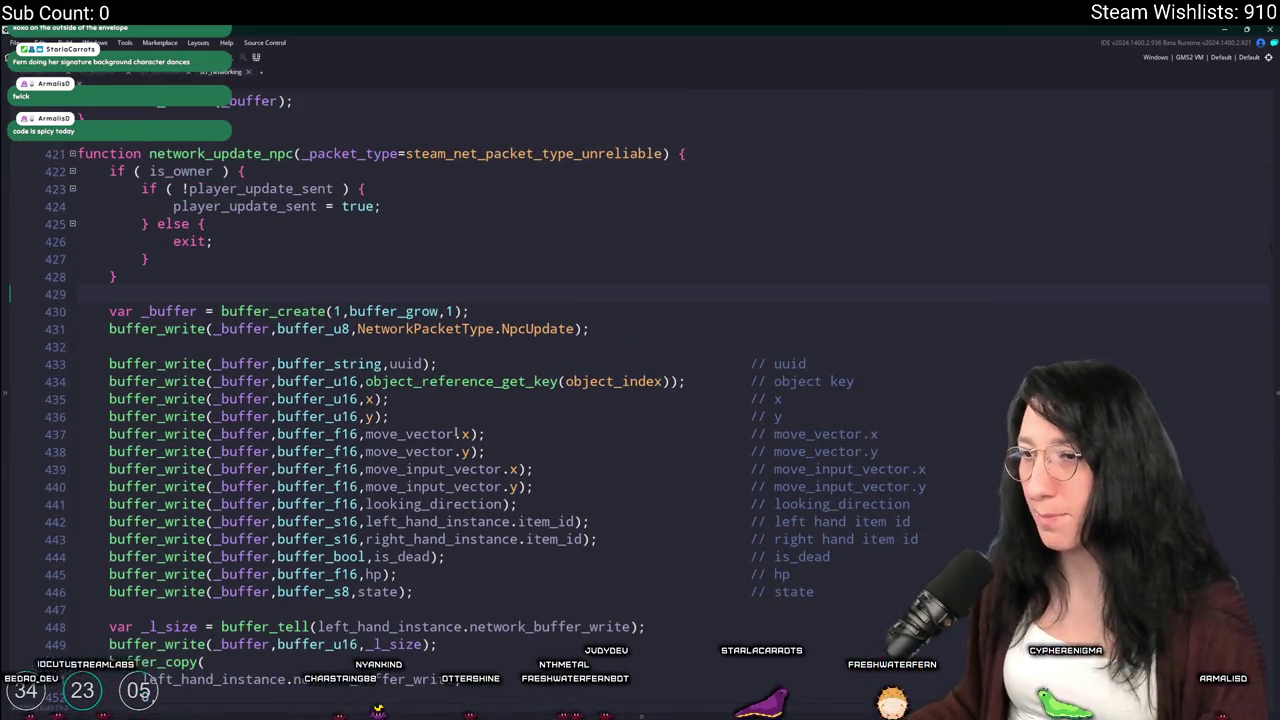
pyautogui.click(333, 416)
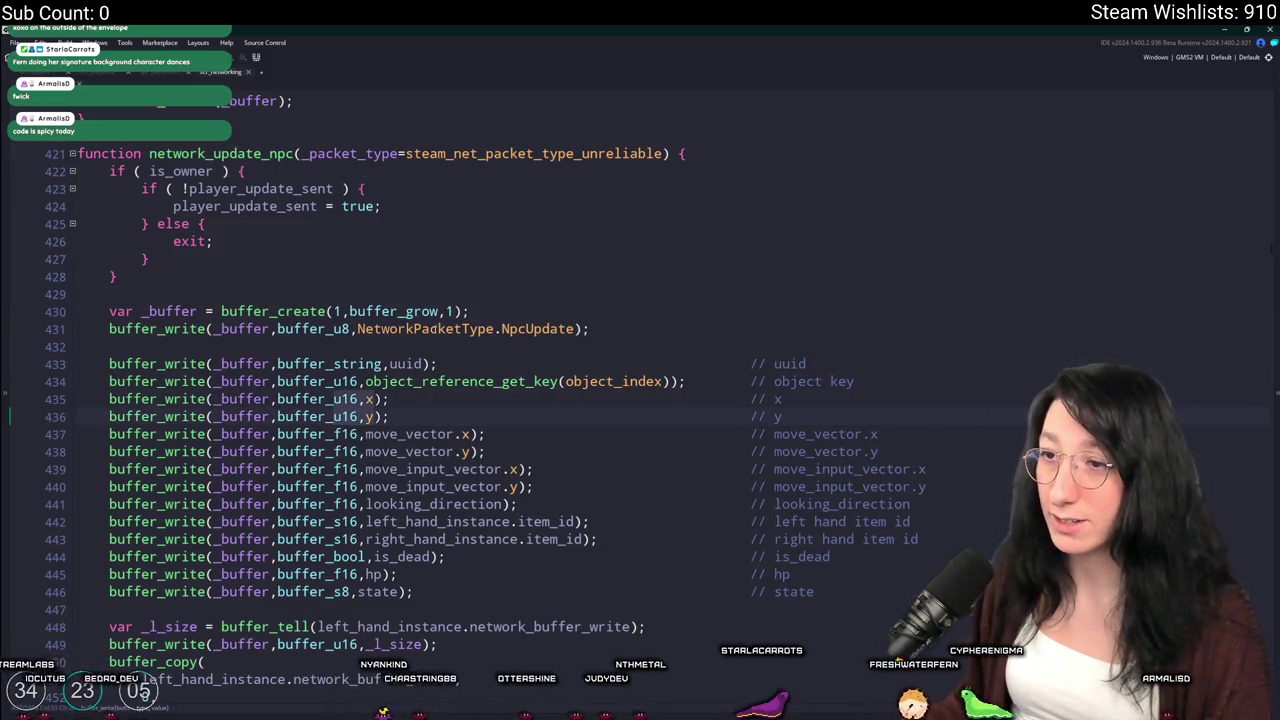
pyautogui.click(495, 328)
pyautogui.doubleClick(535, 328)
pyautogui.hotkey('ctrl', 'f')
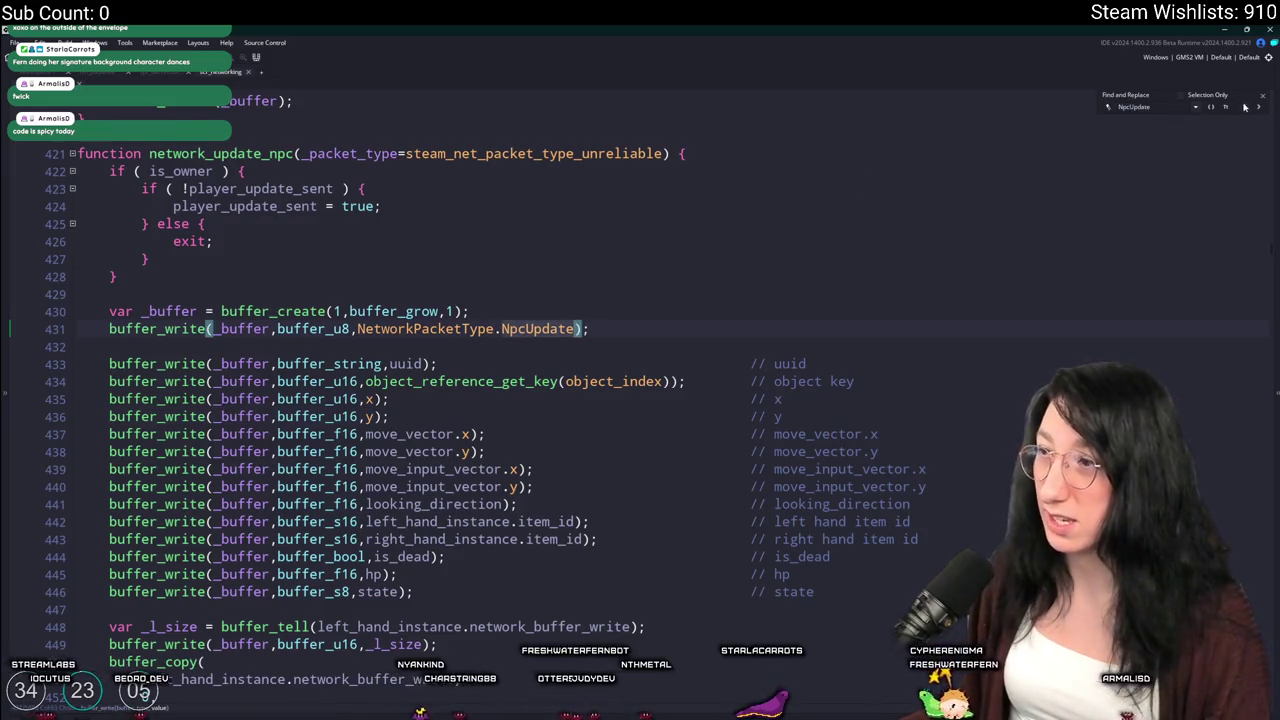
pyautogui.click(1244, 106)
pyautogui.click(1244, 106)
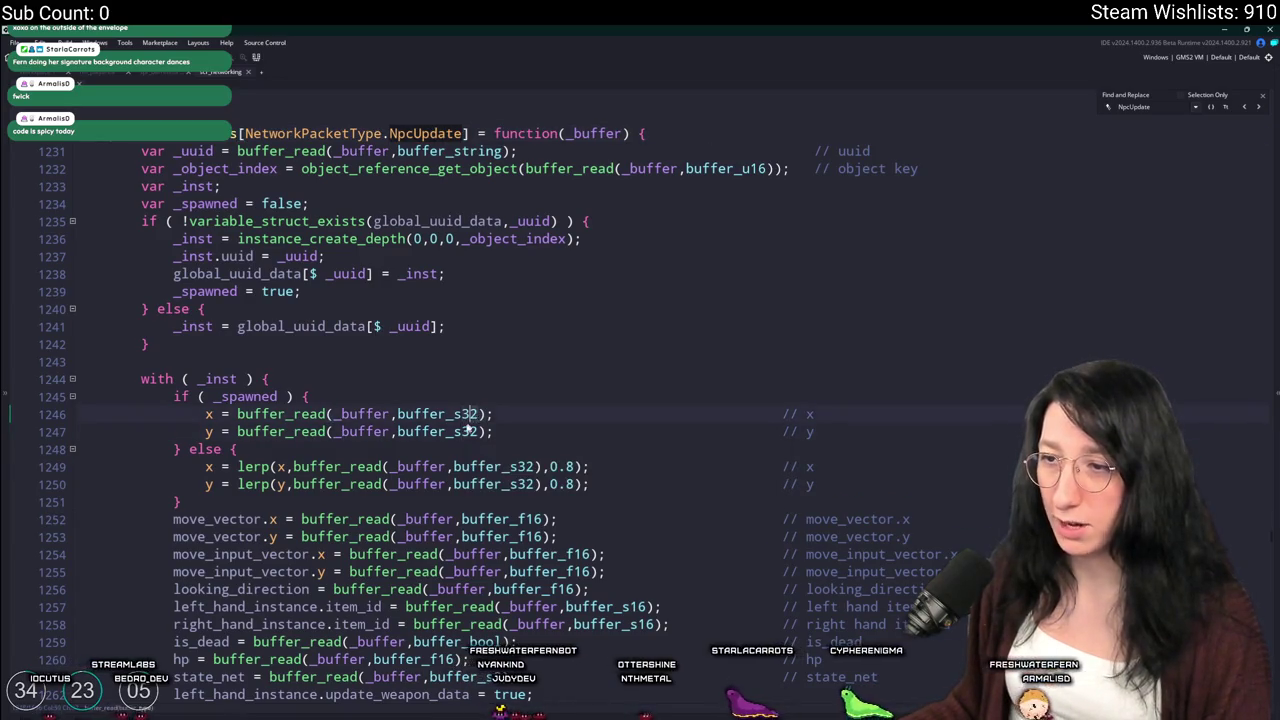
# Change the NpcUpdate x and y reads from buffer_s32 to buffer_u16 and commit the script
pyautogui.press('Delete')
pyautogui.press('BackSpace')
pyautogui.press('BackSpace')
pyautogui.write('u16')
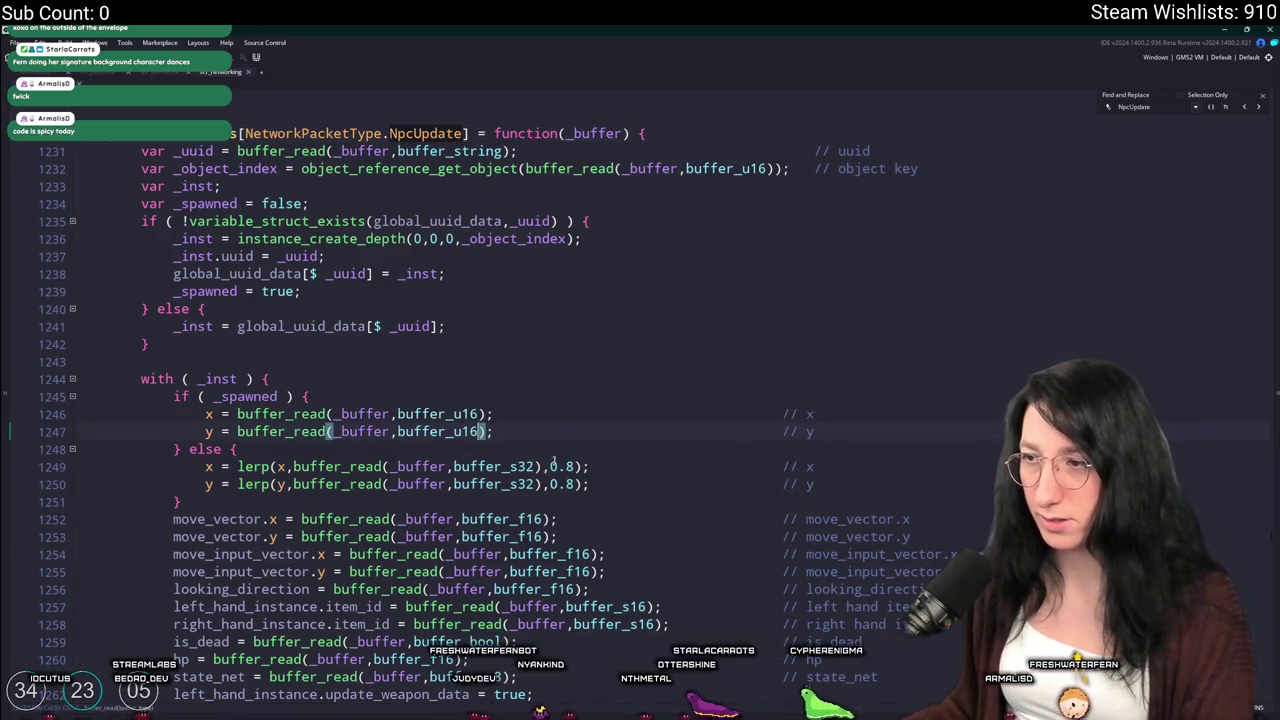
pyautogui.click(510, 484)
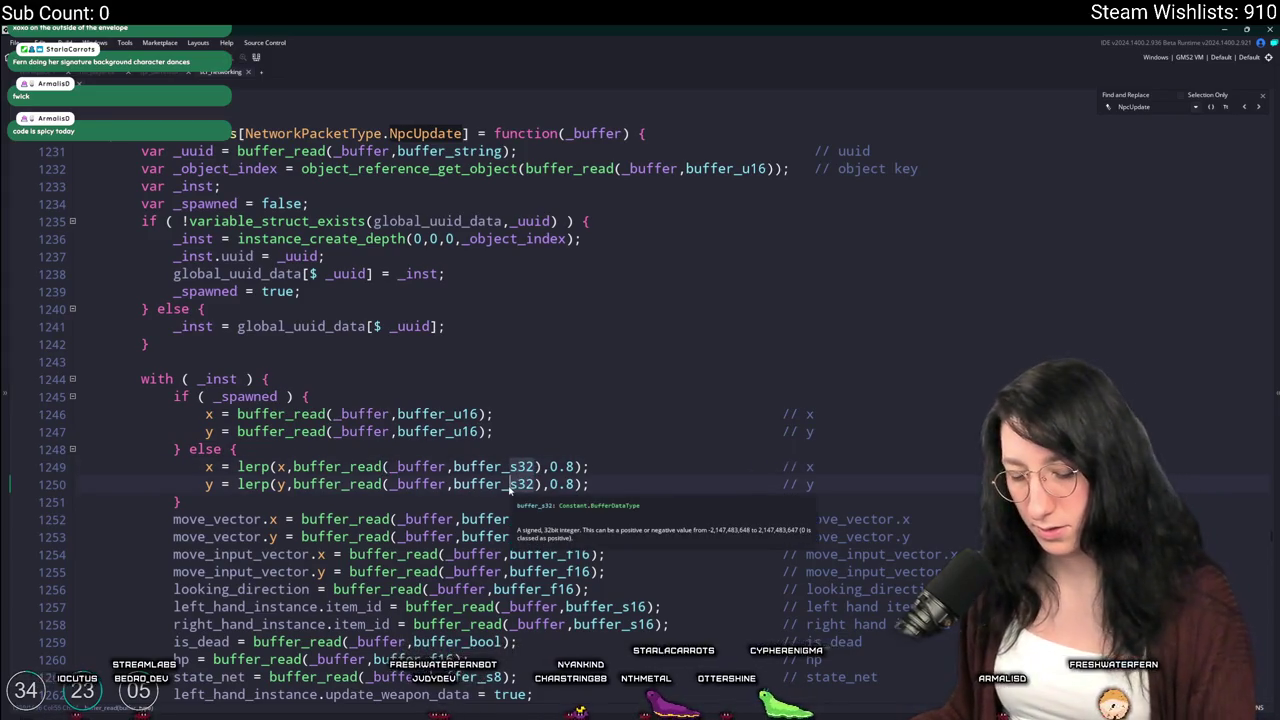
pyautogui.press('BackSpace')
pyautogui.write('u16')
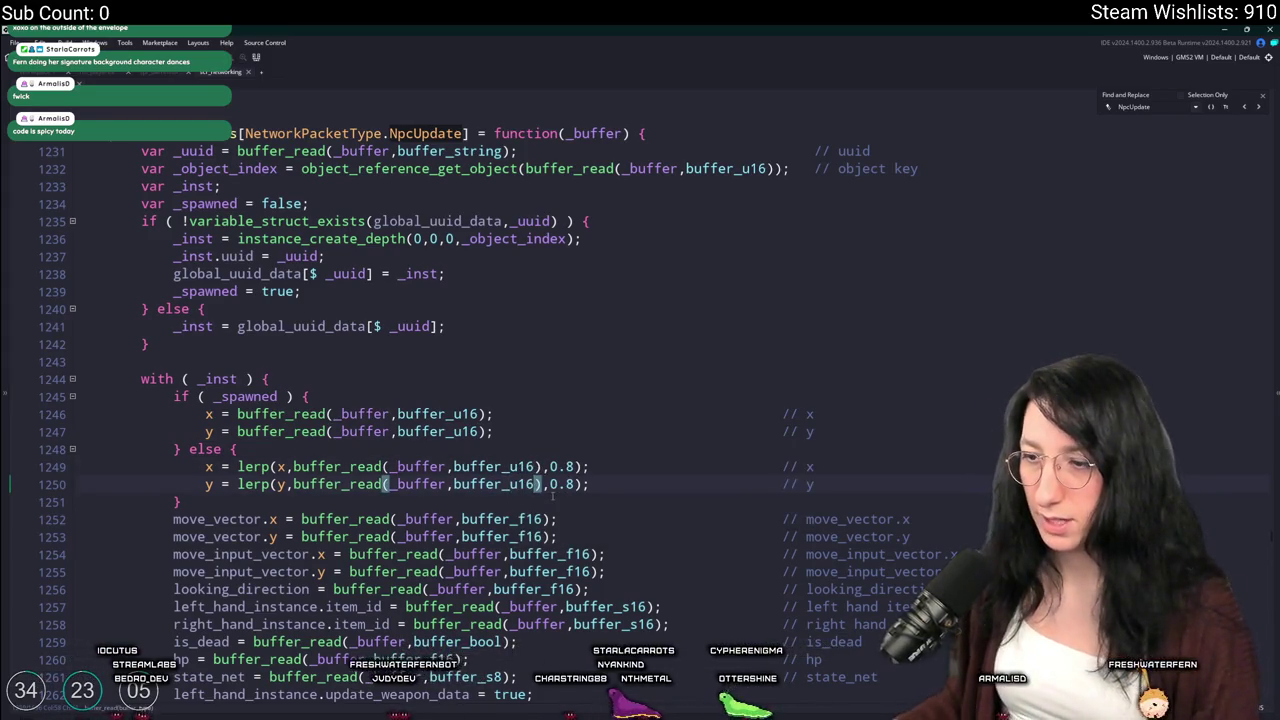
pyautogui.scroll(-2, 551, 496)
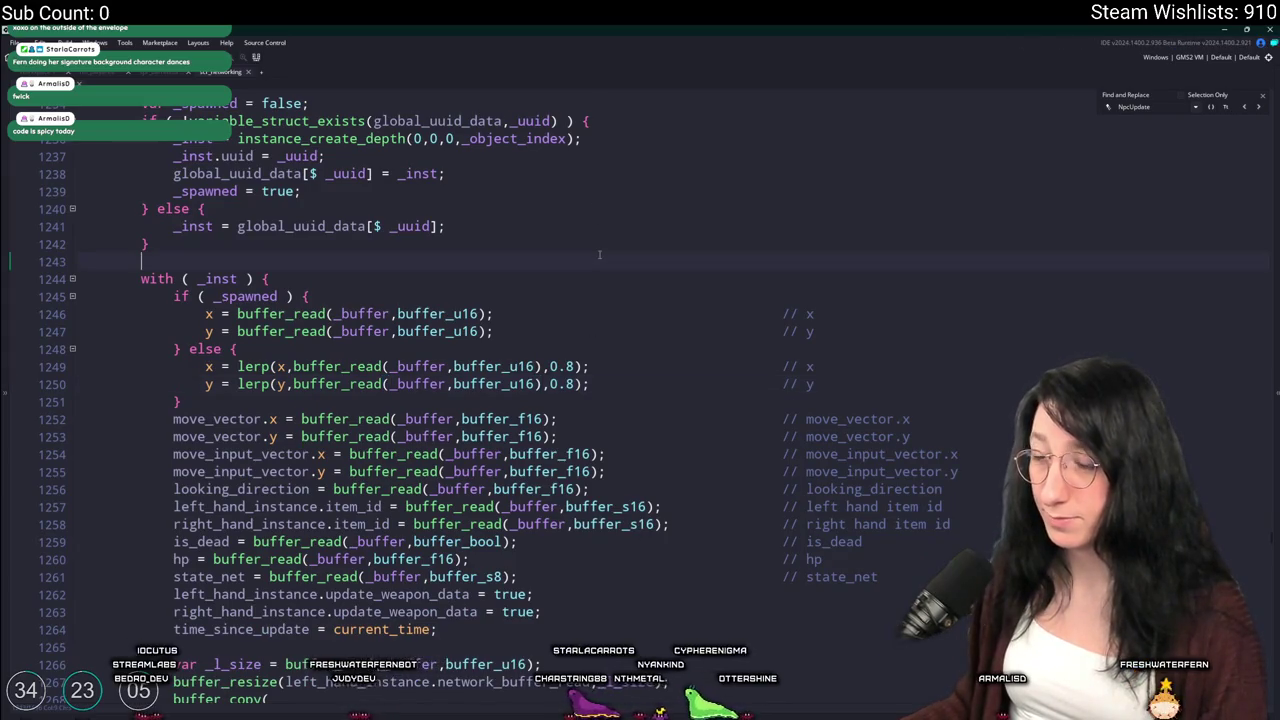
pyautogui.scroll(3, 599, 255)
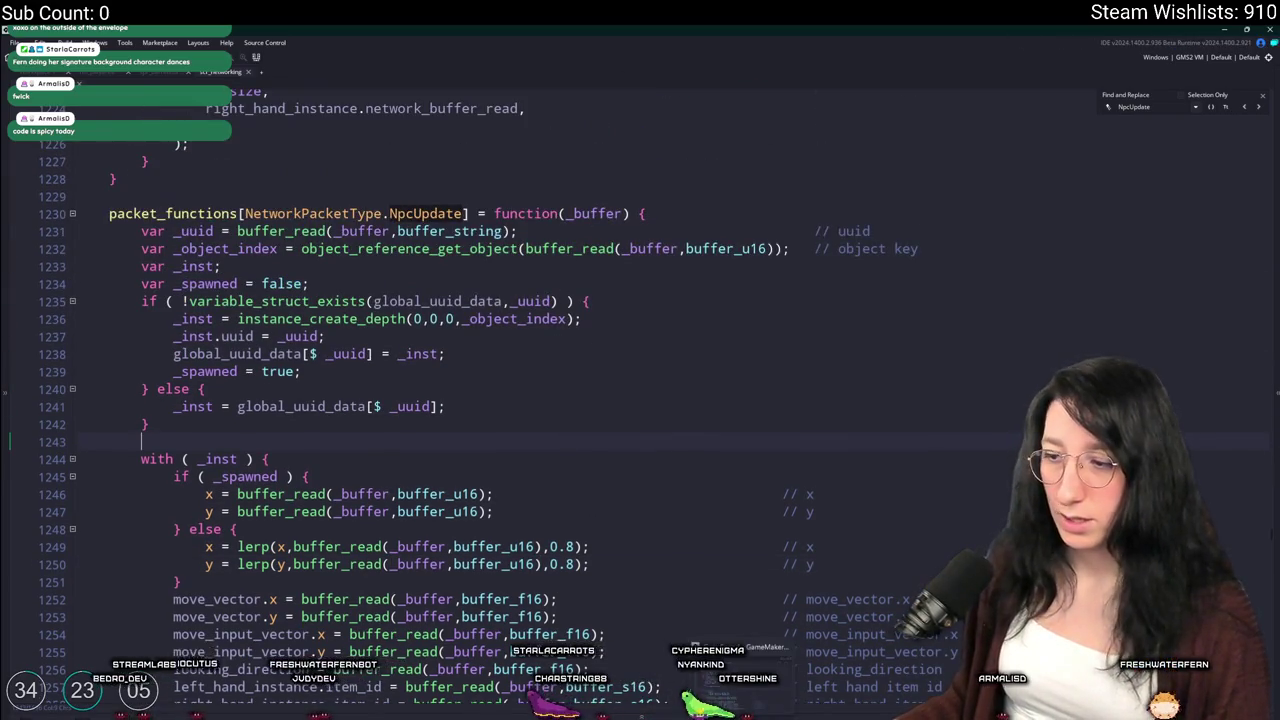
pyautogui.hotkey('alt', 'Tab')
pyautogui.click(249, 556)
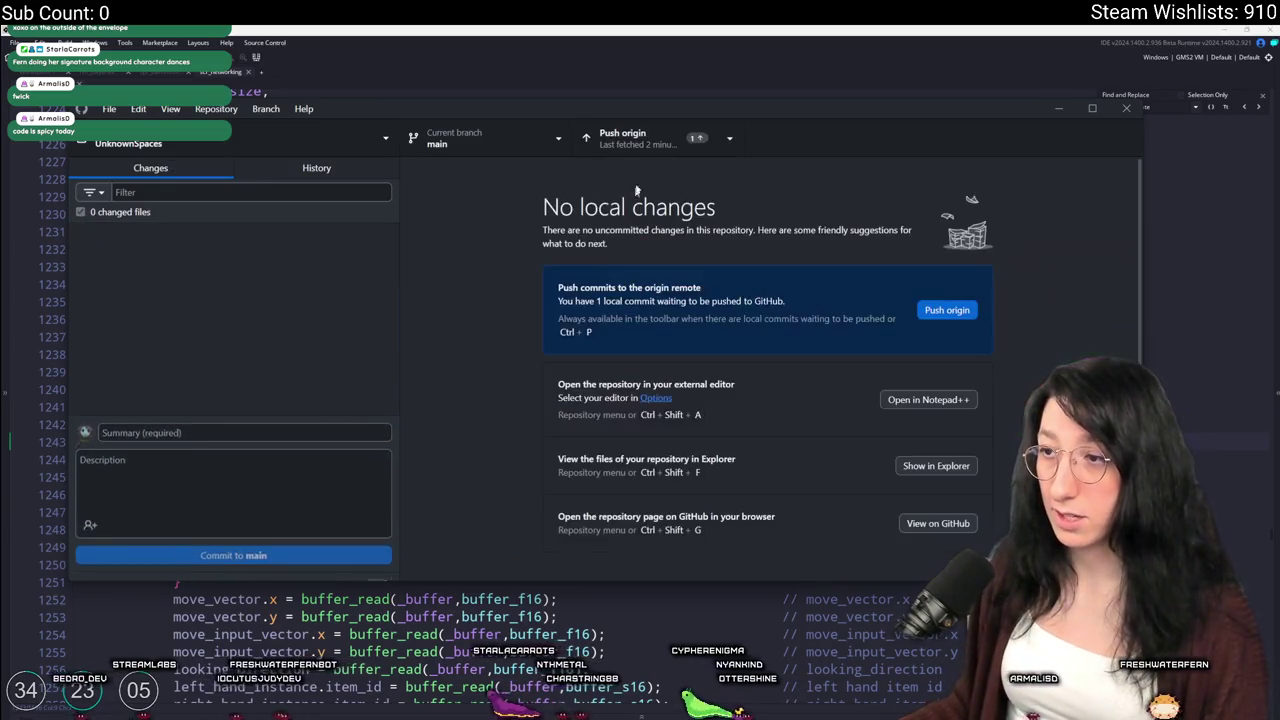
# Push the commit to origin, then rebuild and run the game with F5
pyautogui.click(655, 137)
pyautogui.hotkey('alt', 'Tab')
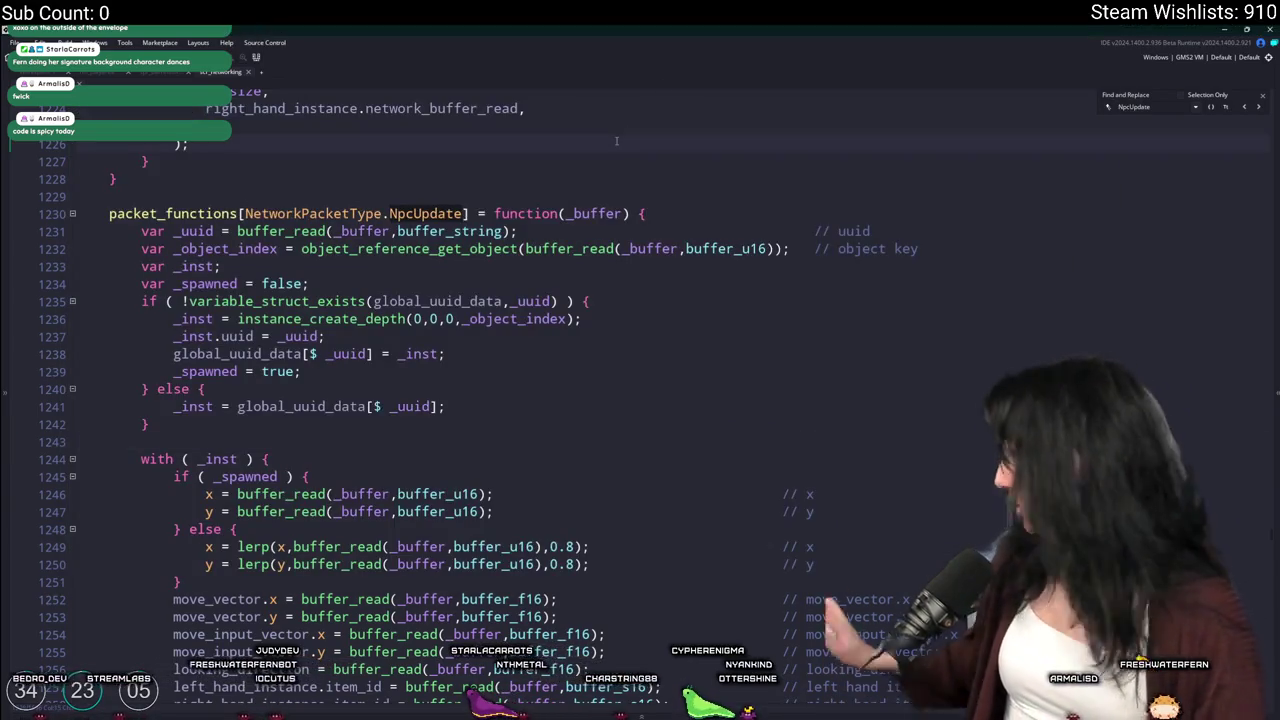
pyautogui.press('F5')
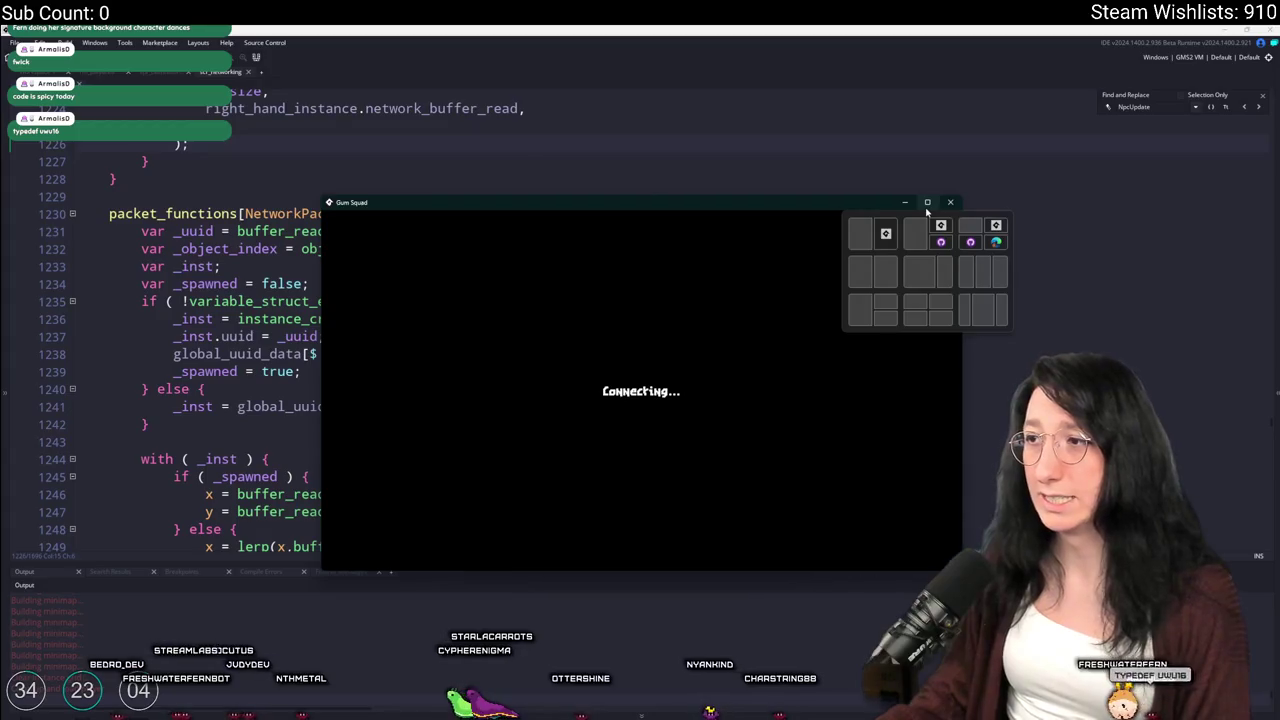
# Maximize the game window and equip the Pea Shooter from the inventory
pyautogui.click(927, 211)
pyautogui.press('i')
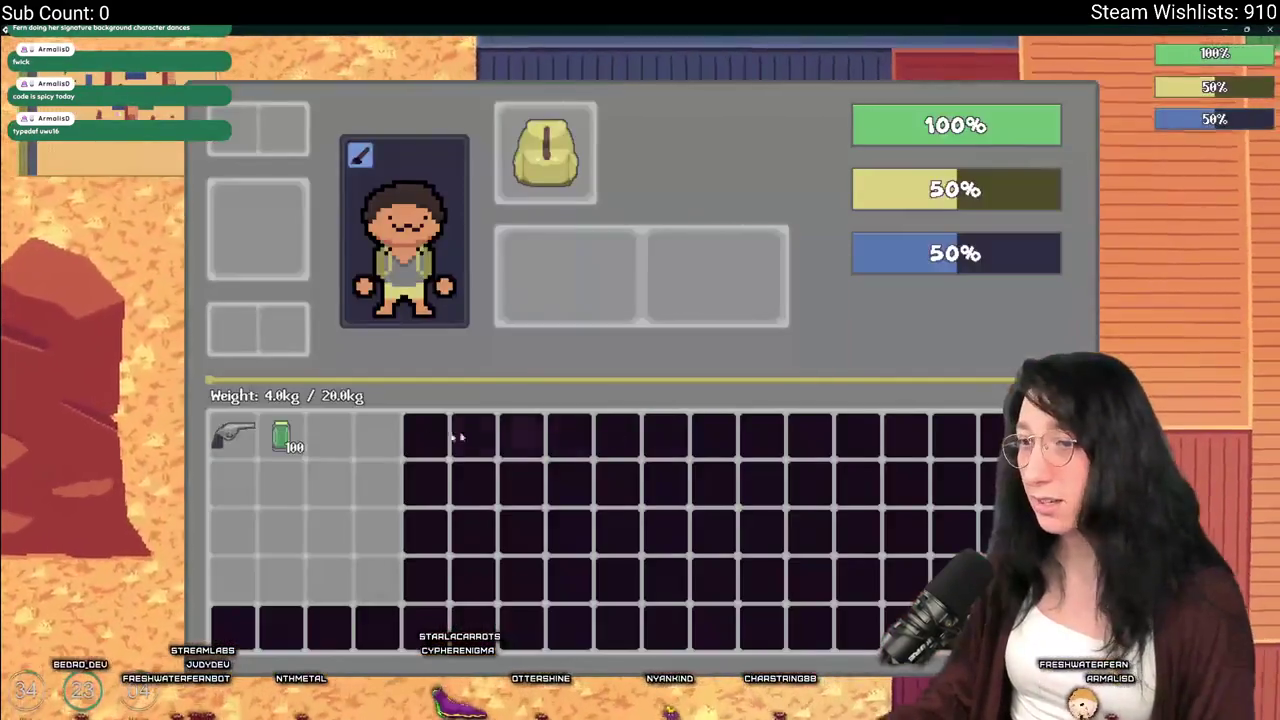
pyautogui.click(223, 434)
pyautogui.press('i')
pyautogui.press('i')
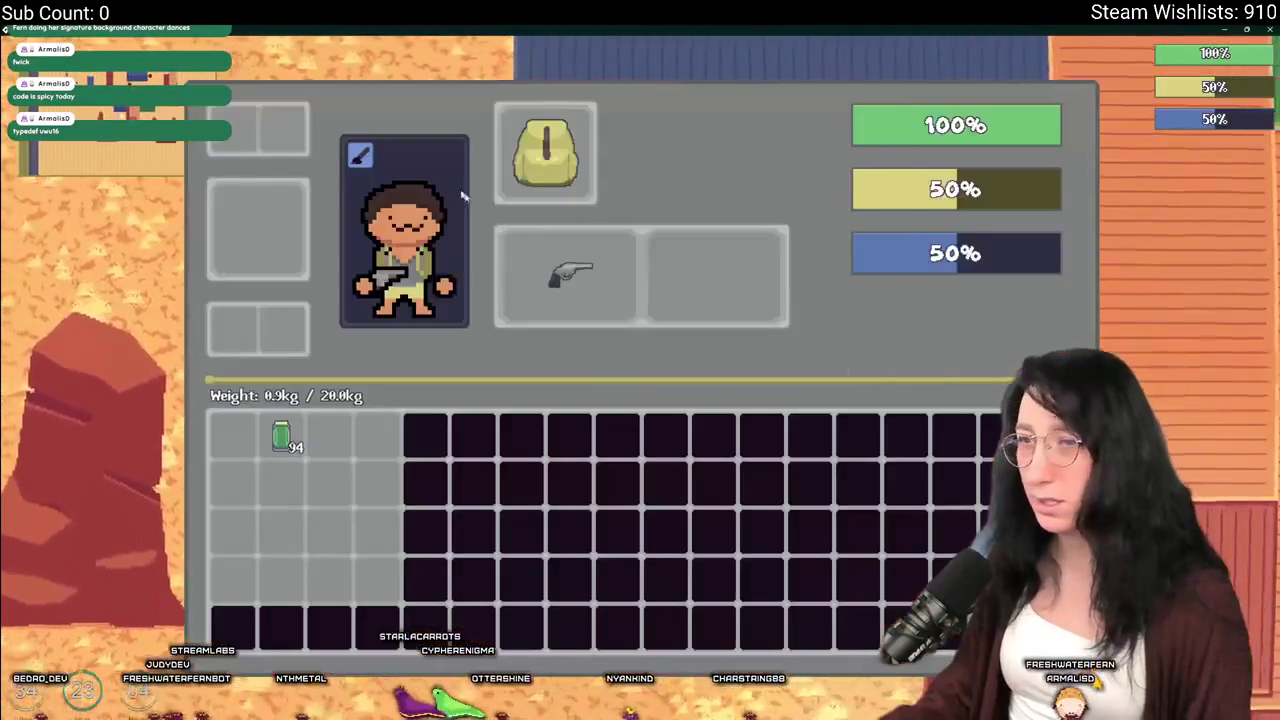
# Cycle the character's hairstyle five times, then walk north alongside the other player
pyautogui.press('c')
pyautogui.click(544, 313)
pyautogui.click(544, 313)
pyautogui.click(544, 313)
pyautogui.click(544, 313)
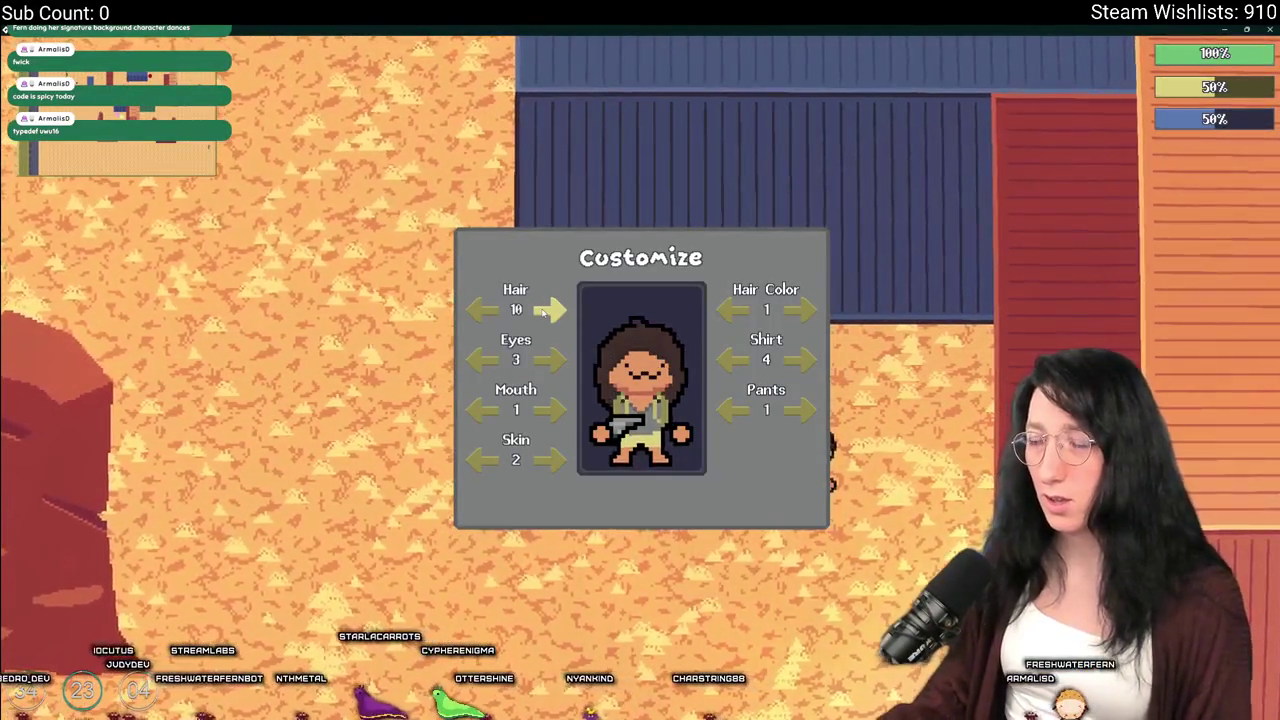
pyautogui.click(544, 313)
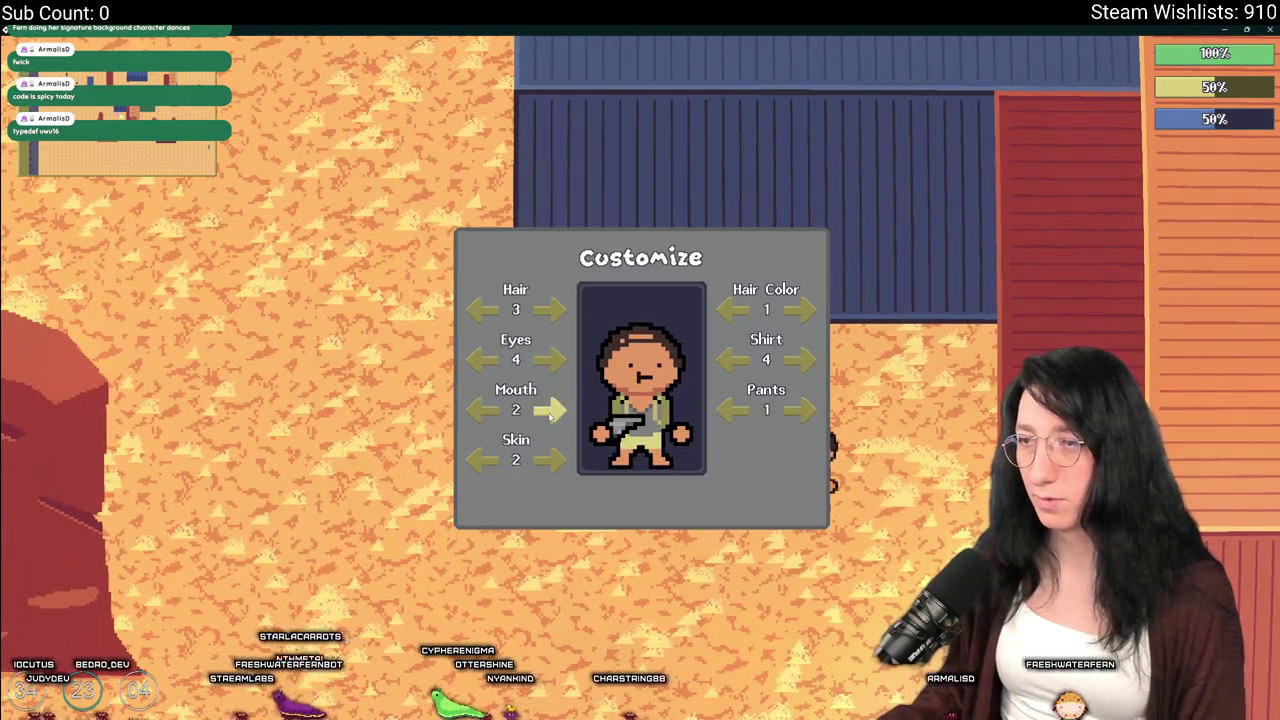
pyautogui.press('Escape')
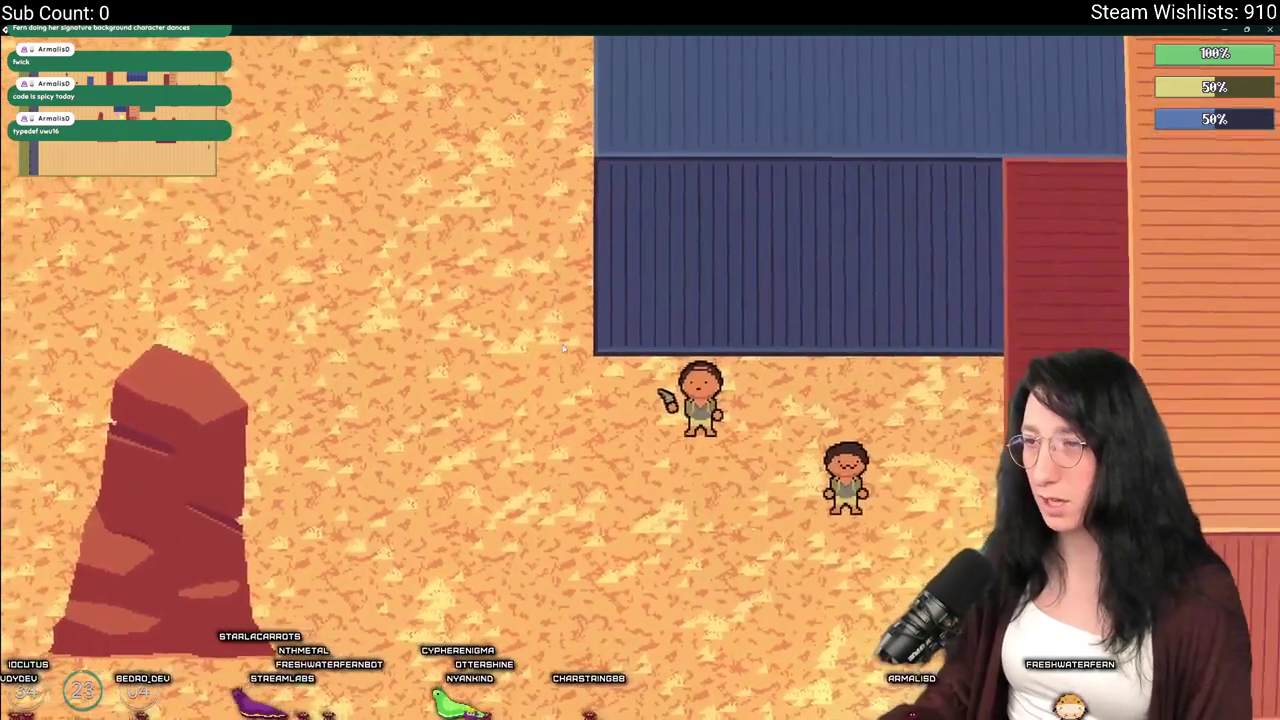
pyautogui.press('w')
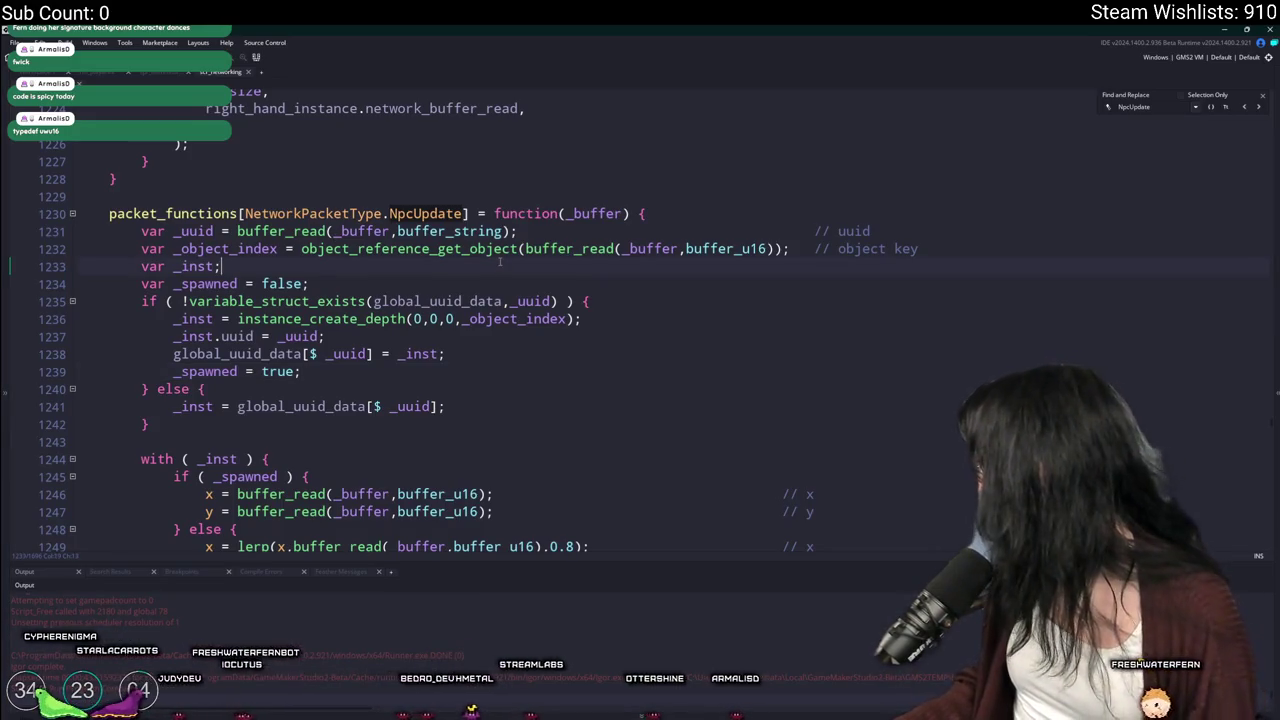
# Find obj_effect_mintgum0 with the asset search for 'effect_mintgum' and open its Step event
pyautogui.hotkey('ctrl', 't')
pyautogui.write('effect_m')
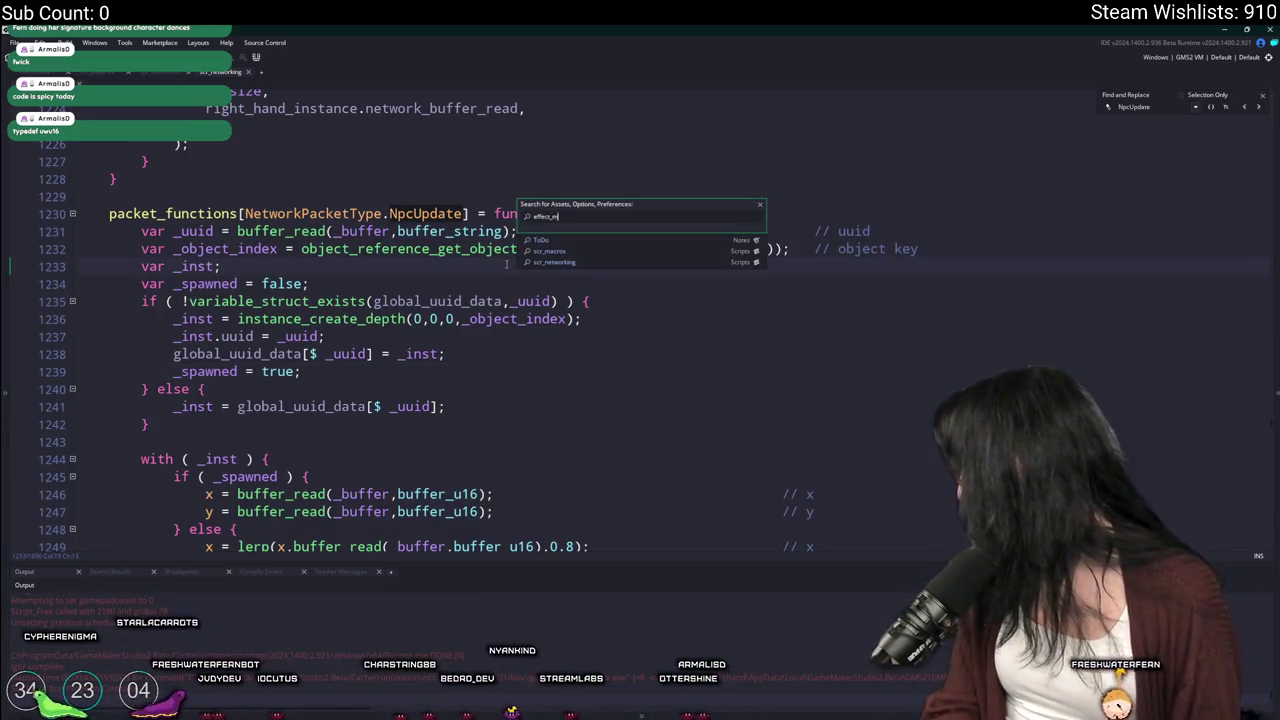
pyautogui.write('intgum')
pyautogui.press('Return')
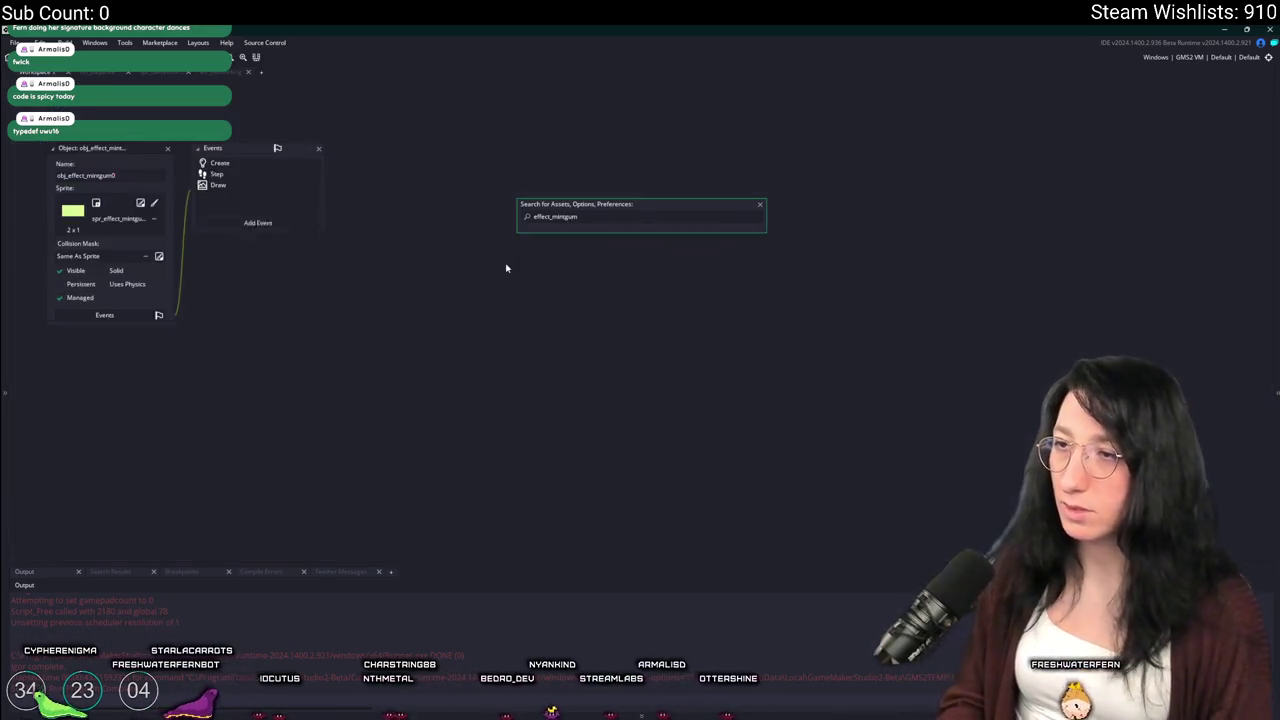
pyautogui.click(216, 173)
# Widen the code editor to read the full saudio_sound_play_at call on line 18
pyautogui.scroll(-3, 567, 303)
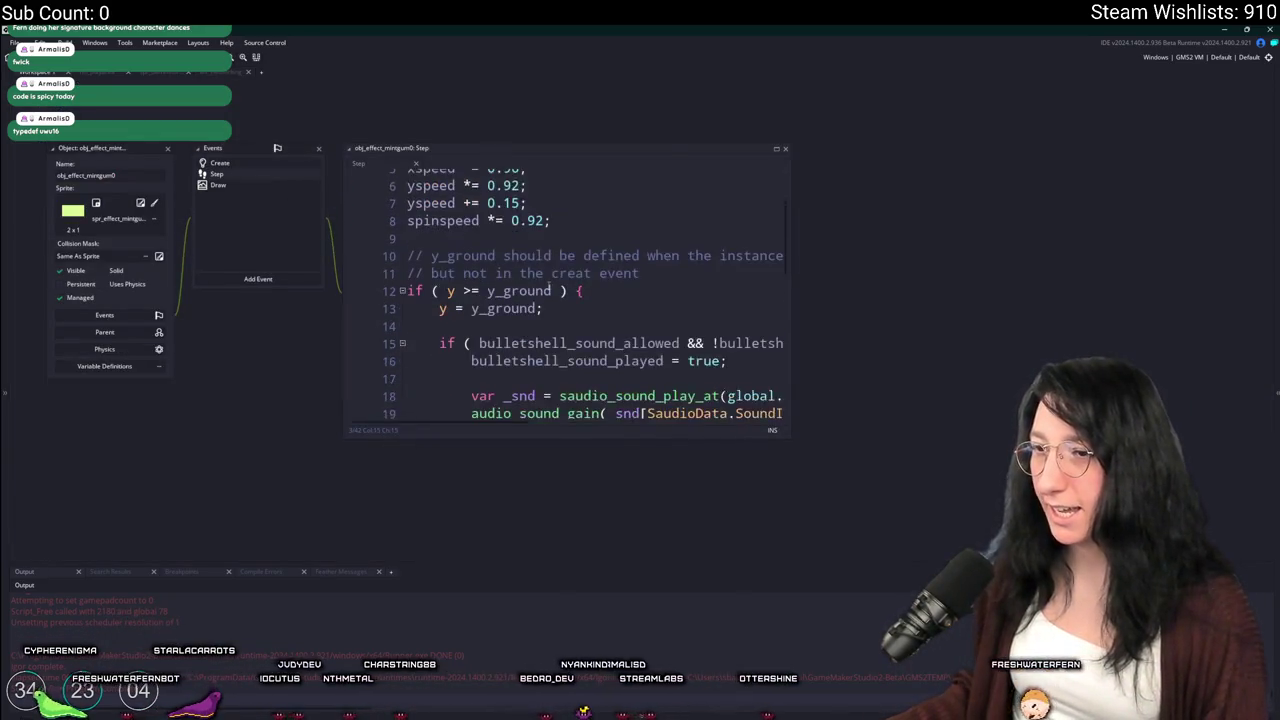
pyautogui.hscroll(5, 567, 303)
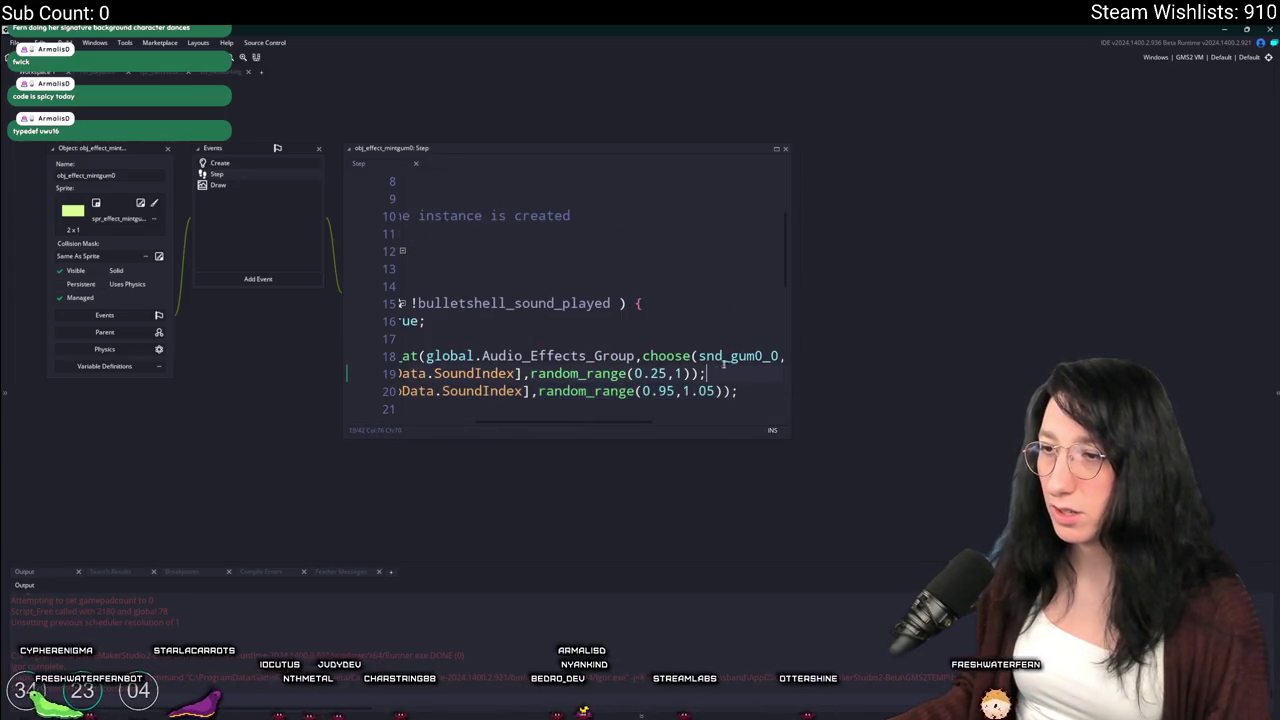
pyautogui.click(755, 355)
pyautogui.hscroll(-5, 755, 353)
pyautogui.click(537, 355)
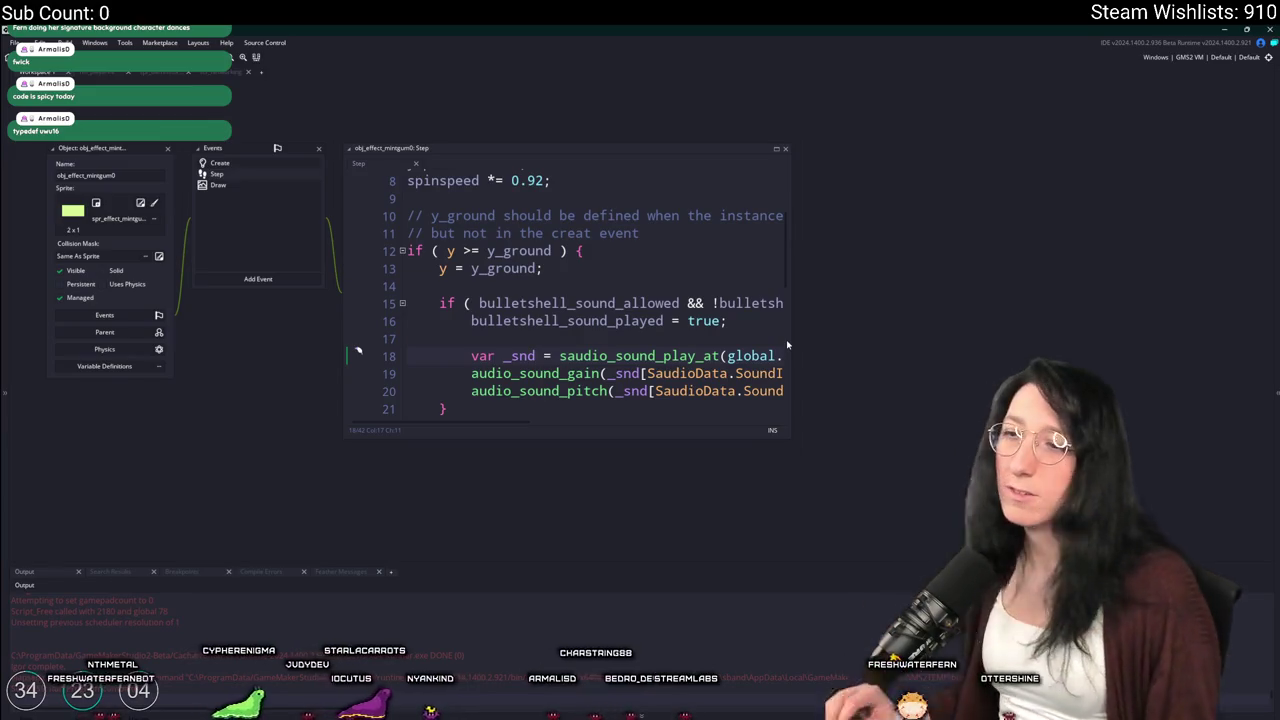
pyautogui.moveTo(790, 338); pyautogui.dragTo(1064, 339)
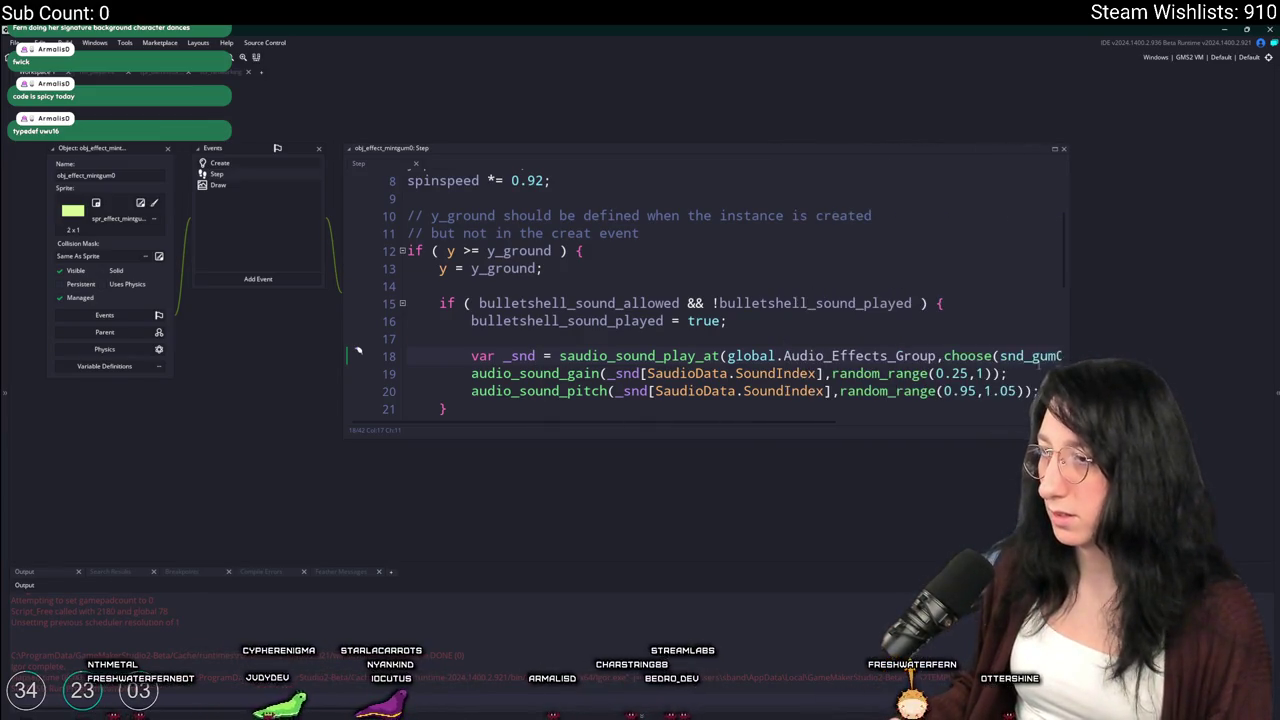
pyautogui.click(567, 356)
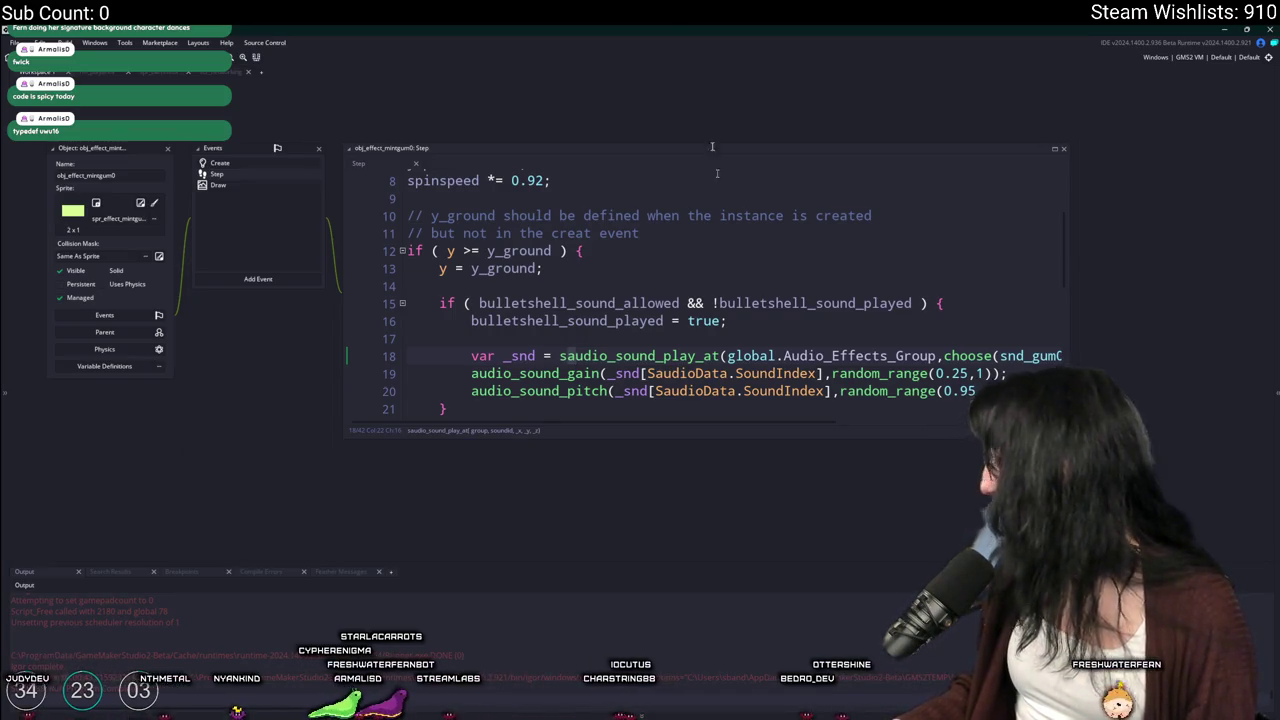
pyautogui.click(848, 323)
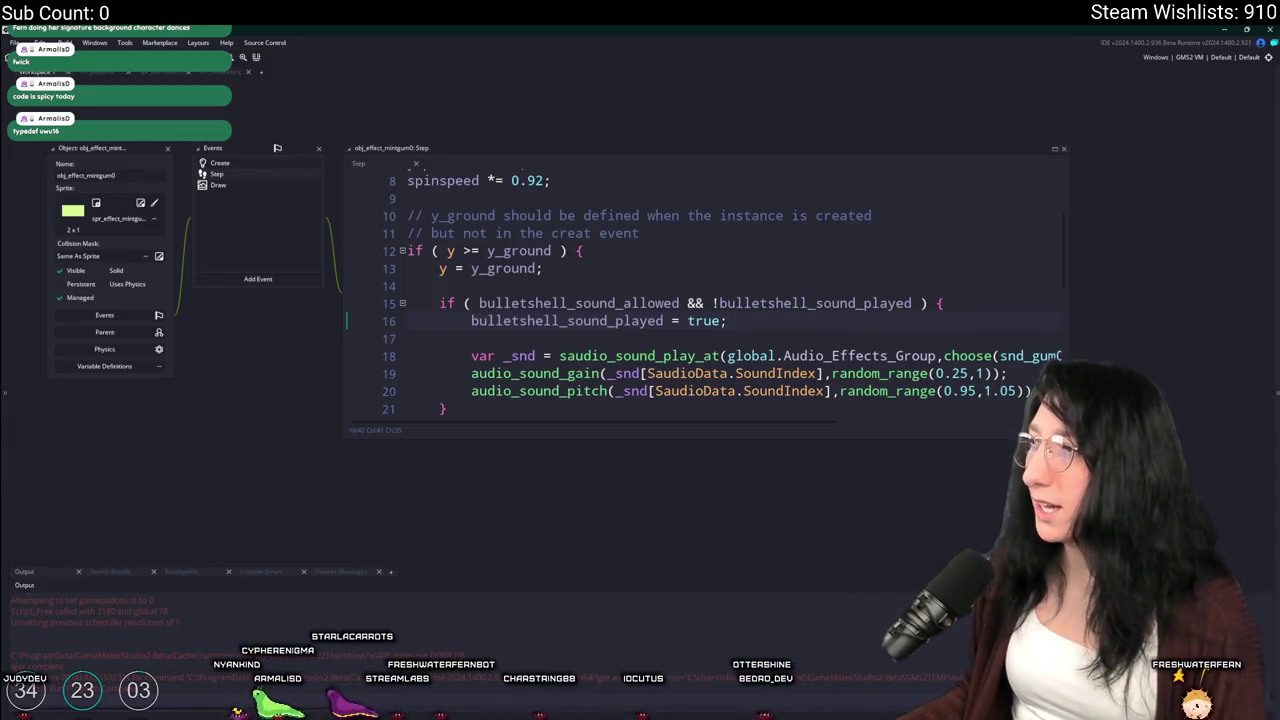
# Expand the Extensions and Steamworks folders in the asset tree
pyautogui.moveTo(1078, 226)
pyautogui.click(1062, 297)
pyautogui.click(1077, 332)
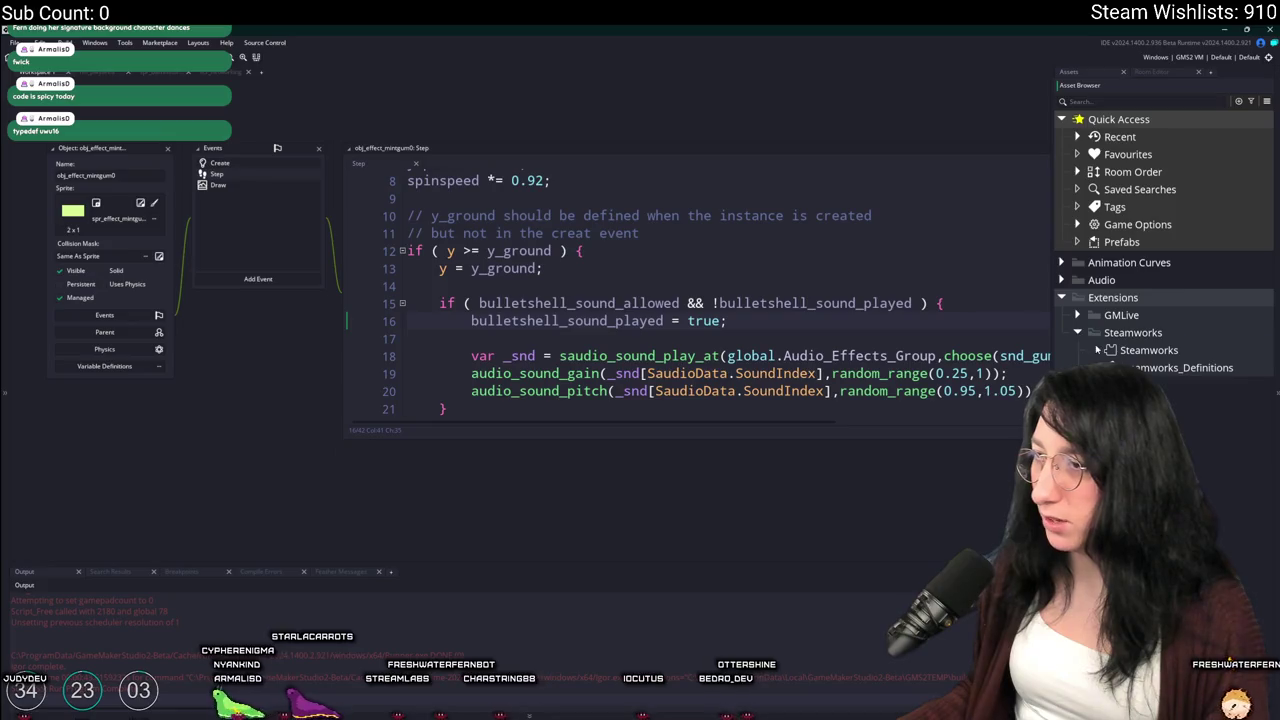
# Close the Steamworks extension editor and open scr_networking via an asset search for 'netwo'
pyautogui.doubleClick(1149, 350)
pyautogui.click(292, 141)
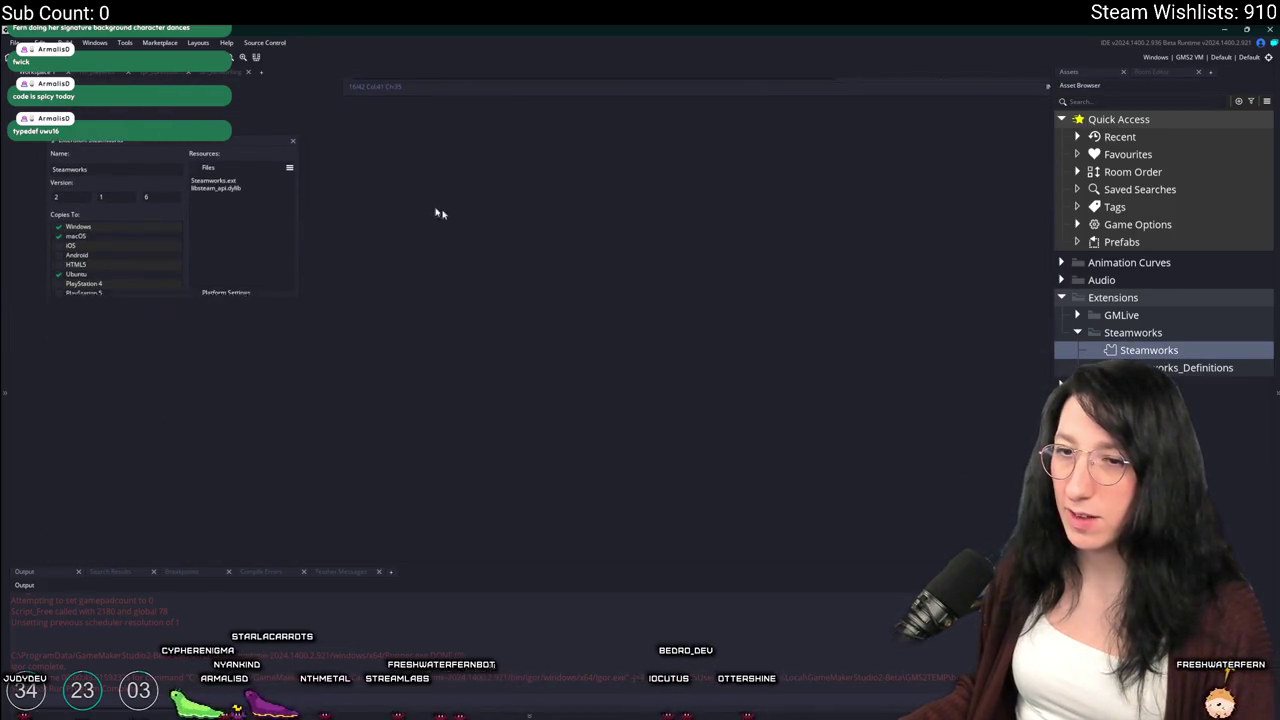
pyautogui.hotkey('ctrl', 't')
pyautogui.write('ob')
pyautogui.press('BackSpace')
pyautogui.press('BackSpace')
pyautogui.write('netwo')
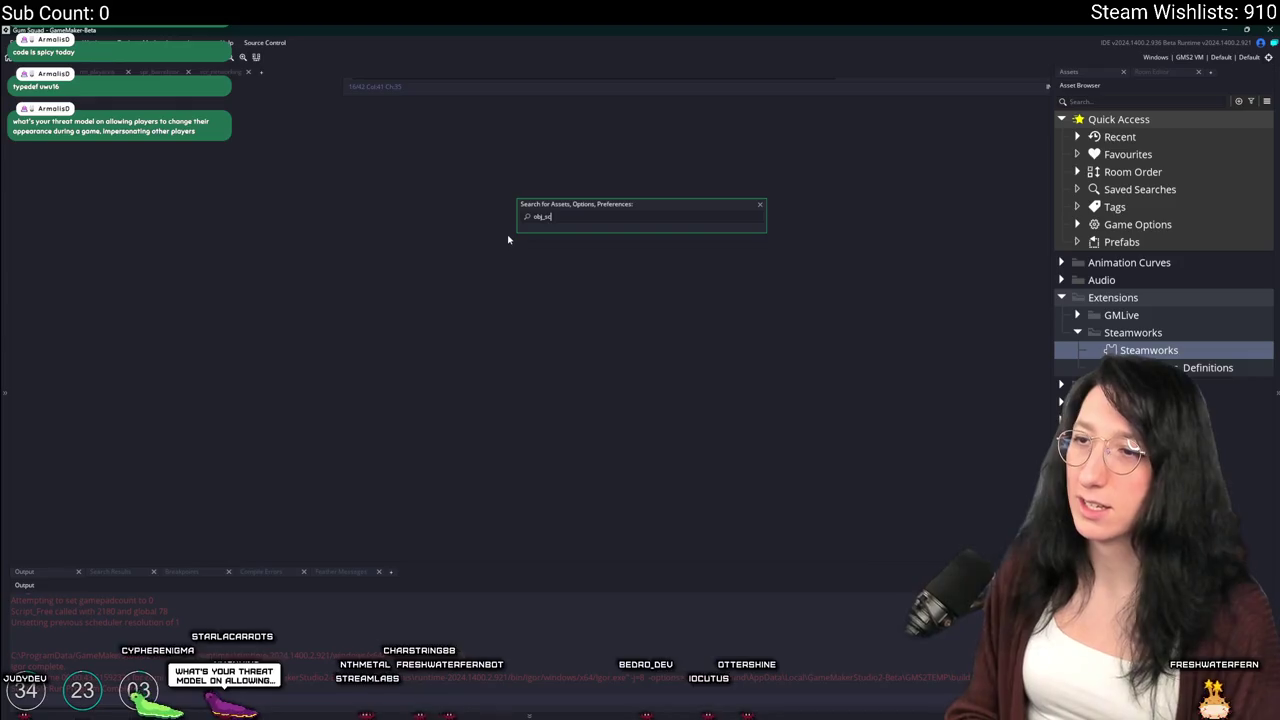
pyautogui.press('Down')
pyautogui.press('Down')
pyautogui.press('Down')
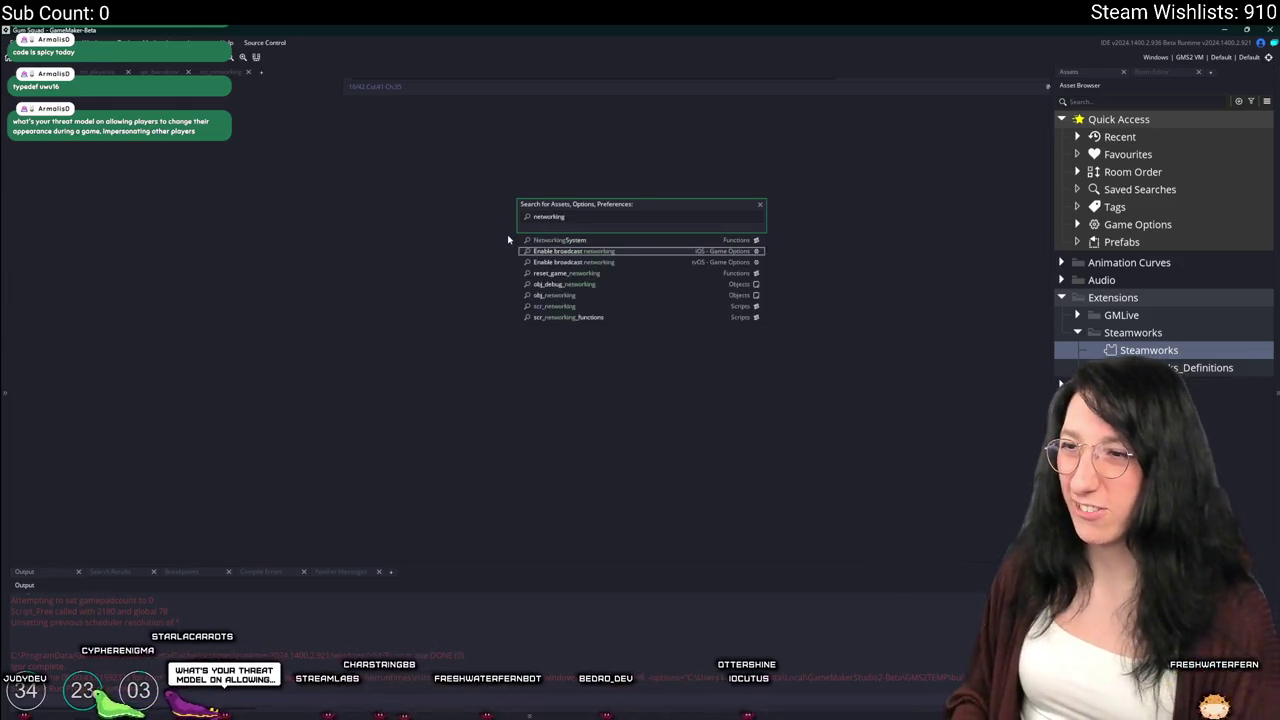
pyautogui.press('Return')
# Jump to the NpcUpdate entry in the NetworkPacketType enum, then bring GitHub Desktop forward
pyautogui.scroll(20, 510, 237)
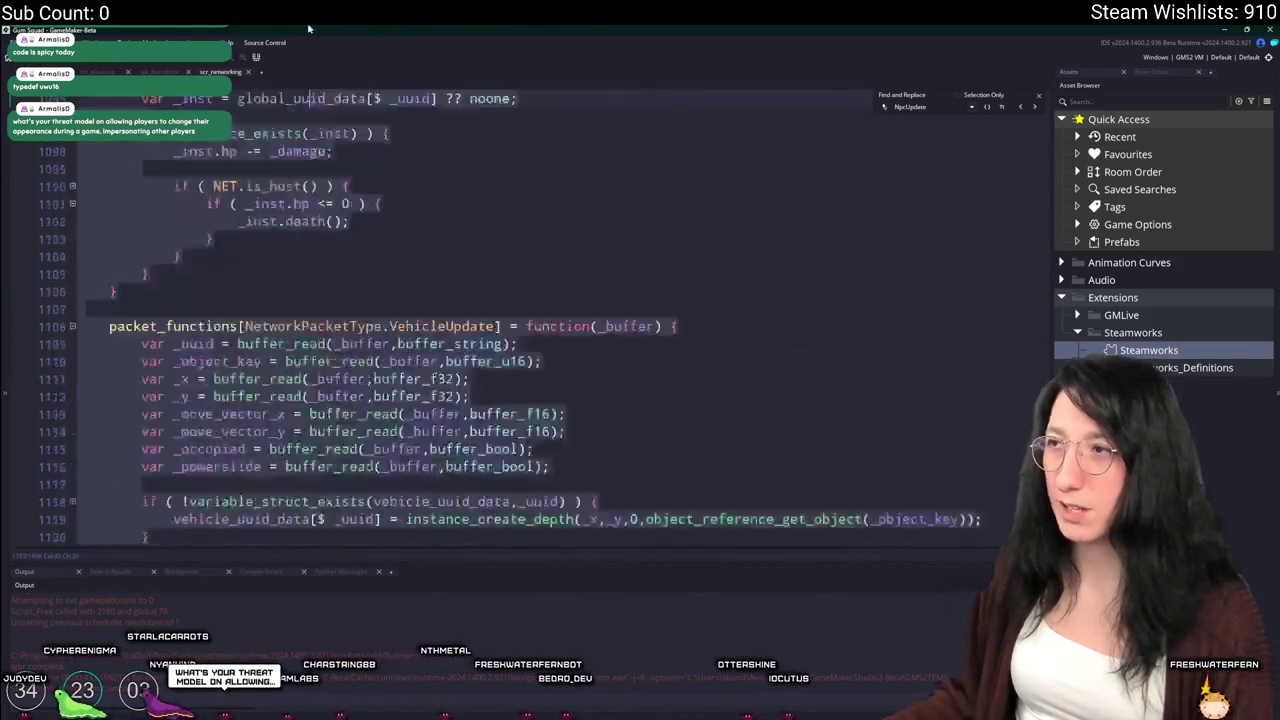
pyautogui.click(1021, 107)
pyautogui.scroll(10, 897, 170)
pyautogui.press('Escape')
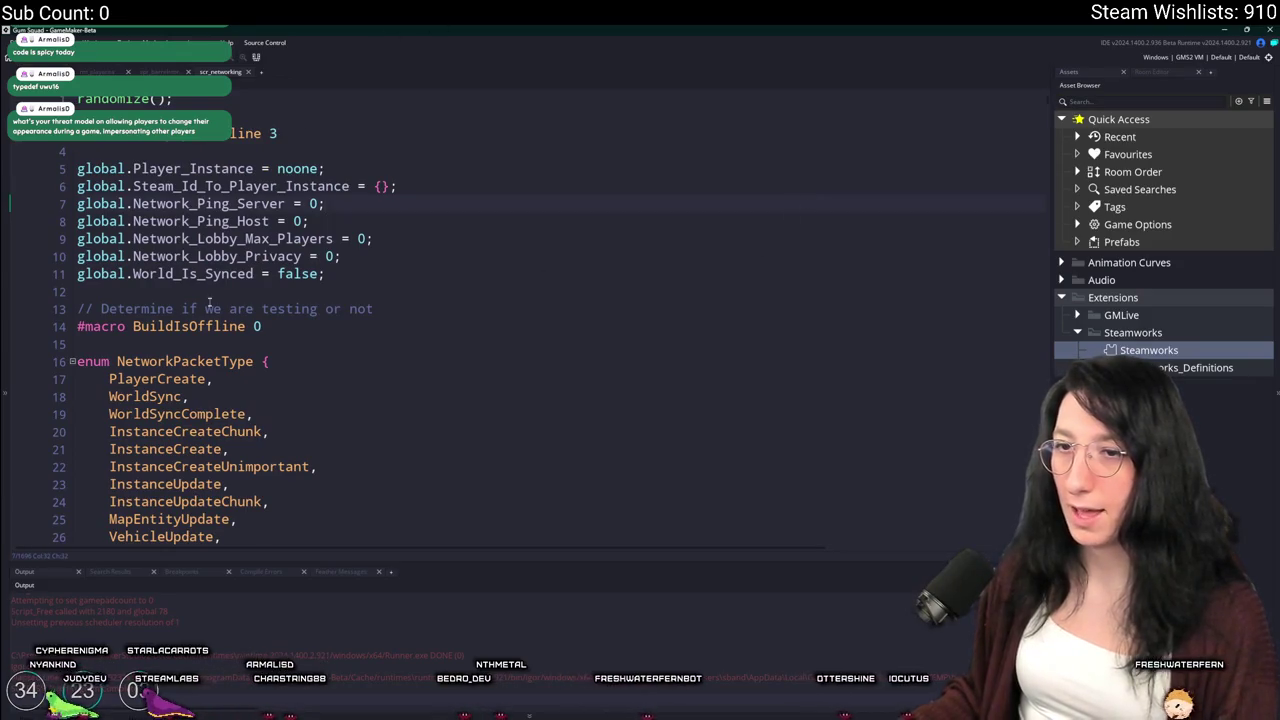
pyautogui.click(897, 203)
pyautogui.hotkey('alt', 'Tab')
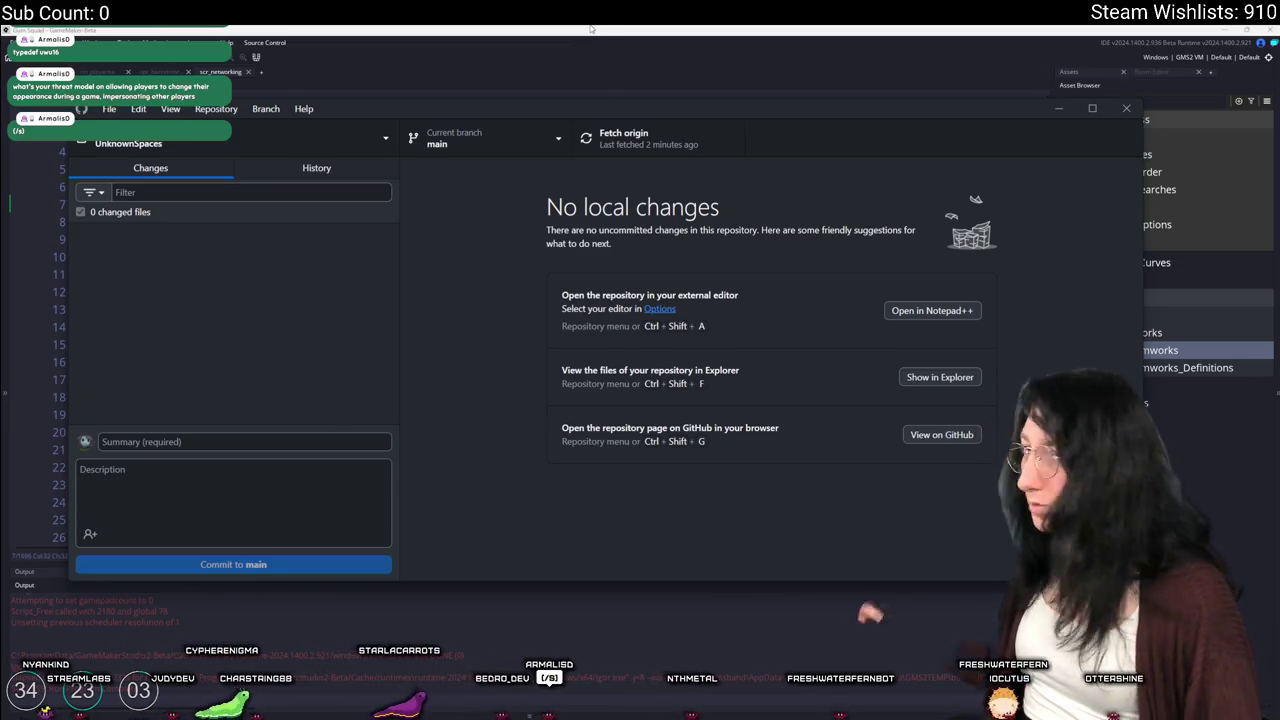
# Close GitHub Desktop after confirming no local changes, revealing the Gum Squad main menu
pyautogui.click(616, 30)
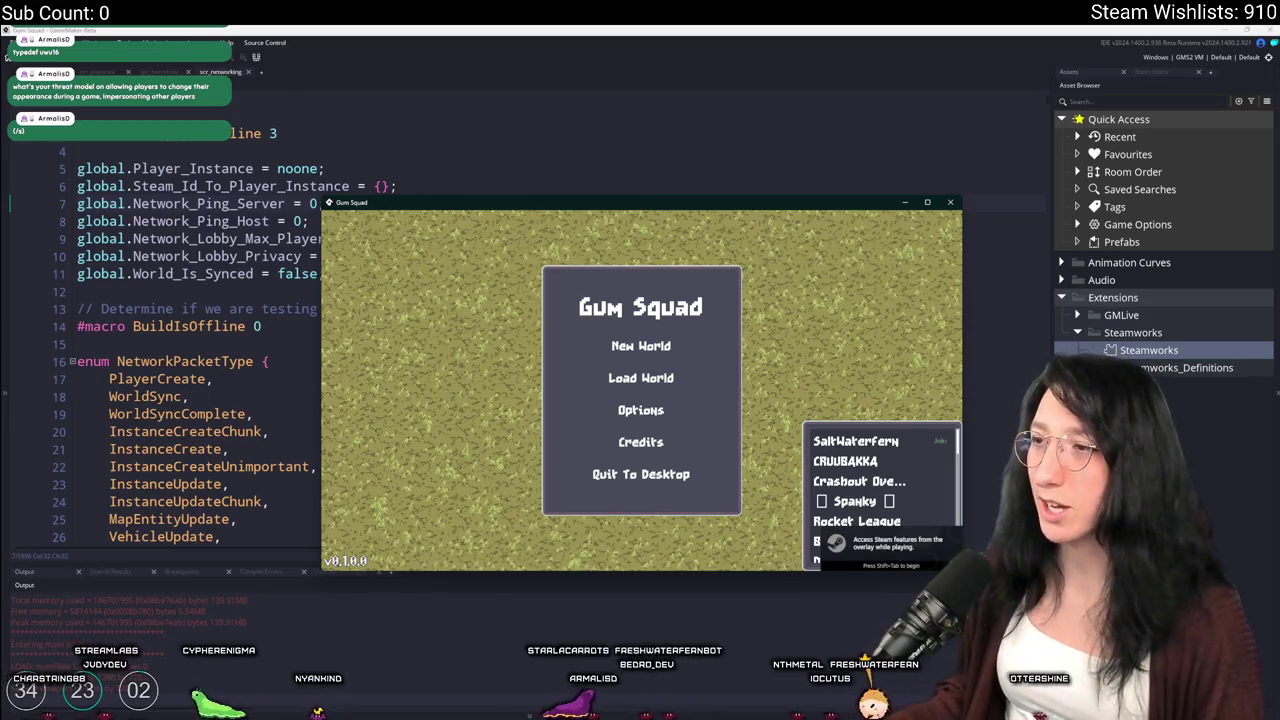
# Maximize the game, equip the gun from the inventory, and walk north through the desert world
pyautogui.click(927, 202)
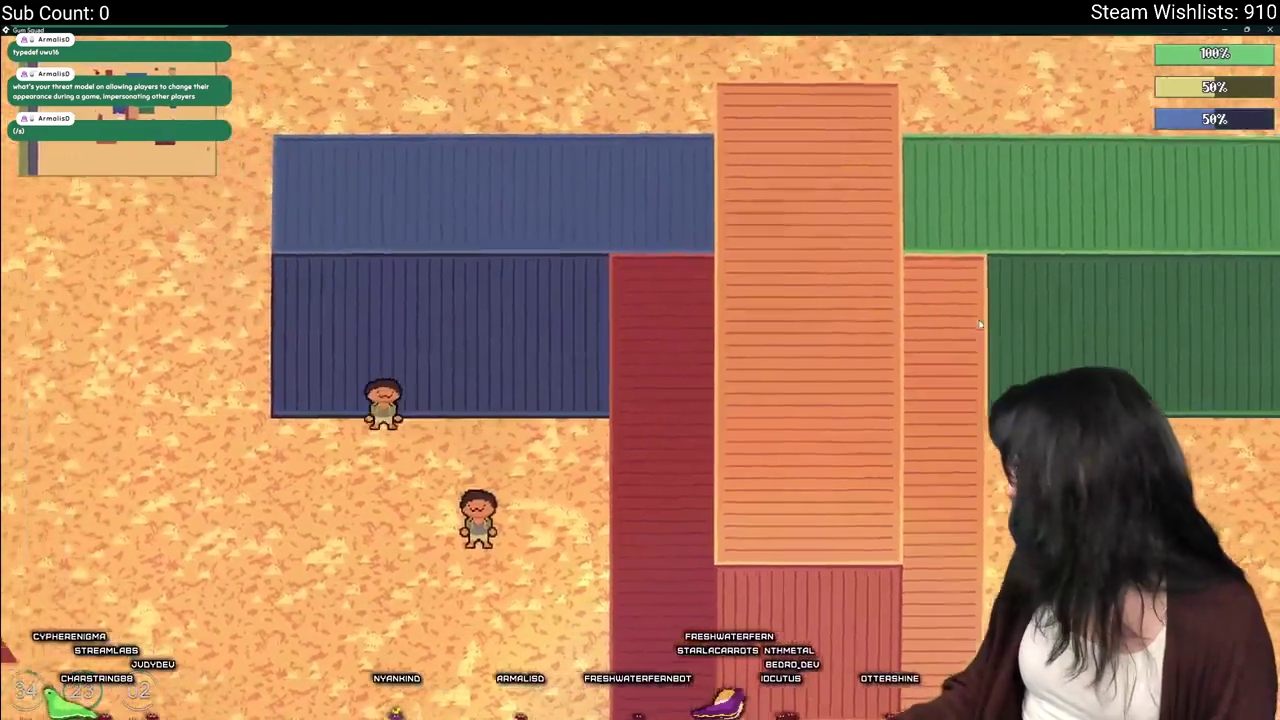
pyautogui.press('Tab')
pyautogui.click(233, 435)
pyautogui.press('Tab')
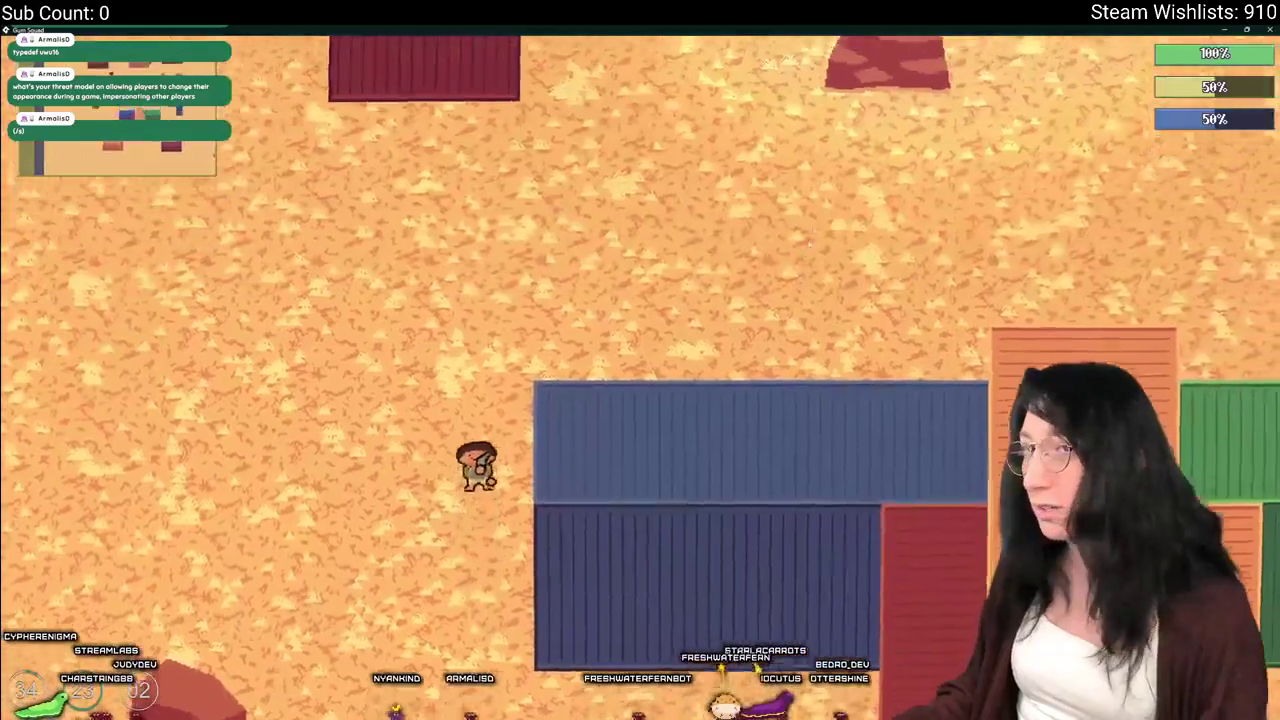
pyautogui.press('w')
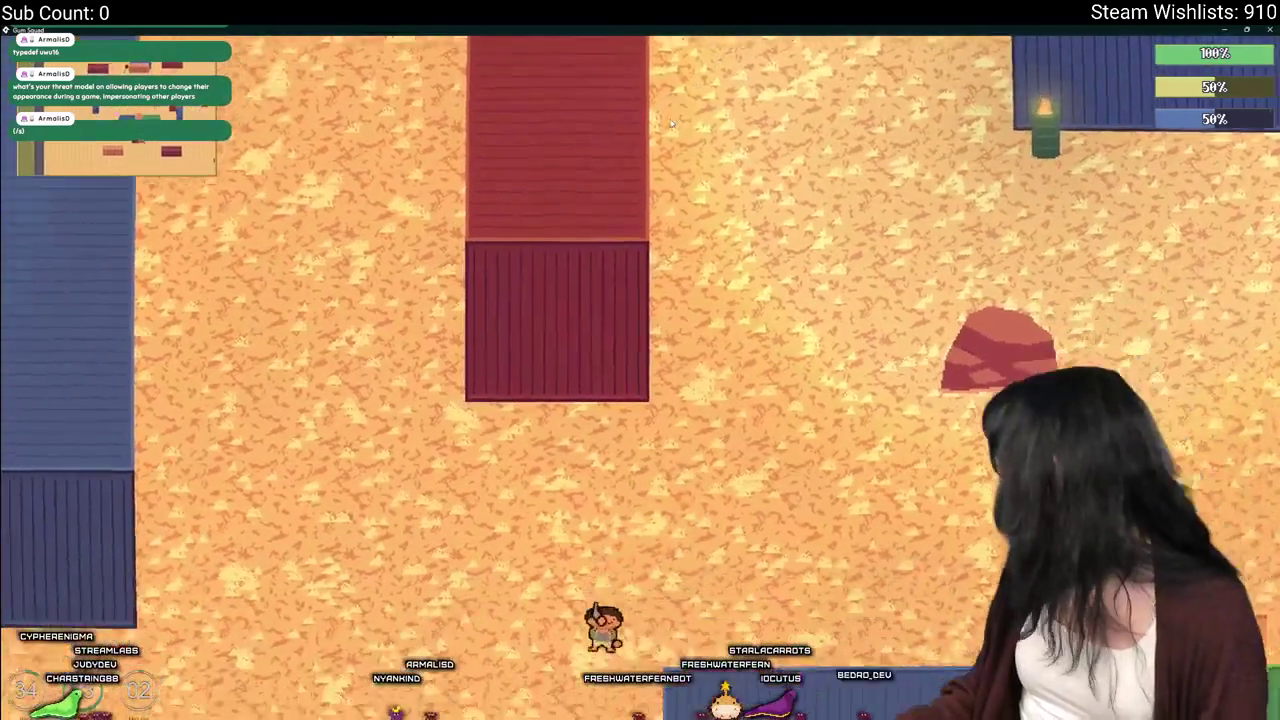
pyautogui.press('w')
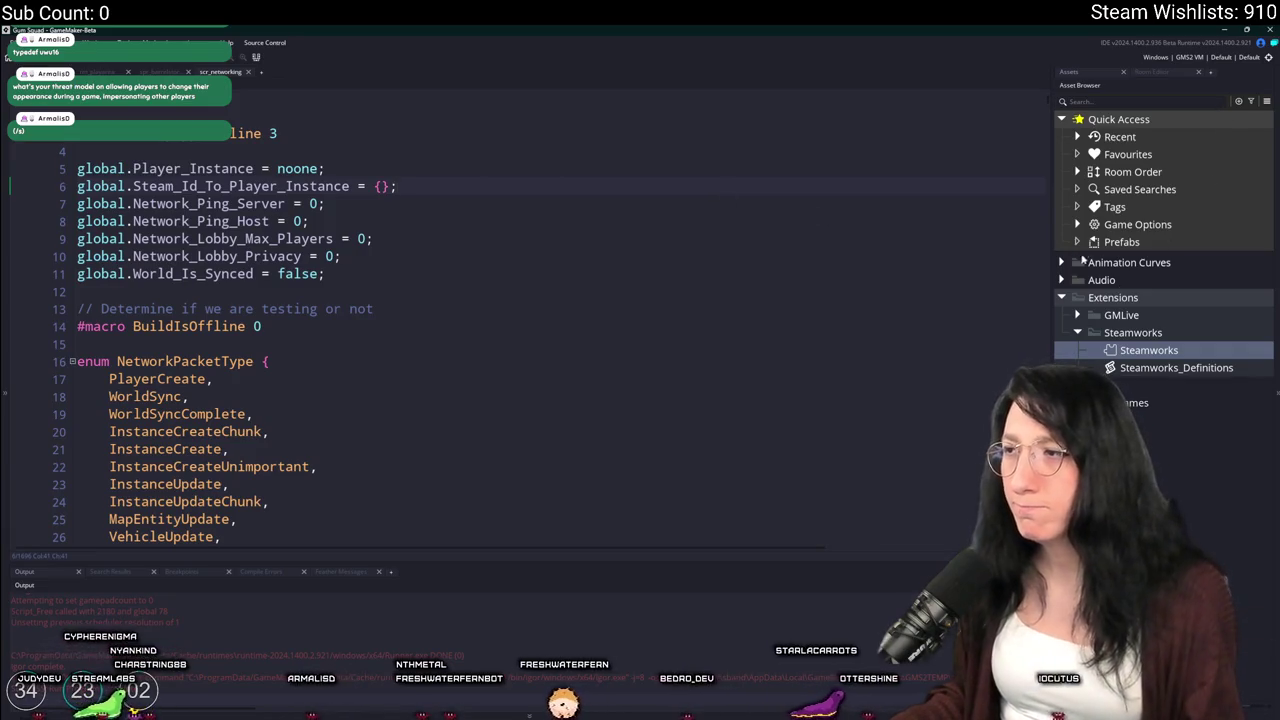
# Collapse the Extensions and Audio folders, then open obj_audio via the asset search
pyautogui.click(1061, 297)
pyautogui.click(1061, 280)
pyautogui.click(1061, 280)
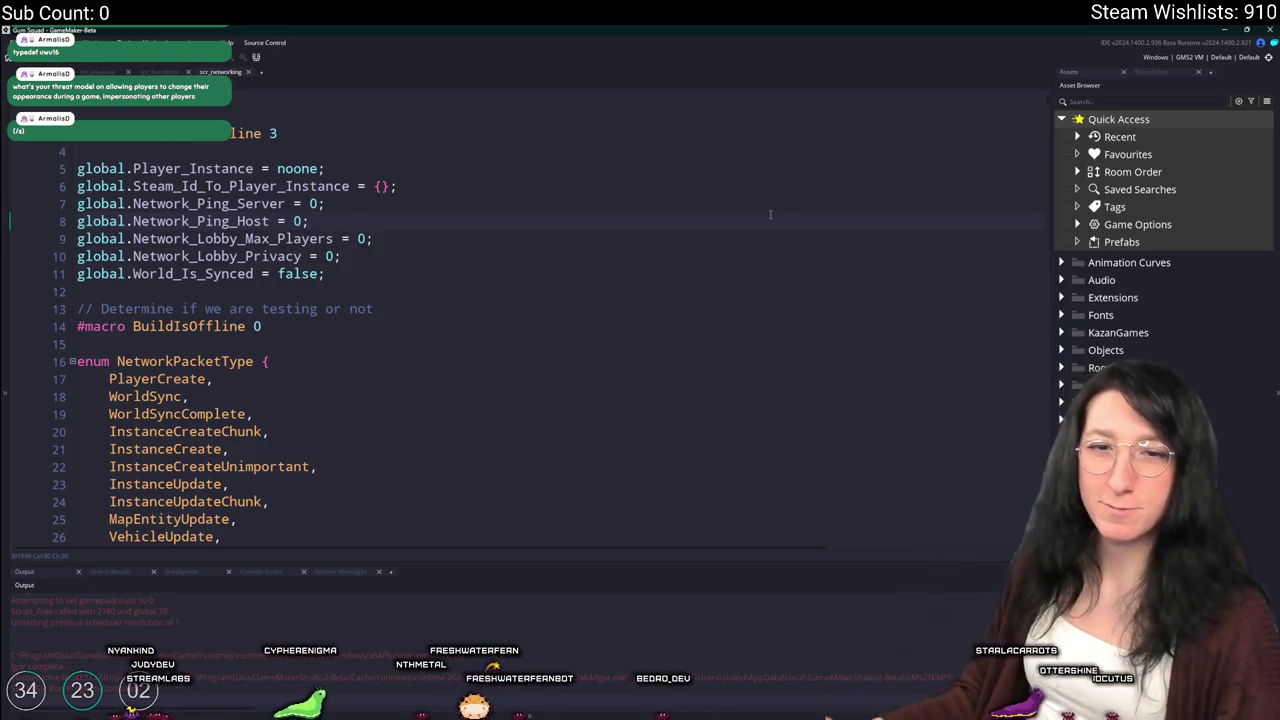
pyautogui.hotkey('ctrl', 't')
pyautogui.write('obj_audio')
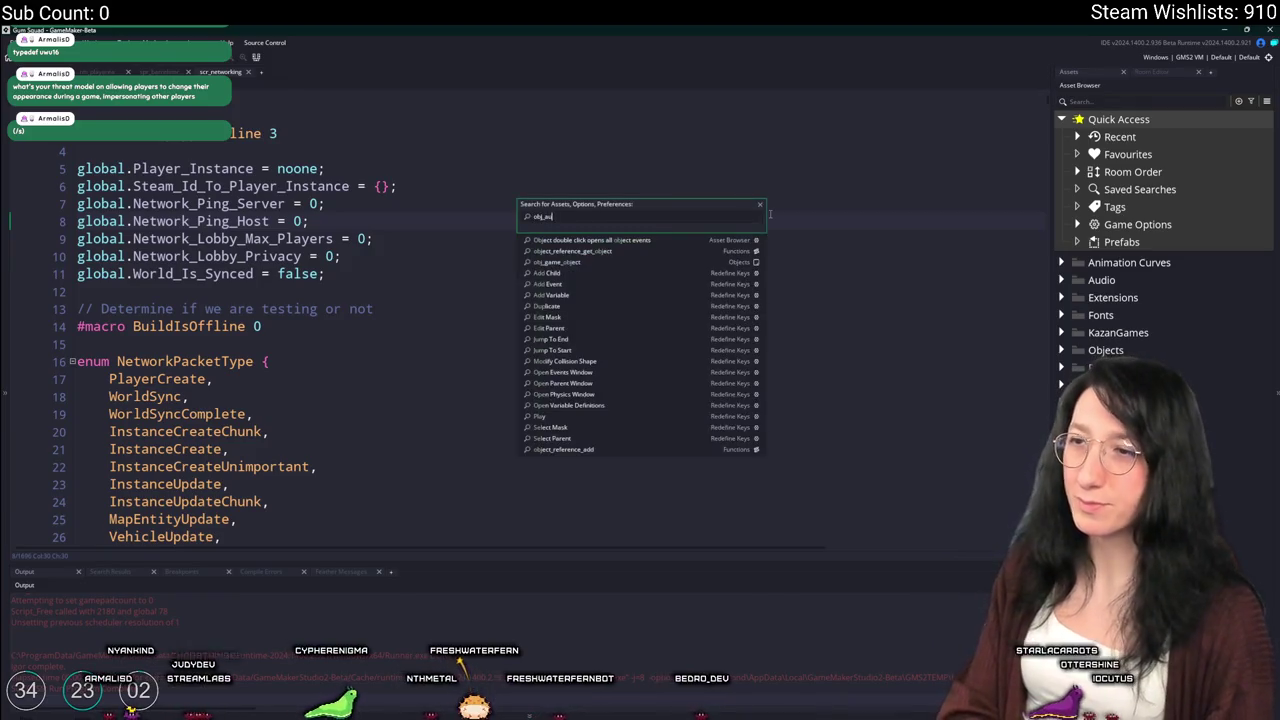
pyautogui.press('Return')
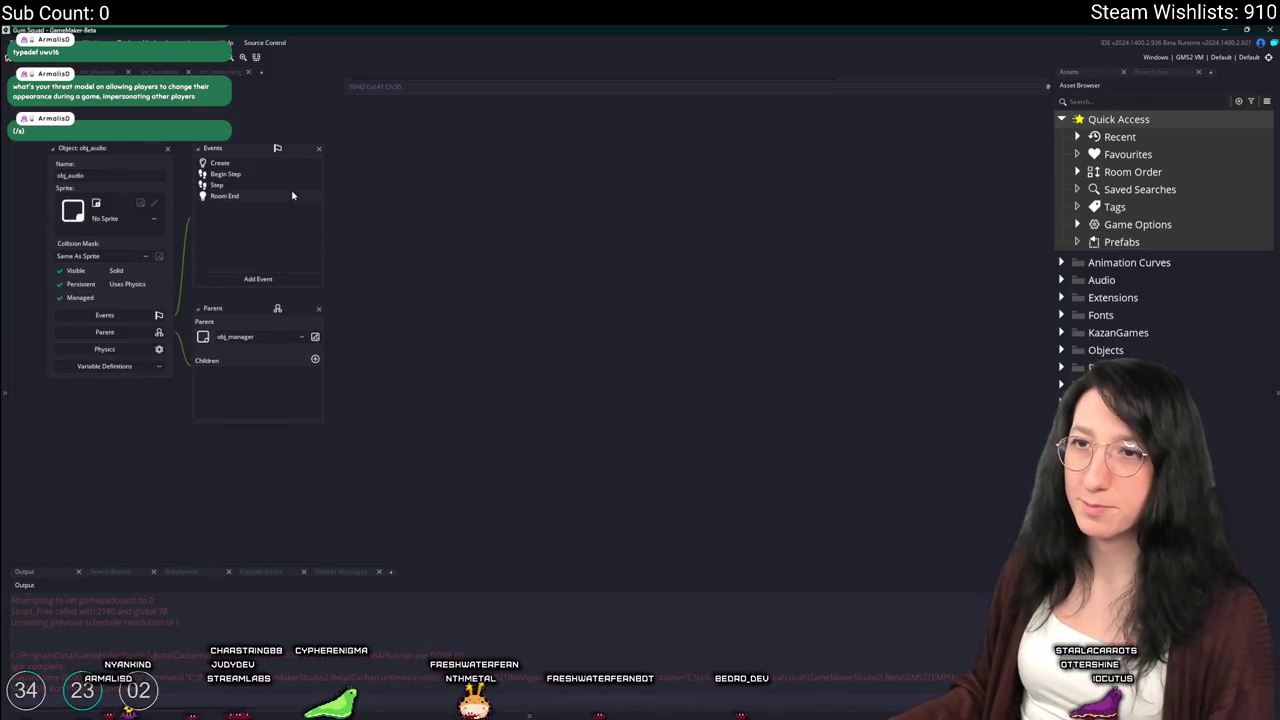
# Open obj_audio's Create event full-size and place the caret on the line 23 channel setup
pyautogui.click(224, 174)
pyautogui.click(217, 185)
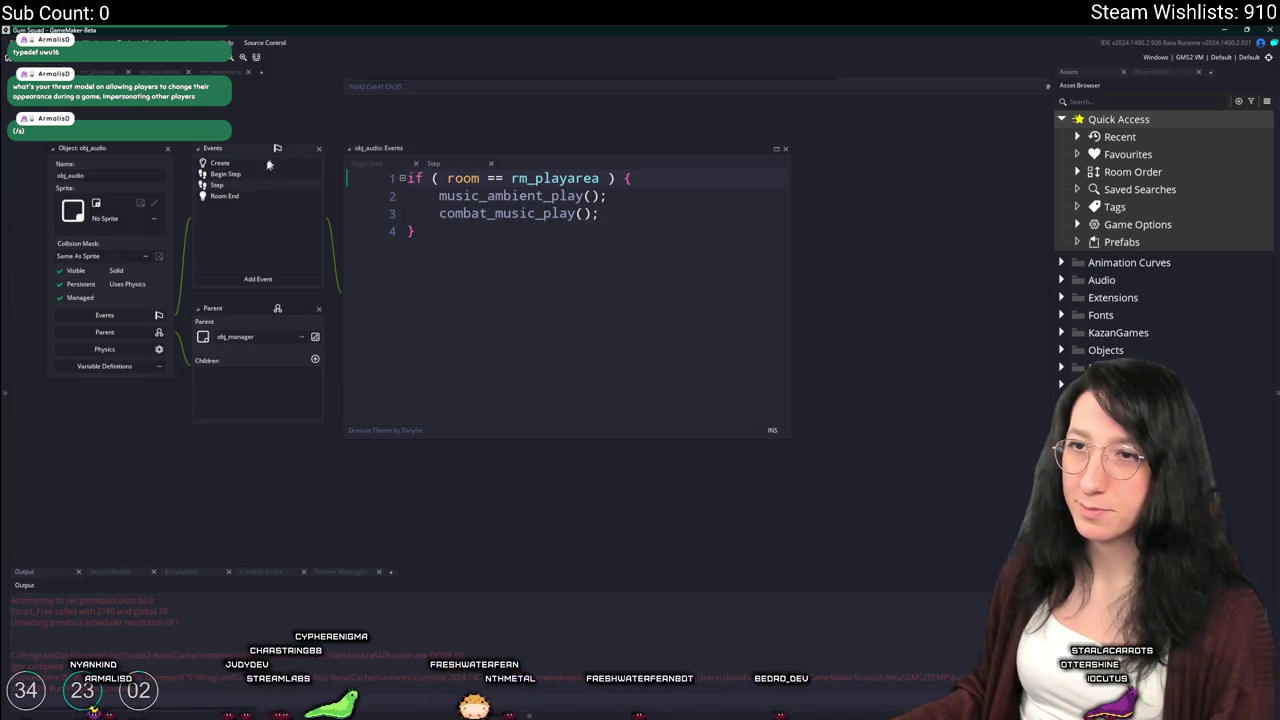
pyautogui.click(232, 163)
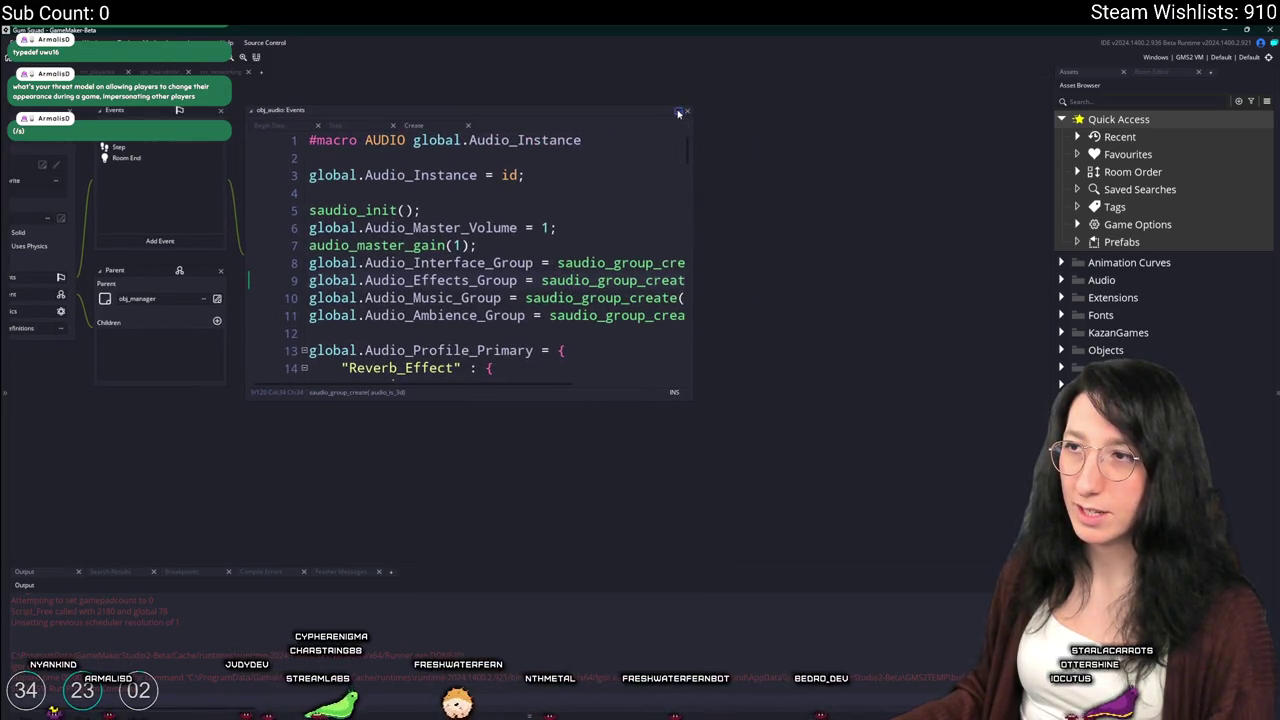
pyautogui.click(678, 113)
pyautogui.scroll(-5, 518, 301)
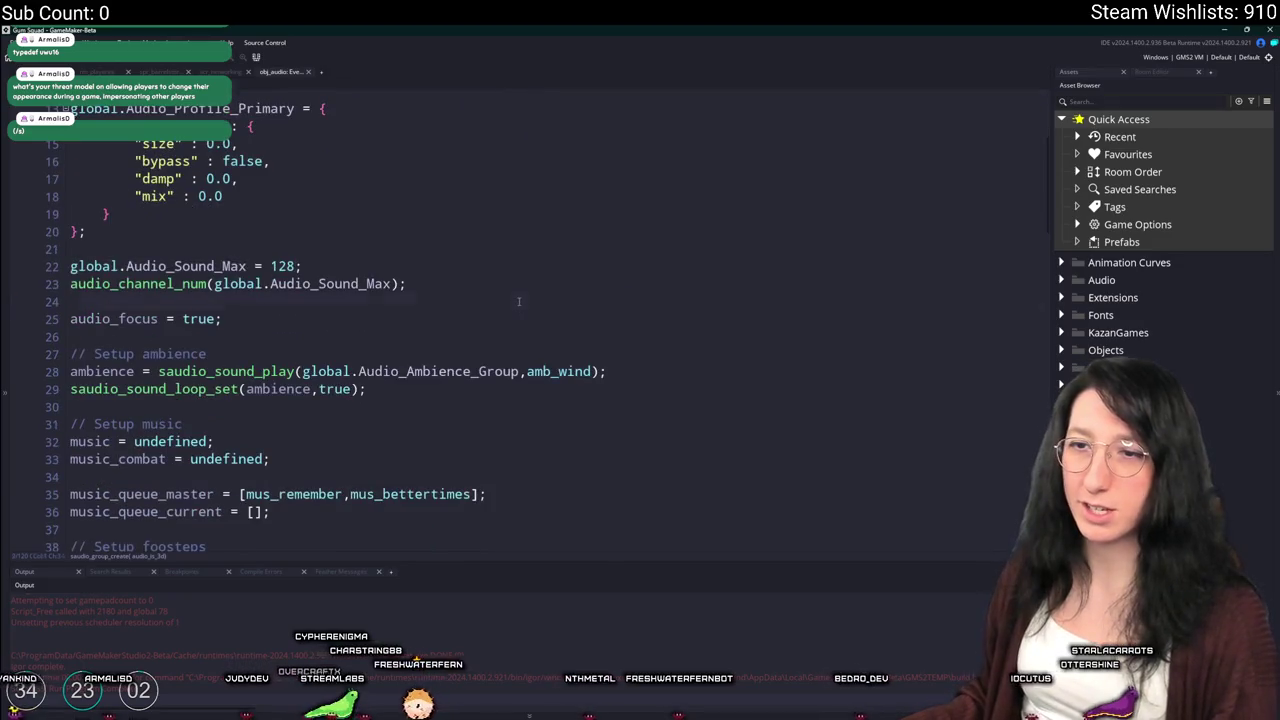
pyautogui.click(531, 283)
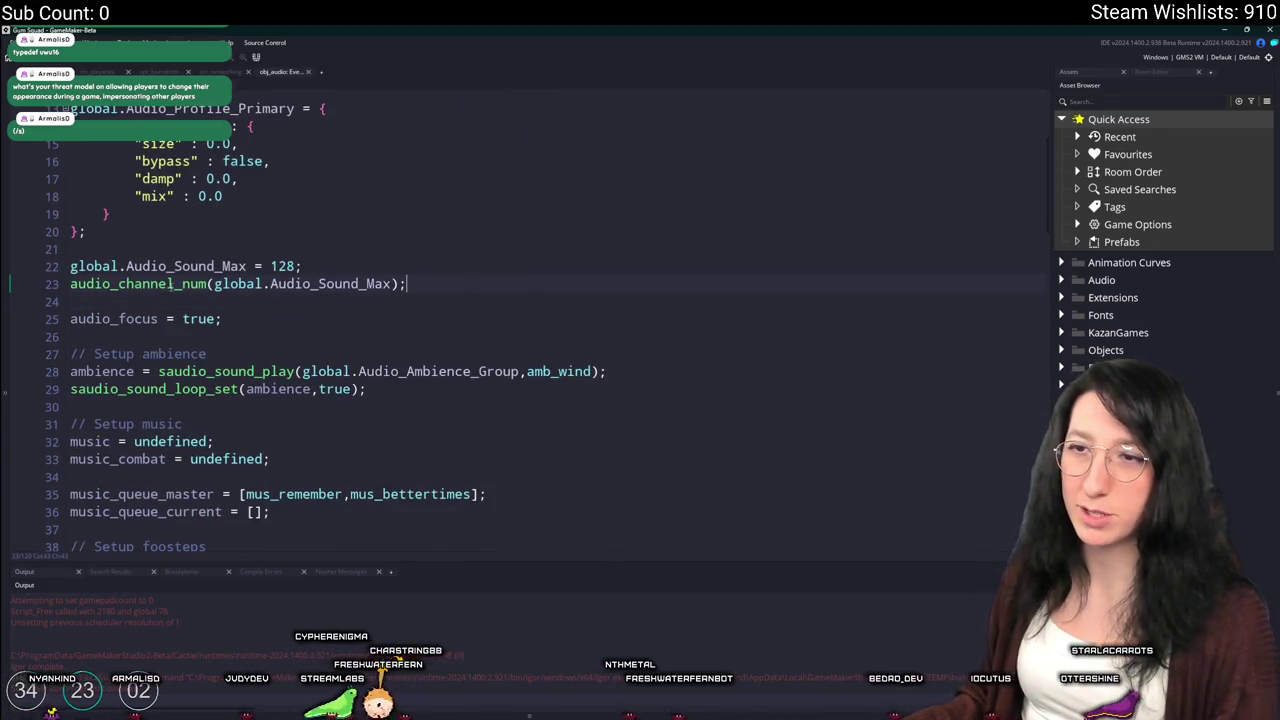
pyautogui.moveTo(170, 284)
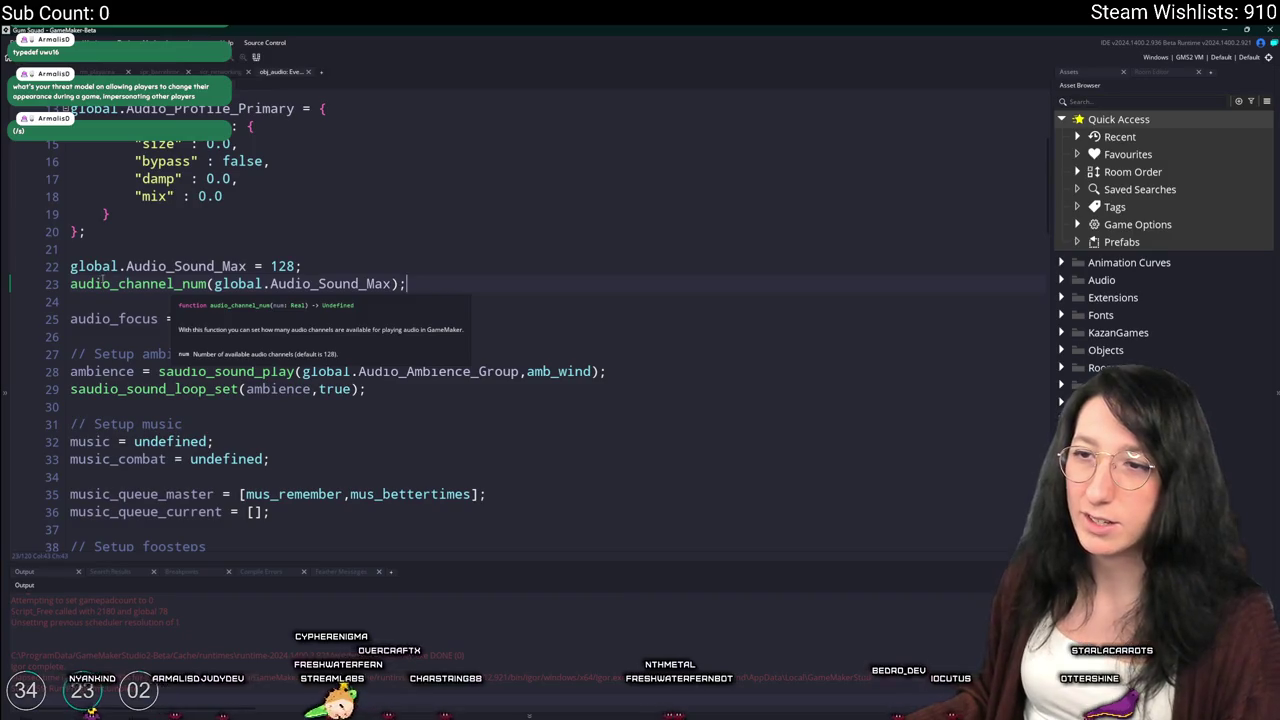
pyautogui.click(64, 274)
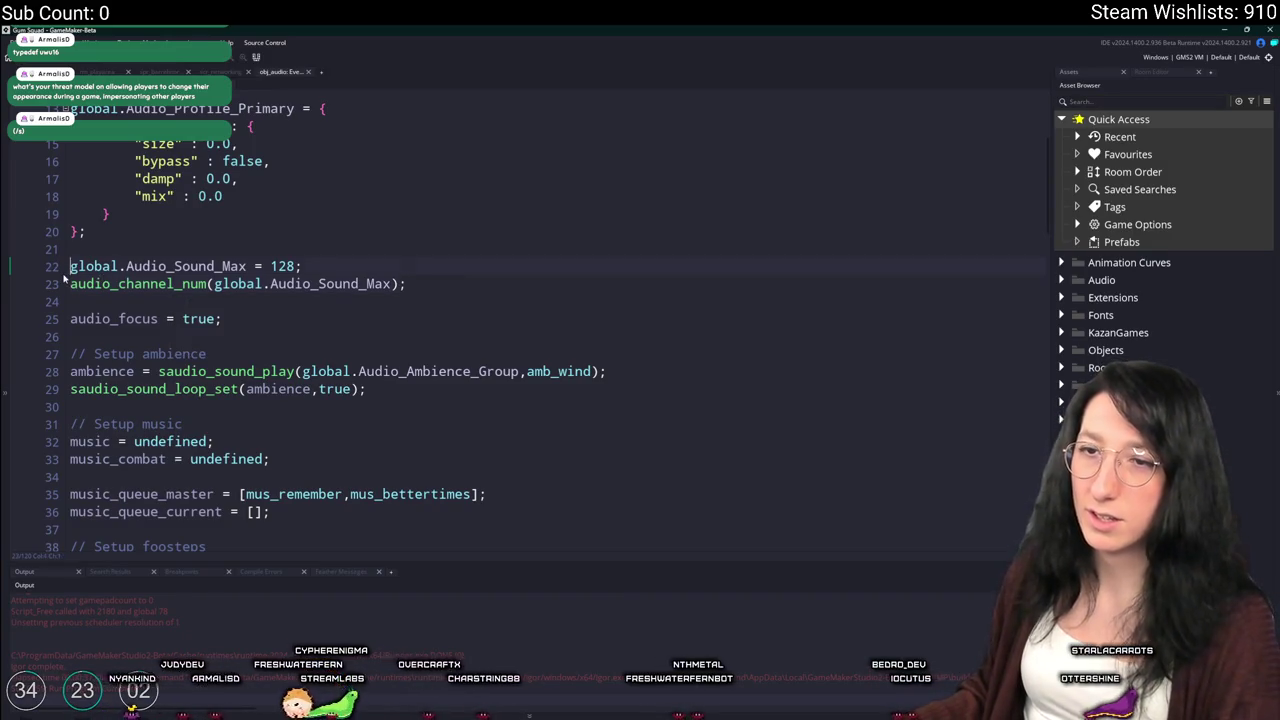
# Comment out line 23's audio_channel_num in obj_audio's Create event, then switch to the YouTube video
pyautogui.write('//')
pyautogui.scroll(-2, 296, 308)
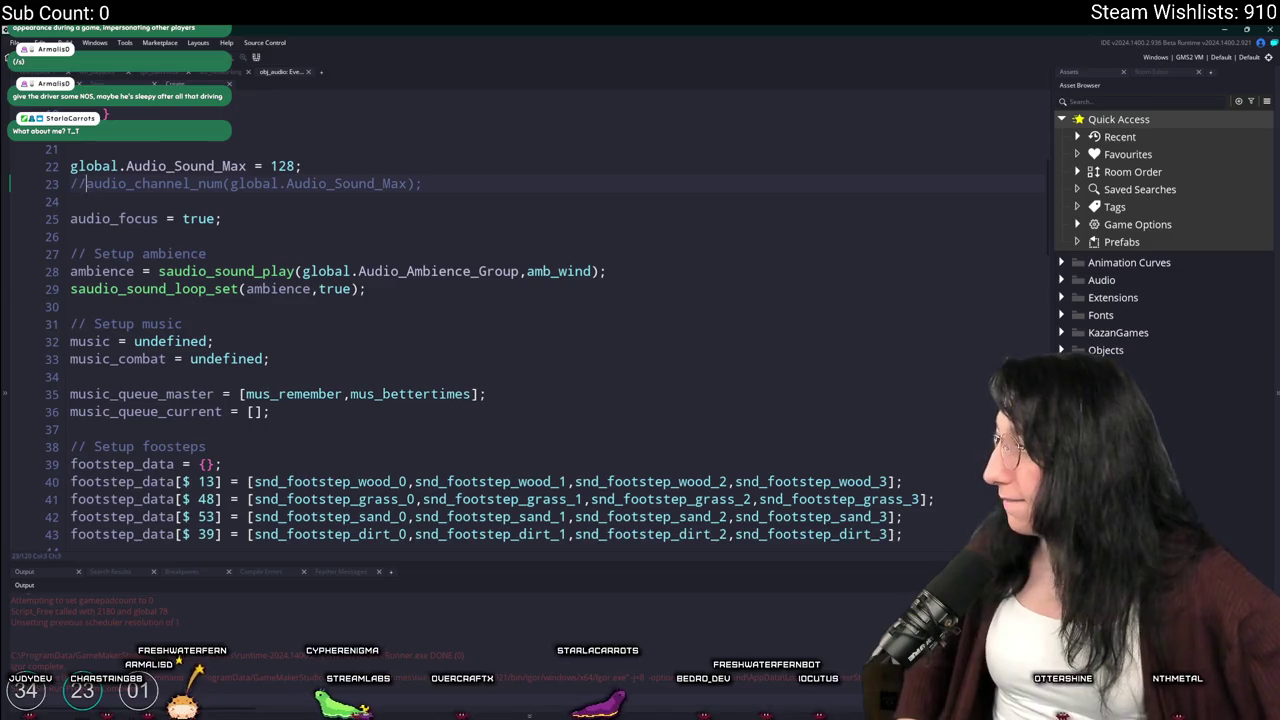
pyautogui.hotkey('alt', 'Tab')
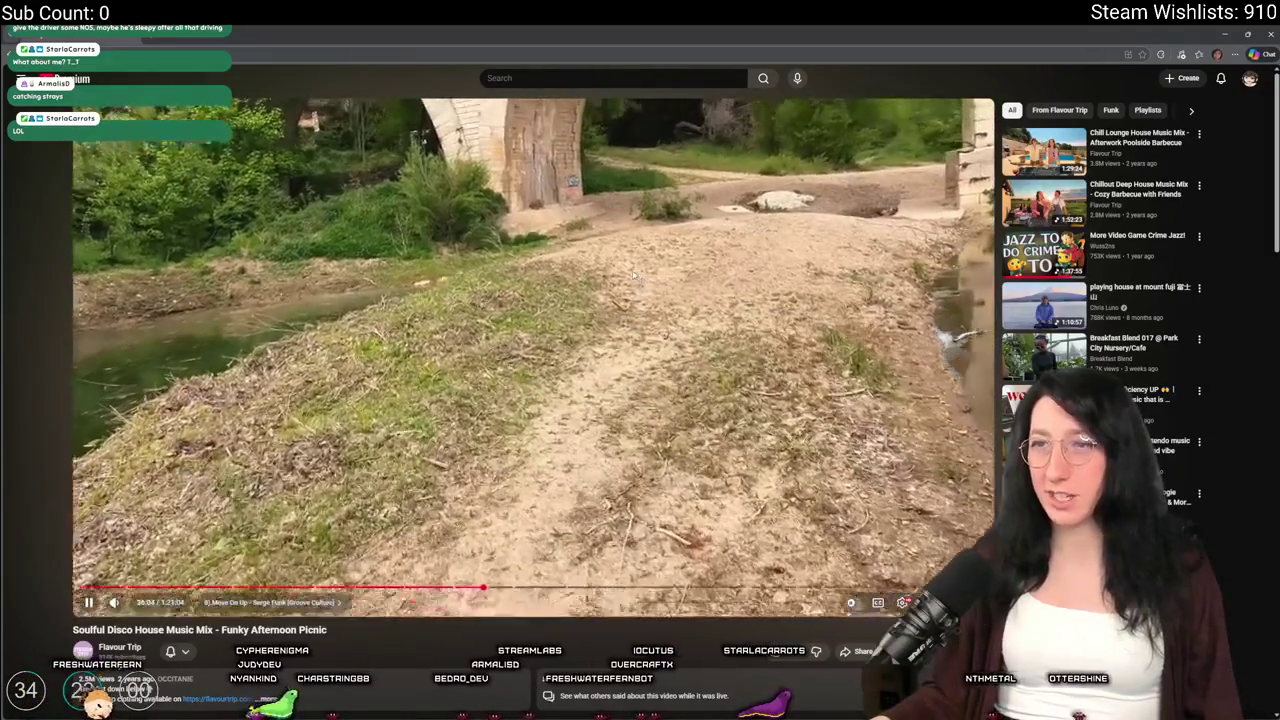
# Leave the Soulful Disco House mix playing and return to obj_audio's Create event code
pyautogui.hotkey('alt', 'Tab')
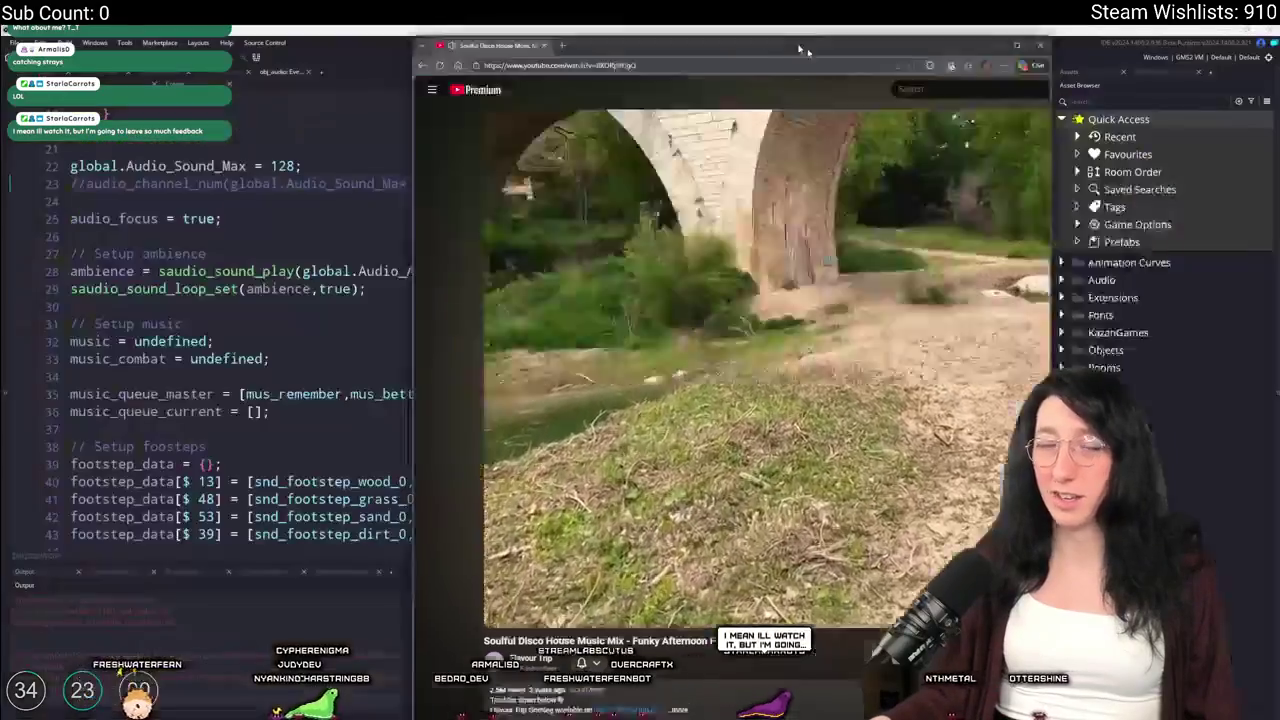
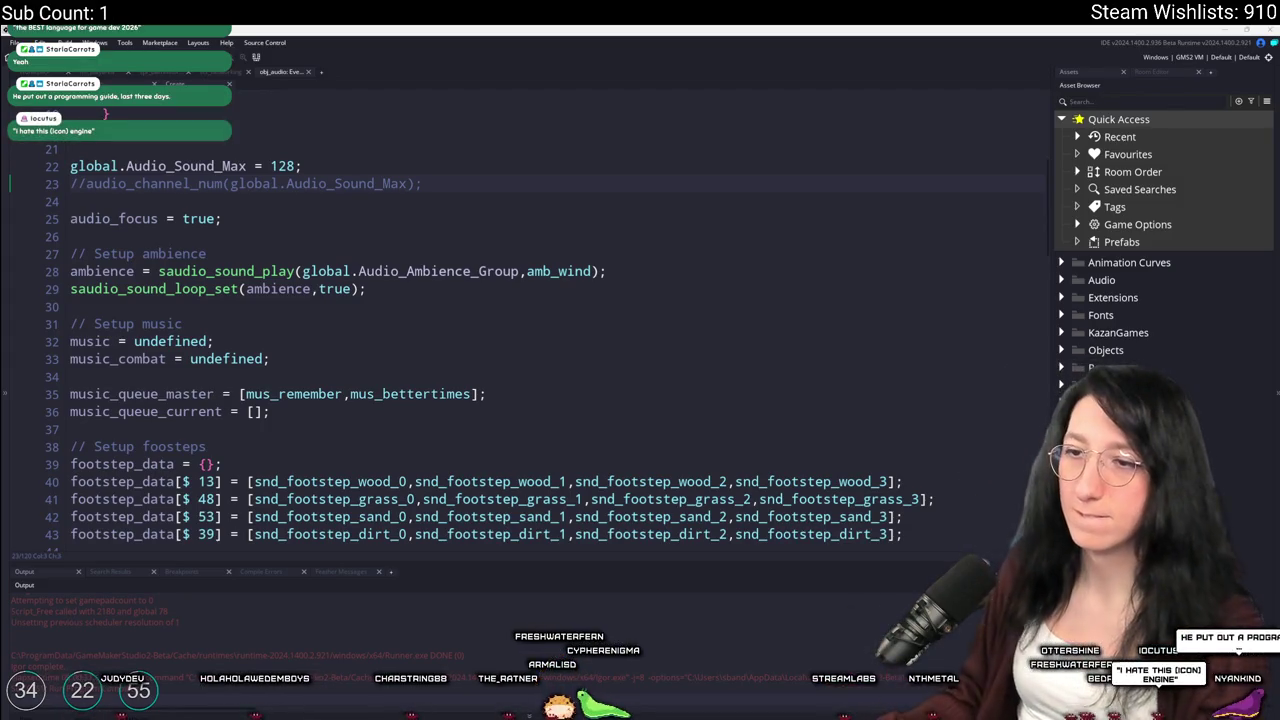
# Run Gum Squad with F5, join a world from the main menu, and maximize the game window
pyautogui.press('F5')
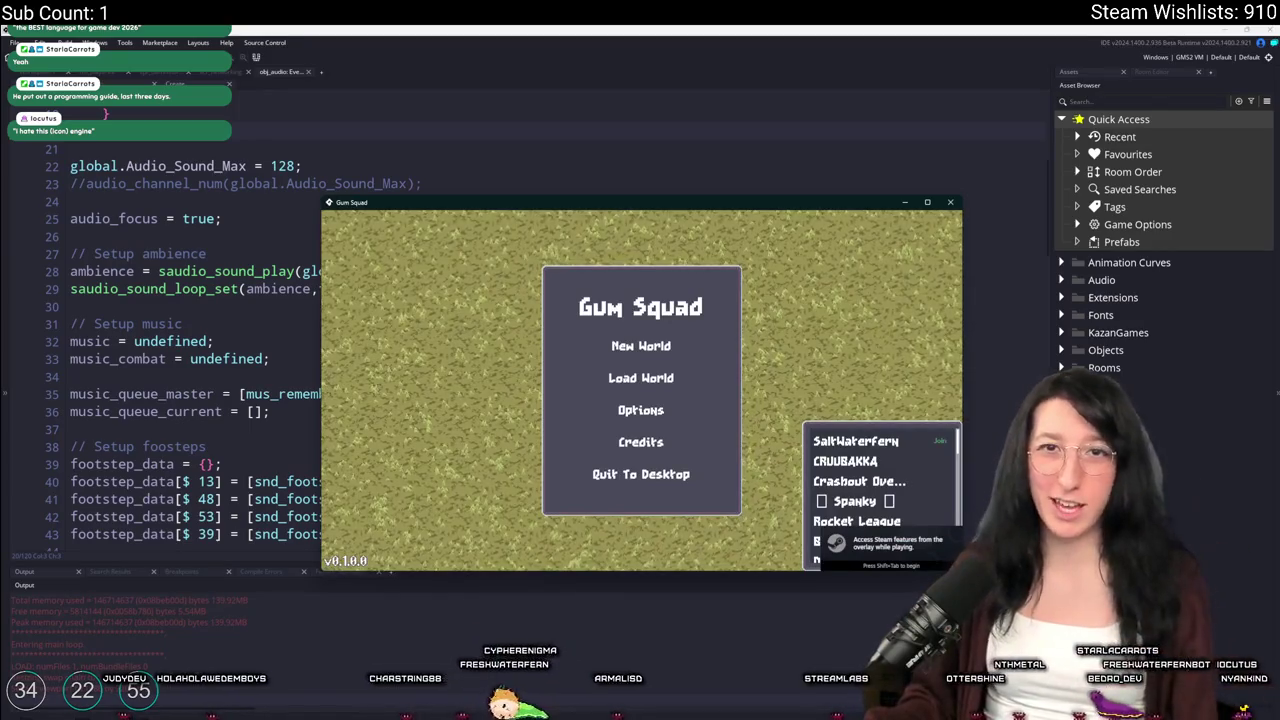
pyautogui.click(862, 443)
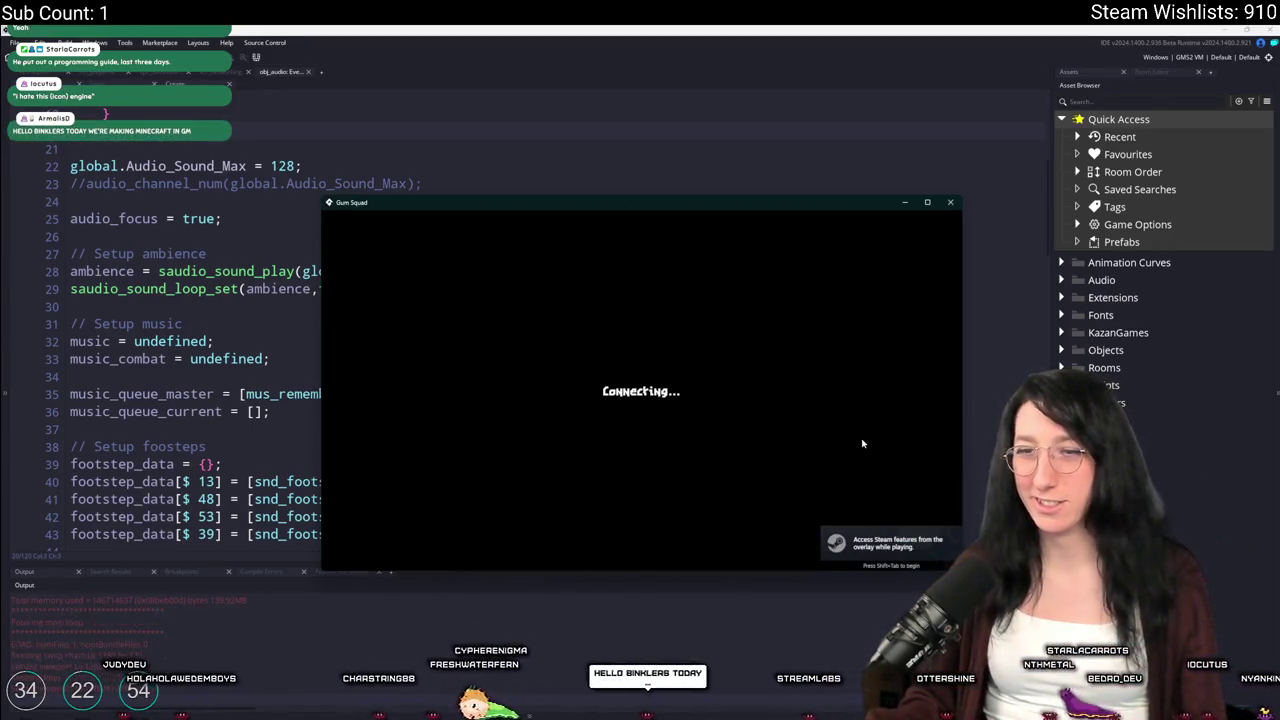
pyautogui.click(929, 203)
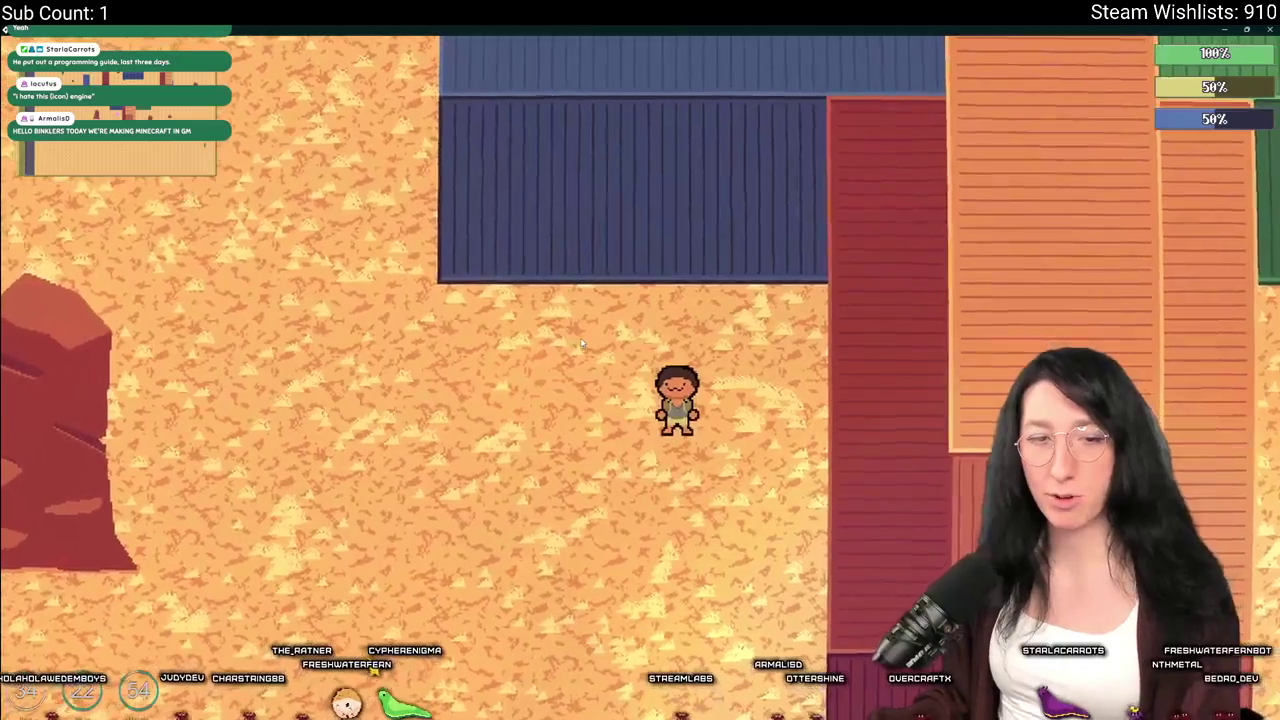
# Toggle the inventory, then walk the character around the desert with WASD
pyautogui.press('Tab')
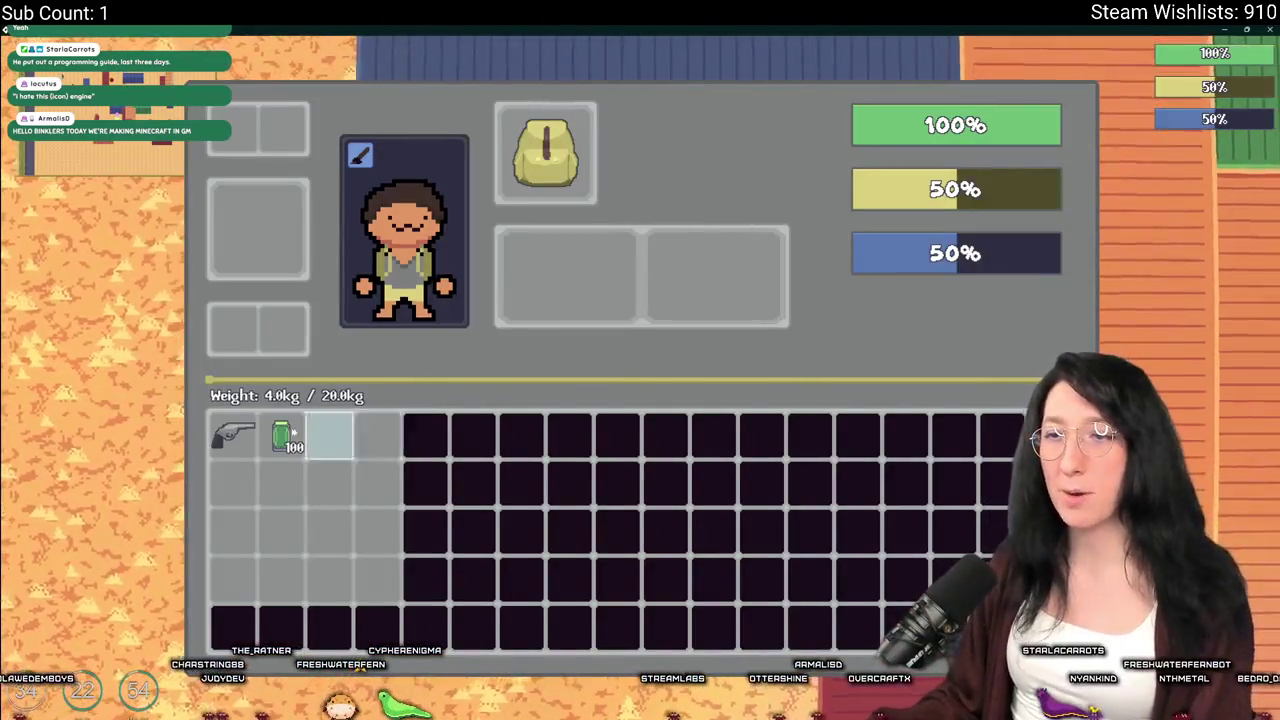
pyautogui.press('Tab')
pyautogui.press('a')
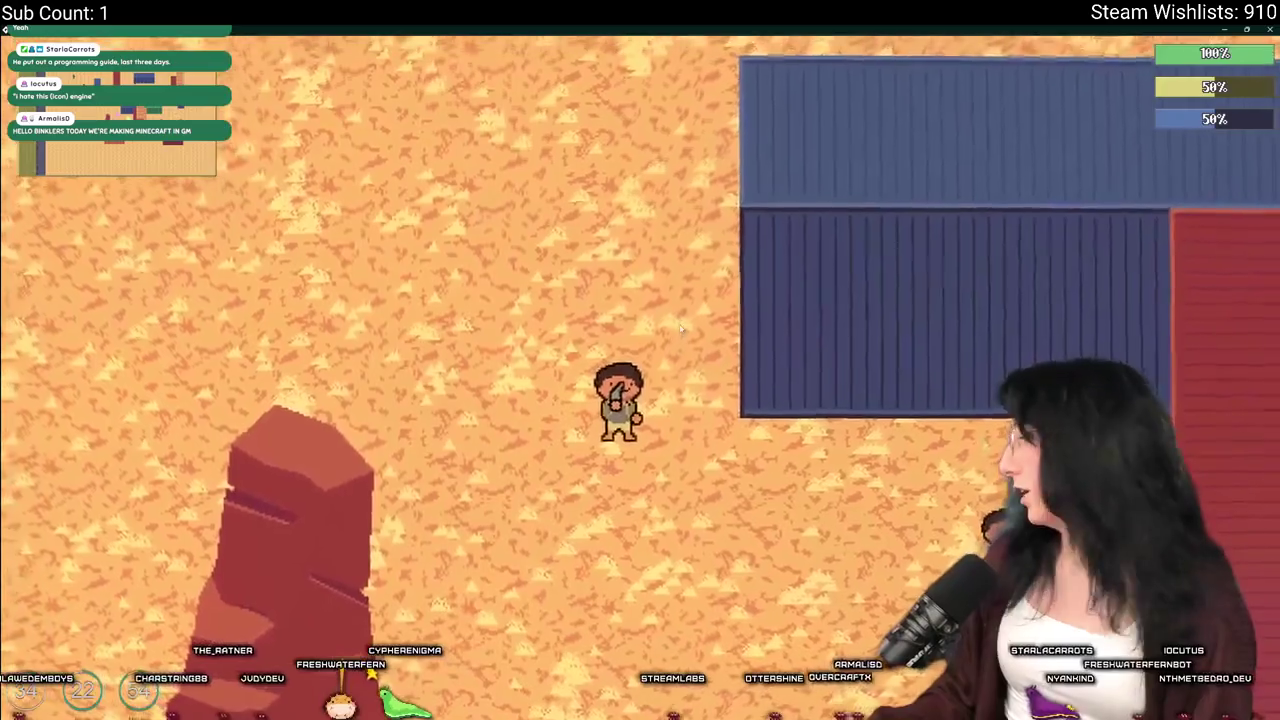
pyautogui.press('w')
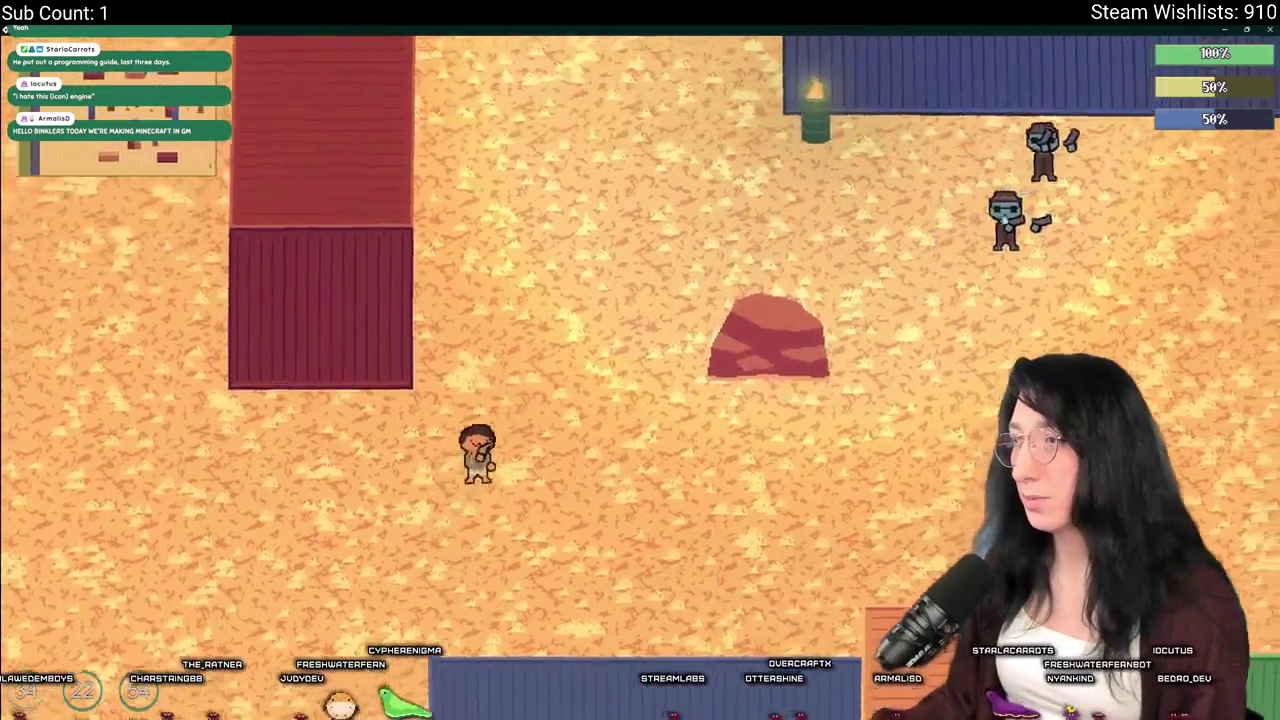
pyautogui.press('w')
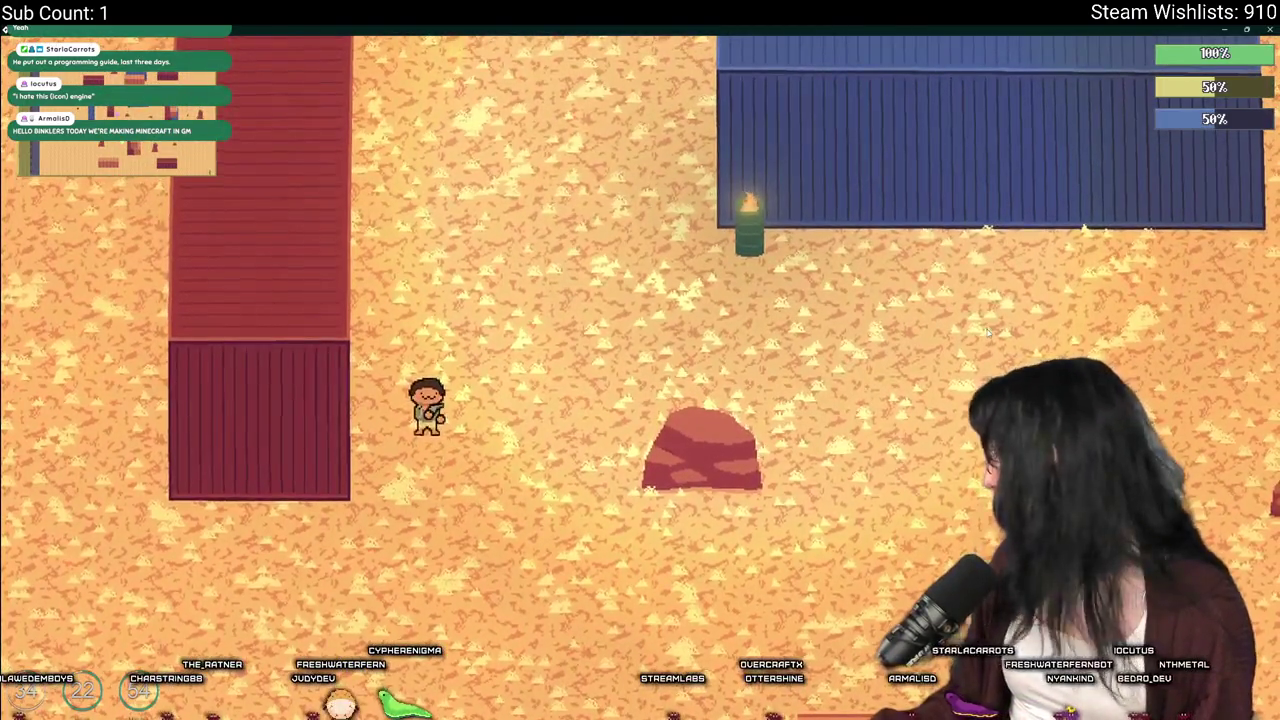
pyautogui.press('s')
pyautogui.press('a')
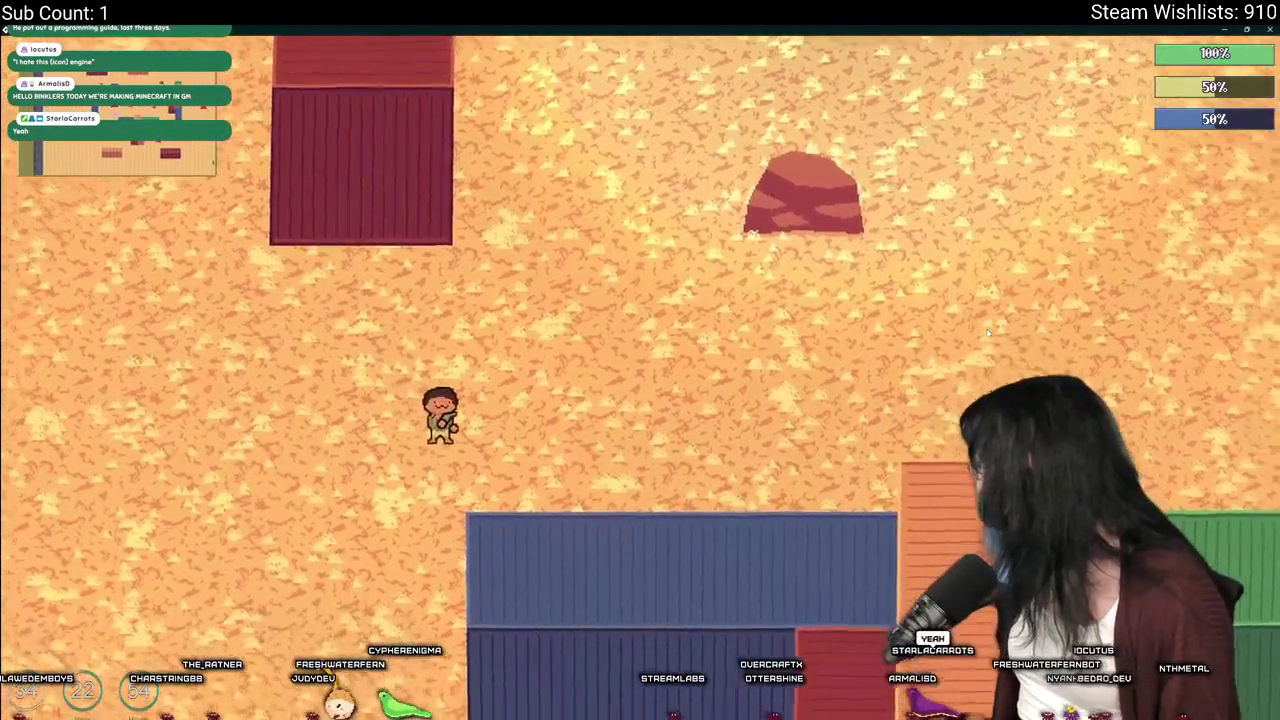
pyautogui.press('s')
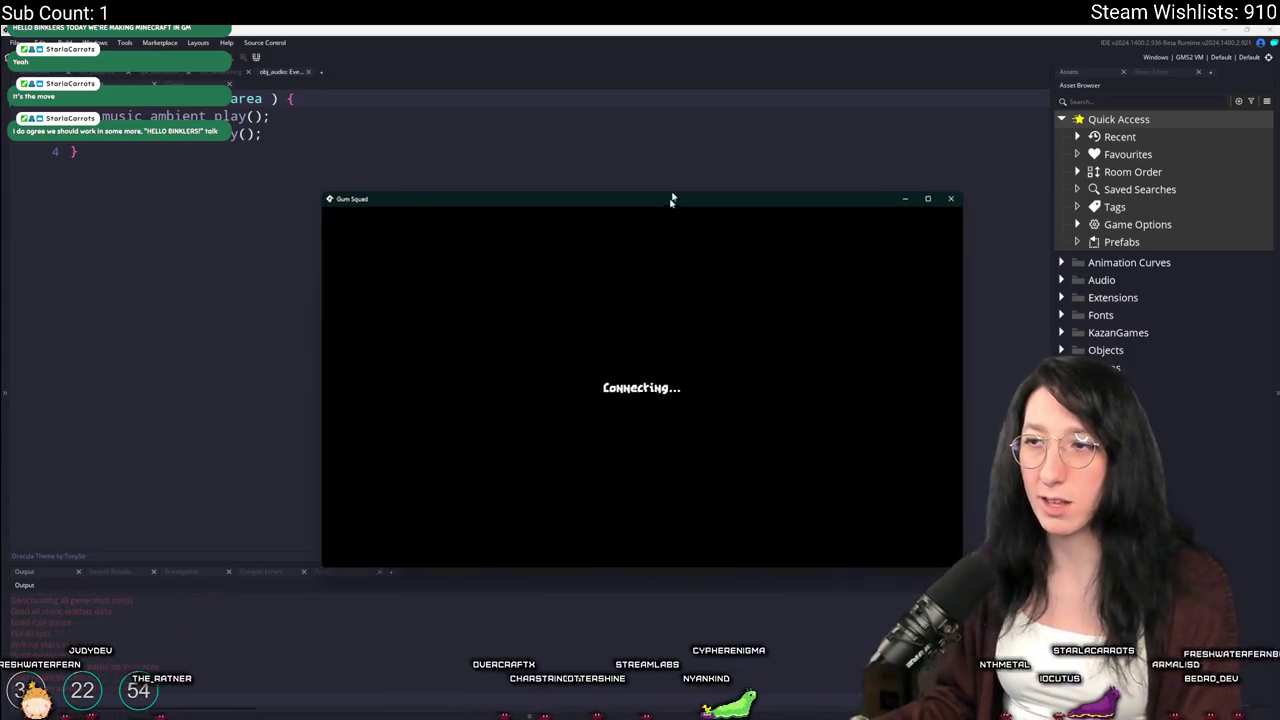
# Equip the Mint Gum in the hand slot from the inventory
pyautogui.press('Tab')
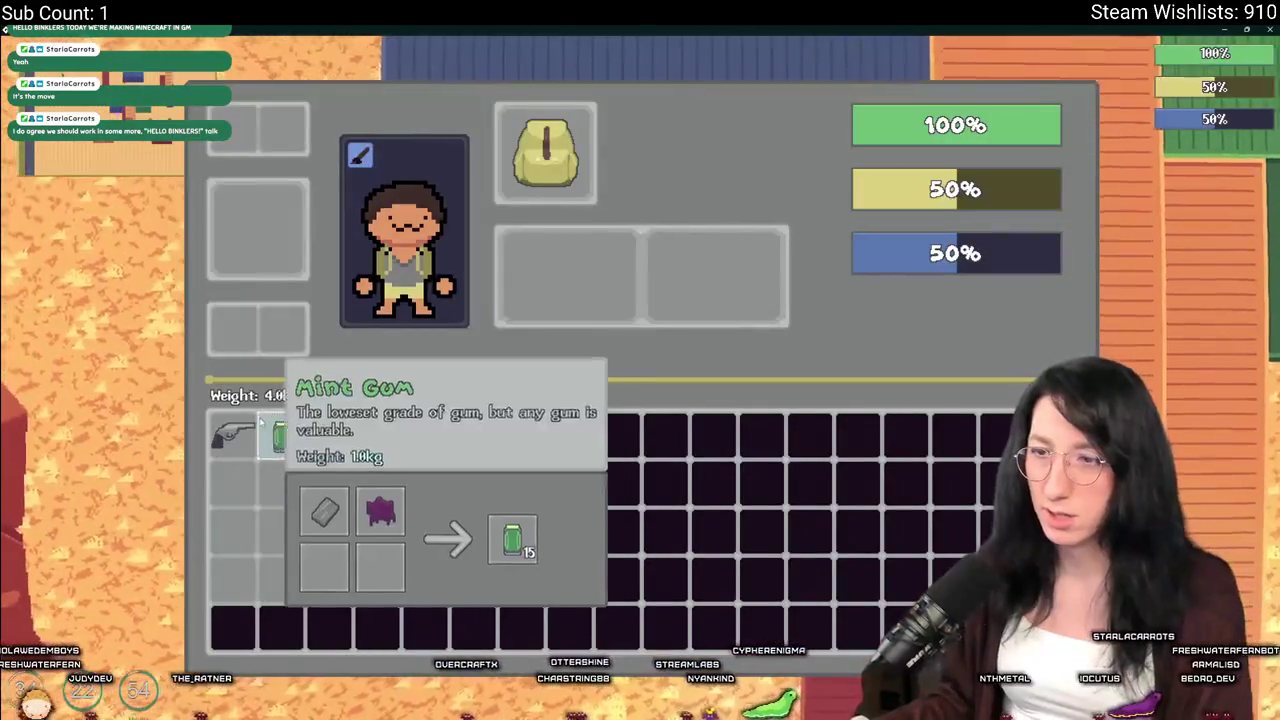
pyautogui.moveTo(283, 437); pyautogui.dragTo(571, 272)
pyautogui.press('Tab')
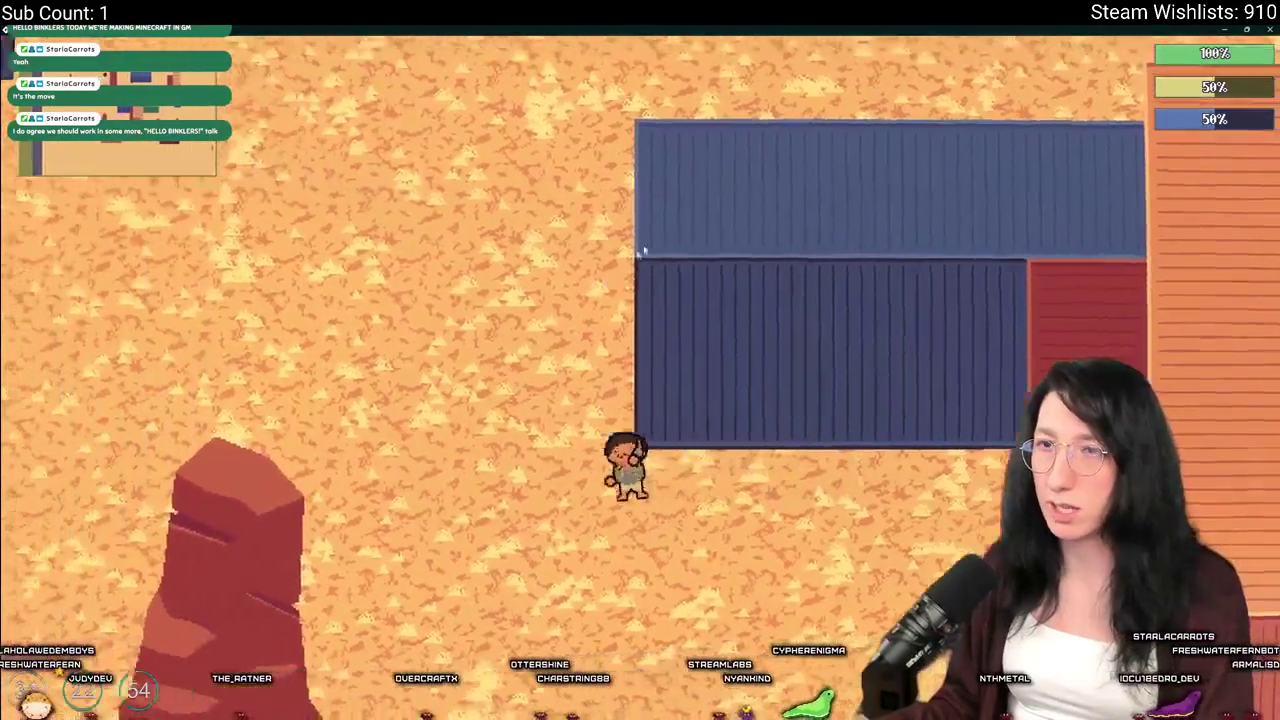
# Walk around the shipping containers and desert, then quit the game
pyautogui.press('w')
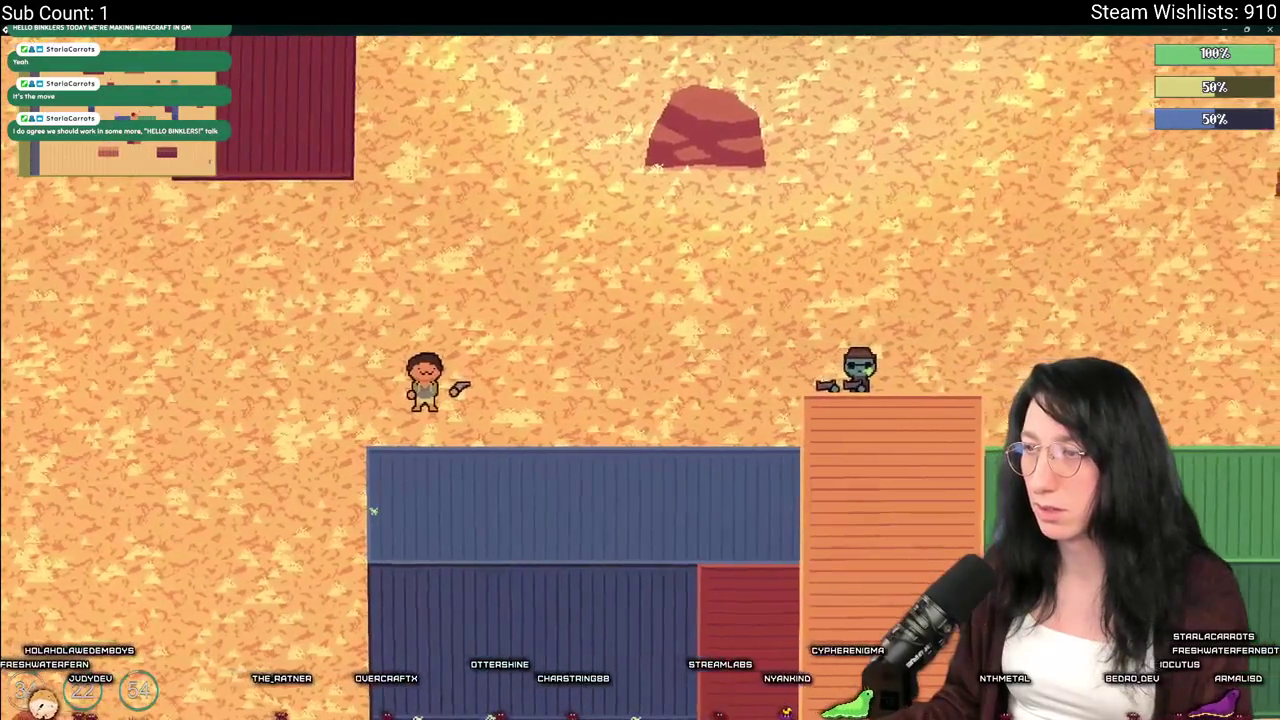
pyautogui.press('a')
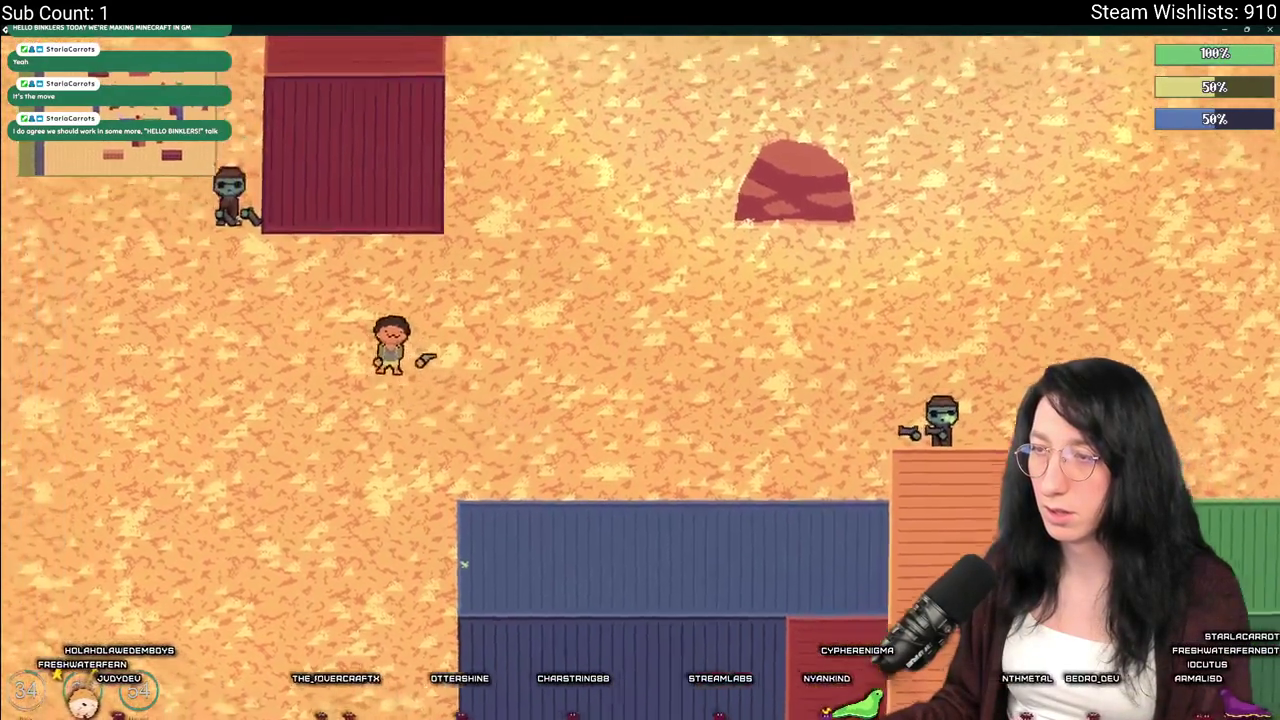
pyautogui.press('s')
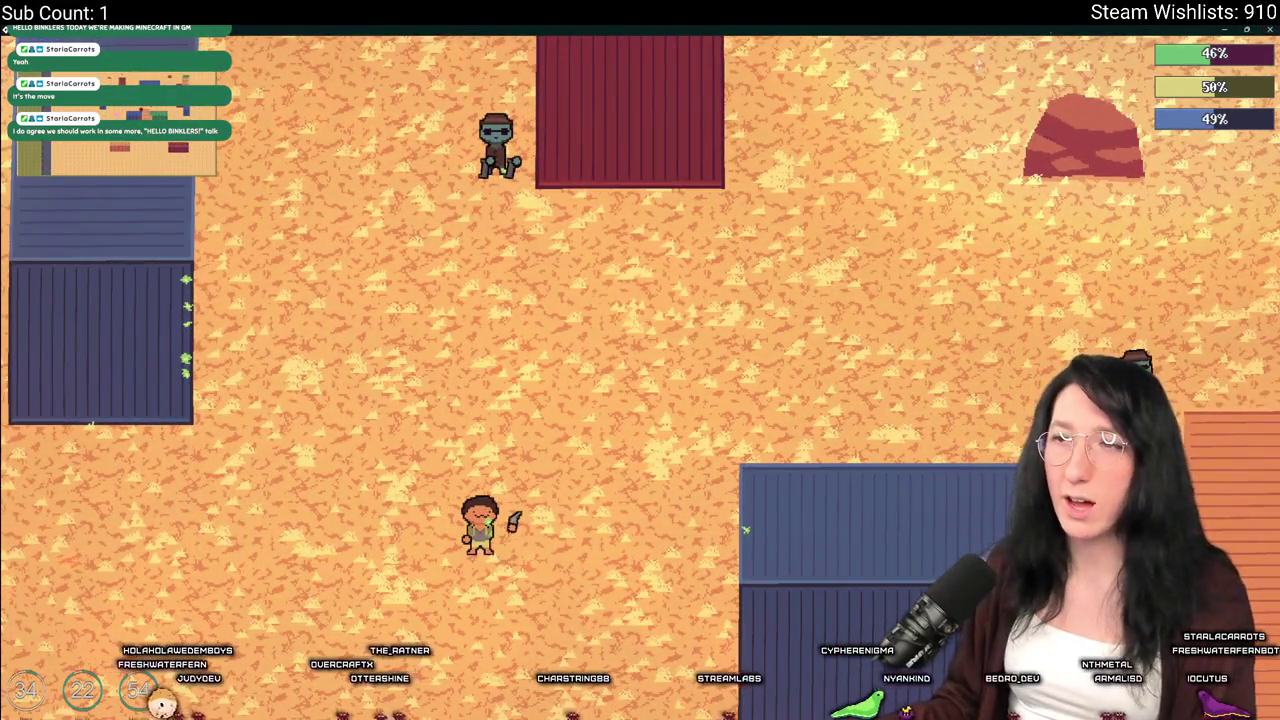
pyautogui.press('Escape')
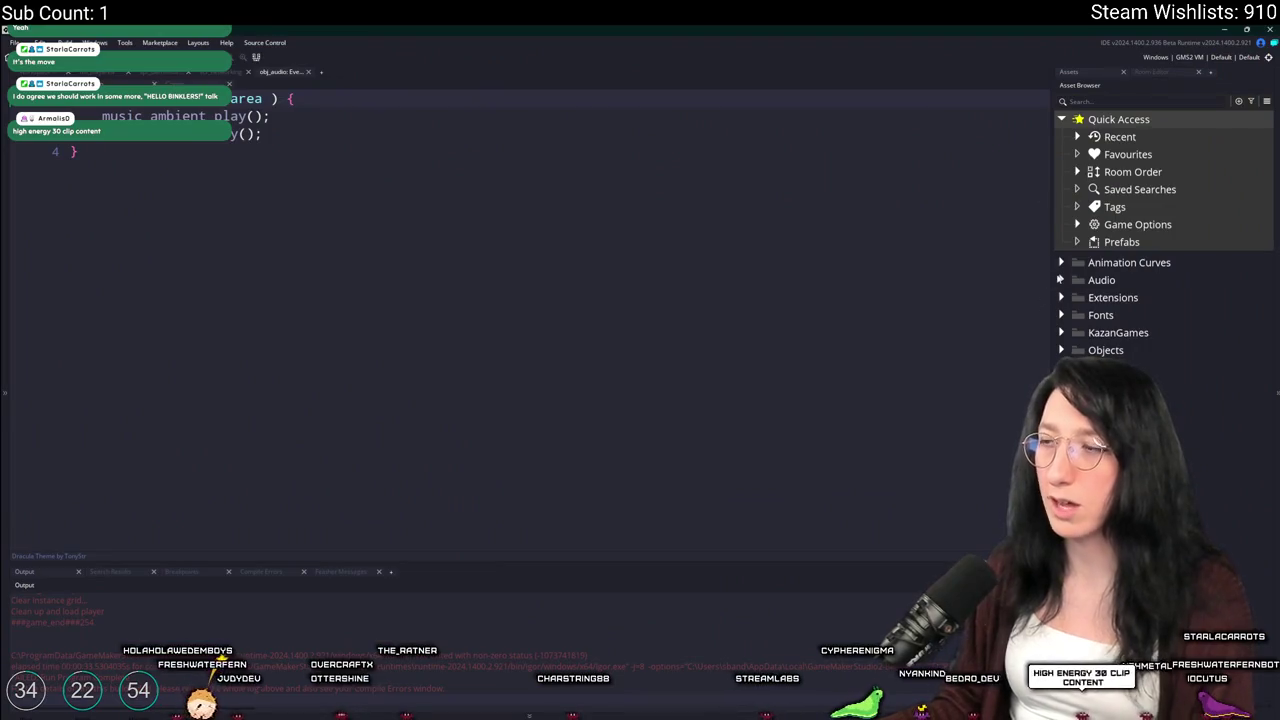
# View the obj_audio Step event's listener code, then return to the obj_audio workspace
pyautogui.click(166, 74)
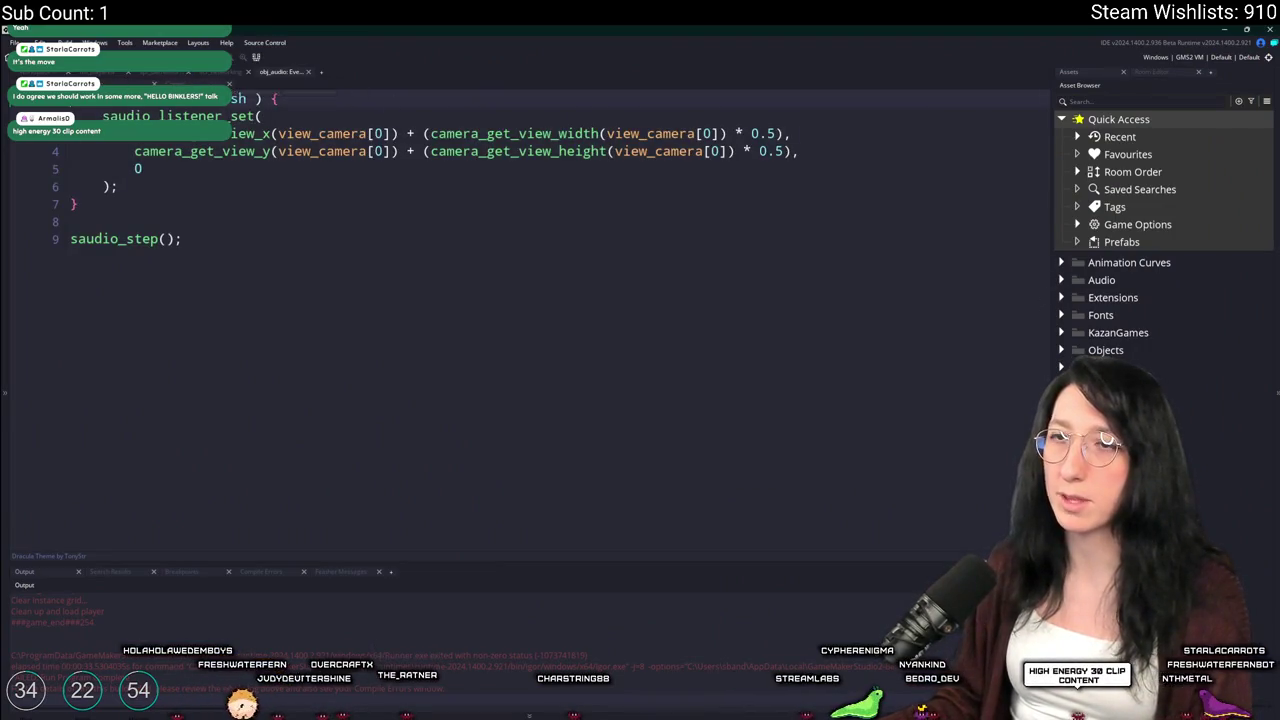
pyautogui.click(40, 72)
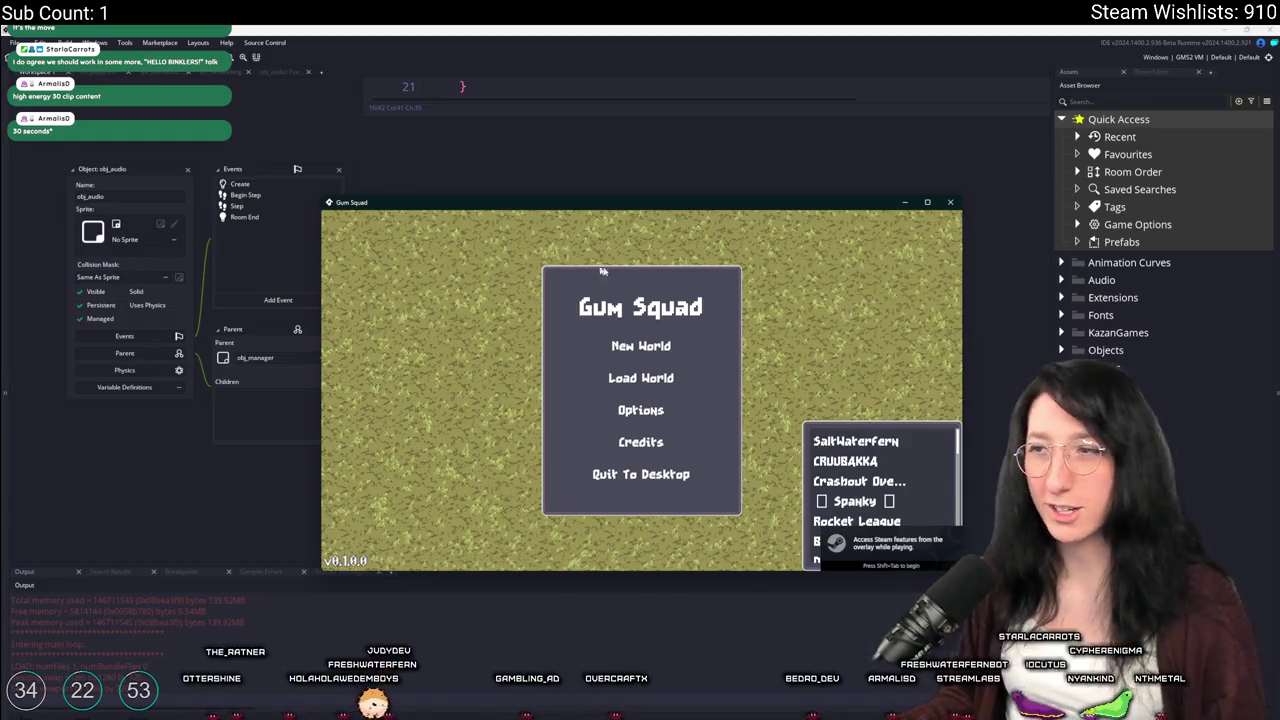
# Maximize the game window and create a New World lobby set to Friends Only
pyautogui.doubleClick(581, 198)
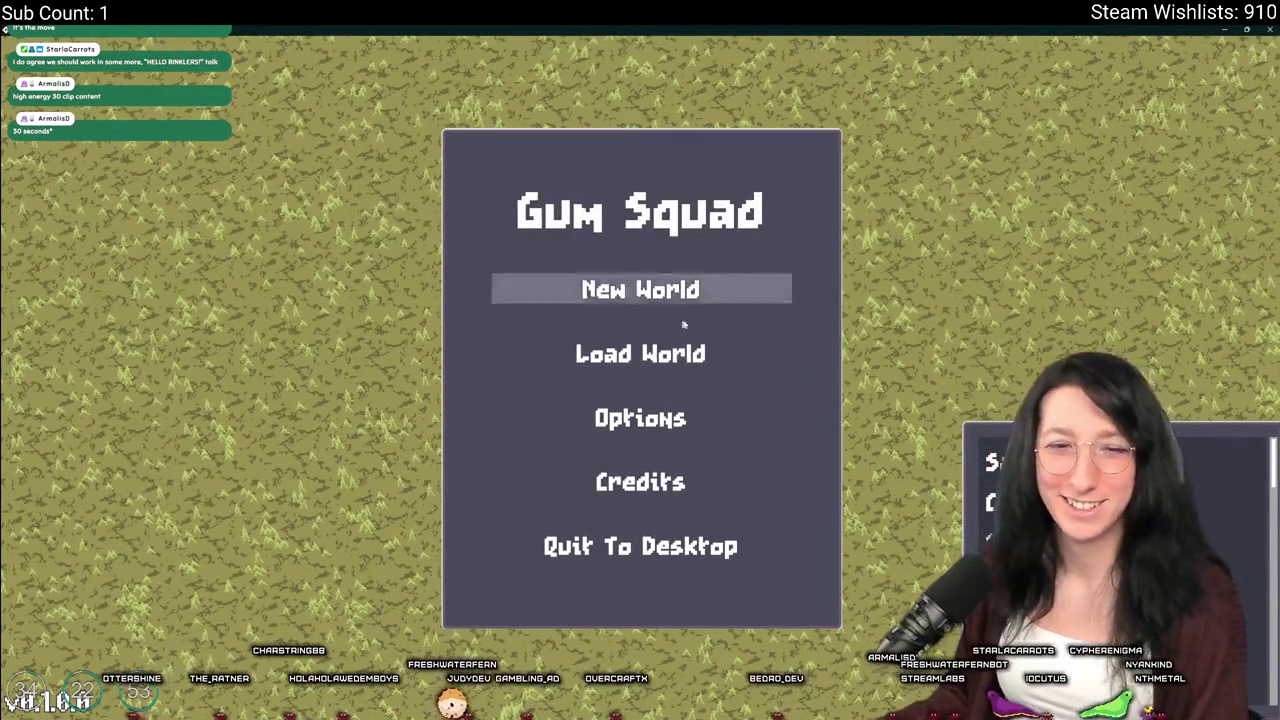
pyautogui.click(705, 290)
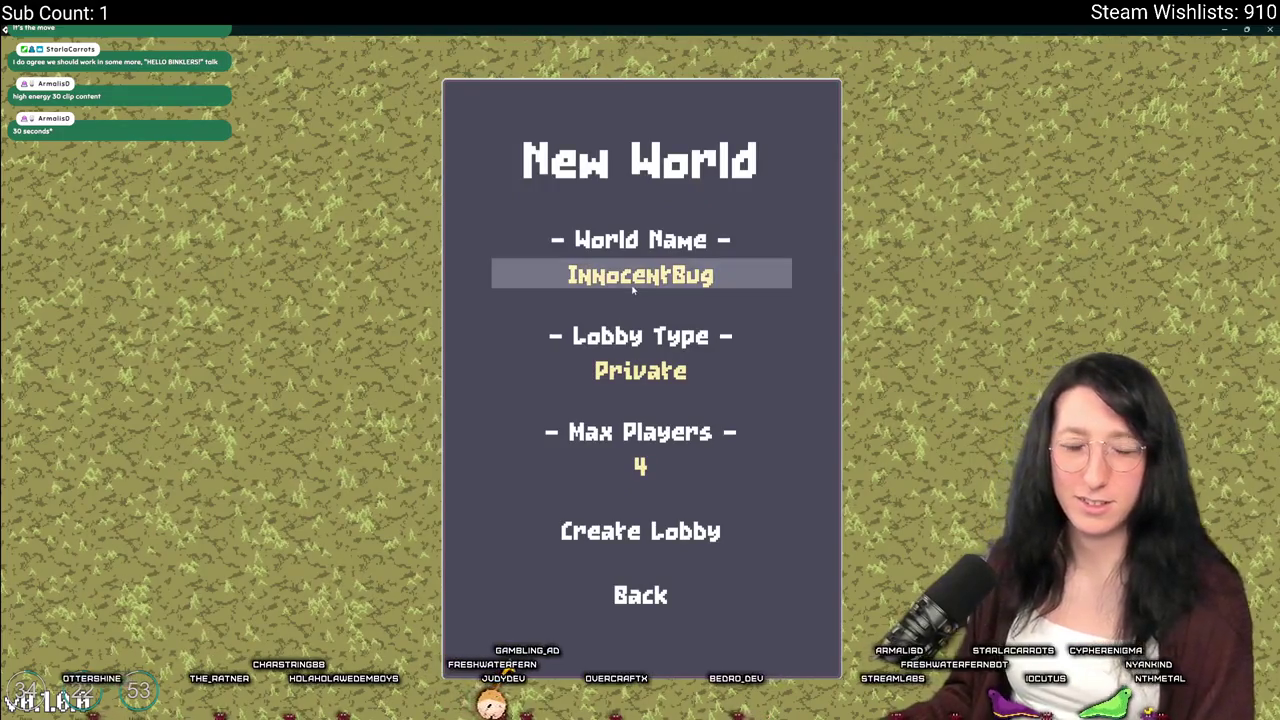
pyautogui.click(640, 370)
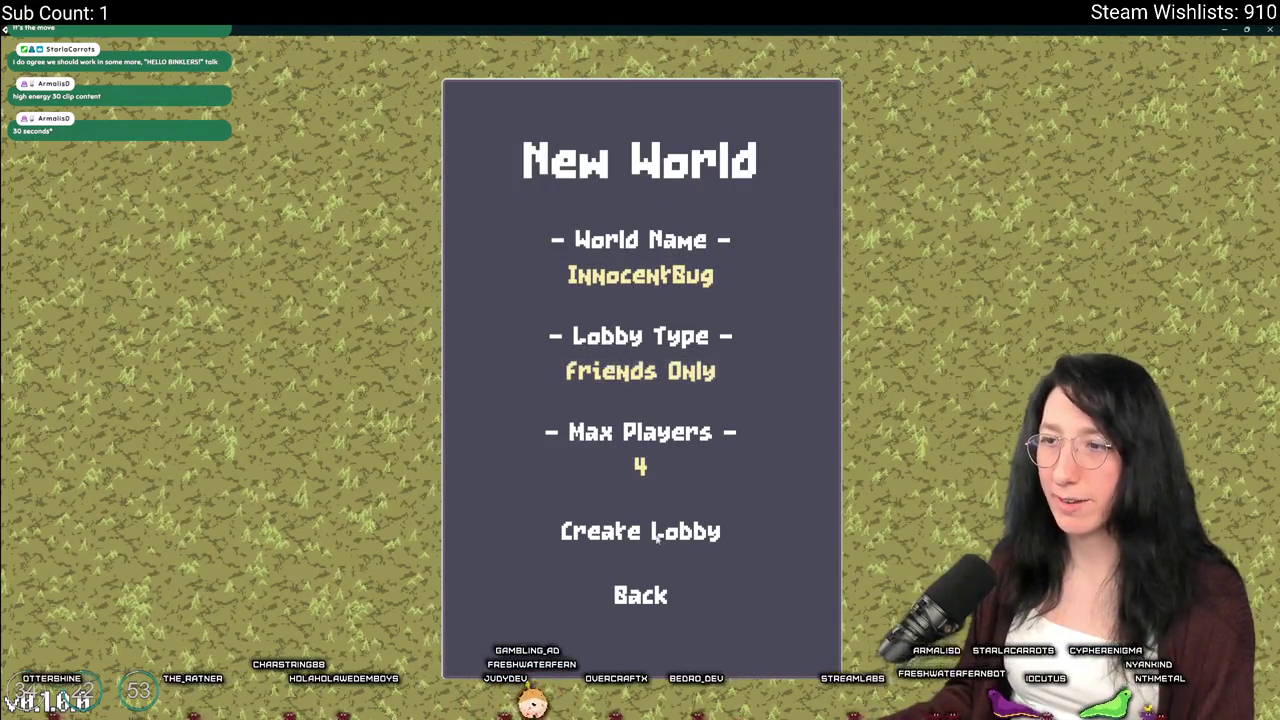
pyautogui.click(656, 535)
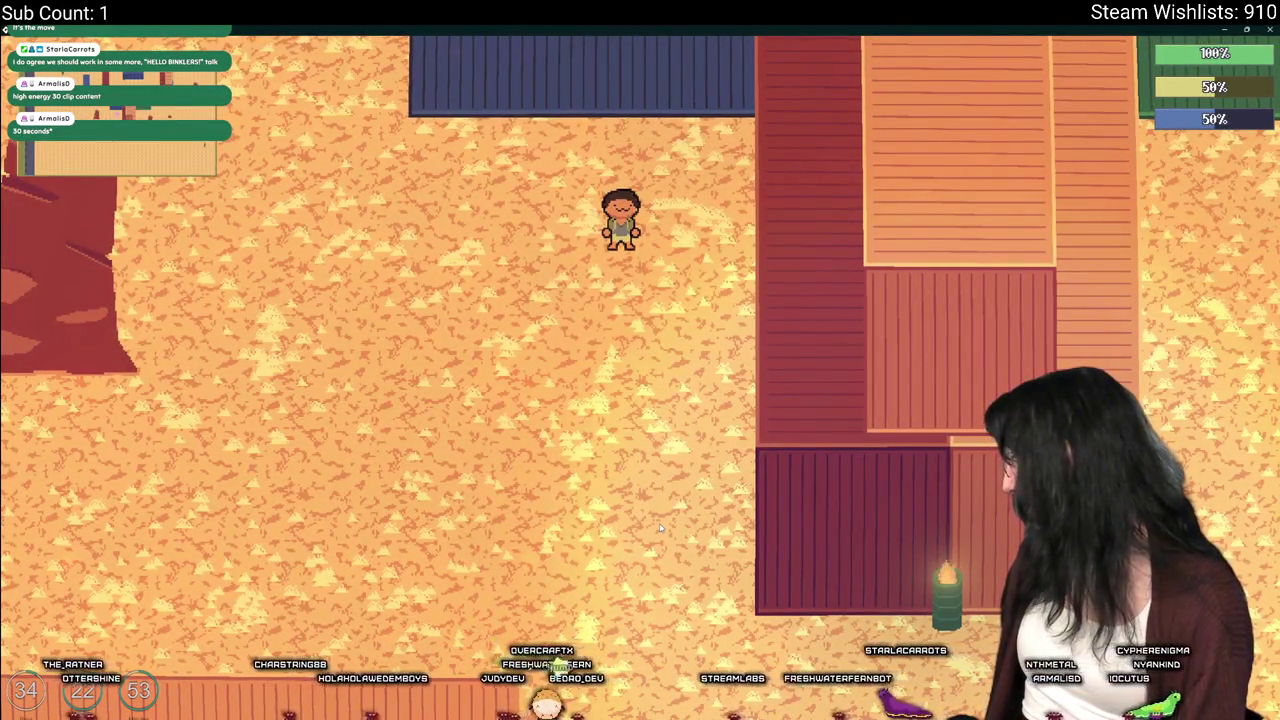
# Walk the character through the desert and toggle the inventory
pyautogui.press('a')
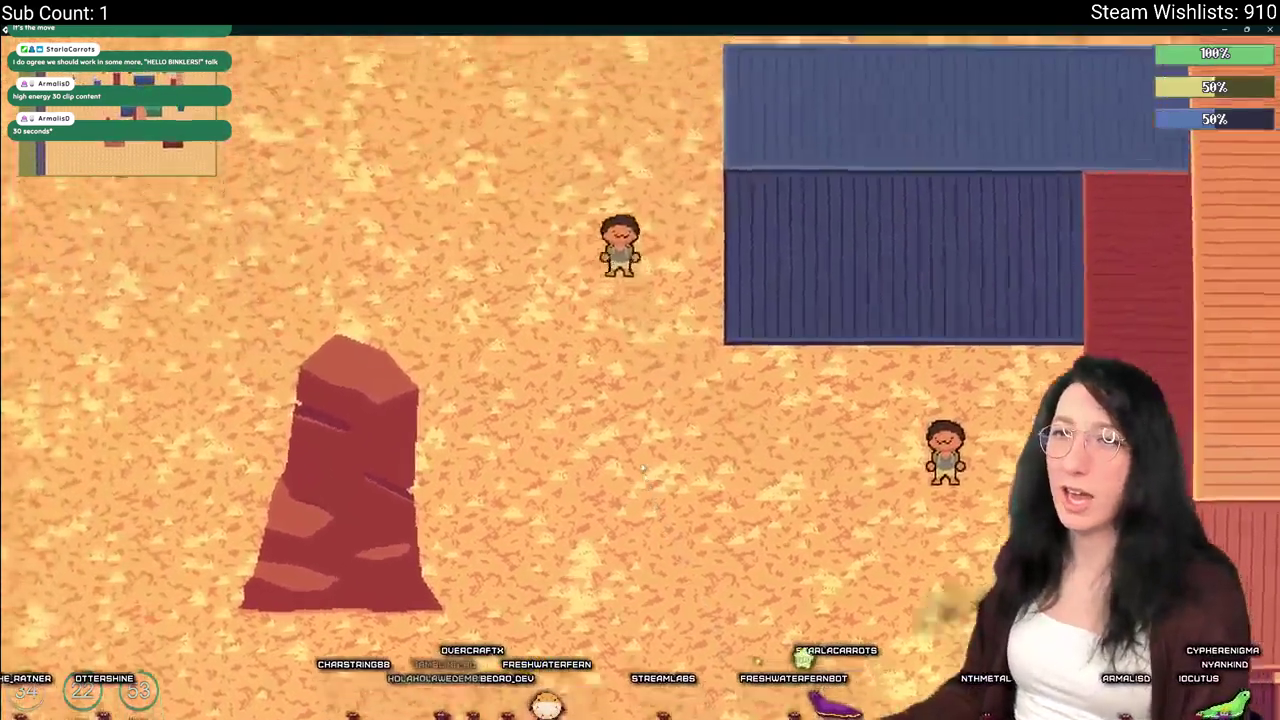
pyautogui.press('w')
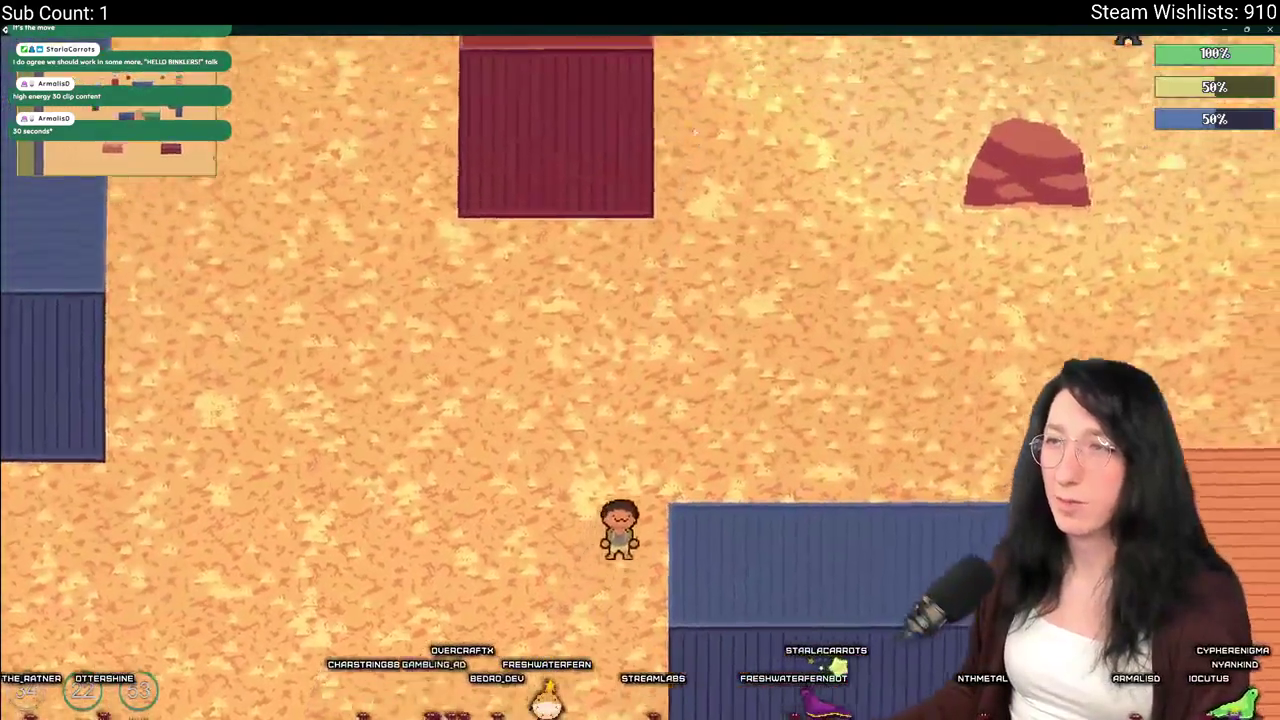
pyautogui.press('a')
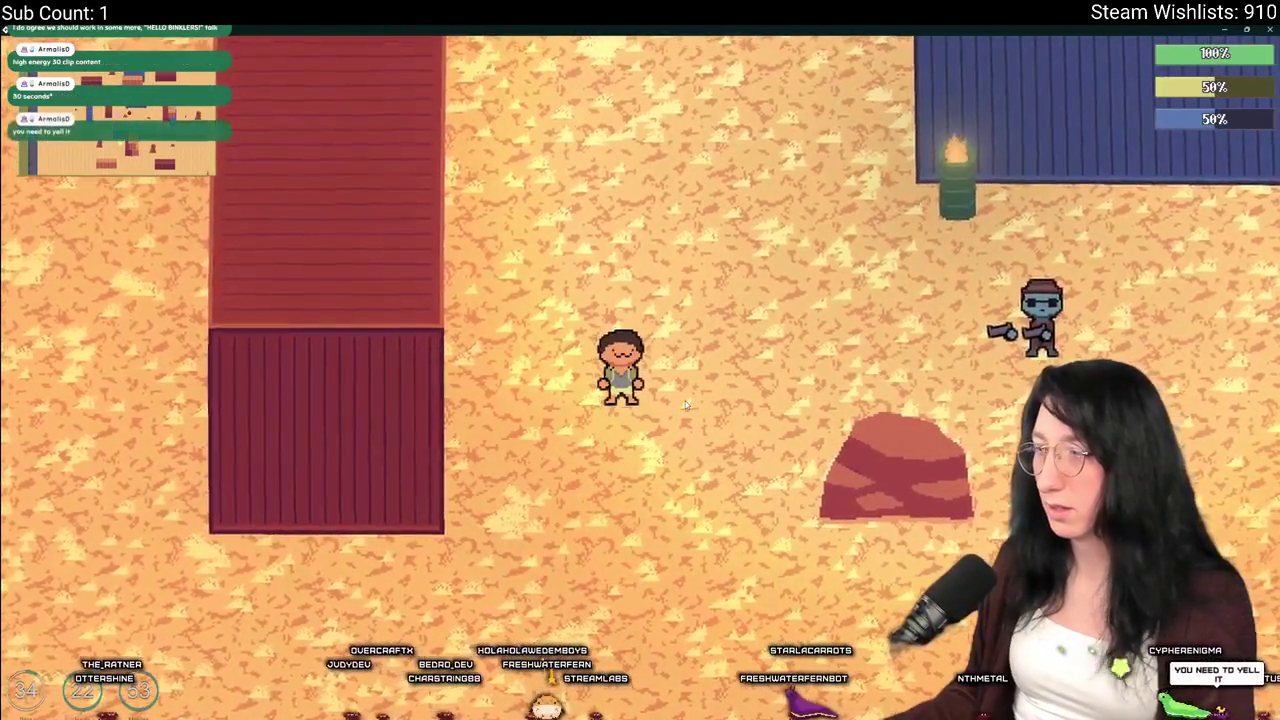
pyautogui.press('s')
pyautogui.press('w')
pyautogui.press('d')
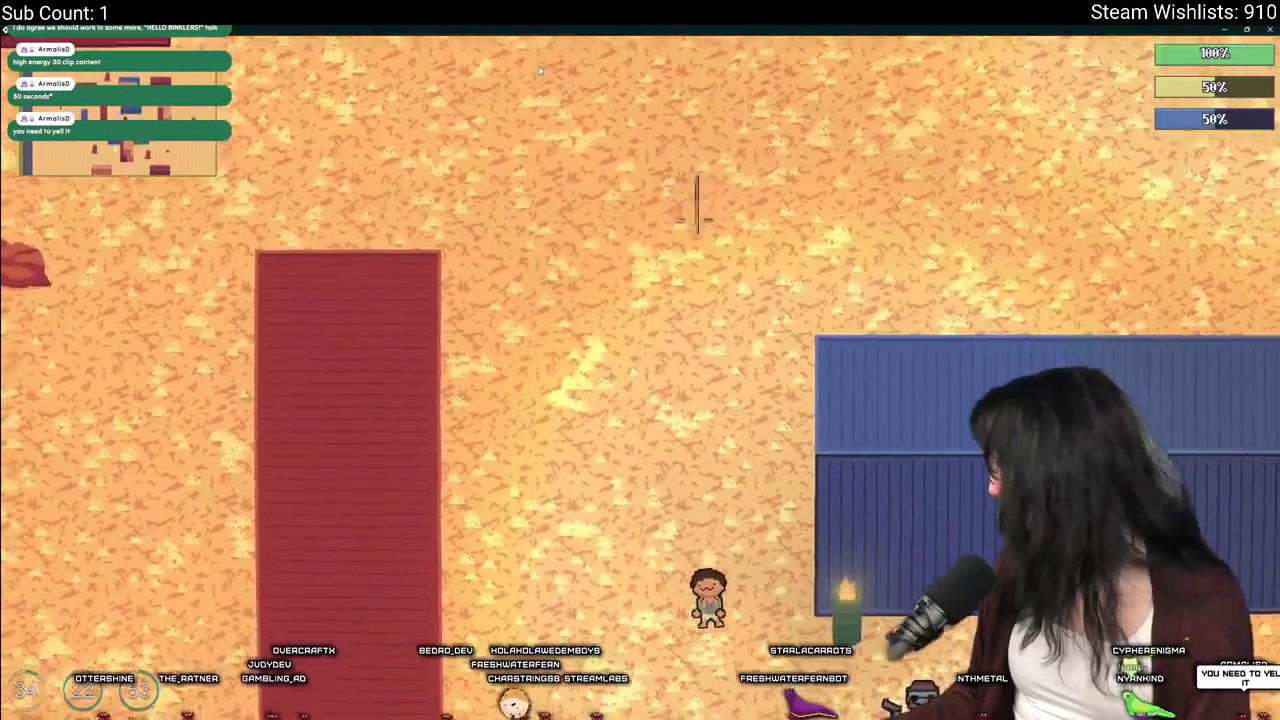
pyautogui.press('Tab')
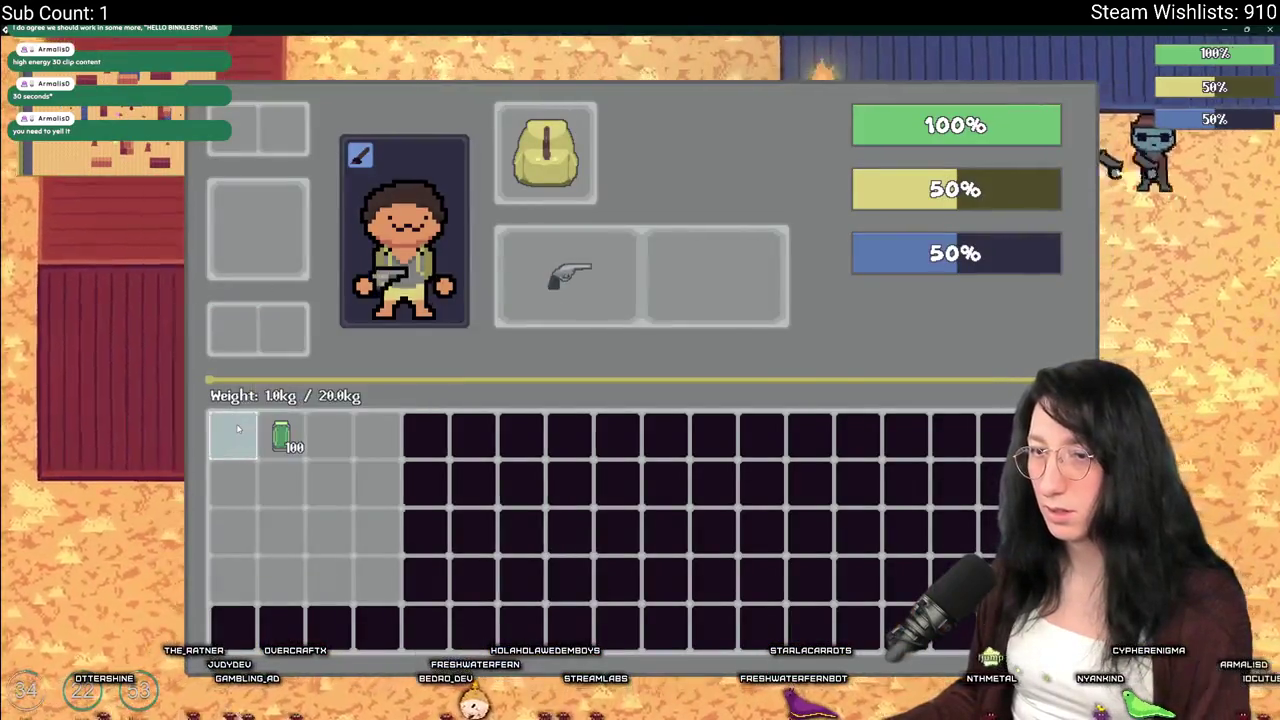
pyautogui.press('Tab')
# Walk toward the blue containers, then close the game
pyautogui.press('a')
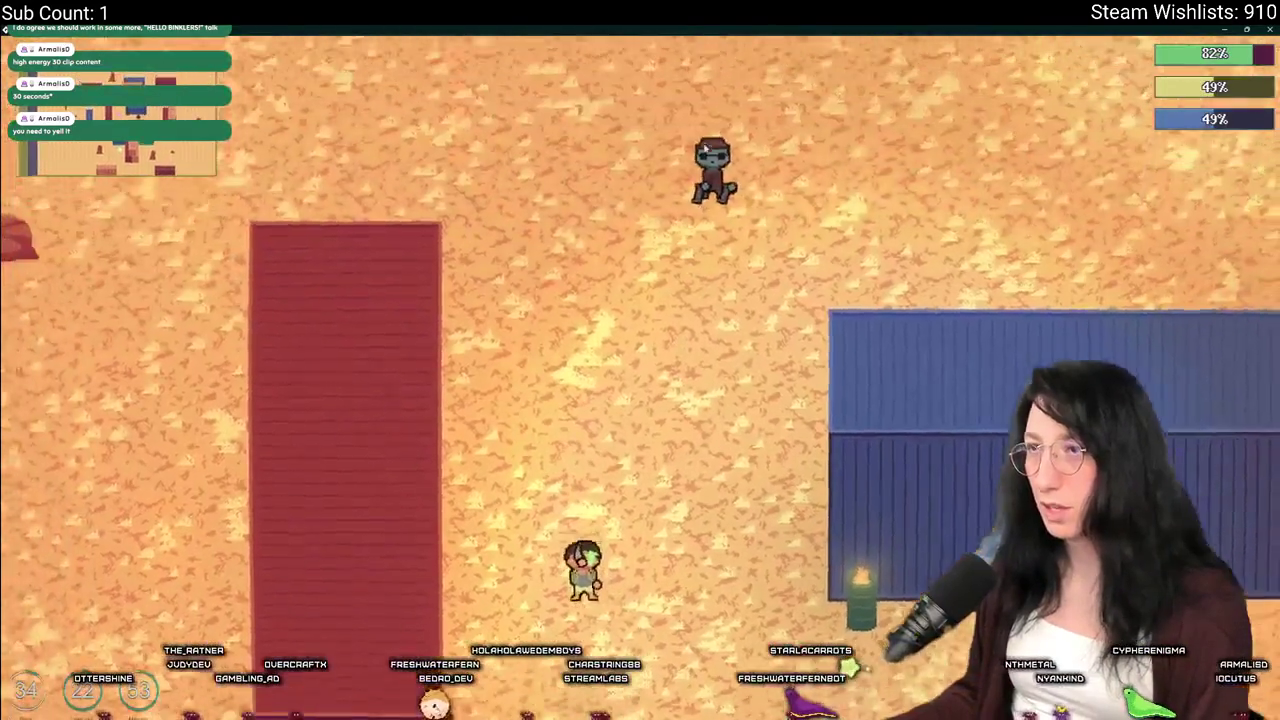
pyautogui.press('s')
pyautogui.press('a')
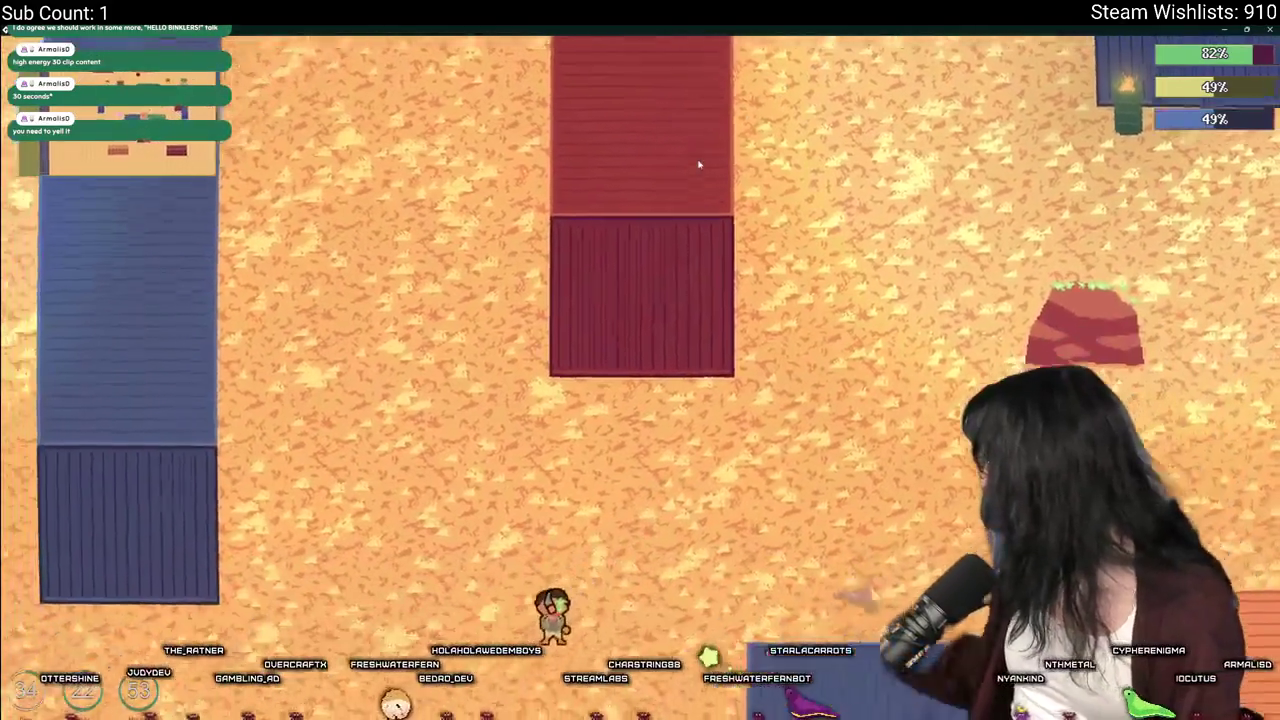
pyautogui.press('d')
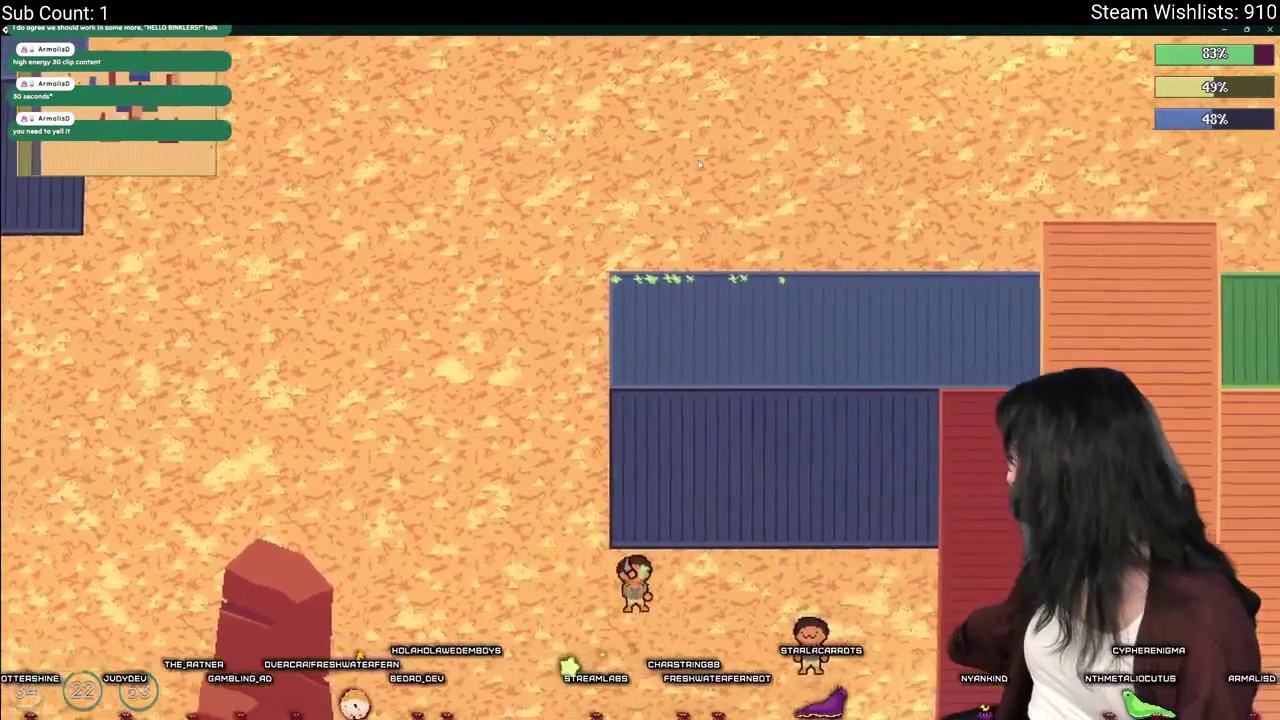
pyautogui.press('d')
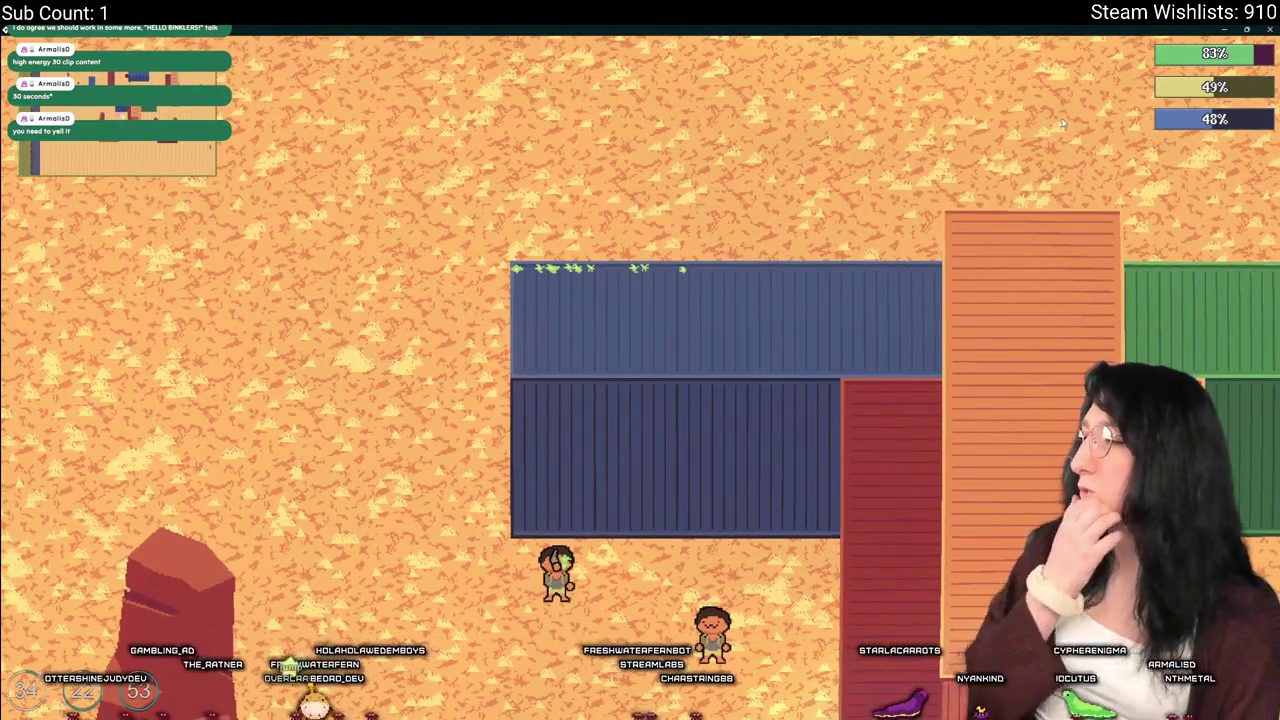
pyautogui.press('Escape')
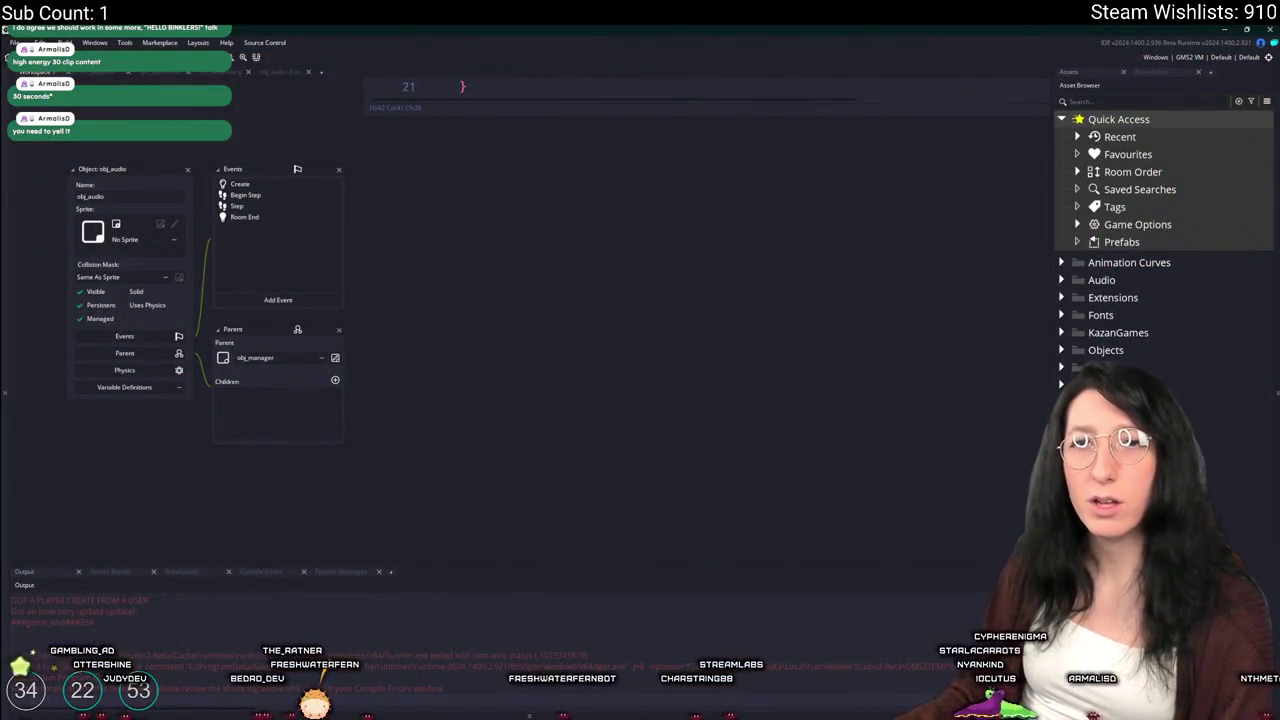
# Open the obj_audio Step event code and expand the Audio asset folder
pyautogui.moveTo(188, 161); pyautogui.dragTo(176, 182)
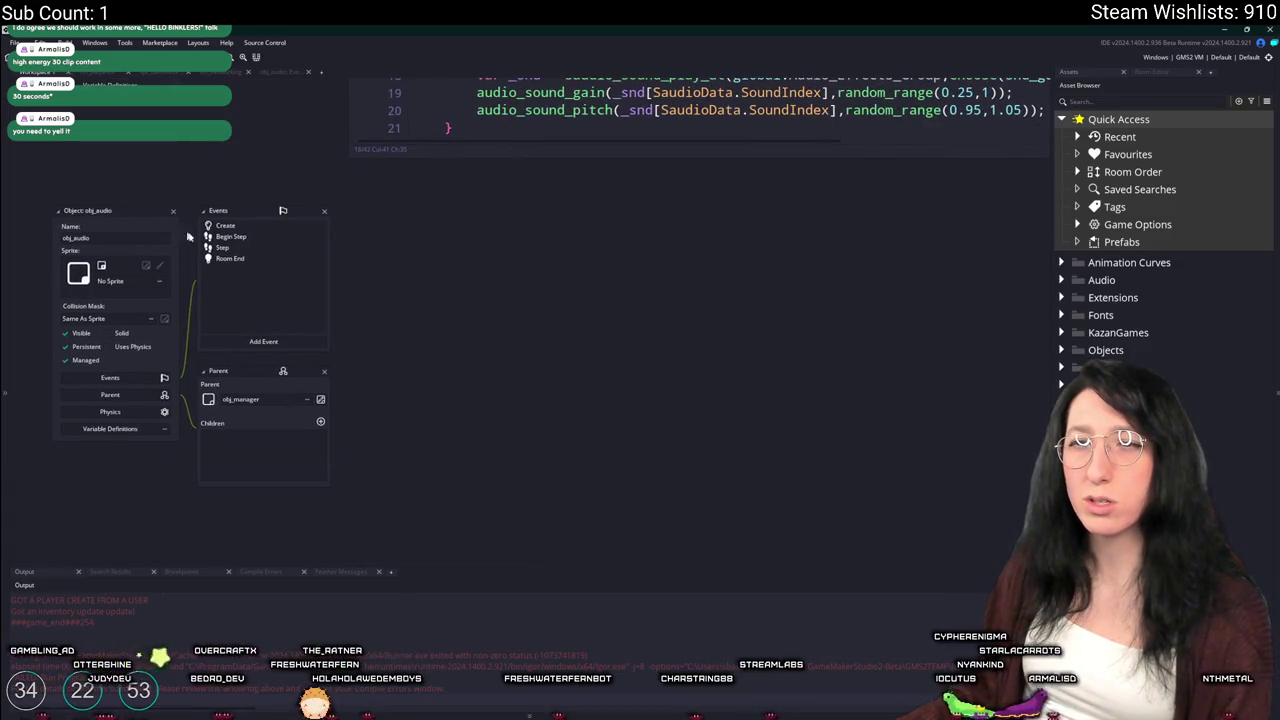
pyautogui.doubleClick(219, 247)
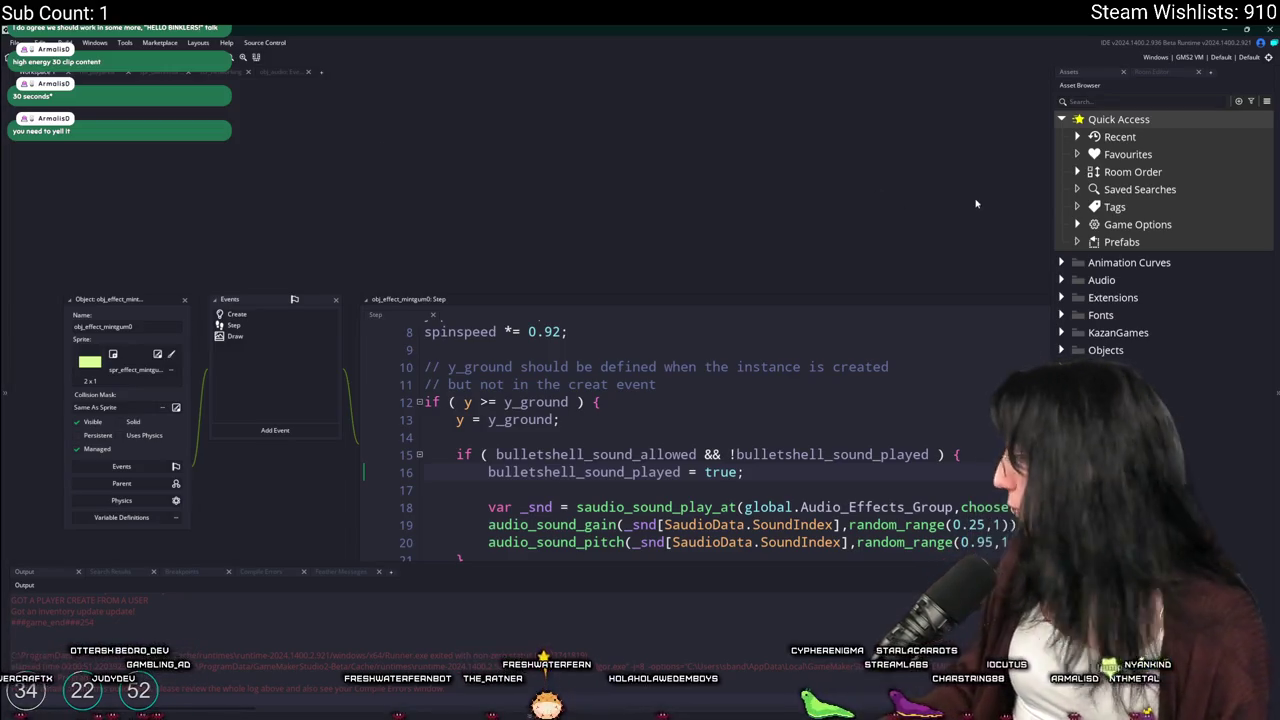
pyautogui.doubleClick(1089, 283)
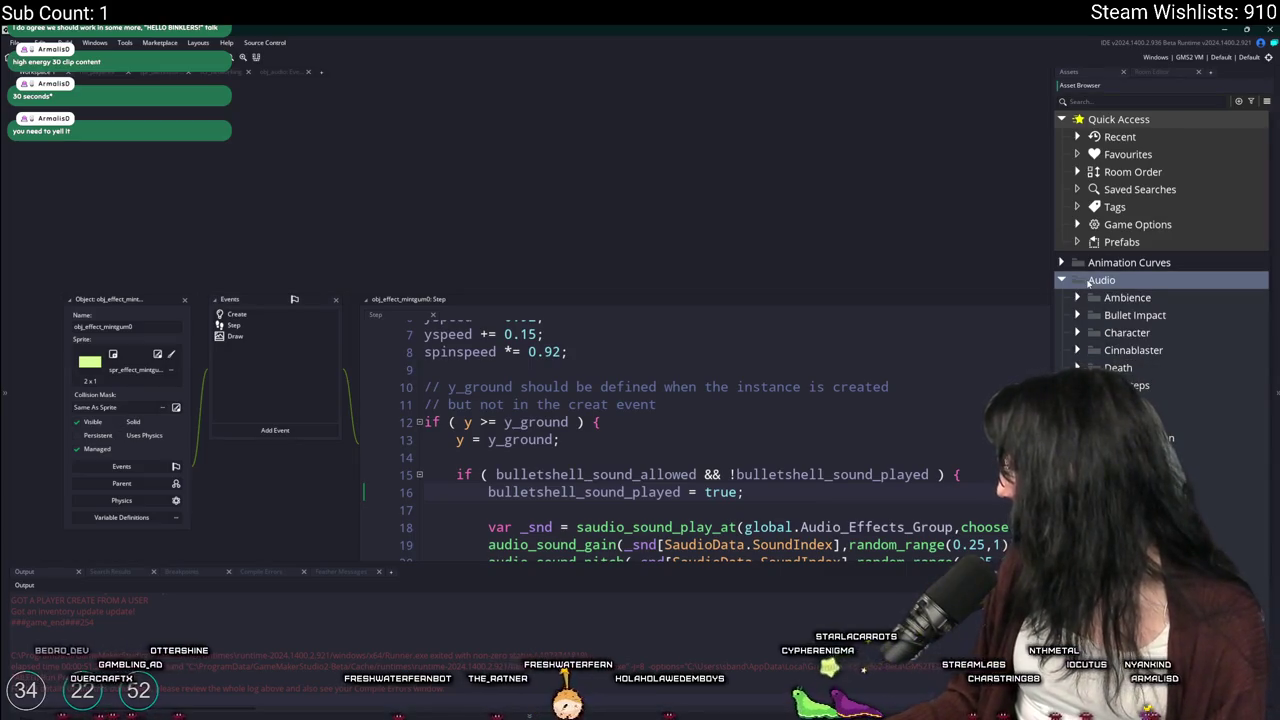
# Search 'mintgun0' to open obj_effect_mintgum0's Step code and widen the editor
pyautogui.hotkey('ctrl', 't')
pyautogui.write('mintgun0')
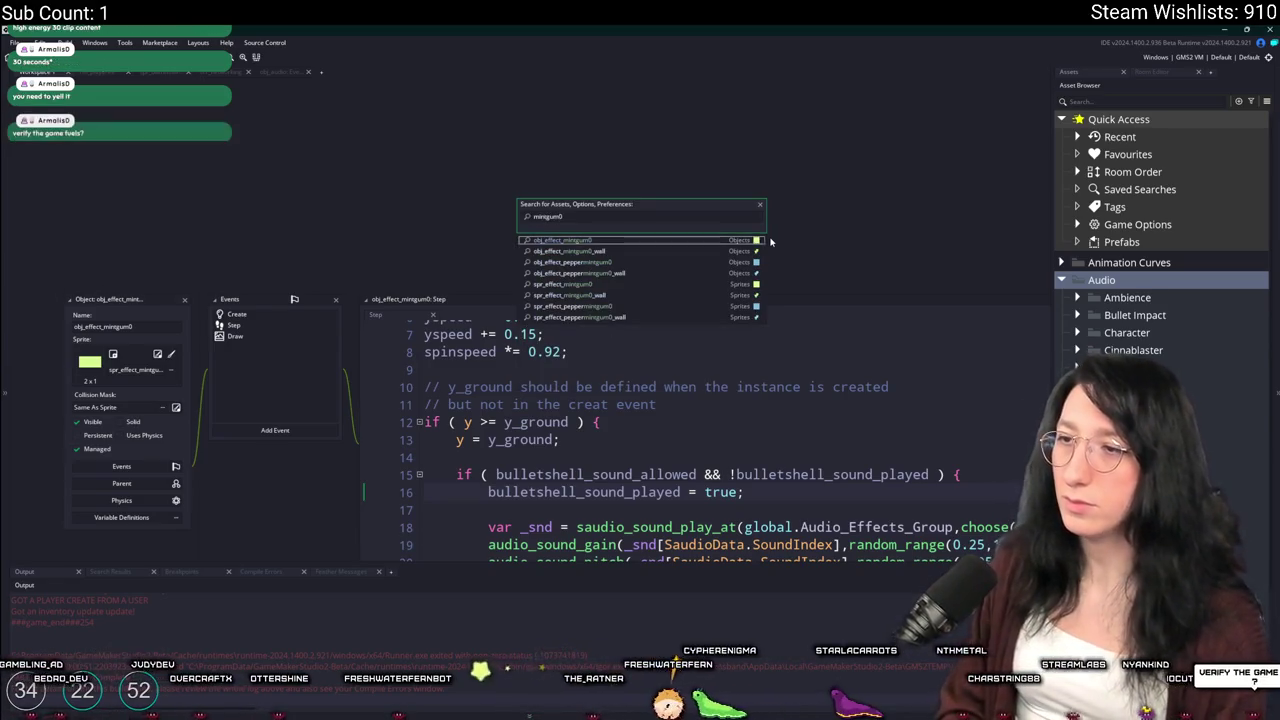
pyautogui.press('Return')
pyautogui.scroll(-2, 770, 241)
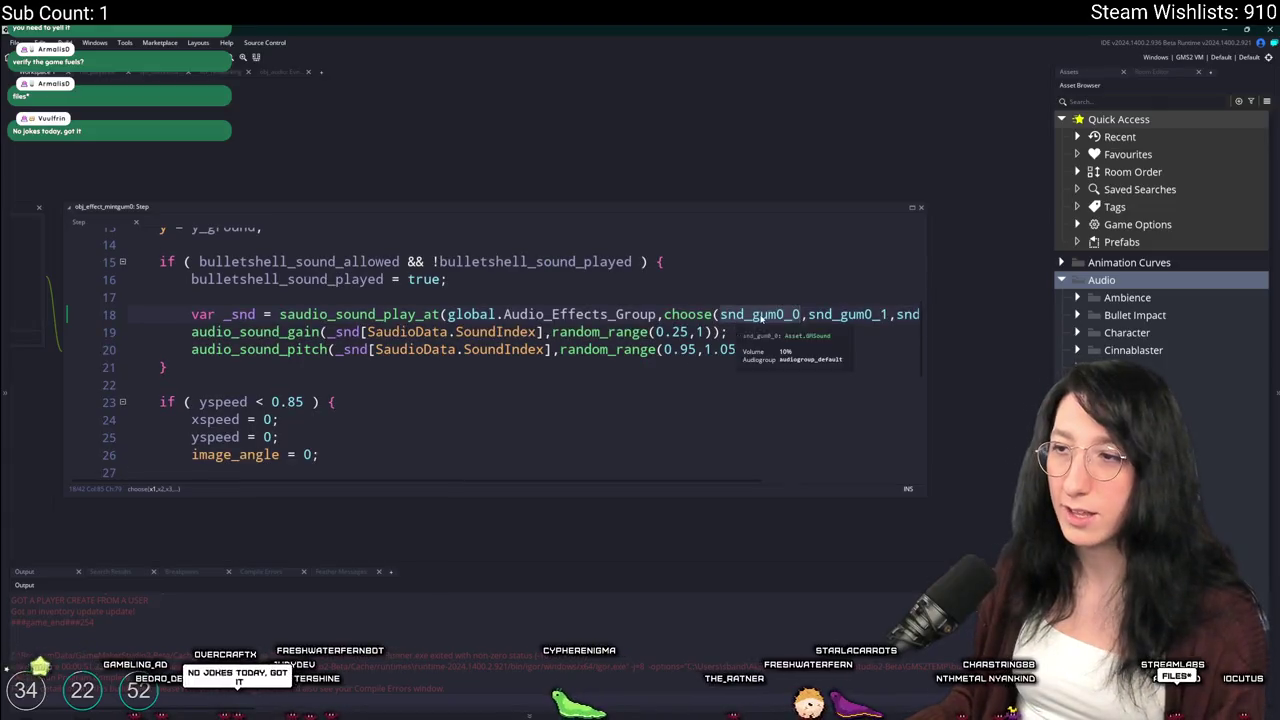
pyautogui.moveTo(779, 303); pyautogui.dragTo(995, 305)
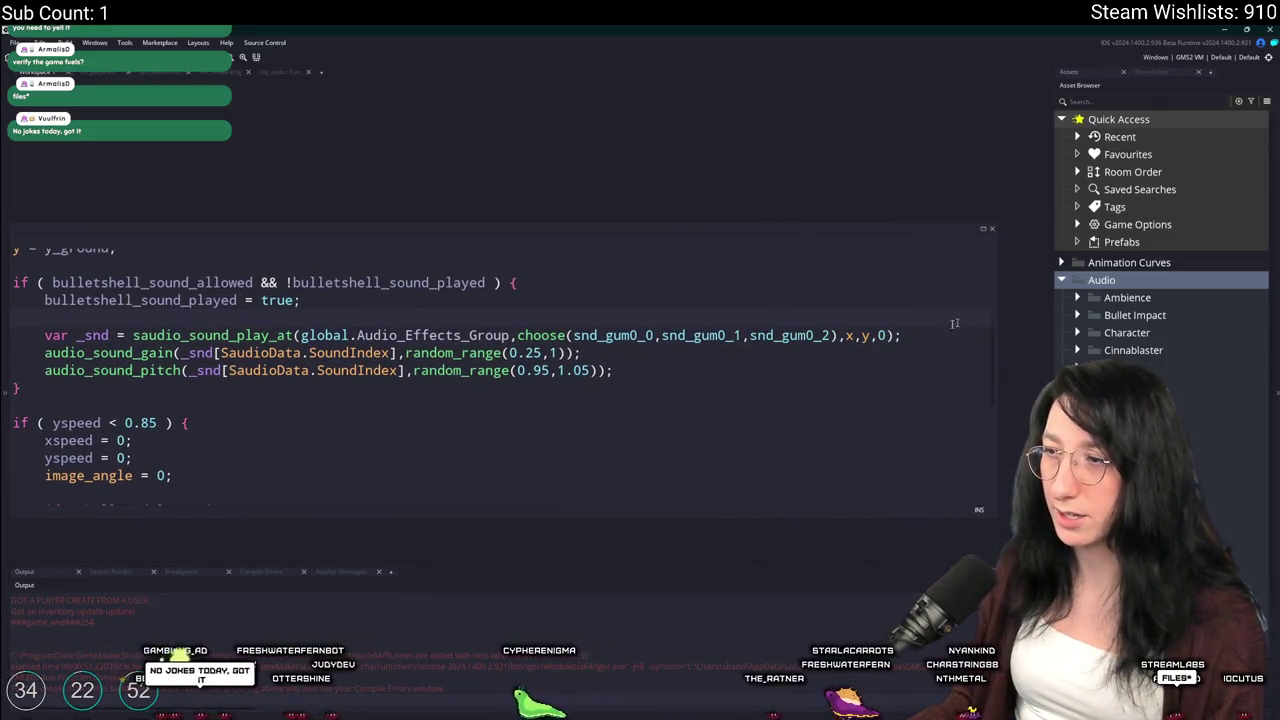
# Preview snd_gum0_2 and snd_gum0_0 from the code, then open and close snd_gum0_1
pyautogui.middleClick(815, 335)
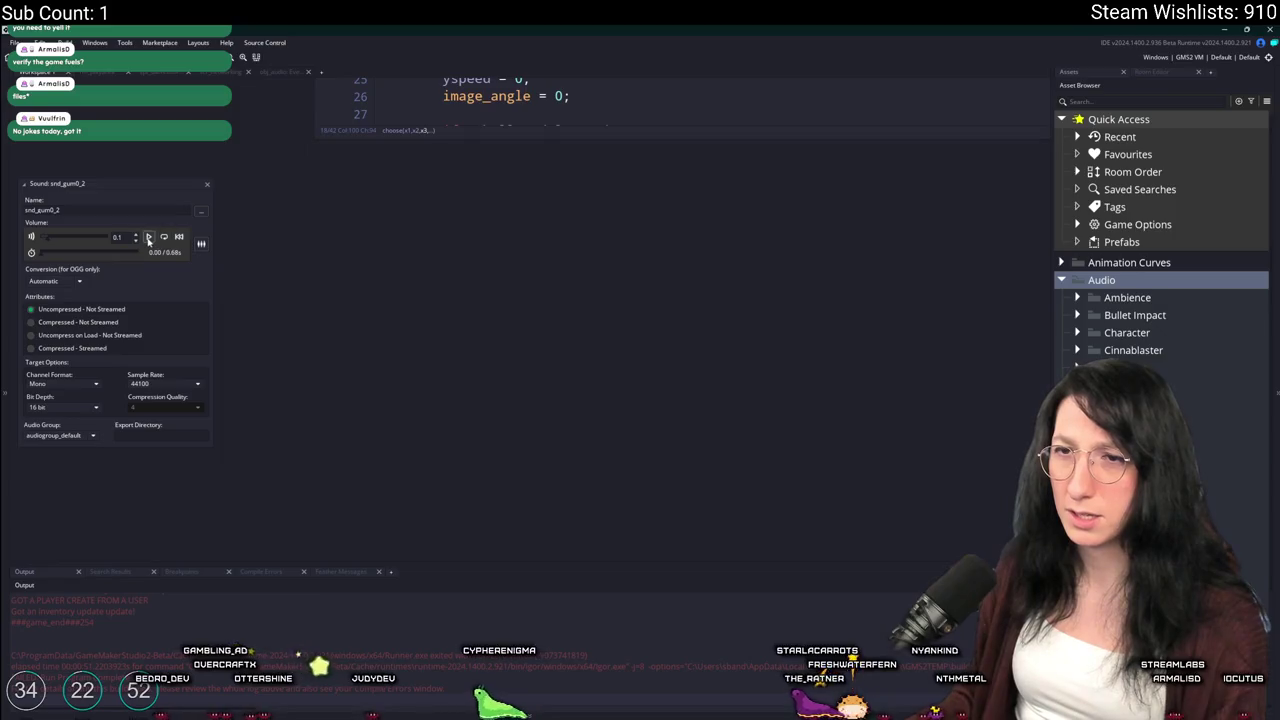
pyautogui.click(149, 237)
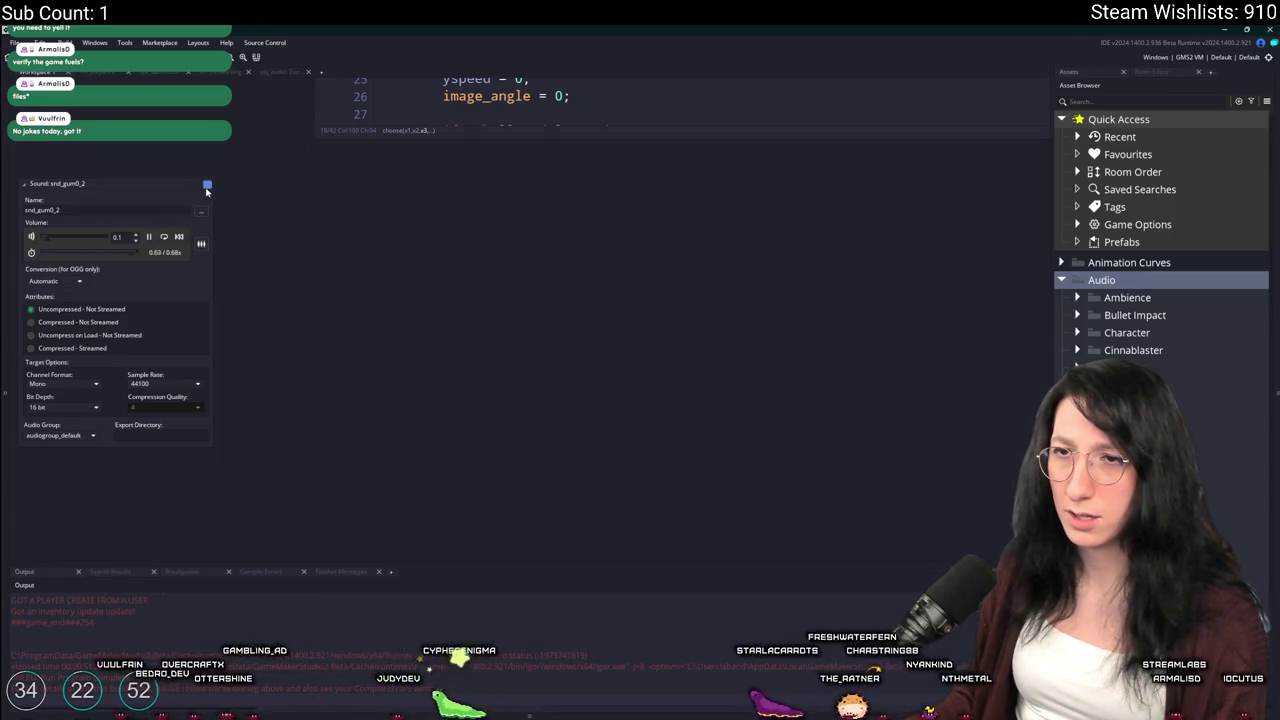
pyautogui.press('Escape')
pyautogui.middleClick(713, 220)
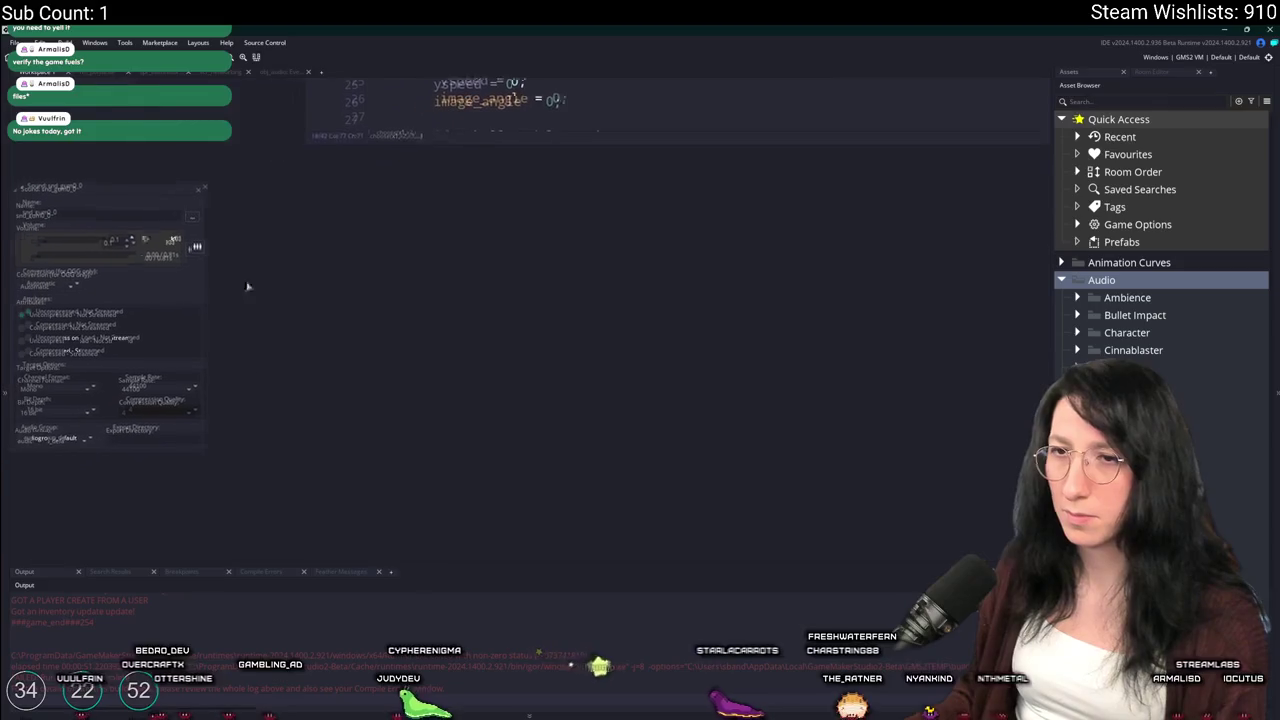
pyautogui.click(149, 237)
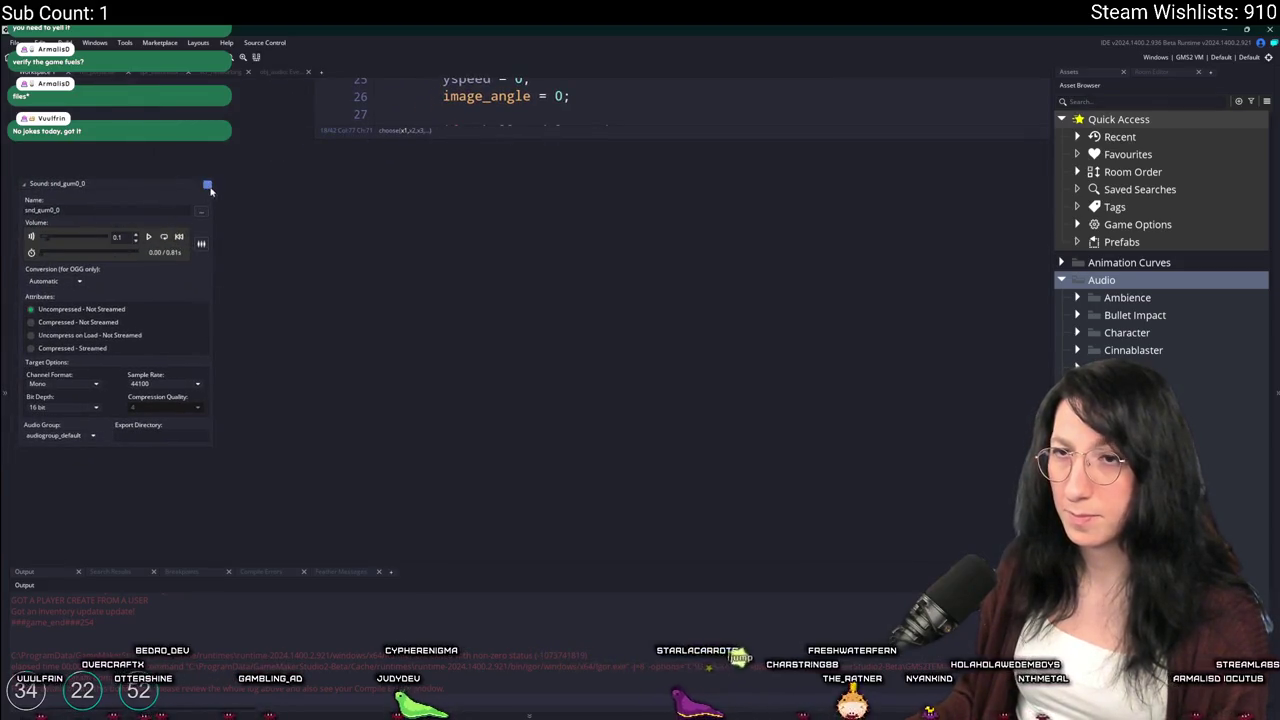
pyautogui.press('Escape')
pyautogui.middleClick(836, 232)
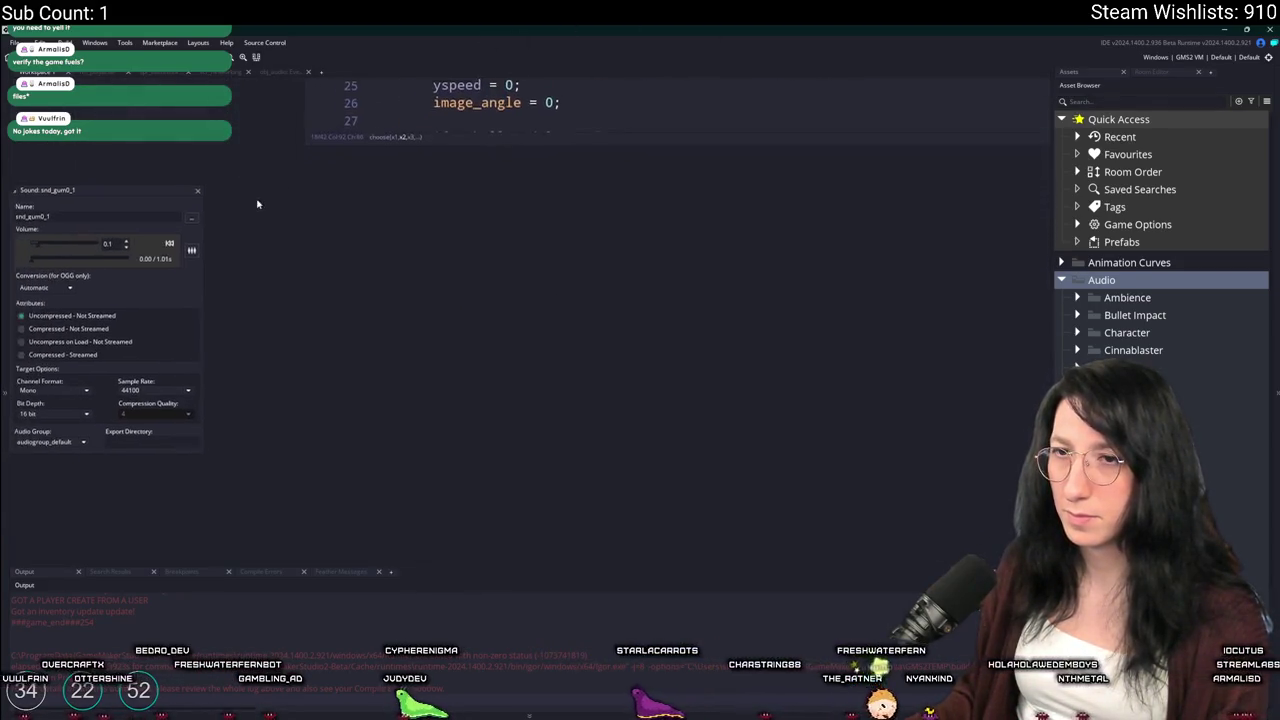
pyautogui.click(207, 186)
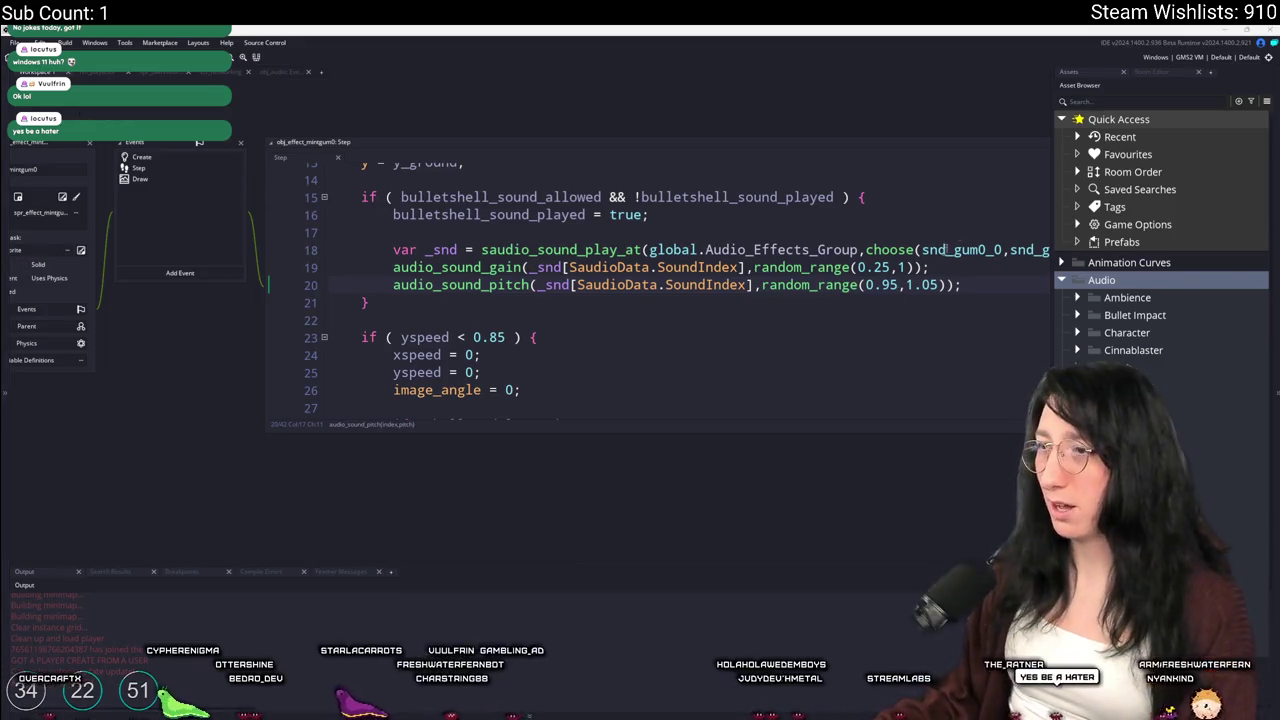
# Maximise the Step editor, inspect line 18's sound references, and recheck snd_gum0_2
pyautogui.click(711, 296)
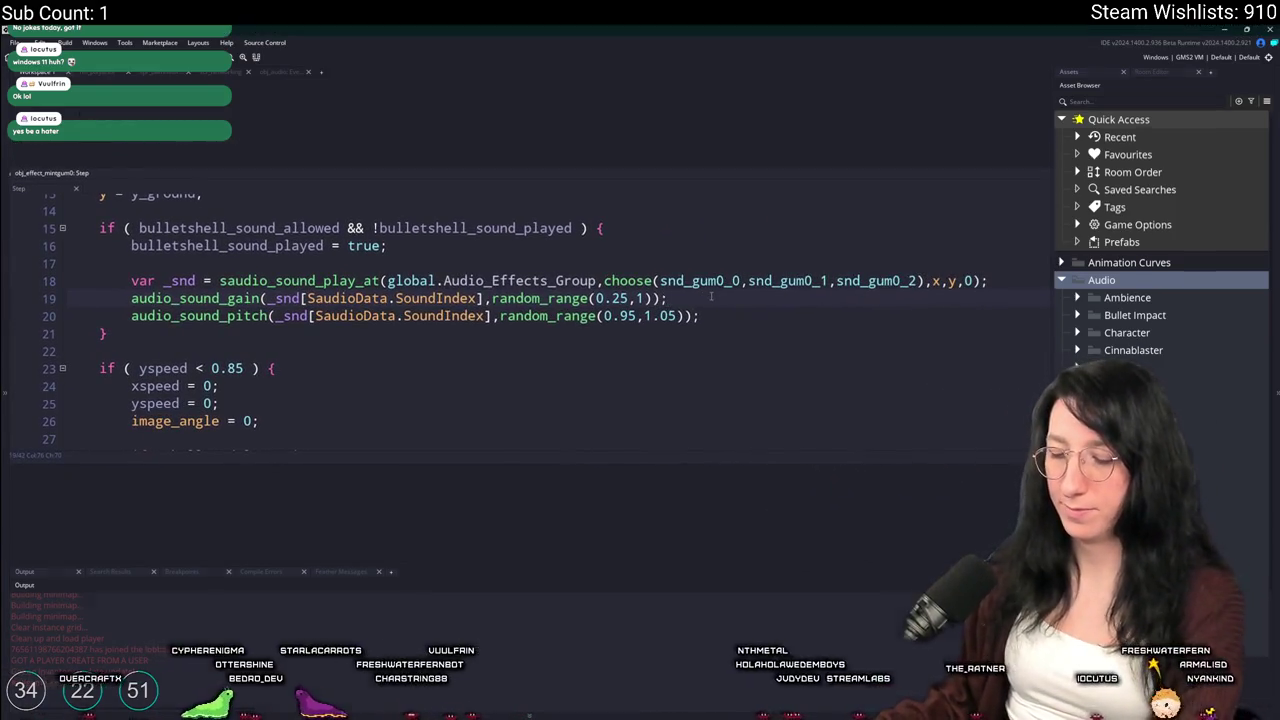
pyautogui.click(719, 281)
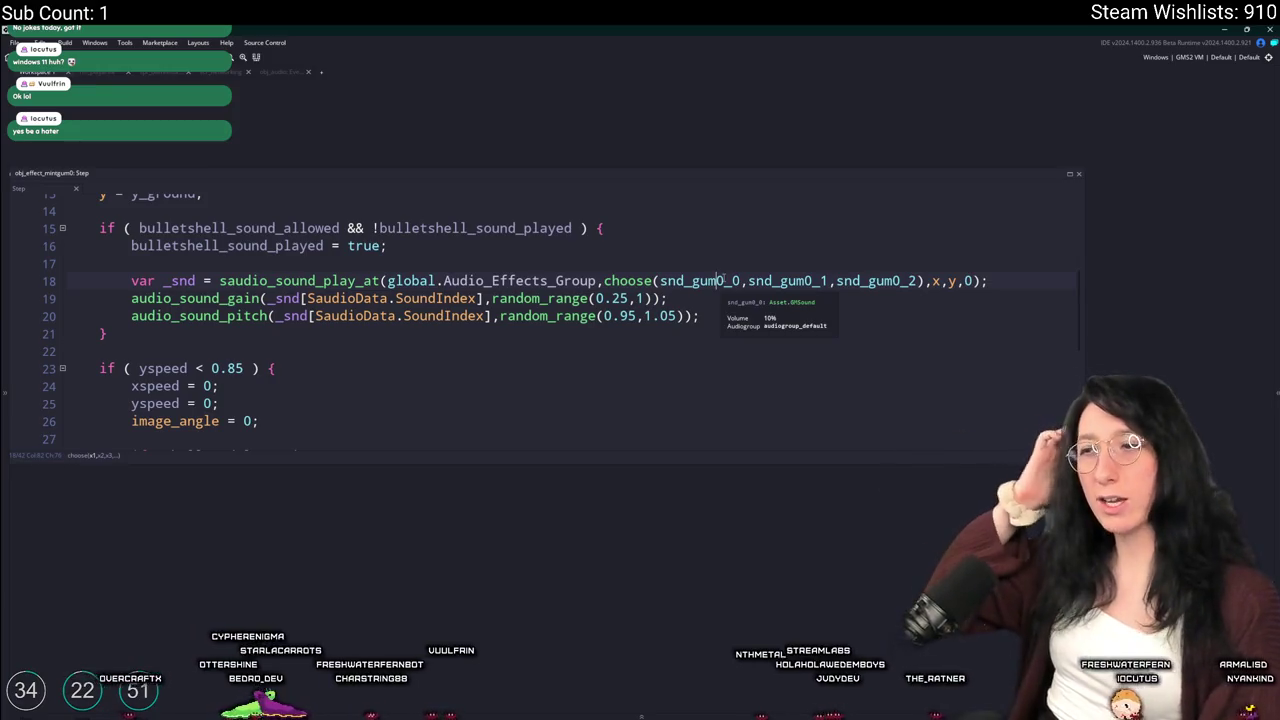
pyautogui.click(750, 281)
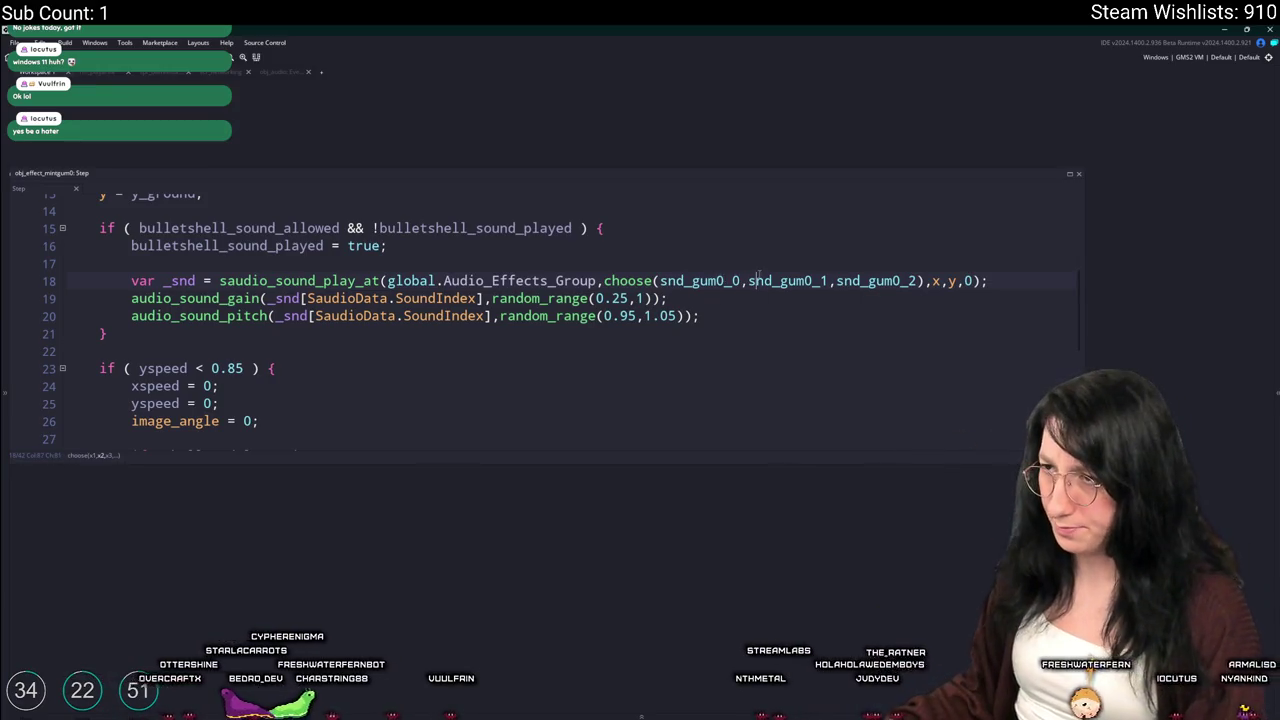
pyautogui.middleClick(888, 281)
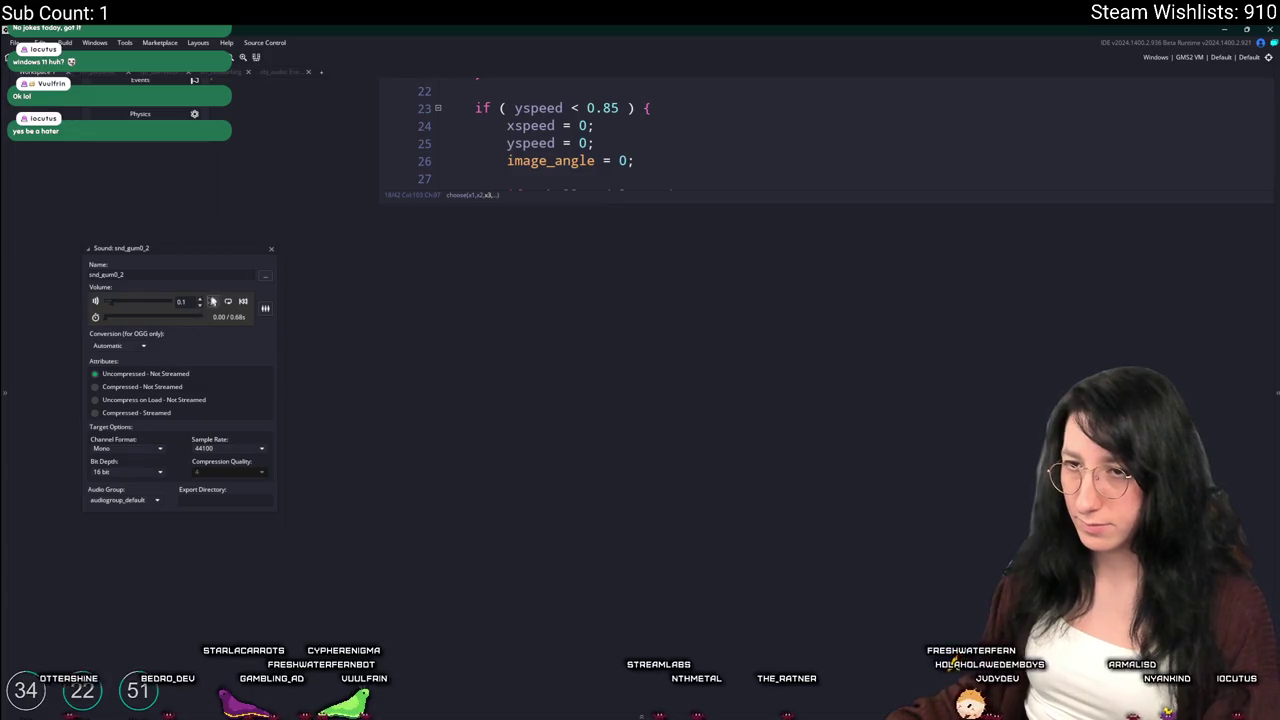
pyautogui.hotkey('ctrl', 'Tab')
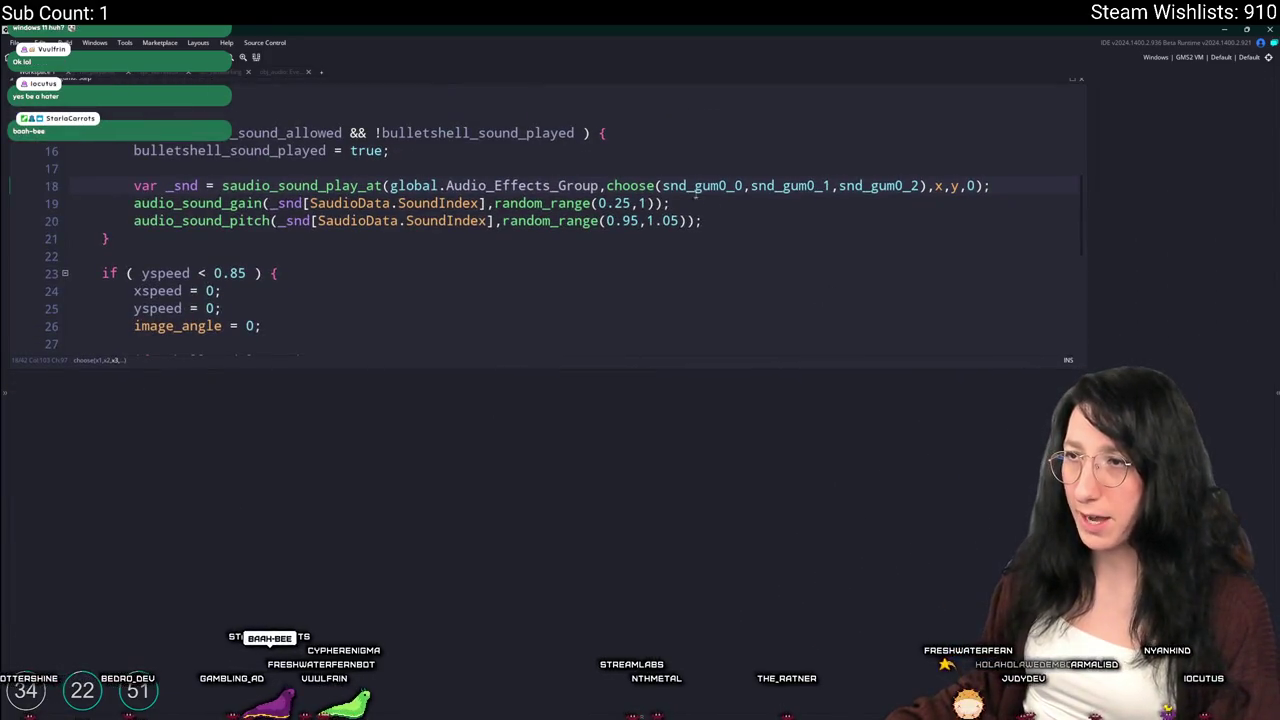
pyautogui.click(1275, 121)
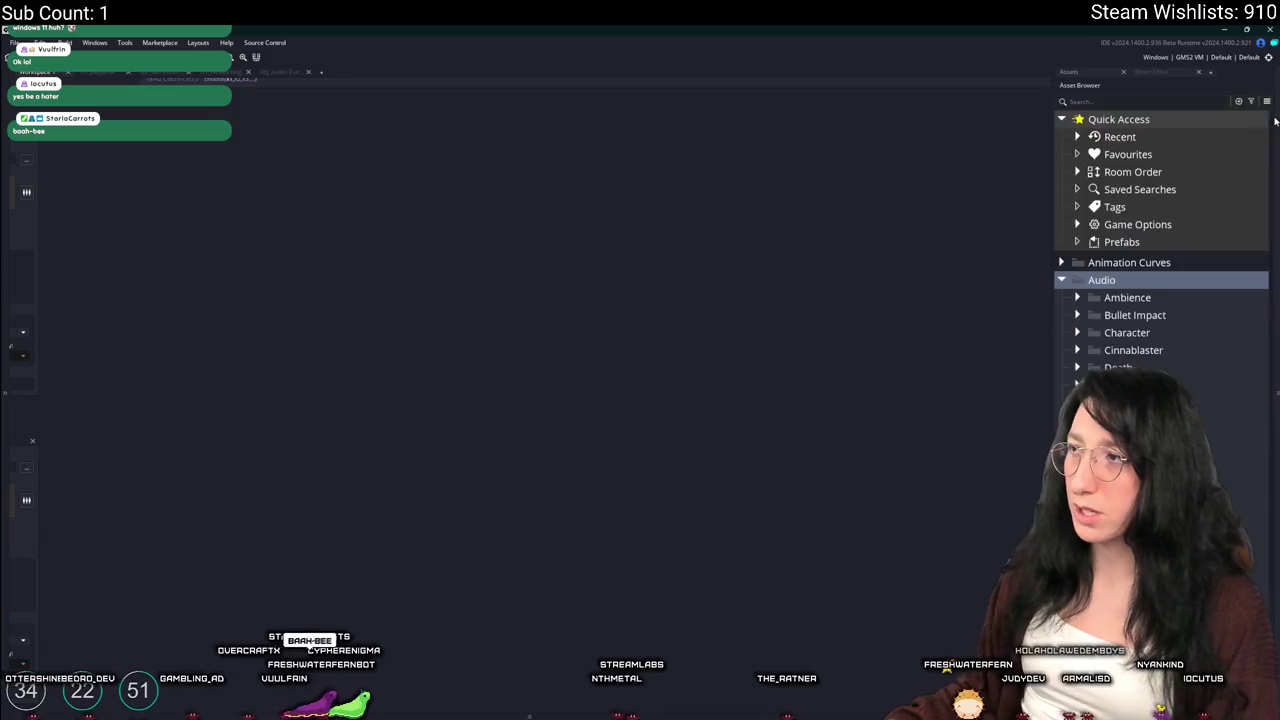
# Filter assets for 'gum' and check snd_gum0_0's file details: 96.000 kHz sample rate
pyautogui.write('gum')
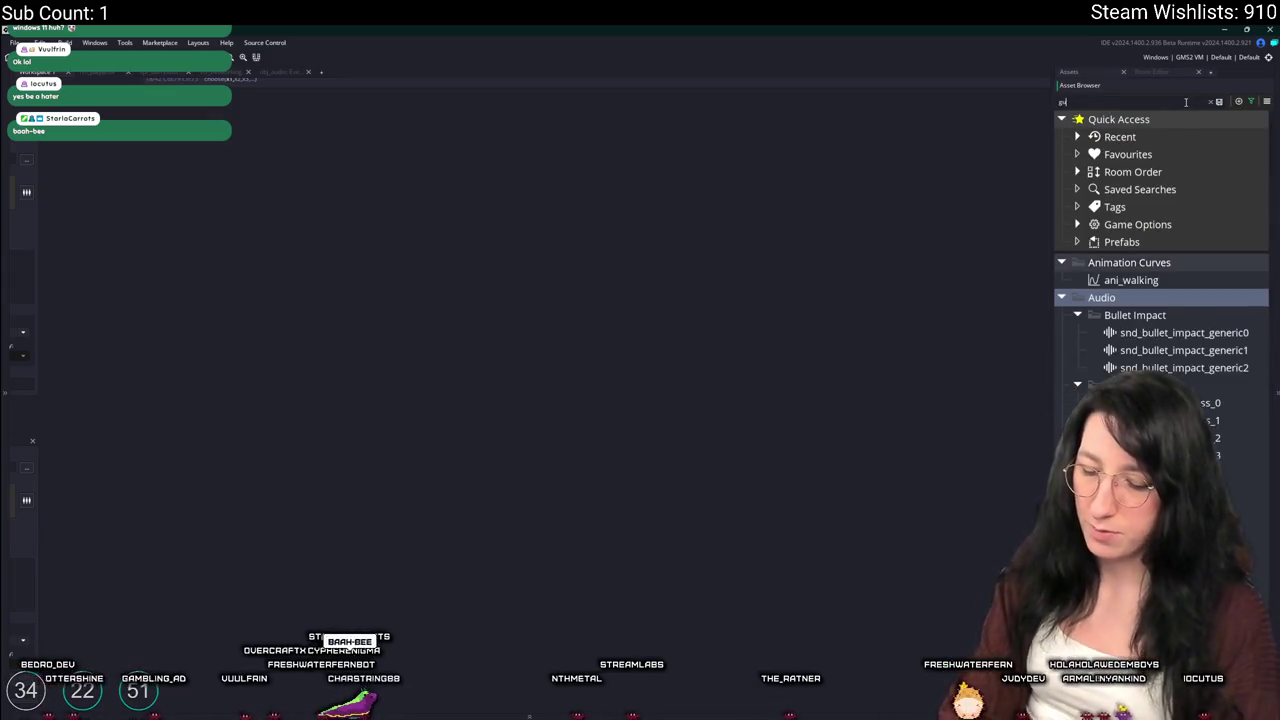
pyautogui.click(1148, 298)
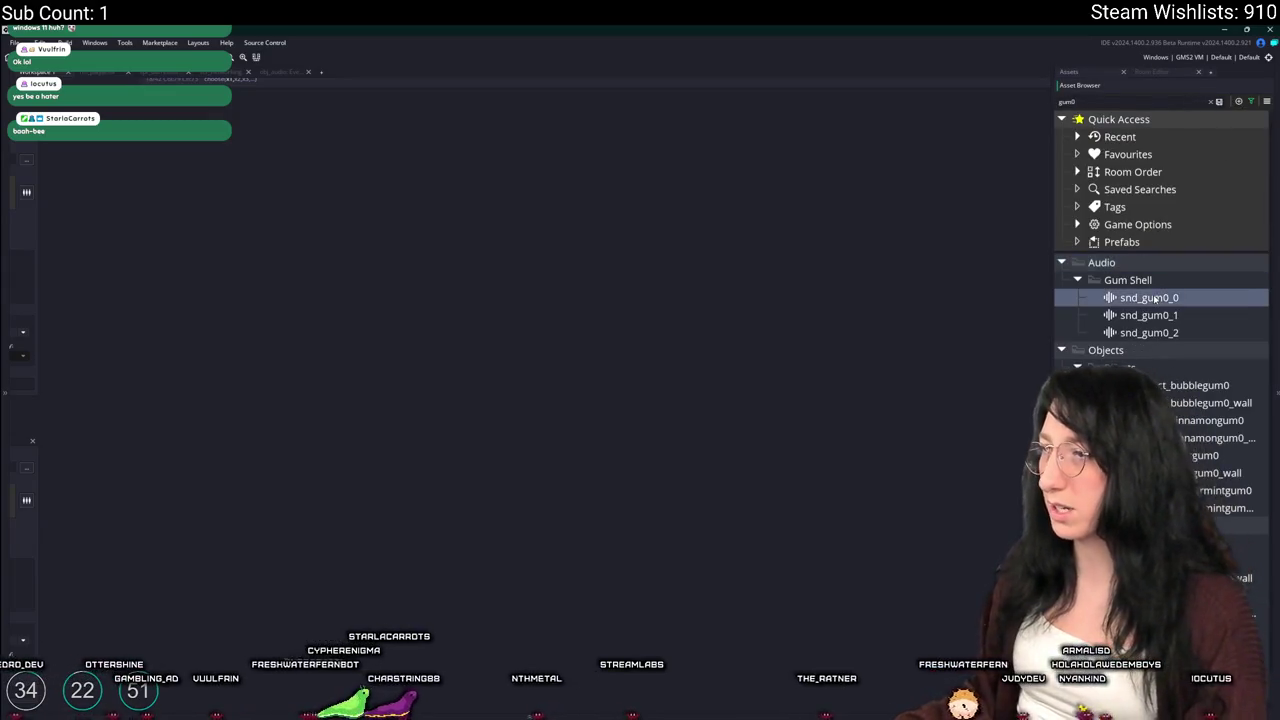
pyautogui.rightClick(1153, 298)
pyautogui.press('Escape')
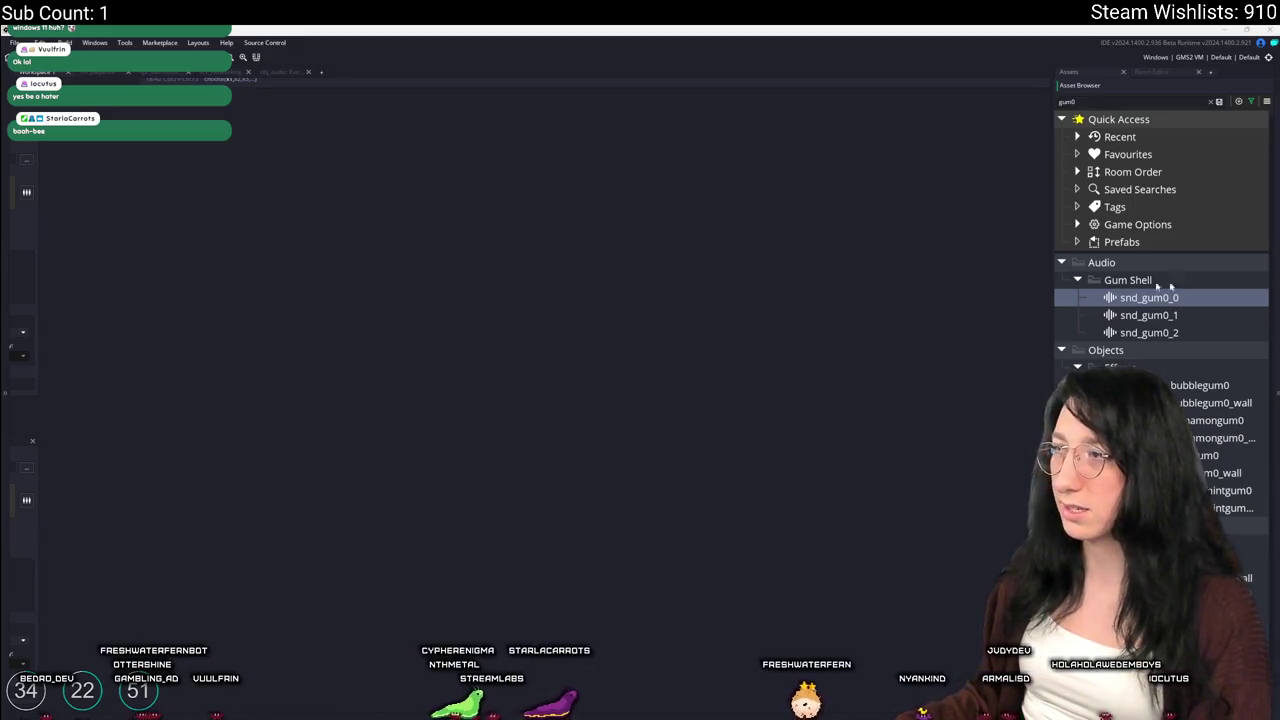
pyautogui.moveTo(447, 101); pyautogui.dragTo(465, 125)
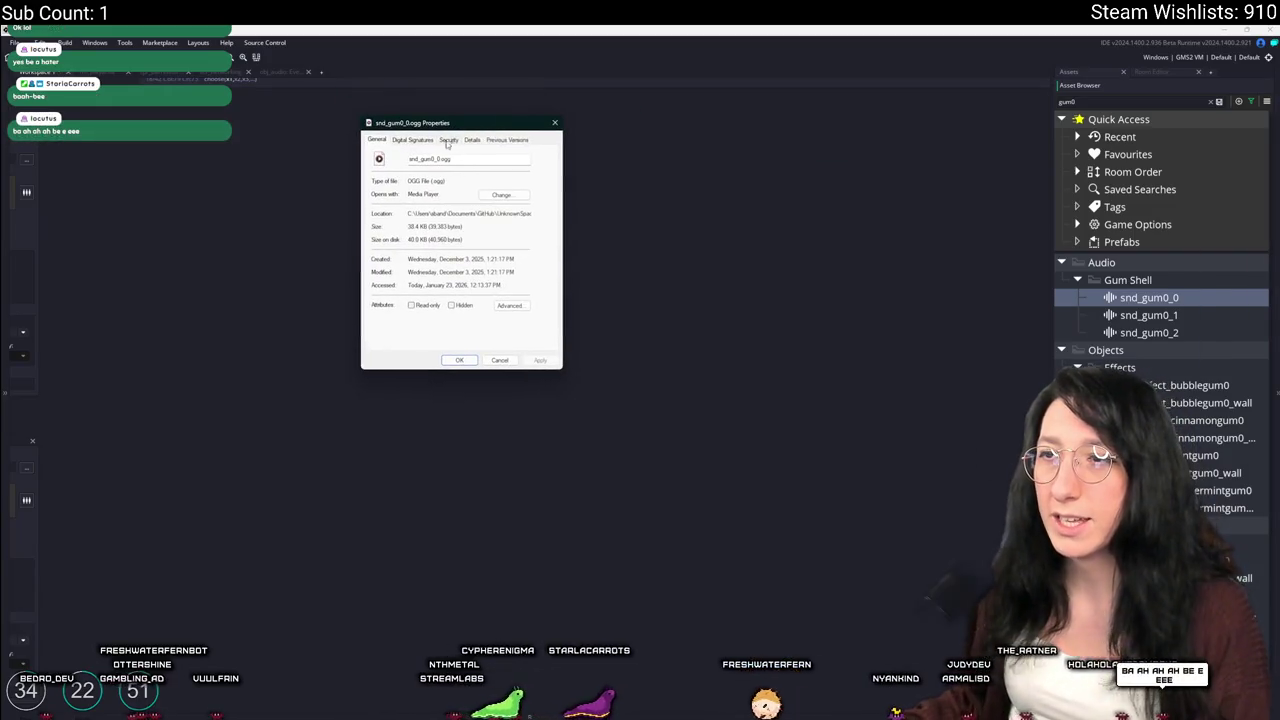
pyautogui.click(472, 140)
pyautogui.scroll(-2, 455, 255)
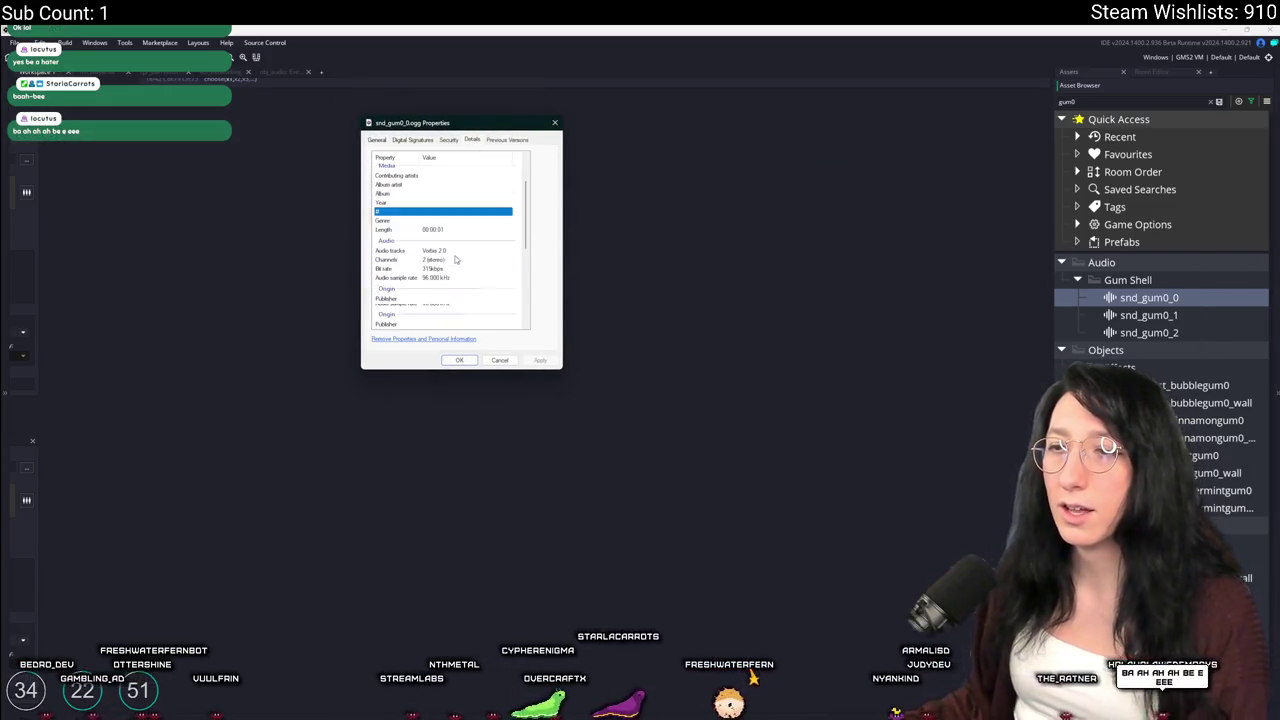
pyautogui.click(452, 278)
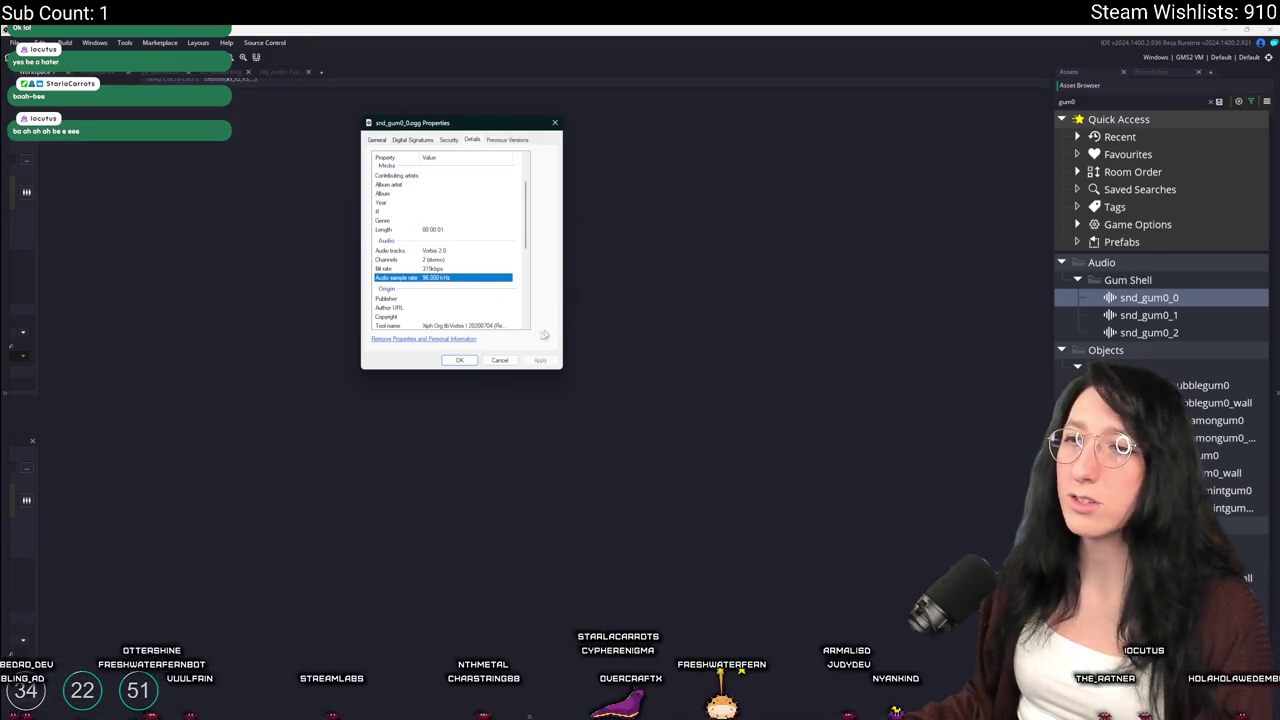
# Close the properties and search Windows for 'fl' to find FL Studio 2025
pyautogui.click(467, 362)
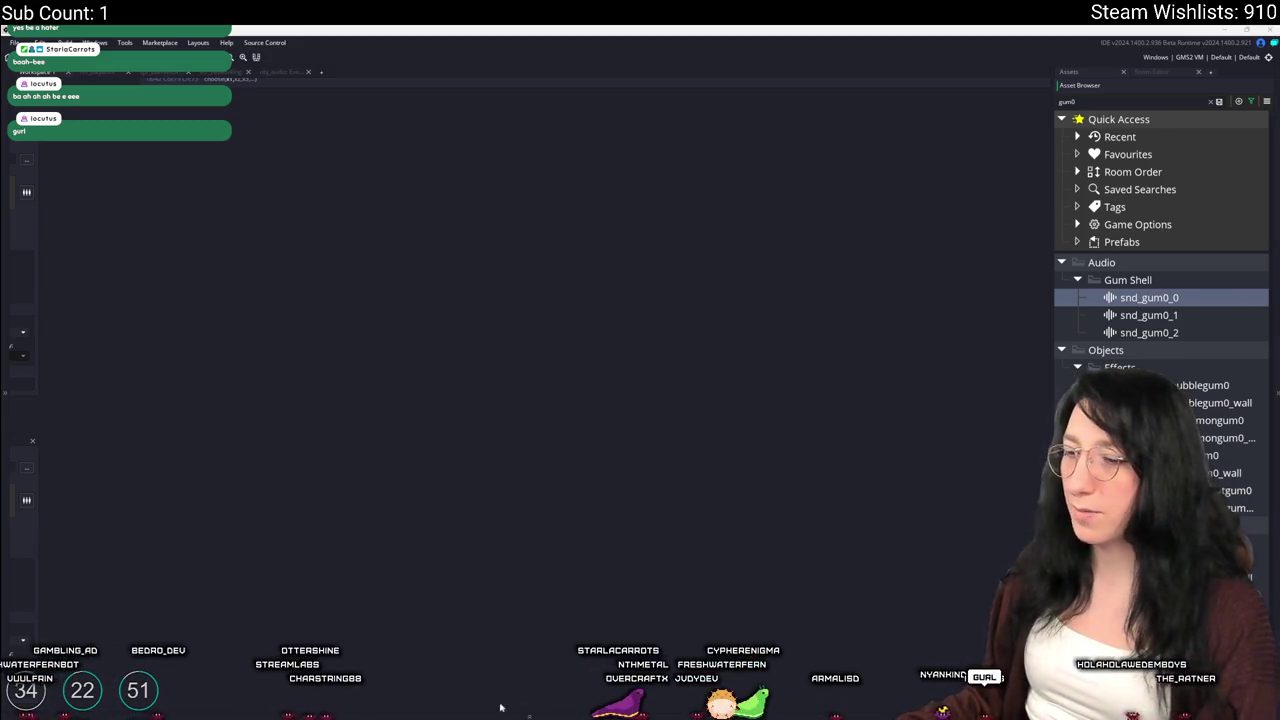
pyautogui.press('super')
pyautogui.write('fl')
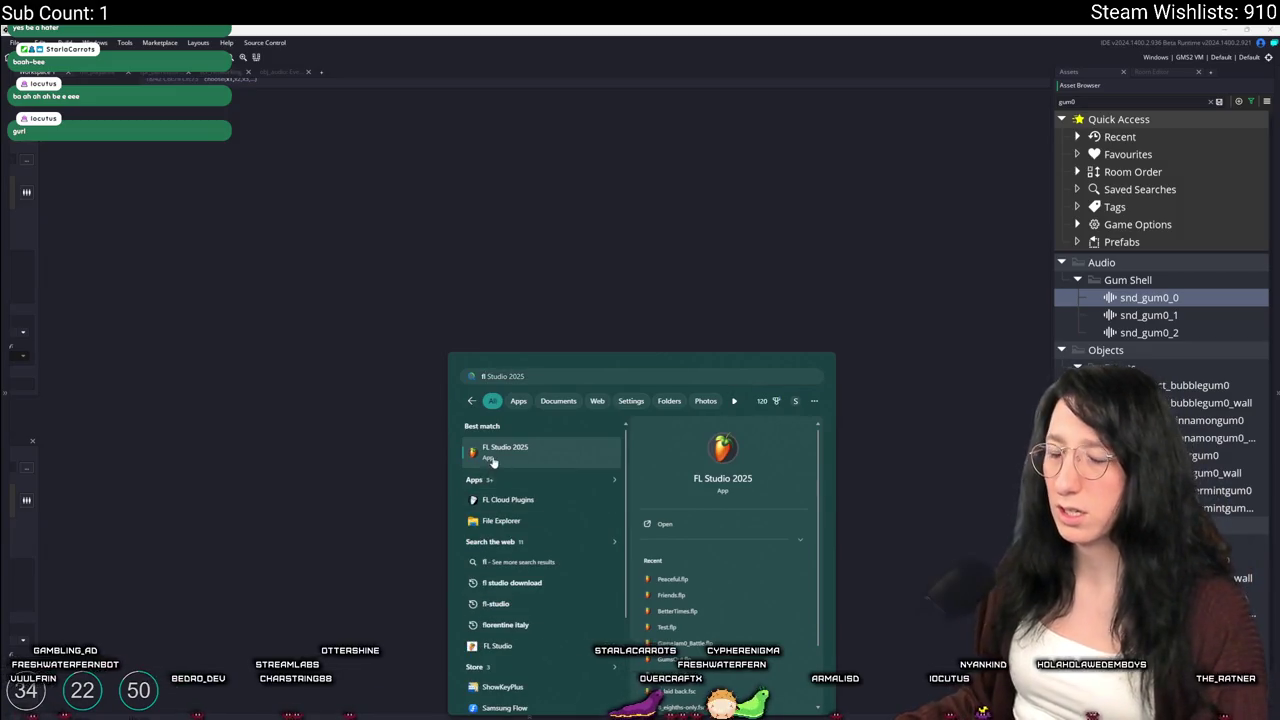
# Launch FL Studio 2025 and add the snd_gum0_0 sample to the playlist
pyautogui.press('Return')
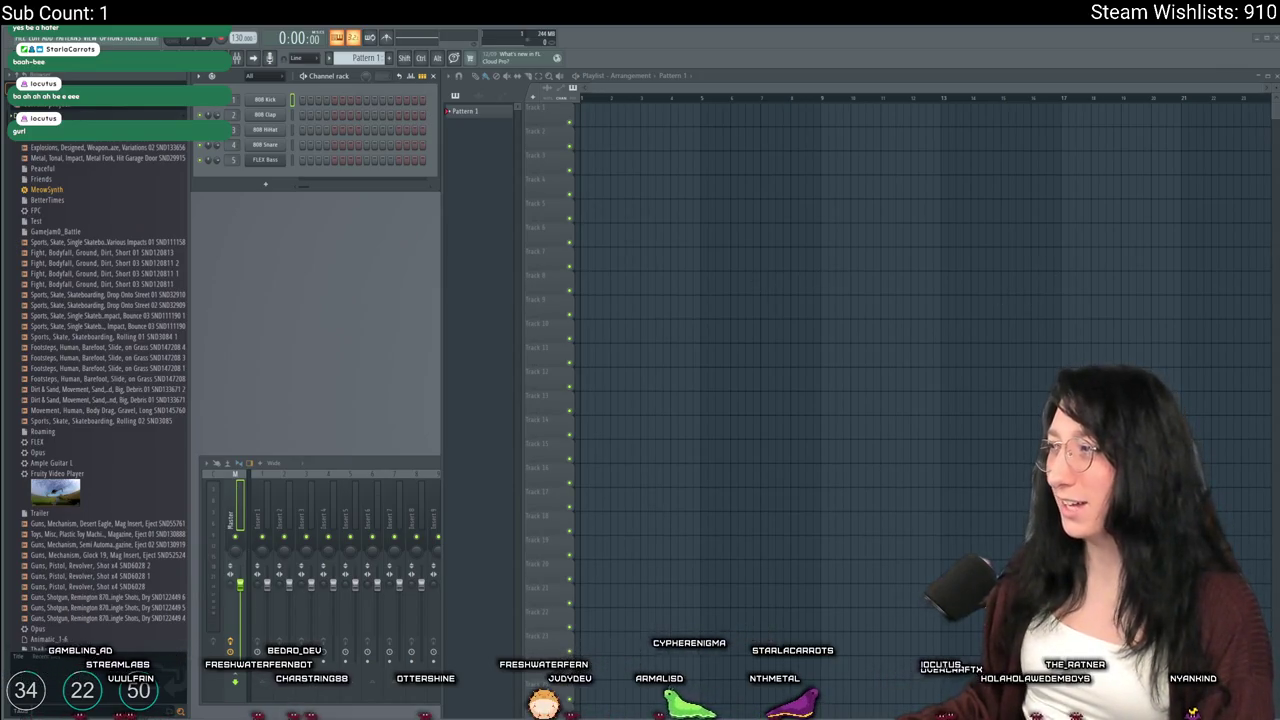
pyautogui.moveTo(783, 226); pyautogui.dragTo(790, 214)
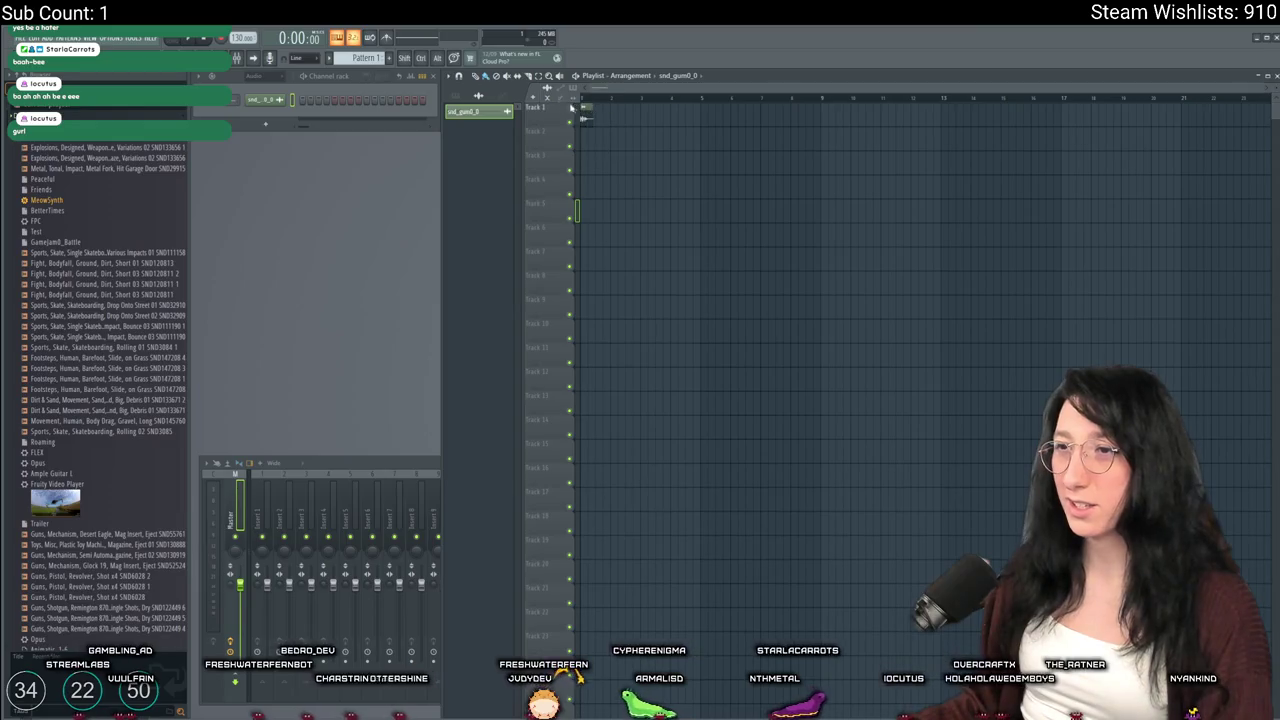
pyautogui.click(786, 256)
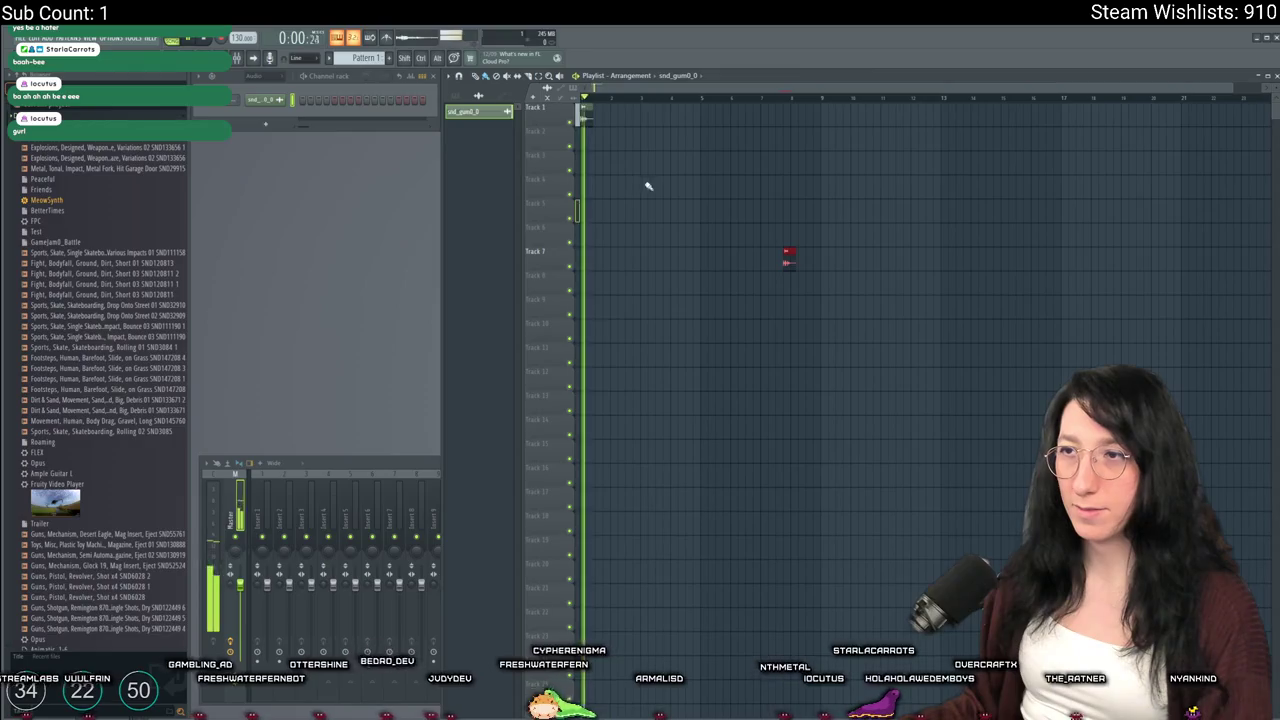
pyautogui.rightClick(787, 256)
# Export the song as an OGG file named Mint0 on the Desktop
pyautogui.click(20, 38)
pyautogui.moveTo(41, 152)
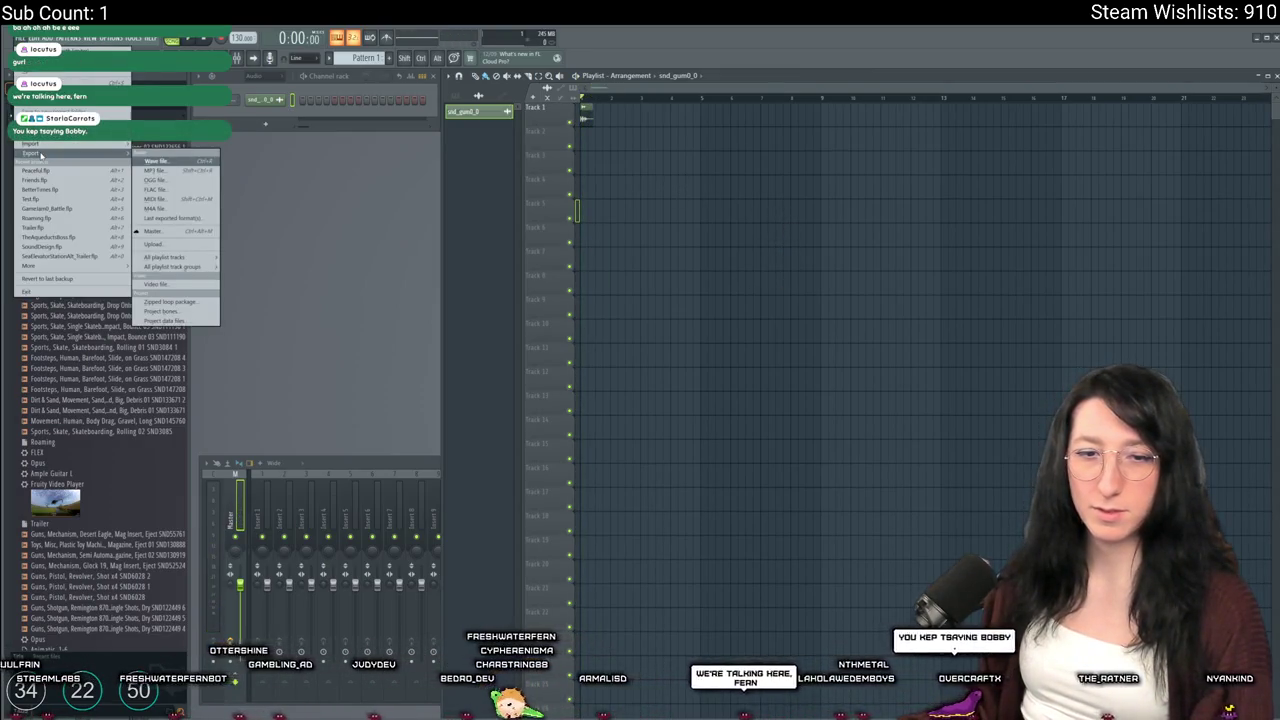
pyautogui.click(206, 180)
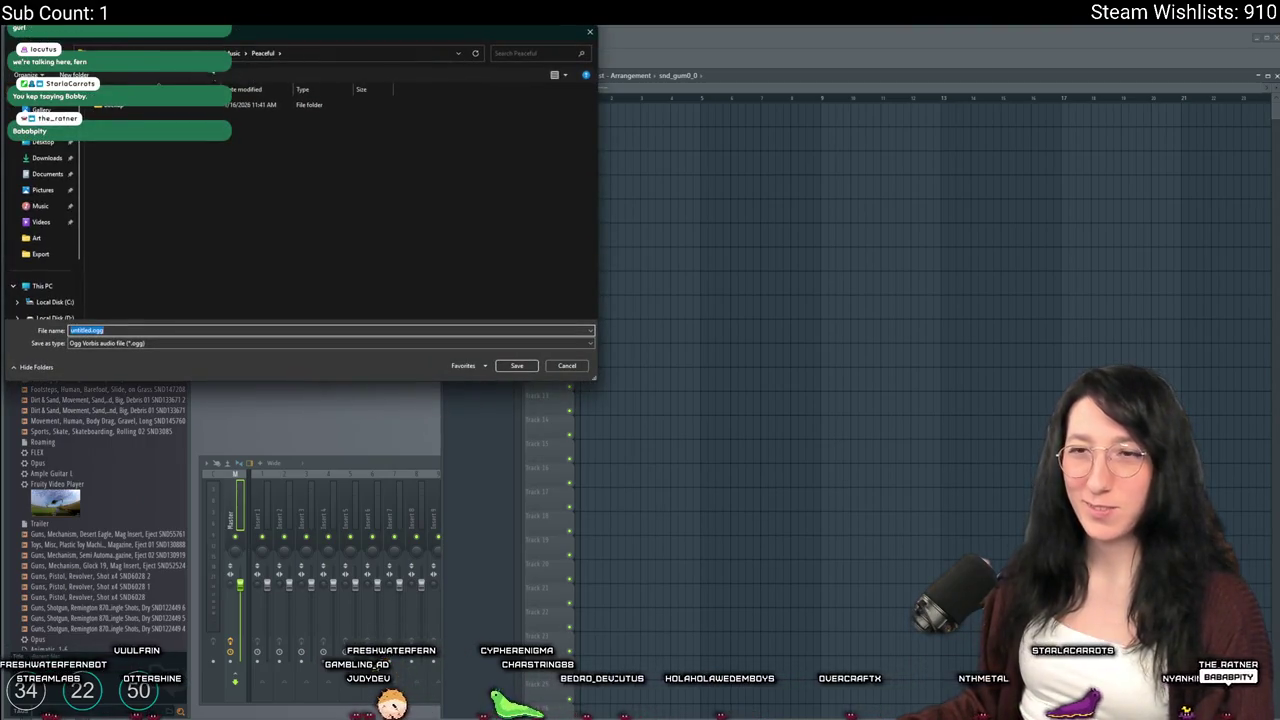
pyautogui.click(43, 141)
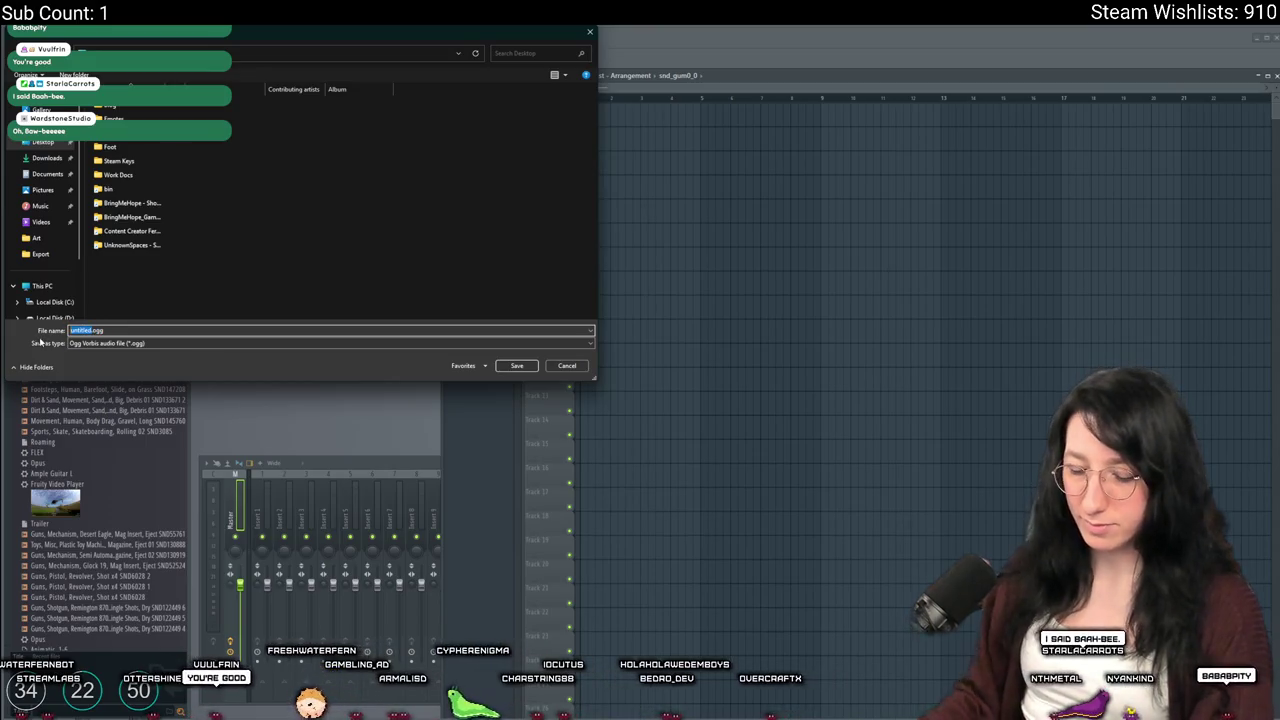
pyautogui.write('Mint0')
pyautogui.press('Return')
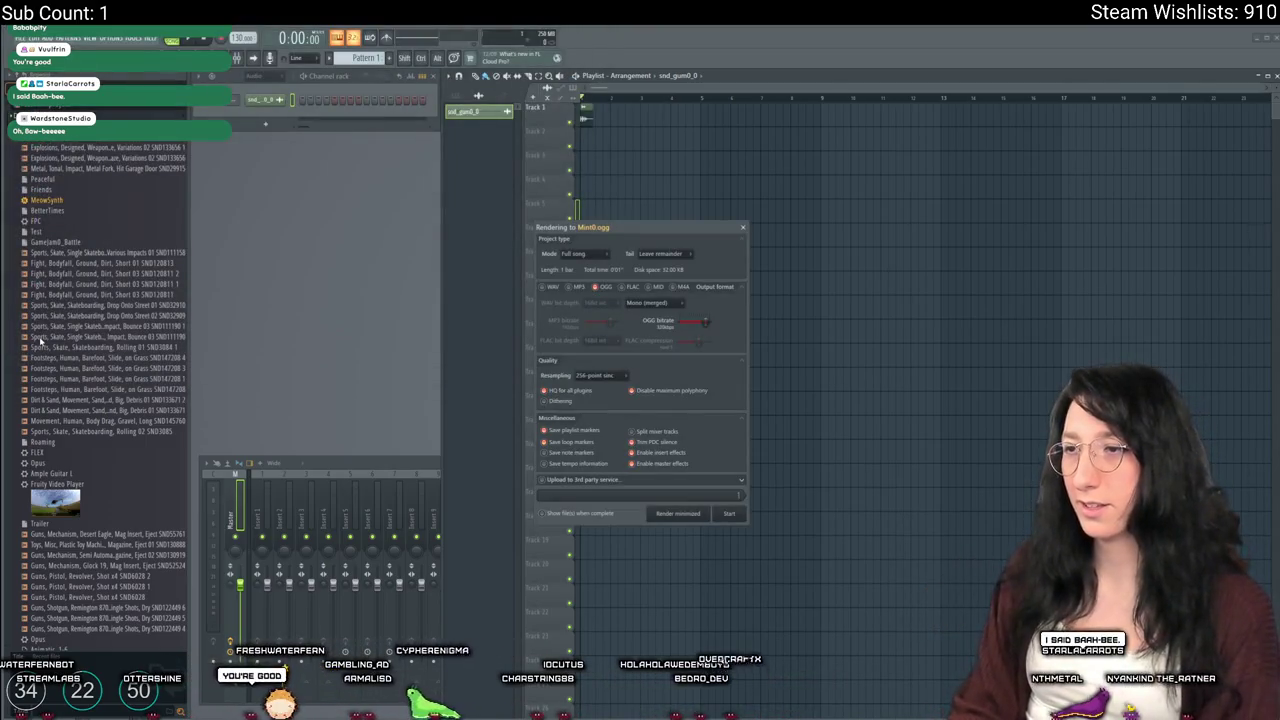
pyautogui.click(729, 514)
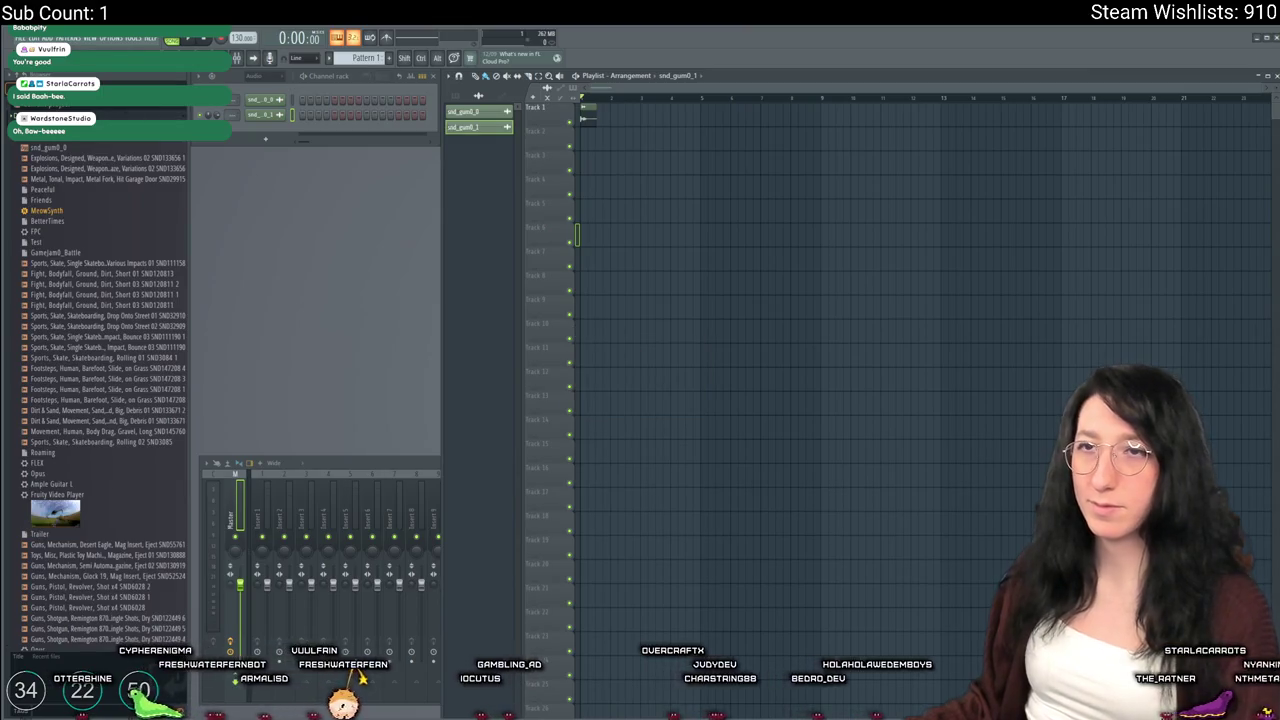
# Export the song as Mint1.ogg to the Desktop
pyautogui.click(20, 38)
pyautogui.moveTo(80, 153)
pyautogui.click(168, 183)
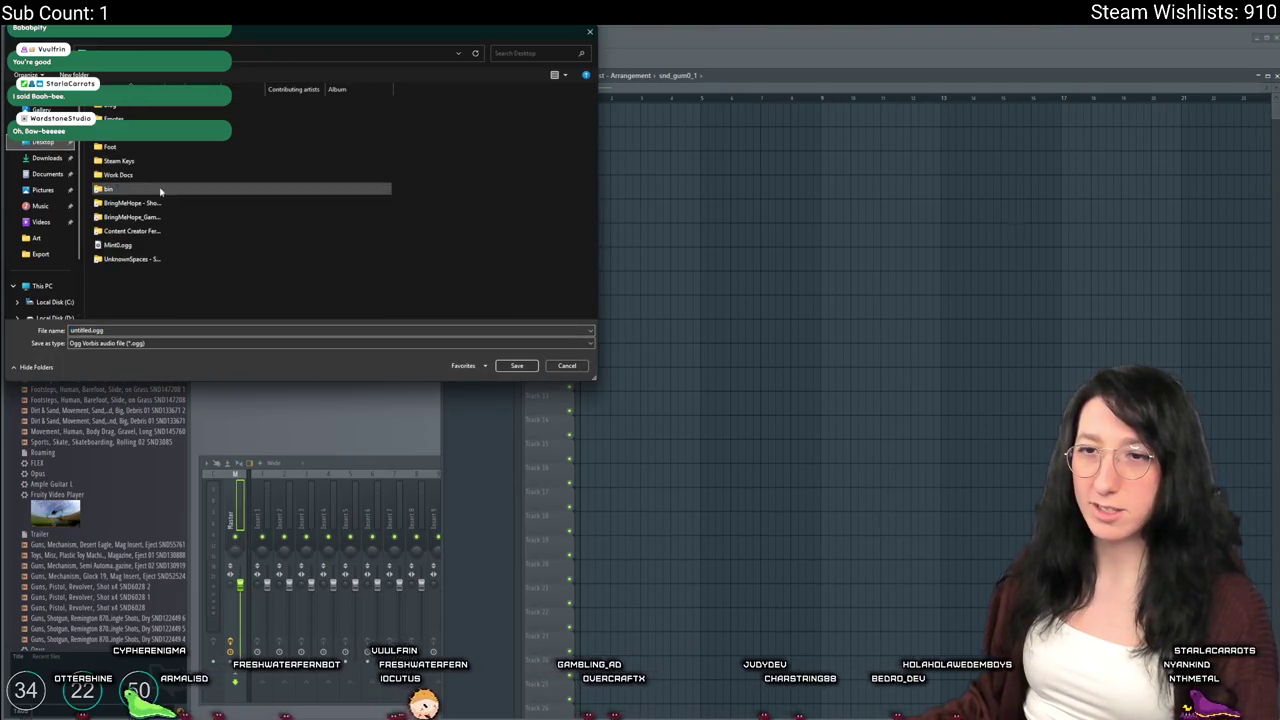
pyautogui.click(150, 245)
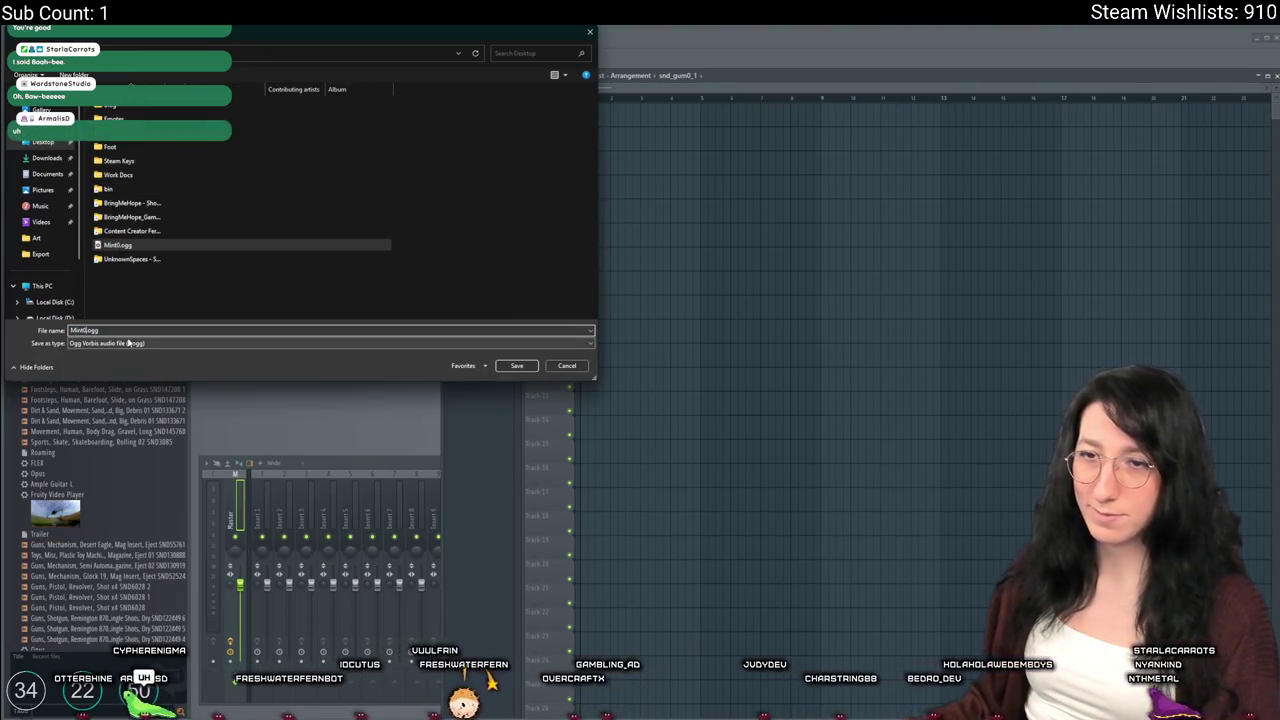
pyautogui.press('BackSpace')
pyautogui.press('Return')
pyautogui.press('Return')
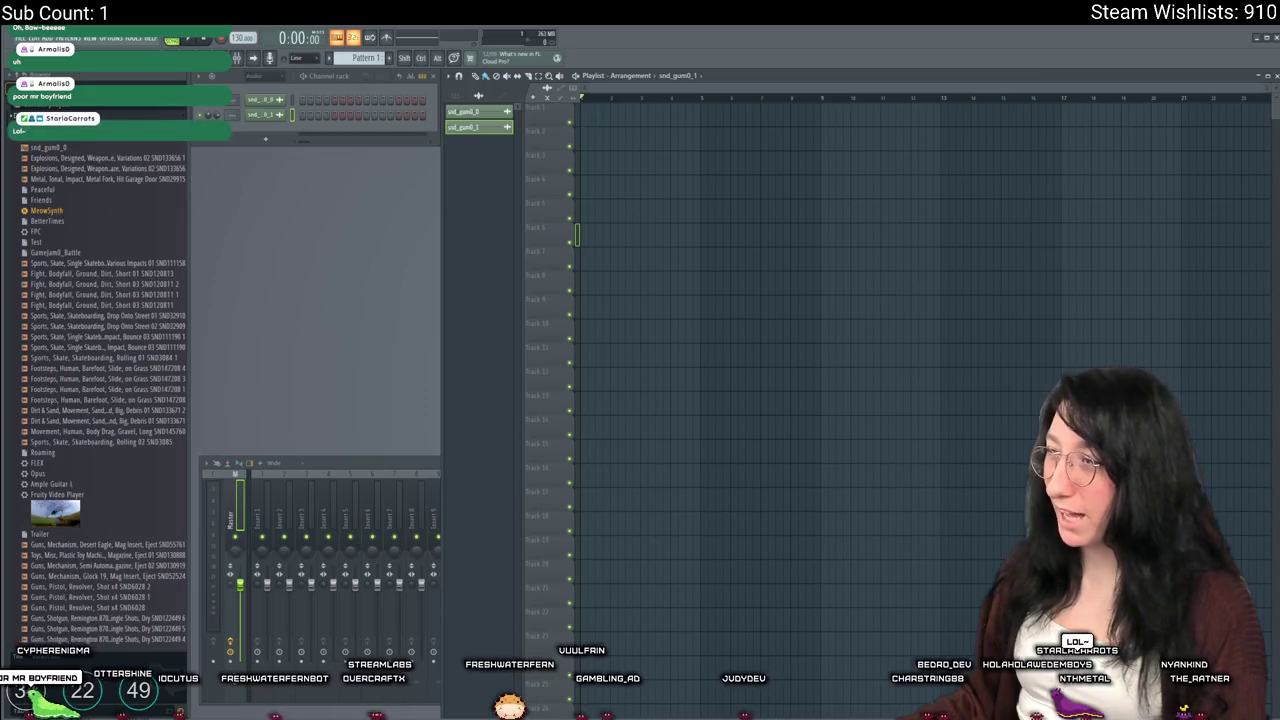
# Place snd_gum0_2 at the start of Track 1 and export it as Mint2.ogg to the Desktop
pyautogui.moveTo(690, 30); pyautogui.dragTo(677, 126)
pyautogui.moveTo(598, 118); pyautogui.dragTo(585, 117)
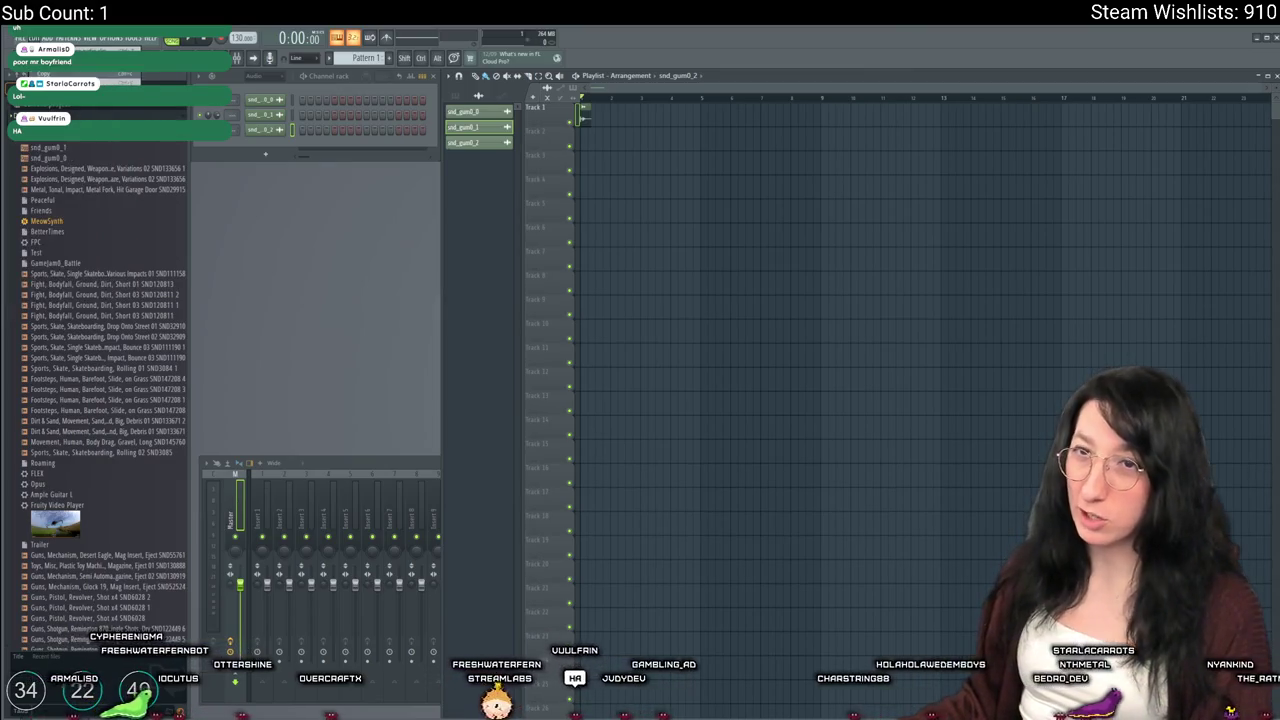
pyautogui.click(20, 38)
pyautogui.moveTo(38, 152)
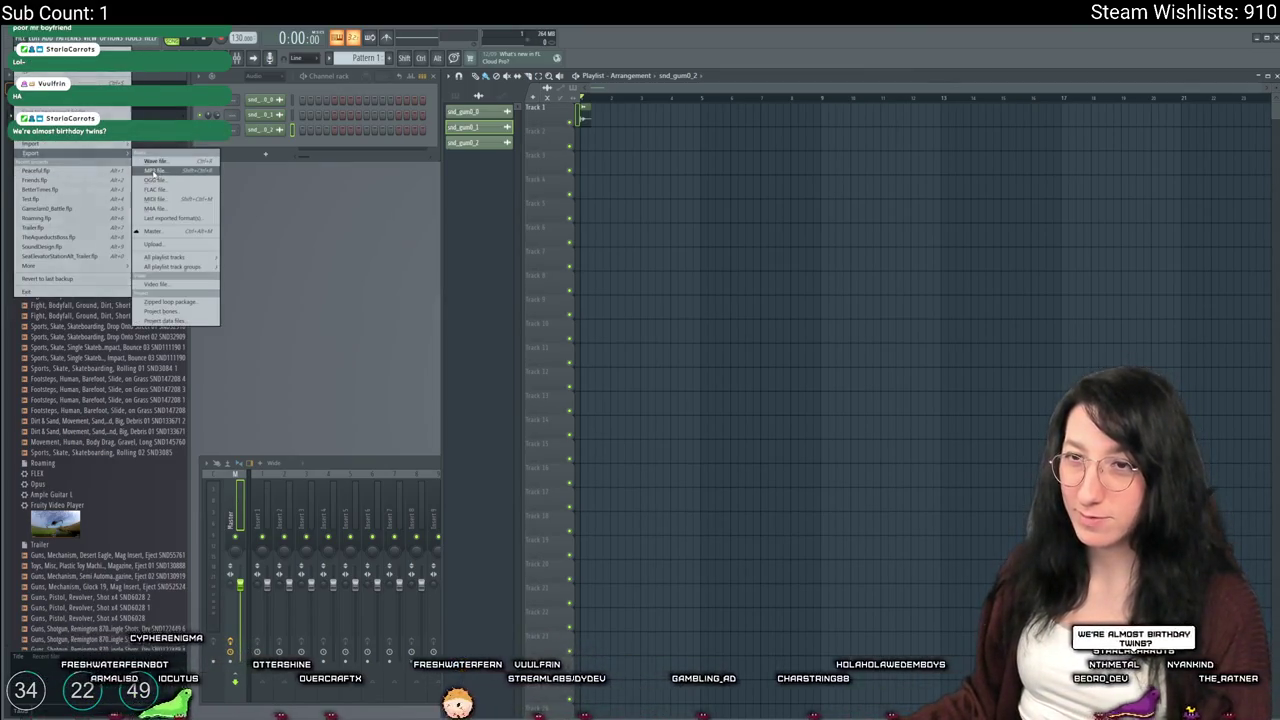
pyautogui.click(168, 176)
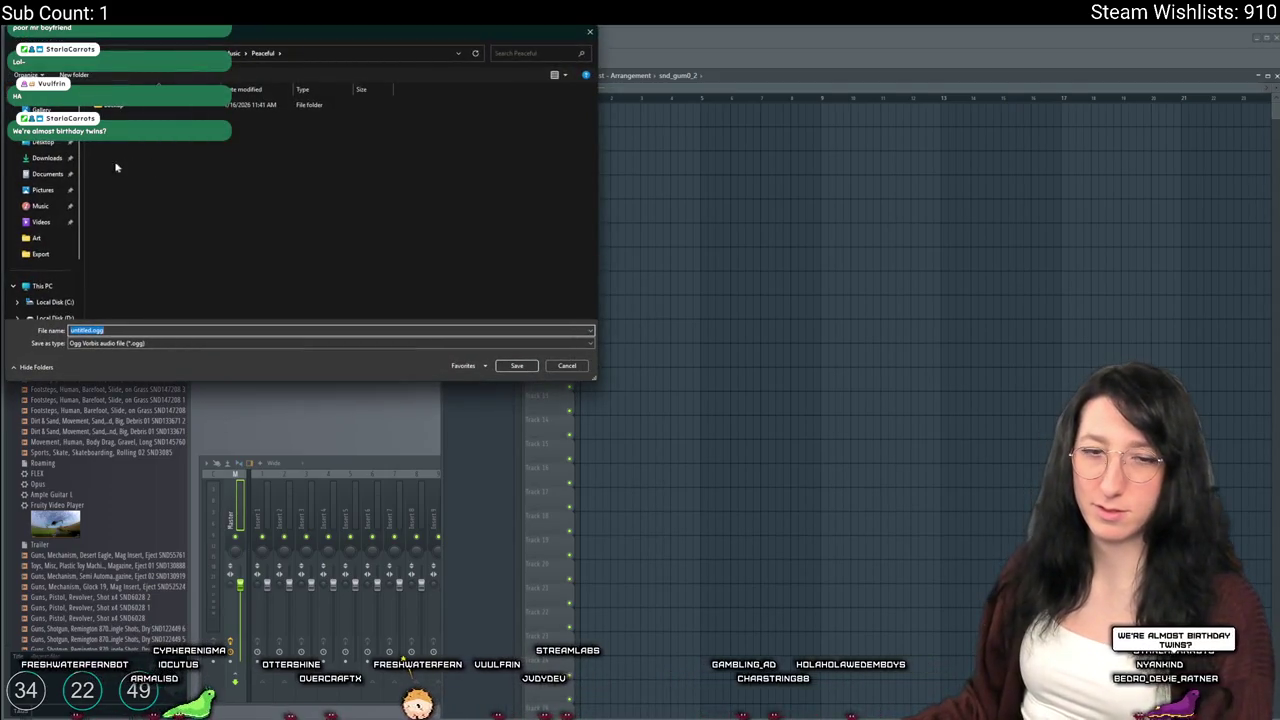
pyautogui.click(43, 143)
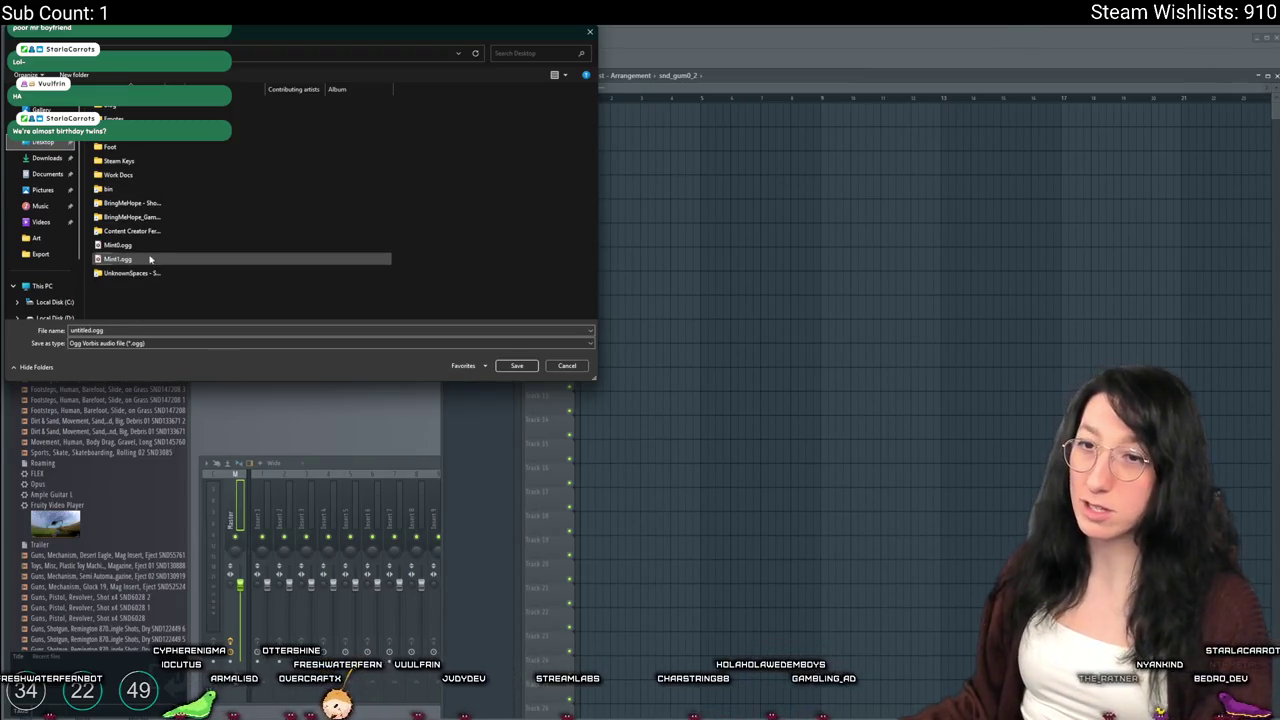
pyautogui.click(117, 259)
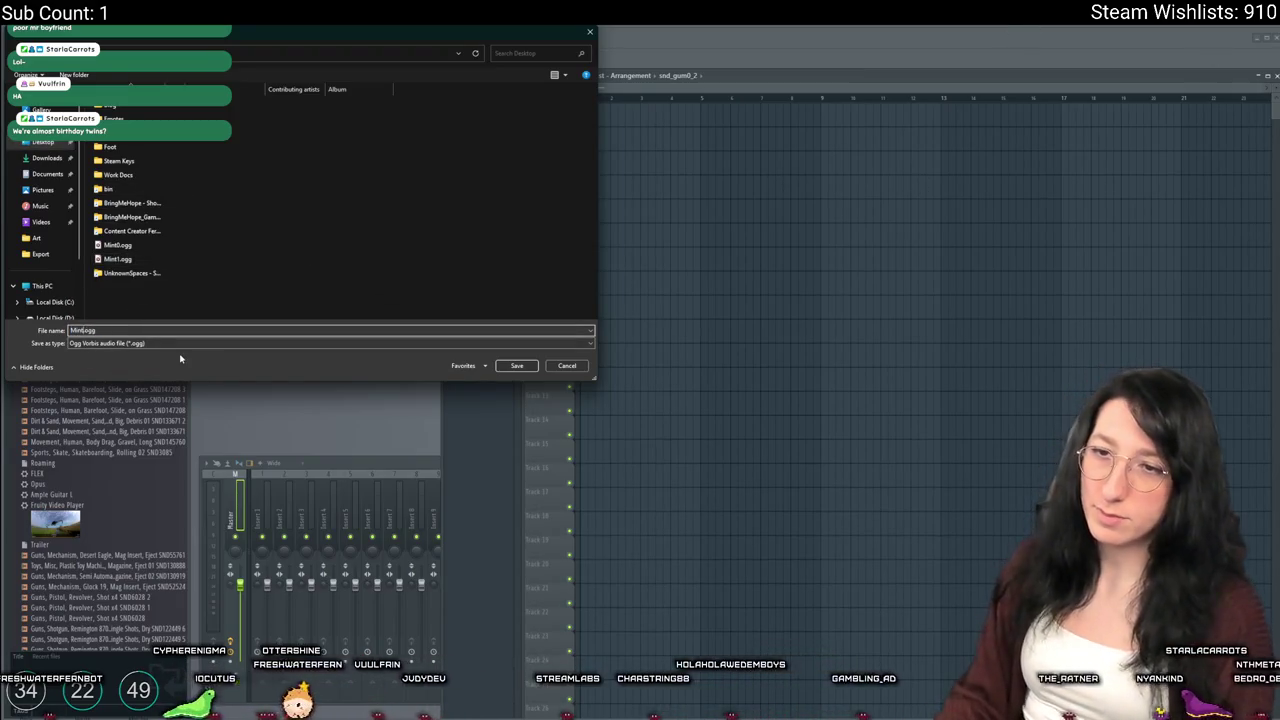
pyautogui.press('Return')
pyautogui.press('Return')
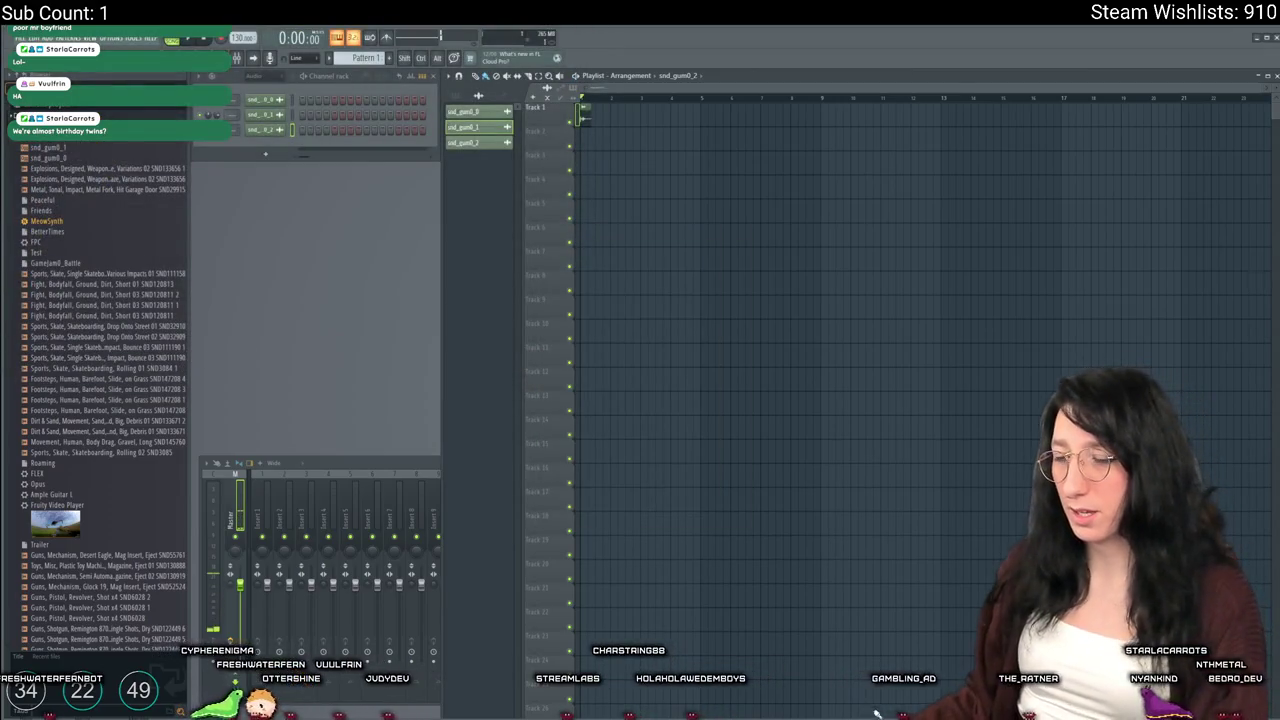
pyautogui.hotkey('alt', 'Tab')
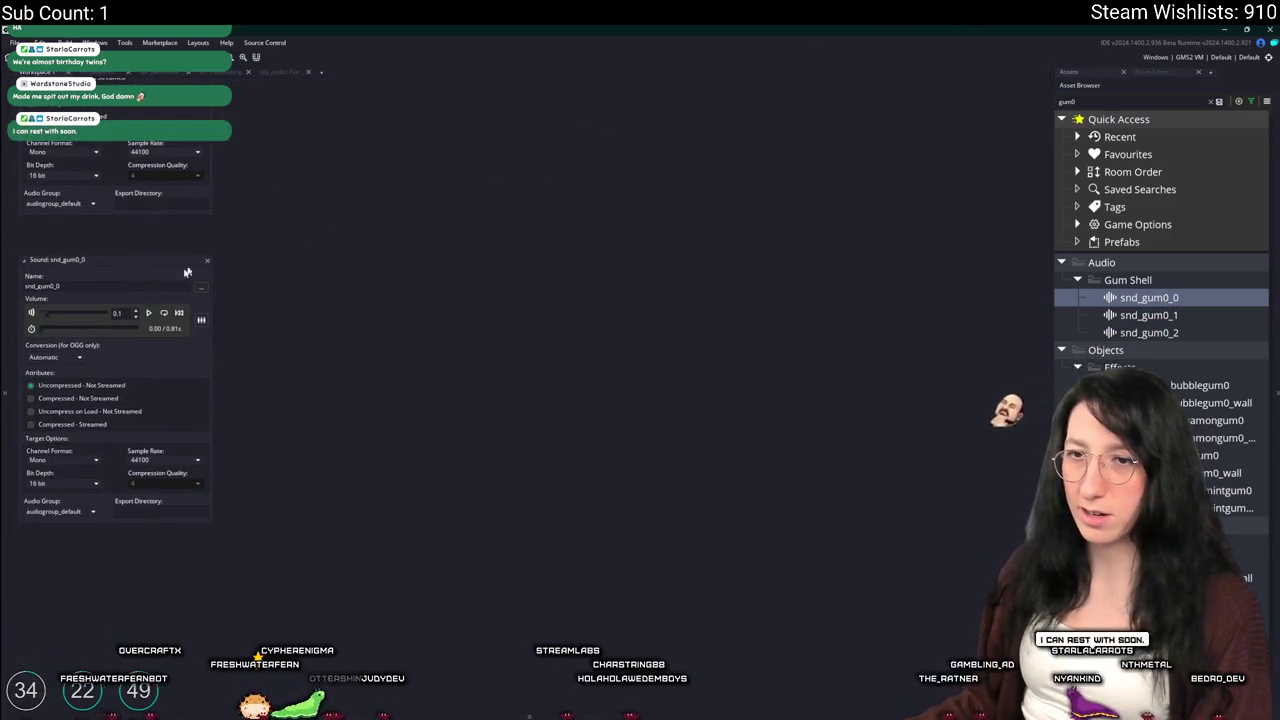
# Replace snd_gum0_0's audio with Mint0.ogg from the Desktop
pyautogui.click(201, 288)
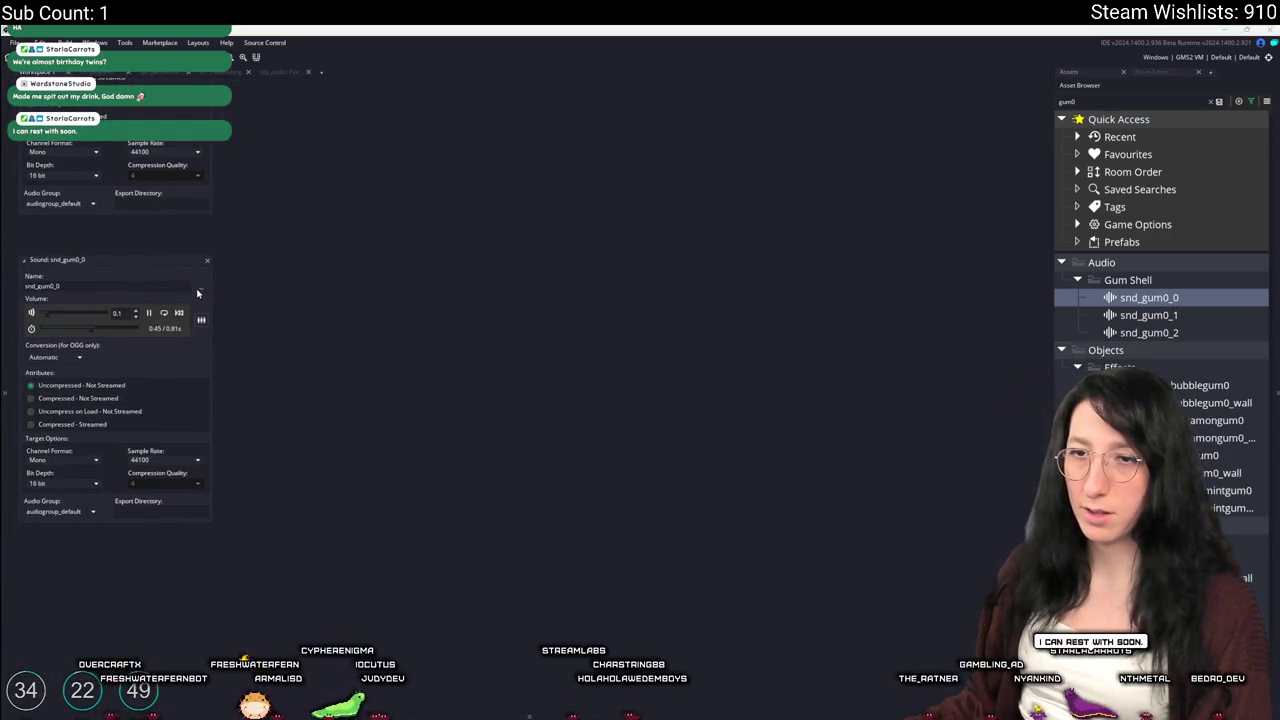
pyautogui.click(372, 245)
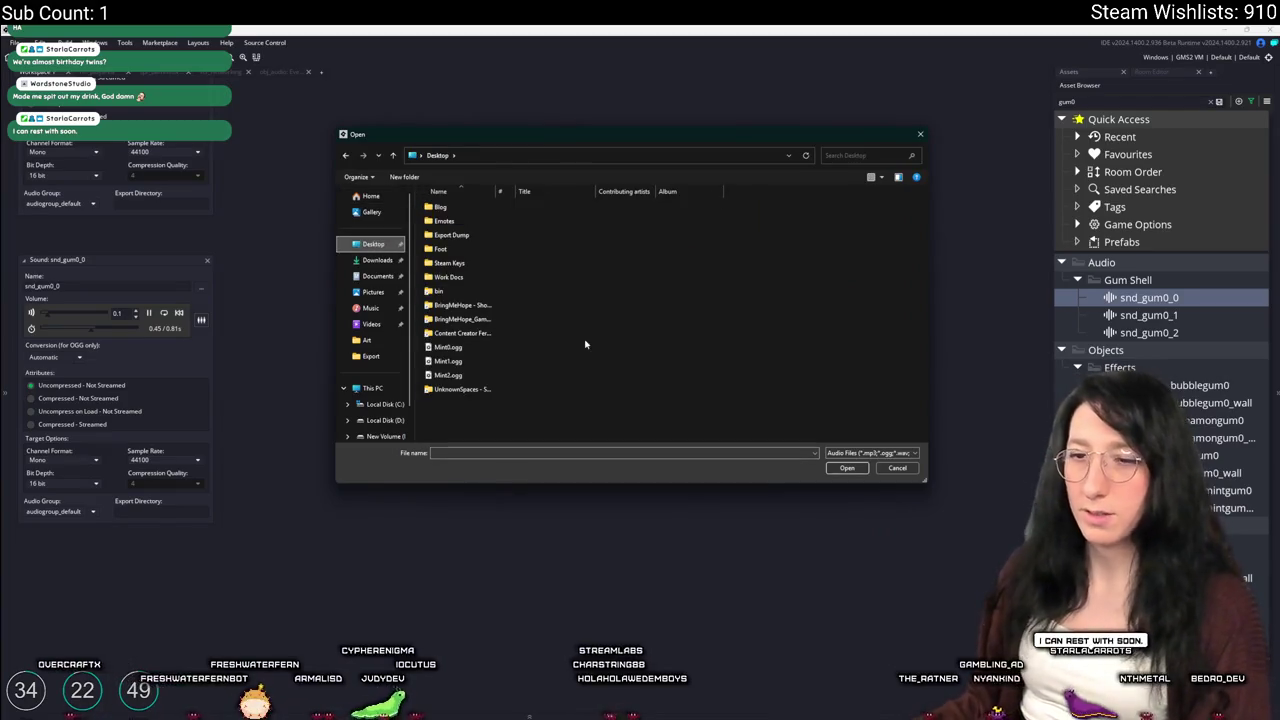
pyautogui.doubleClick(503, 349)
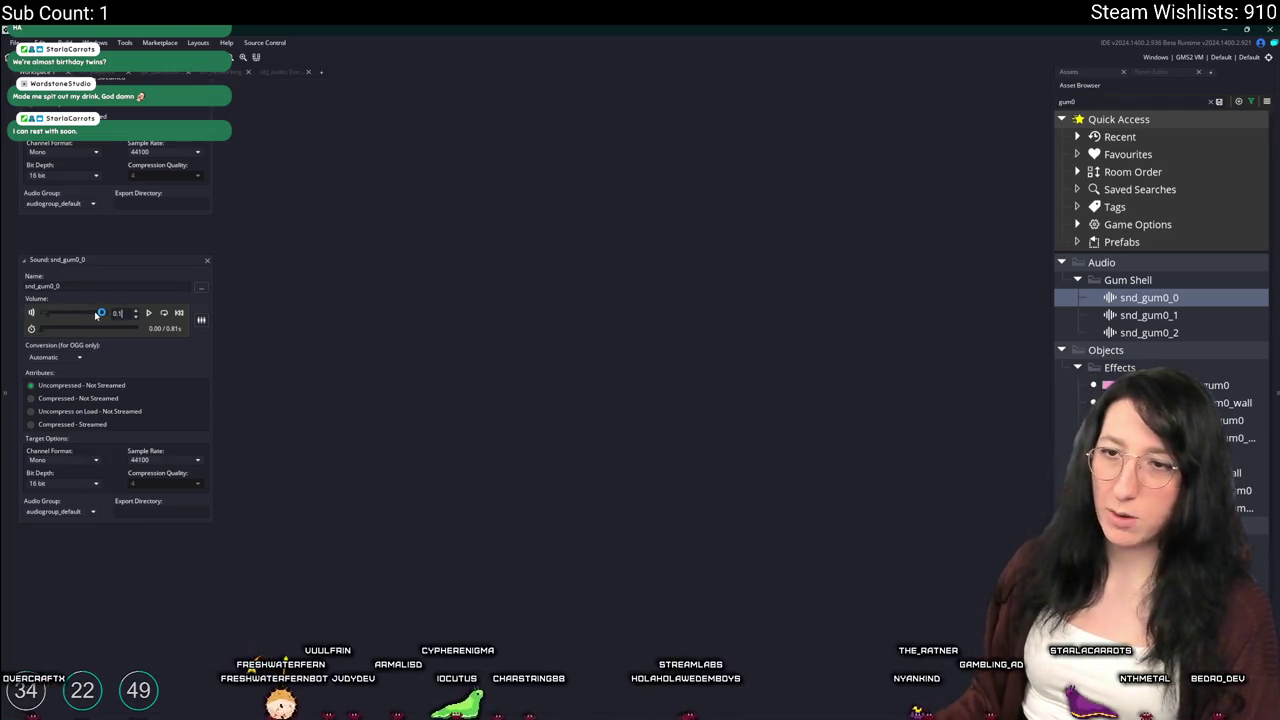
pyautogui.scroll(1, 277, 286)
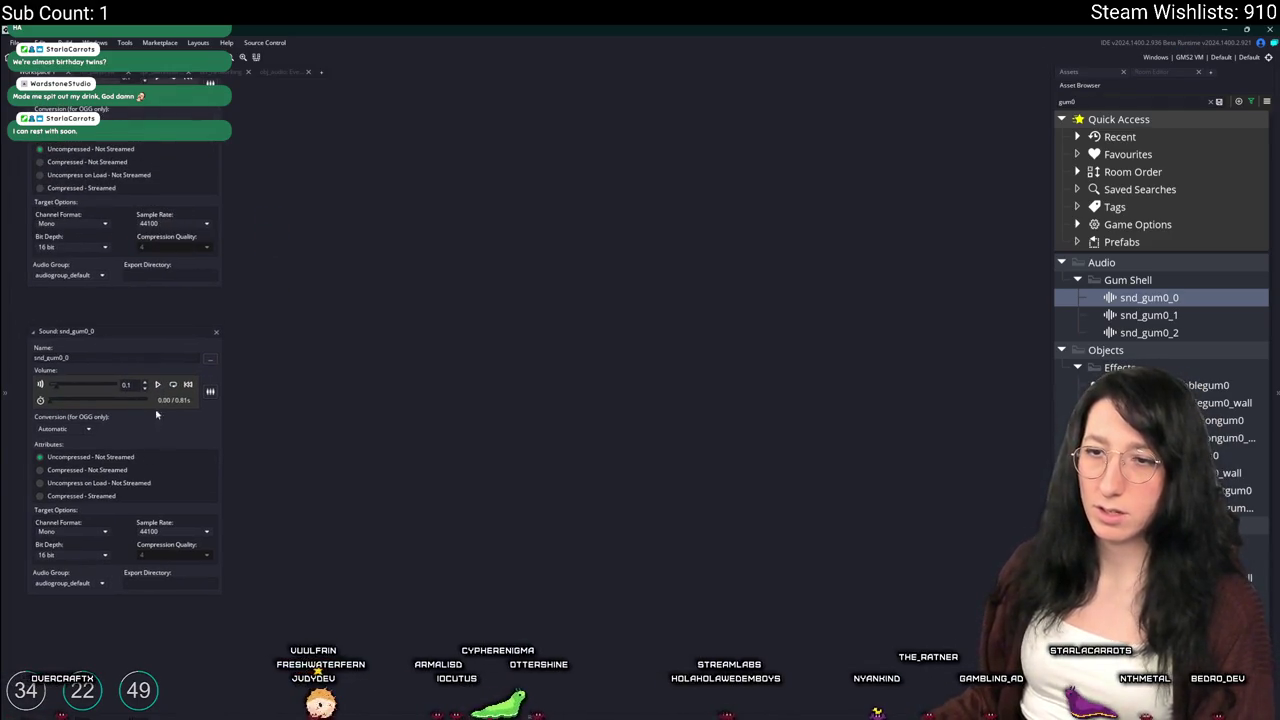
pyautogui.scroll(2, 257, 297)
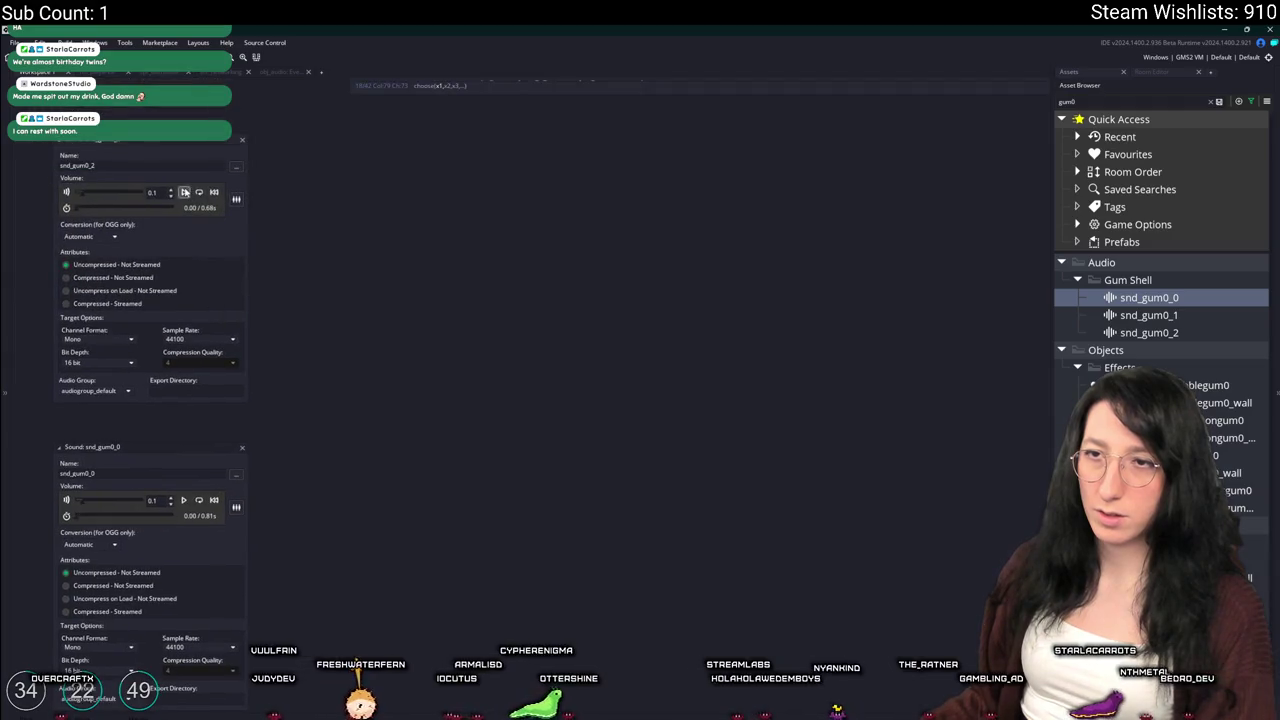
# Load the exported Mint file into snd_gum0_2 and set its sample rate to 48000
pyautogui.click(235, 167)
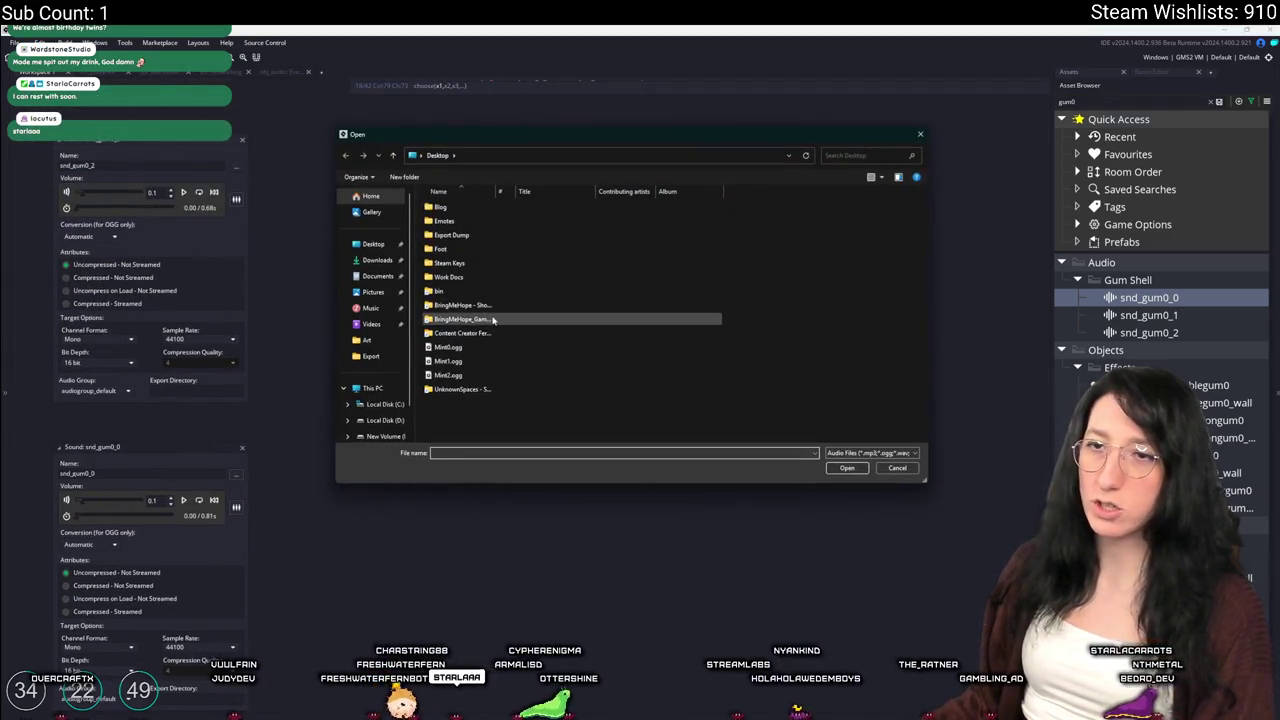
pyautogui.doubleClick(469, 366)
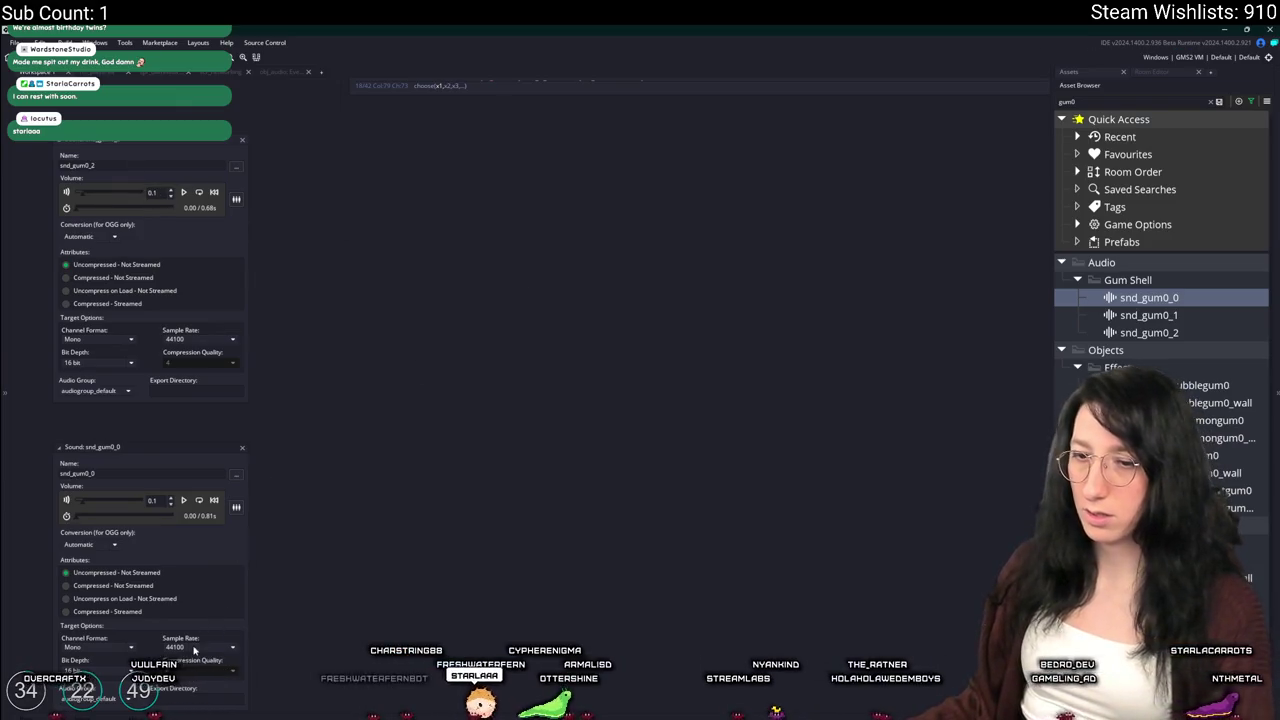
pyautogui.click(203, 339)
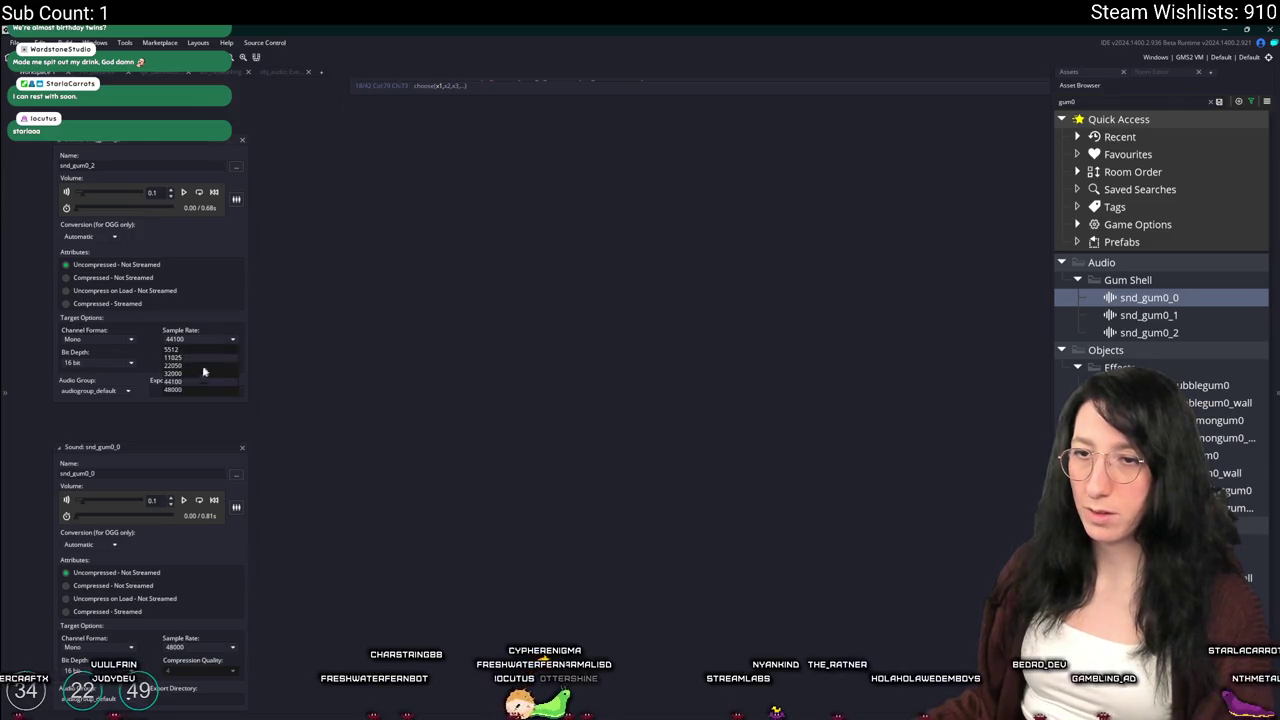
pyautogui.click(180, 385)
# Replace snd_gum0_1's audio with Mint1.ogg
pyautogui.click(1149, 315)
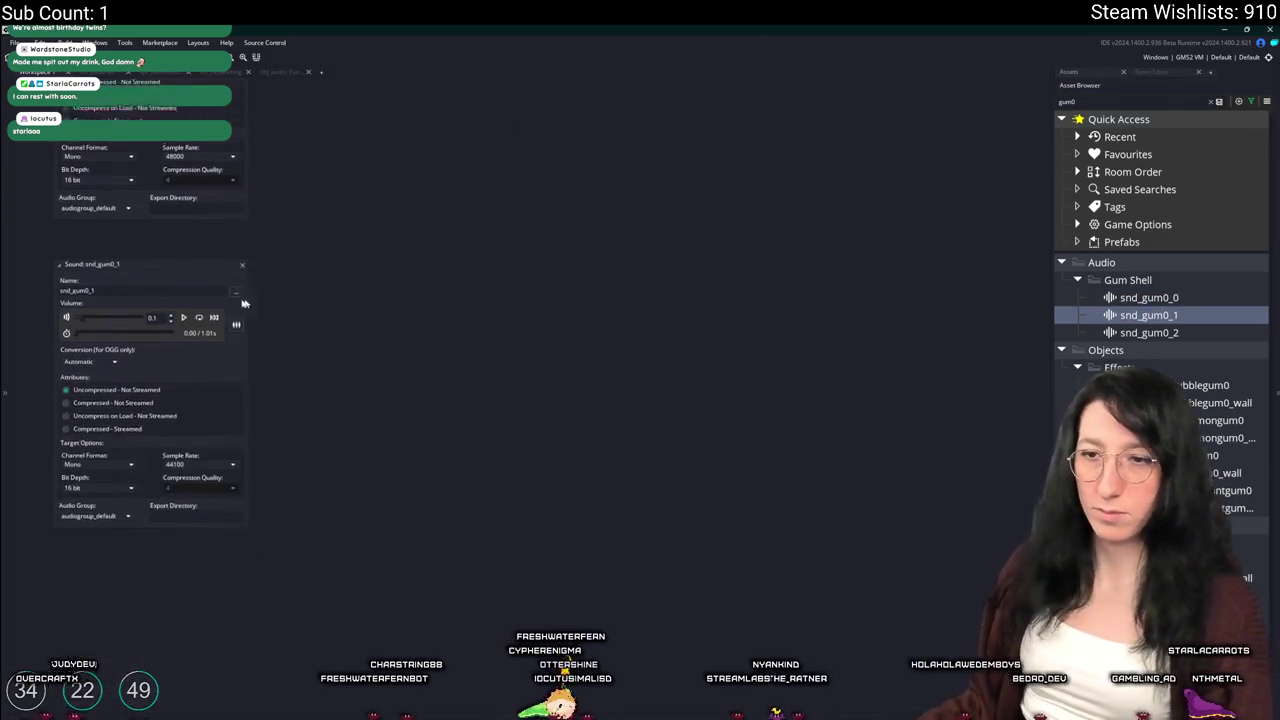
pyautogui.click(236, 289)
pyautogui.doubleClick(443, 361)
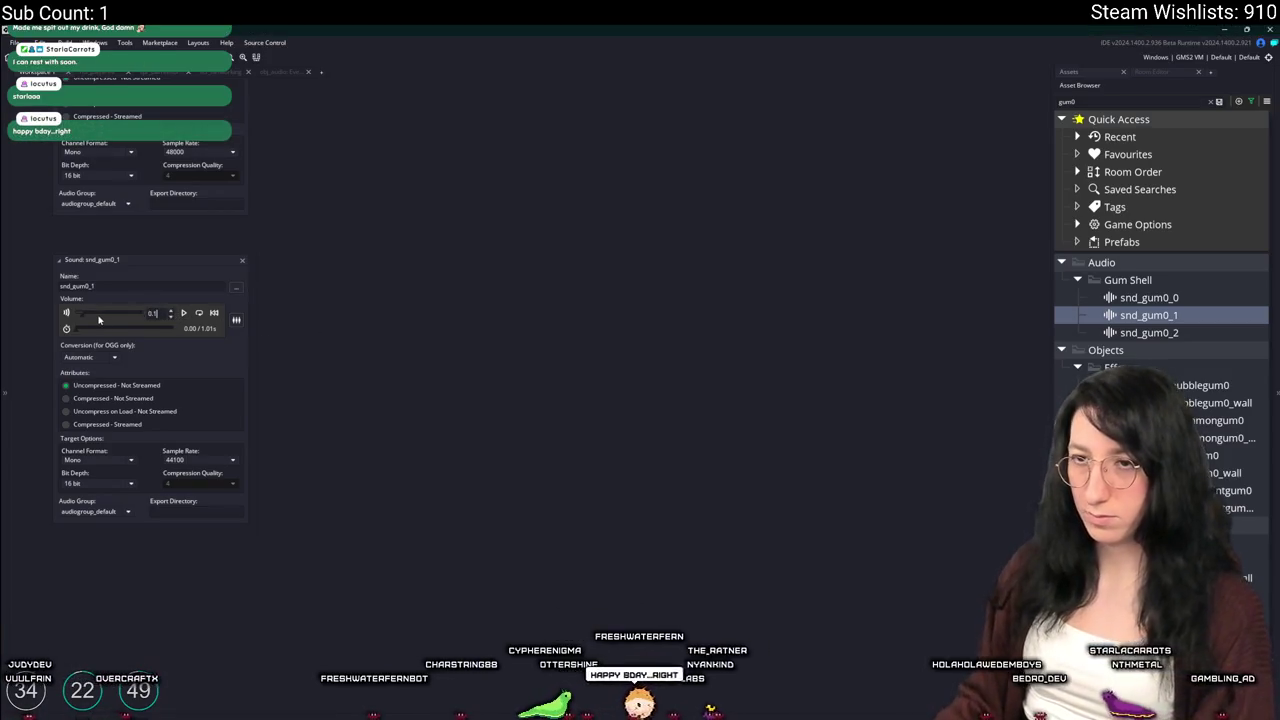
# Check FL Studio's audio device settings, then arrange the snd_gum0_0 and snd_gum0_2 editors
pyautogui.hotkey('alt', 'Tab')
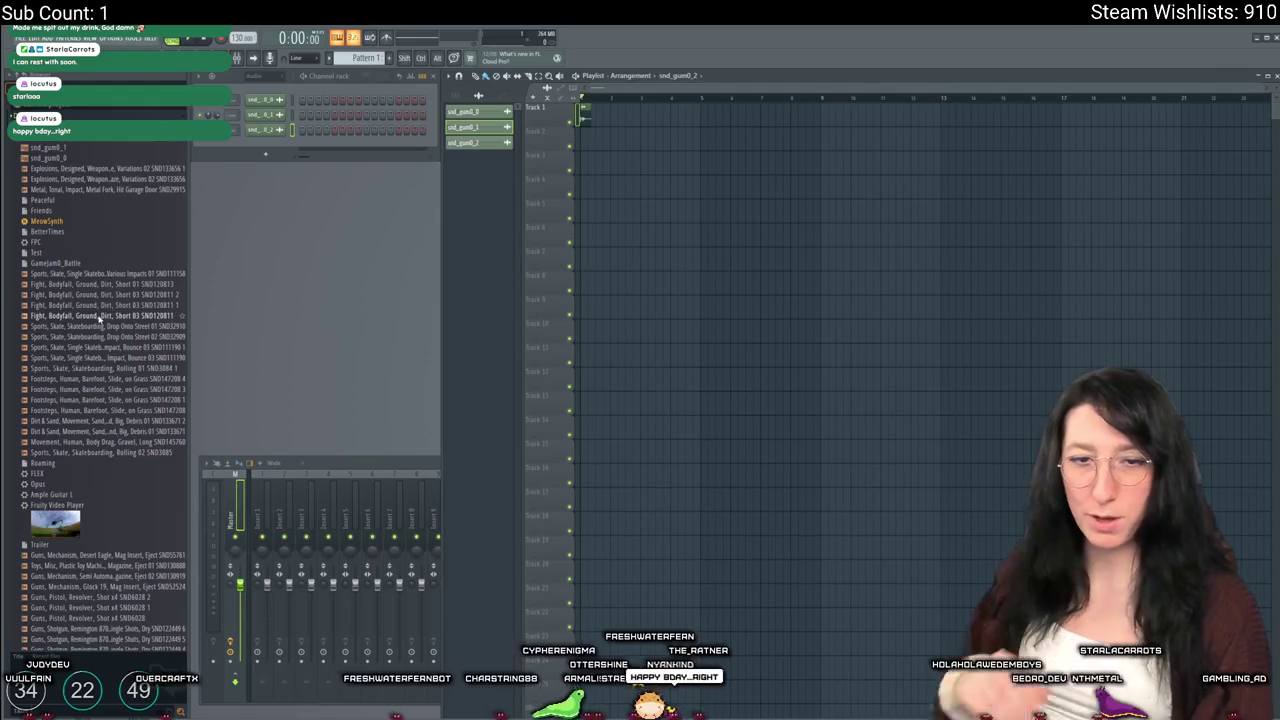
pyautogui.click(134, 38)
pyautogui.click(140, 152)
pyautogui.press('Escape')
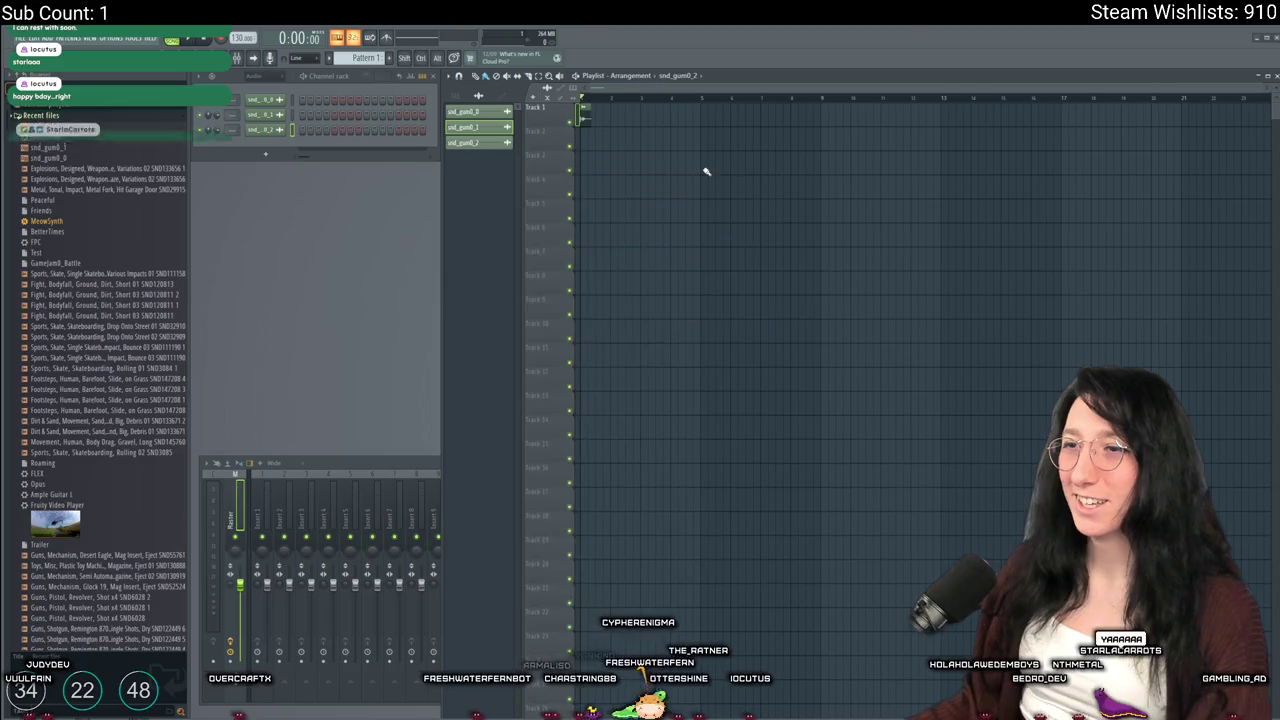
pyautogui.hotkey('alt', 'Tab')
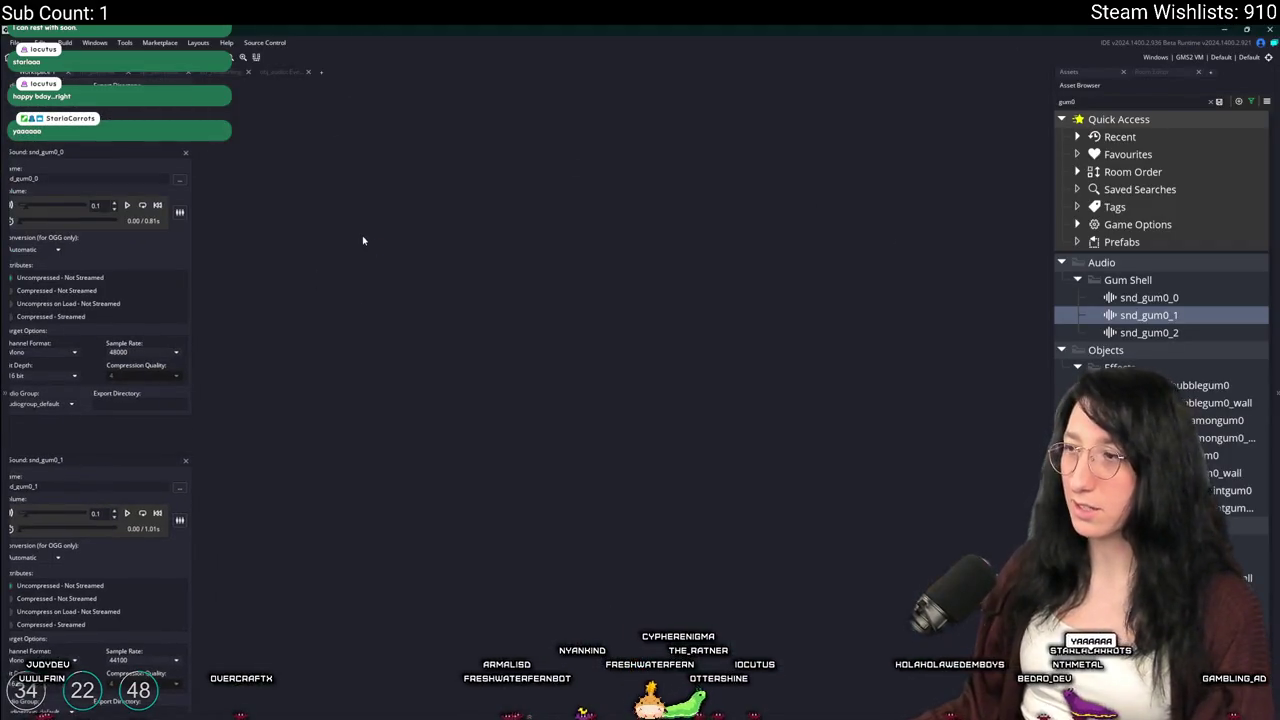
pyautogui.moveTo(363, 240); pyautogui.dragTo(631, 398)
pyautogui.moveTo(667, 484); pyautogui.dragTo(587, 611)
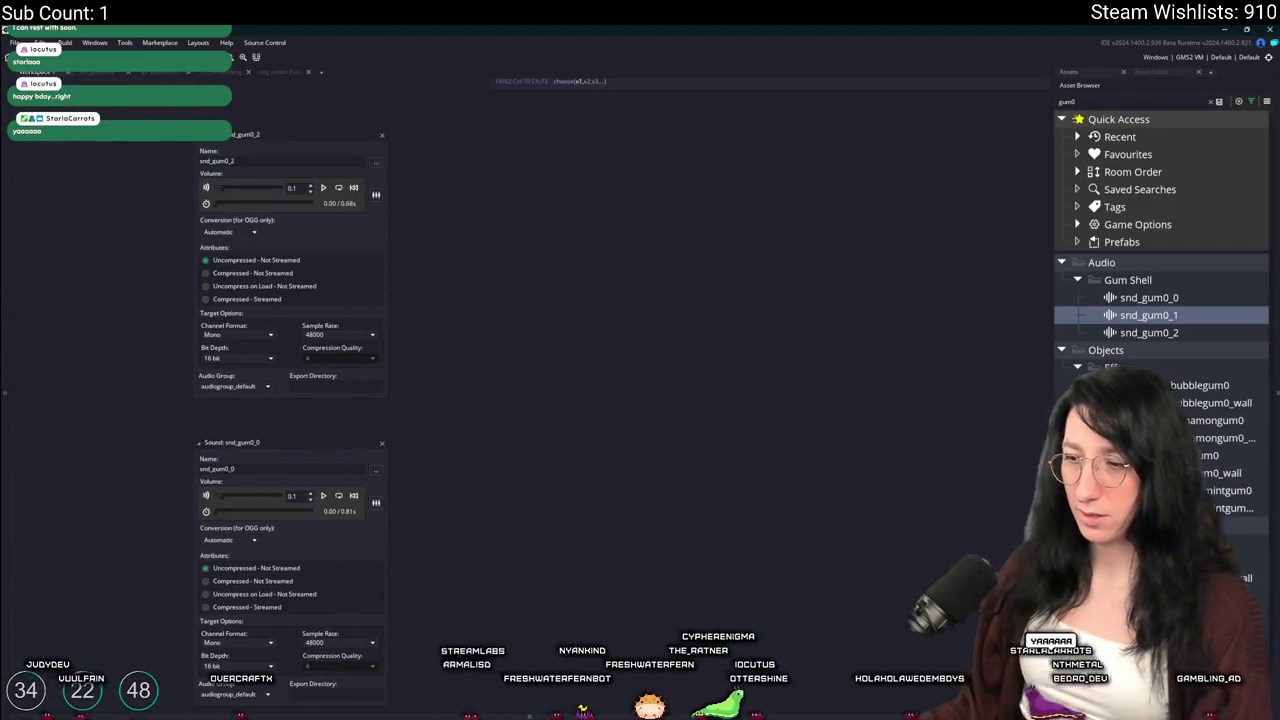
pyautogui.hotkey('alt', 'Tab')
# Commit the 7 changed files to main with summary 'TEST' and push to origin
pyautogui.write('TEST')
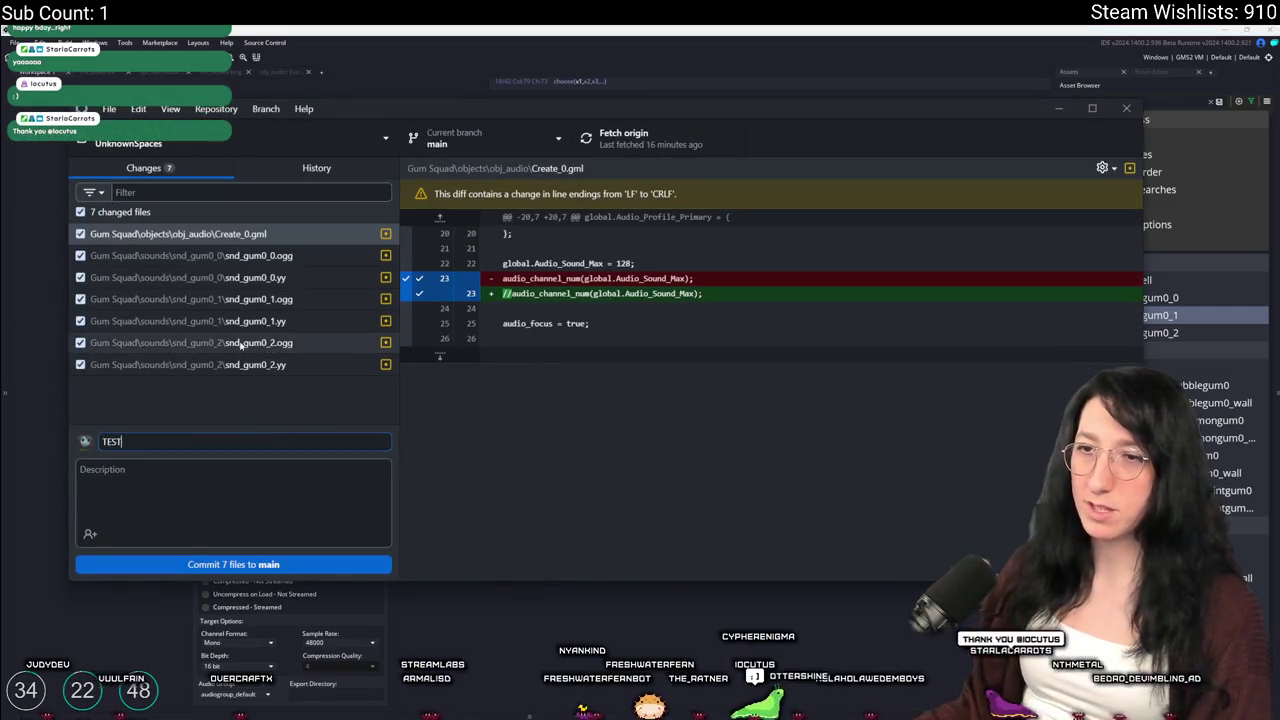
pyautogui.click(240, 565)
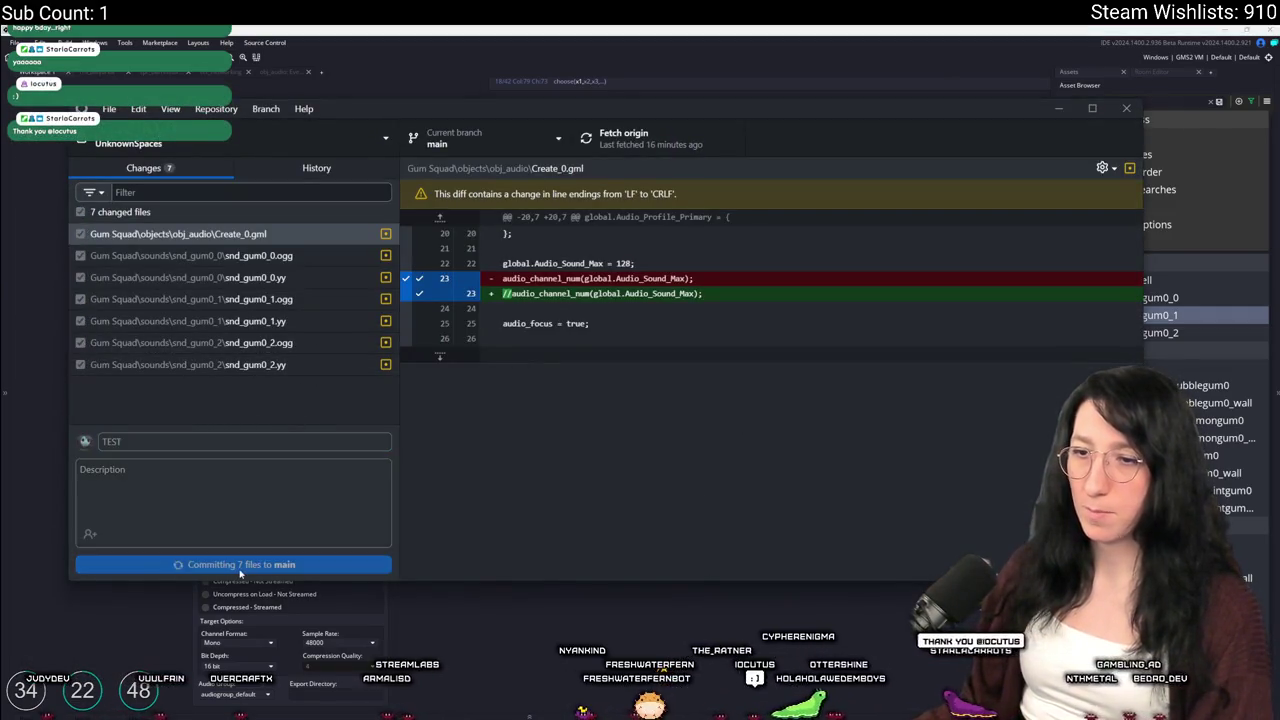
pyautogui.click(614, 140)
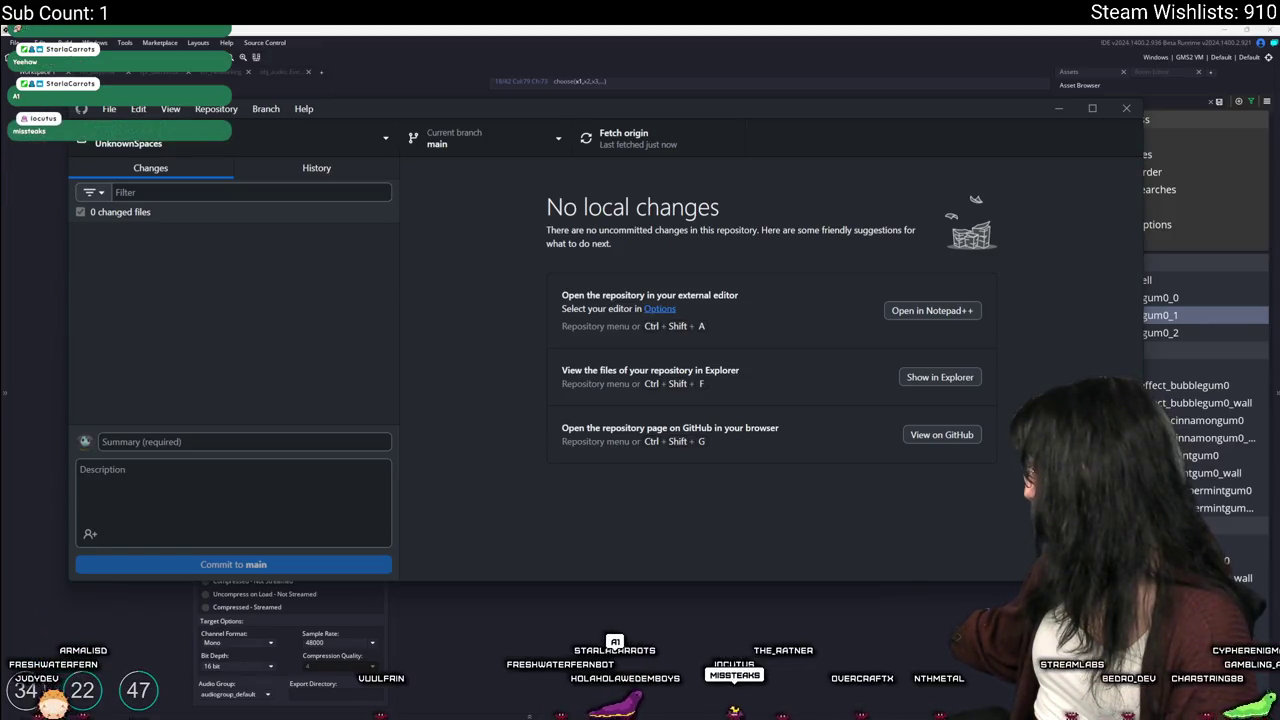
pyautogui.hotkey('alt', 'Tab')
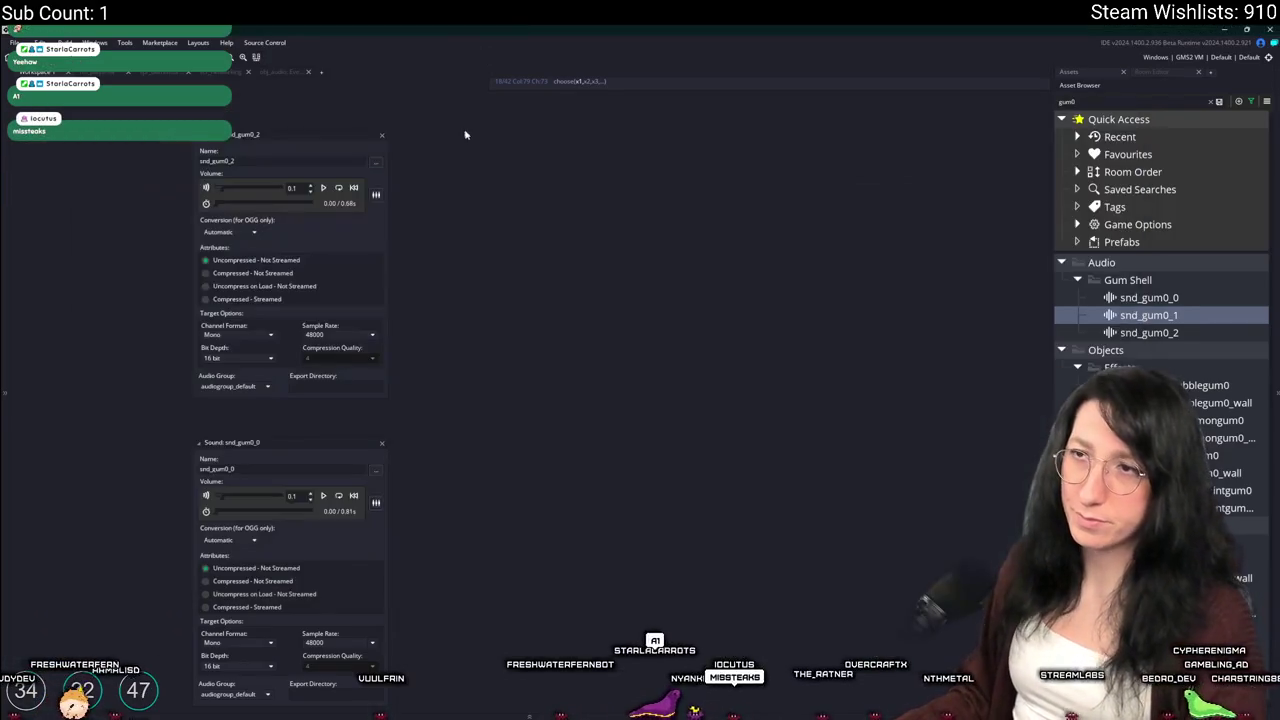
# Build the game and set snd_gum0_1's sample rate to 48000 to match the other gum sounds
pyautogui.press('F5')
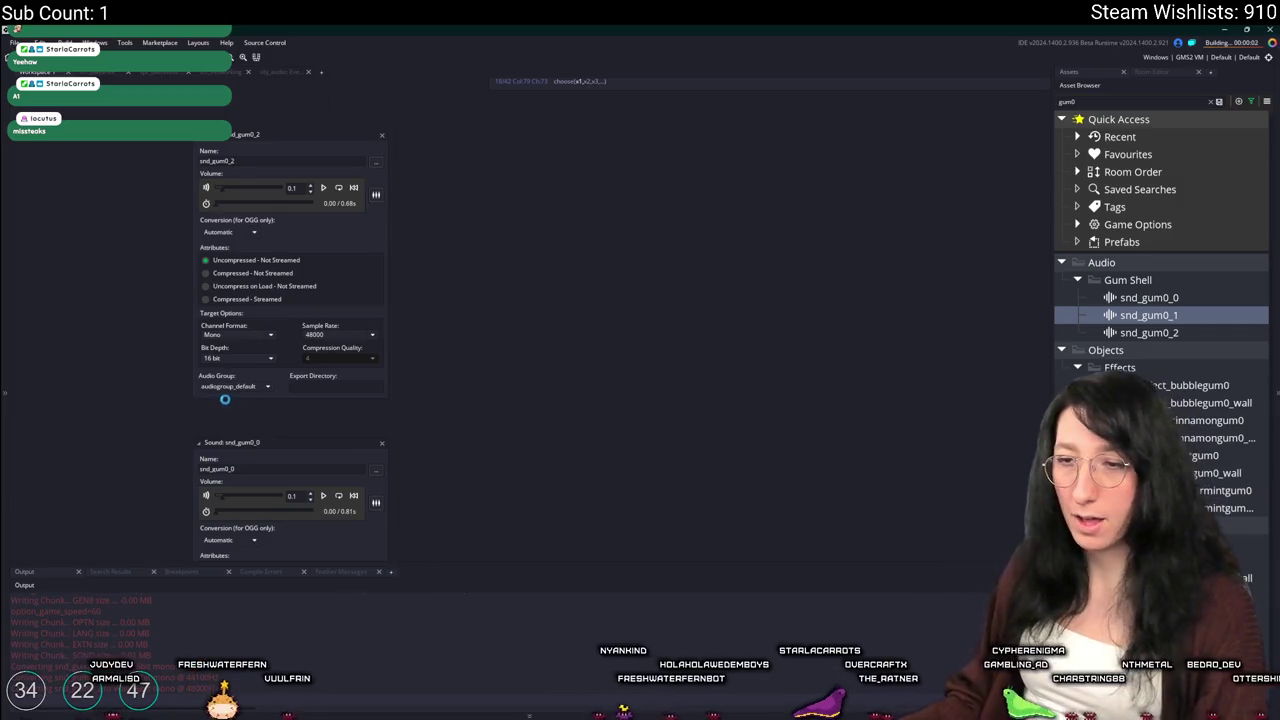
pyautogui.scroll(-2, 191, 306)
pyautogui.scroll(3, 120, 349)
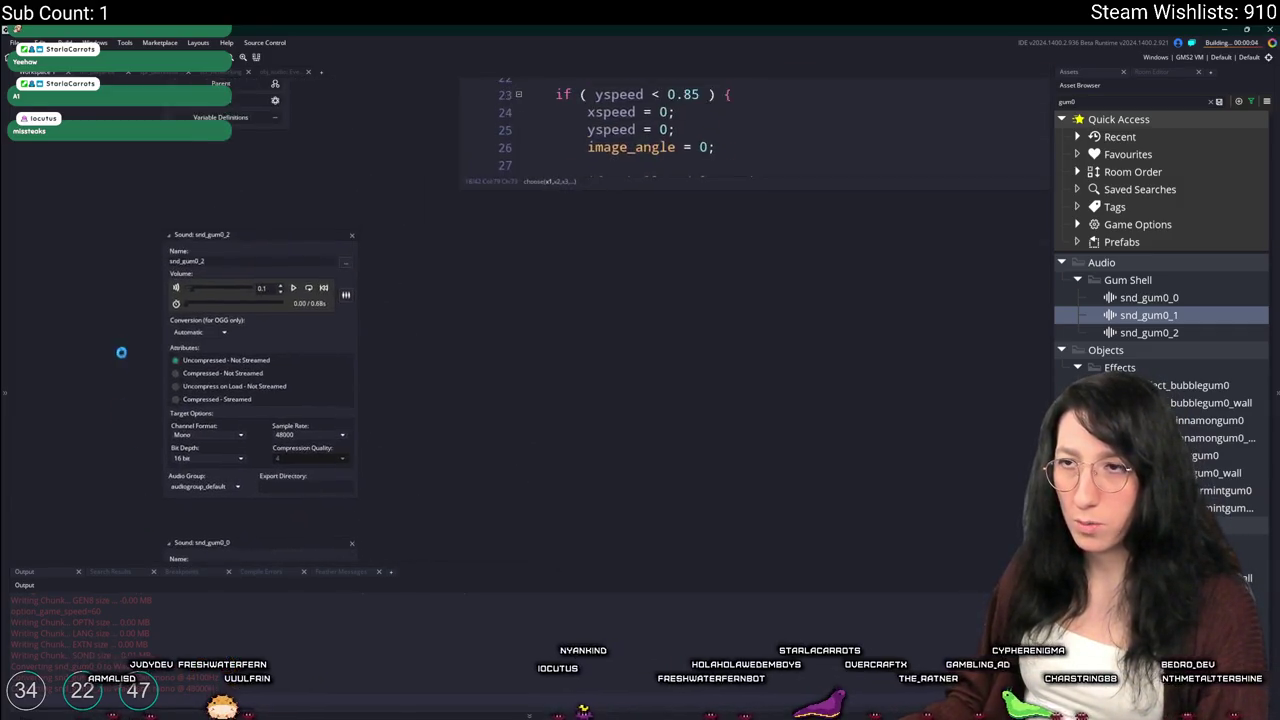
pyautogui.scroll(-5, 165, 271)
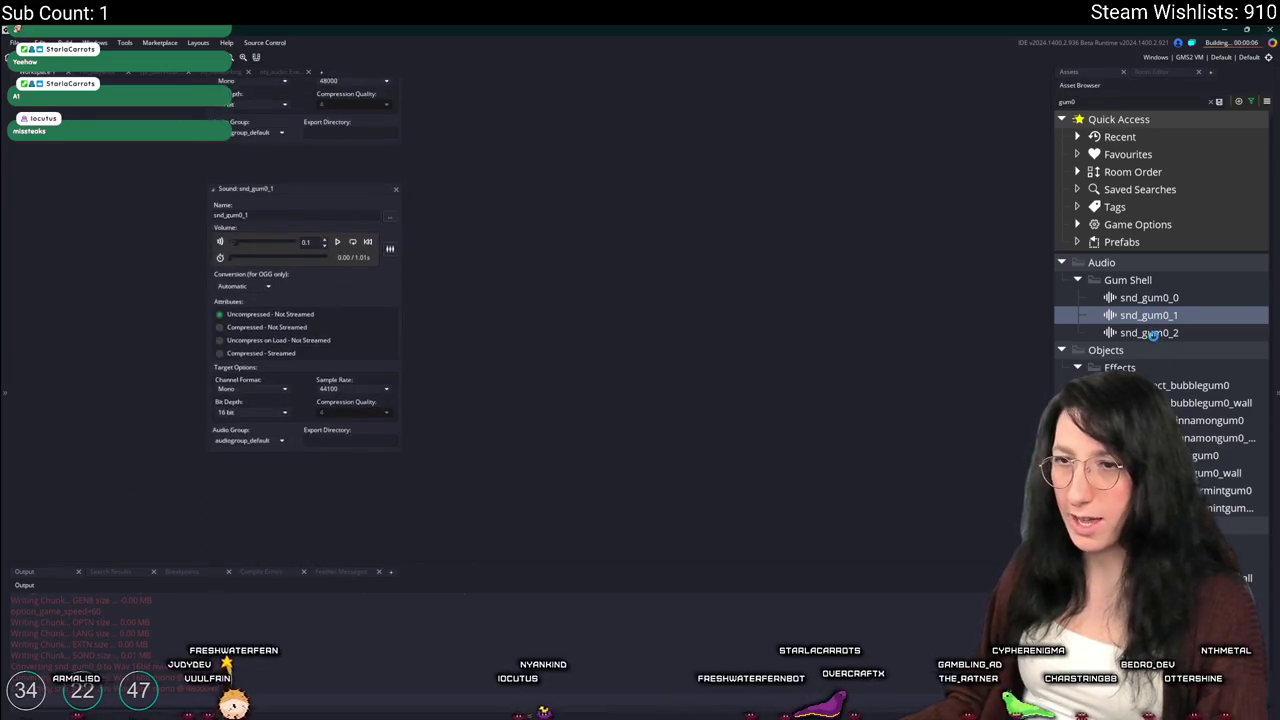
pyautogui.click(386, 383)
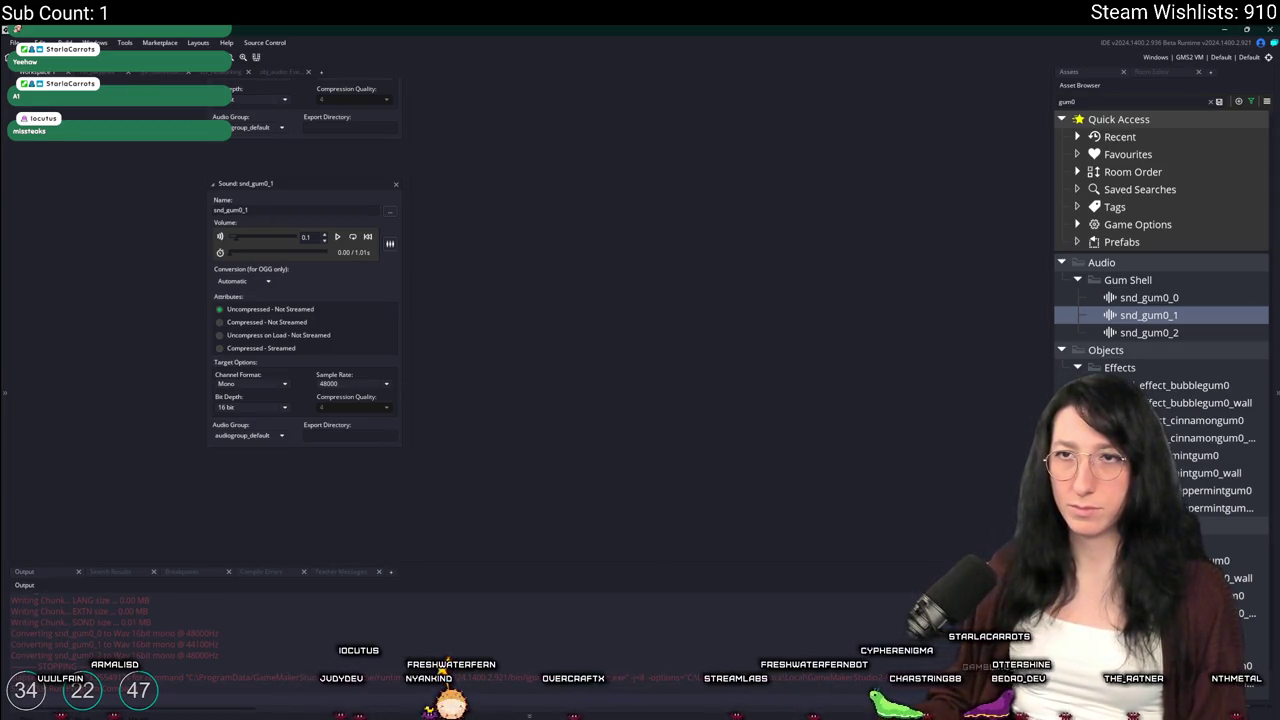
pyautogui.scroll(1, 597, 434)
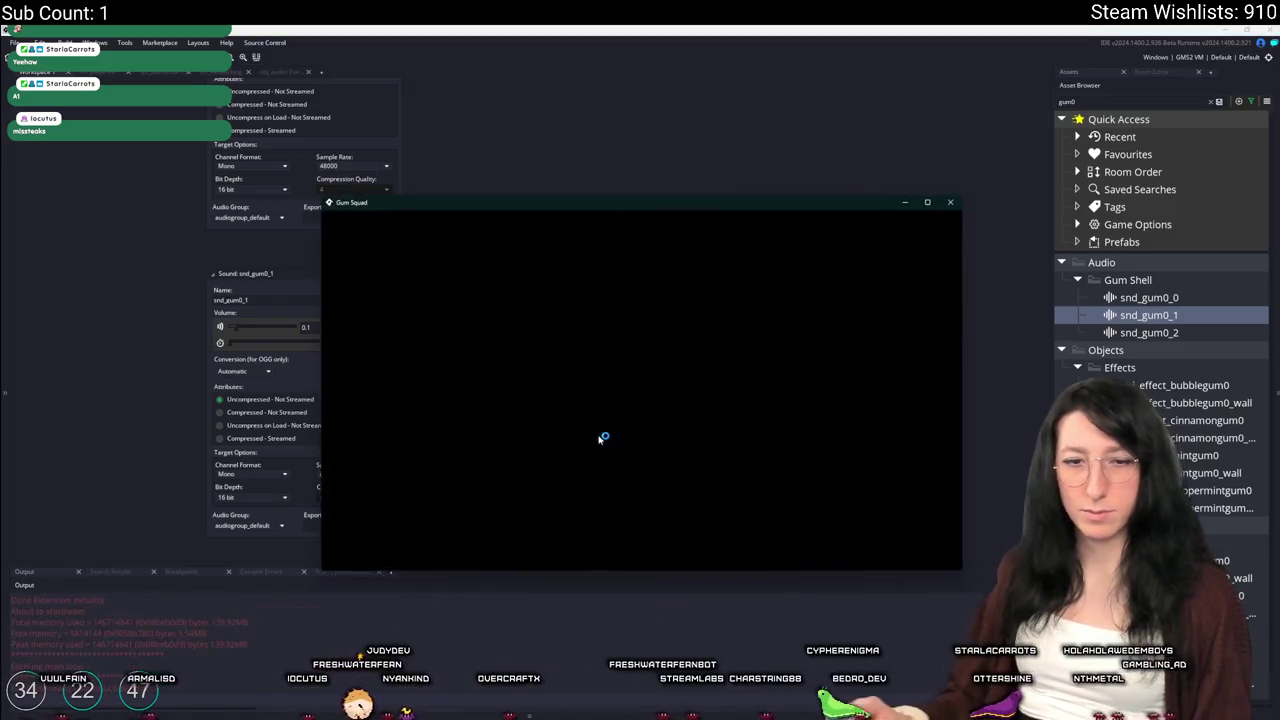
# Maximize the game window and walk the player around the desert with WASD past containers and enemies
pyautogui.click(927, 203)
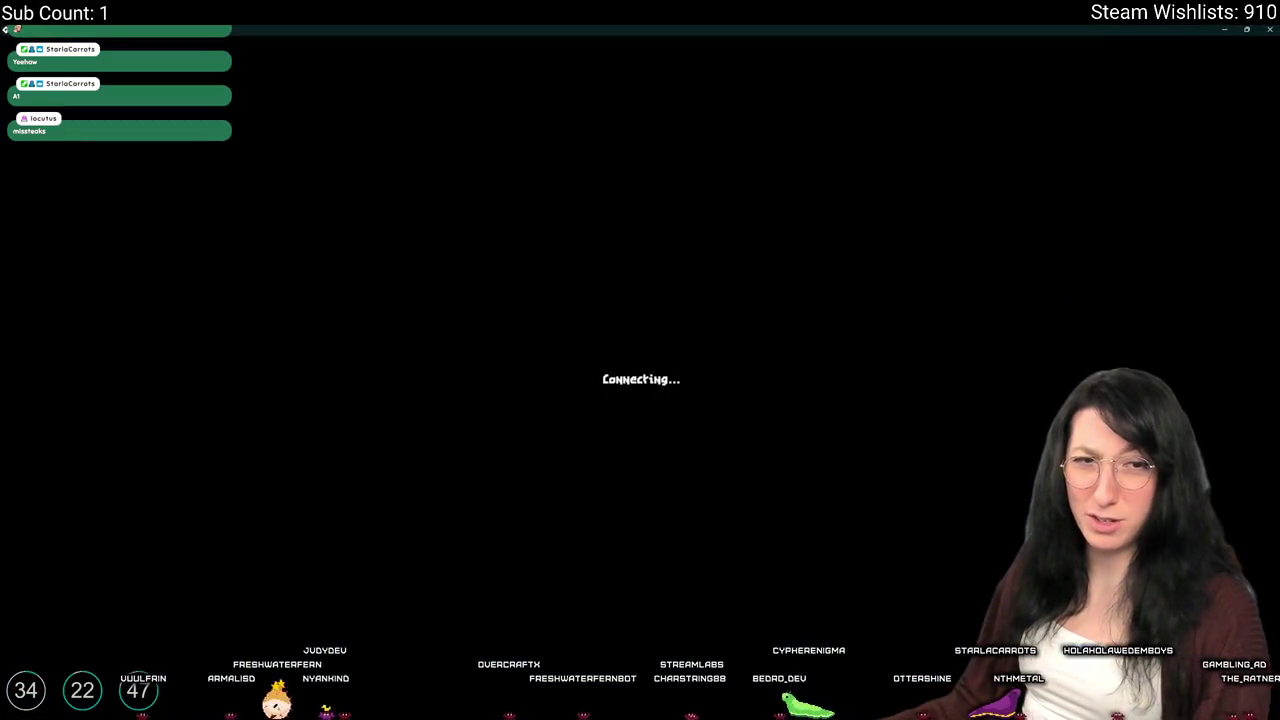
pyautogui.press('Tab')
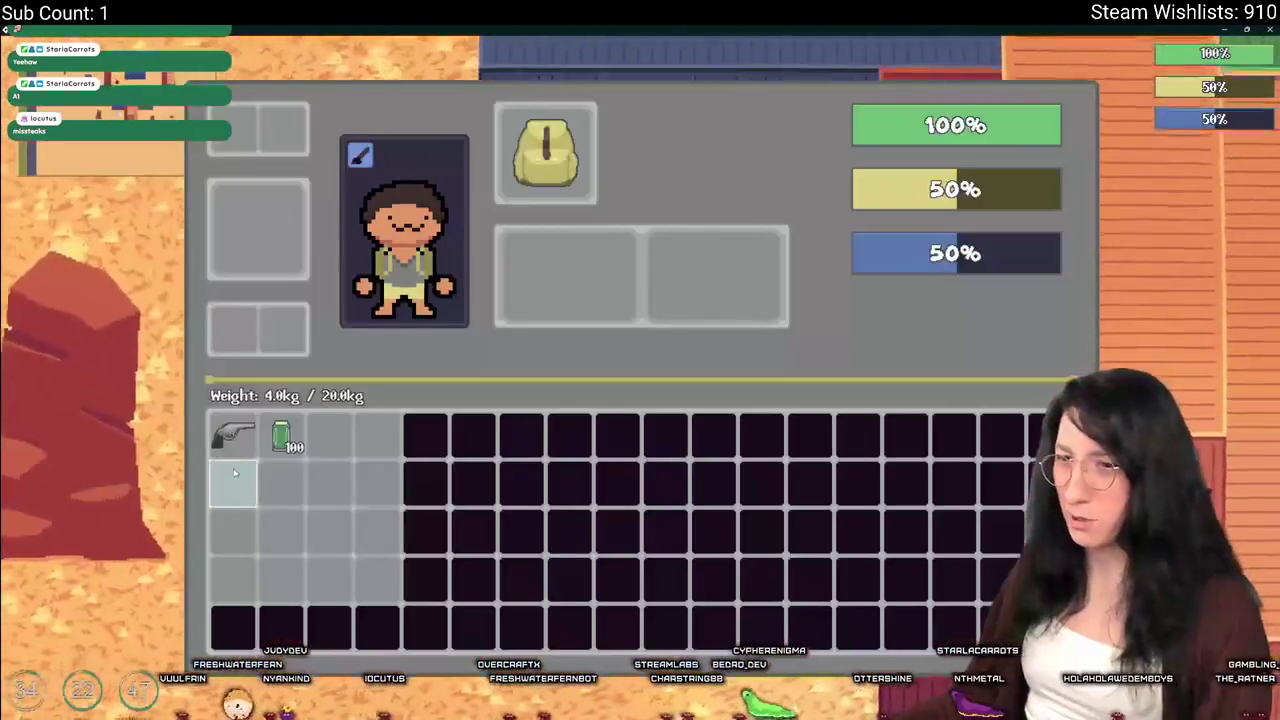
pyautogui.press('Tab')
pyautogui.press('a')
pyautogui.press('w')
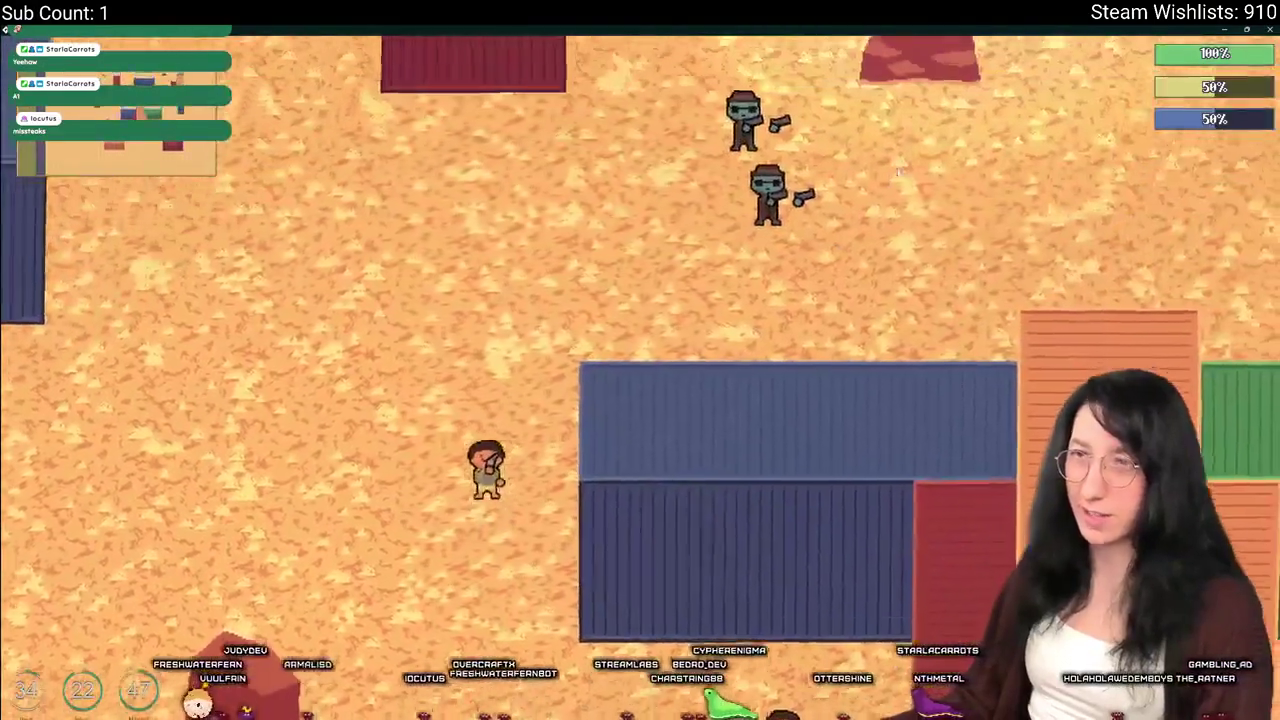
pyautogui.press('s')
pyautogui.press('a')
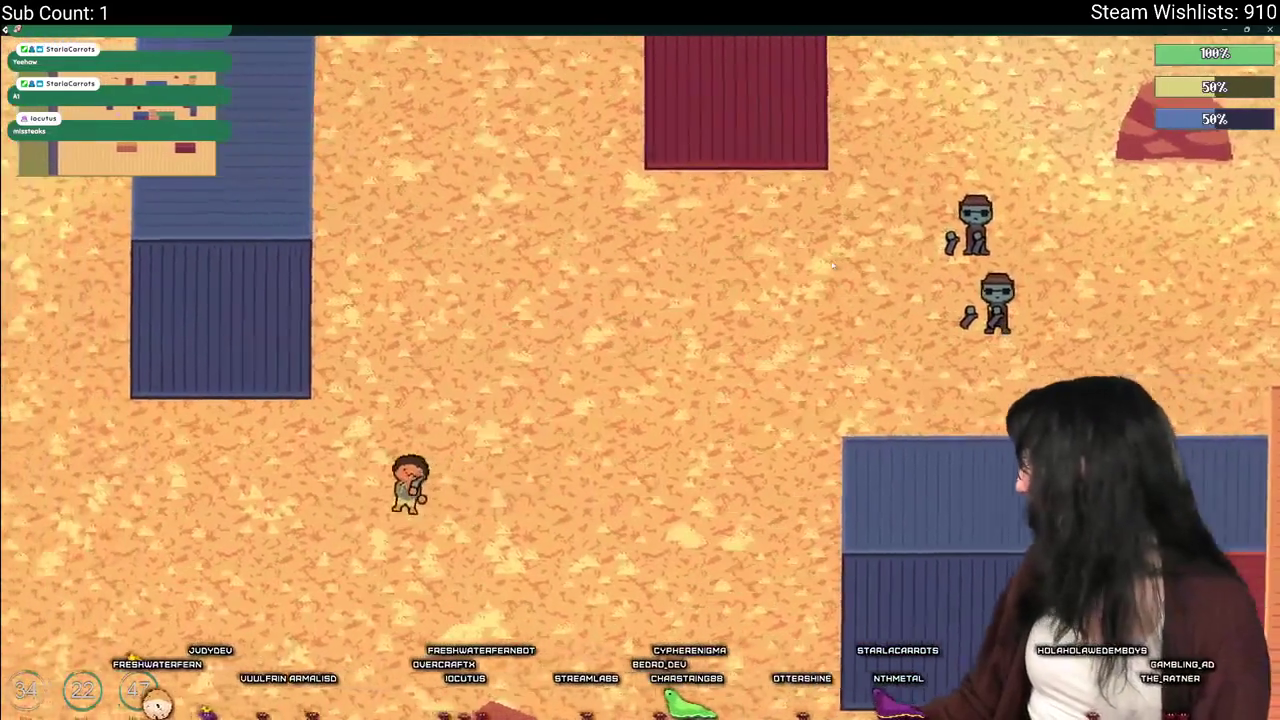
pyautogui.press('a')
pyautogui.press('s')
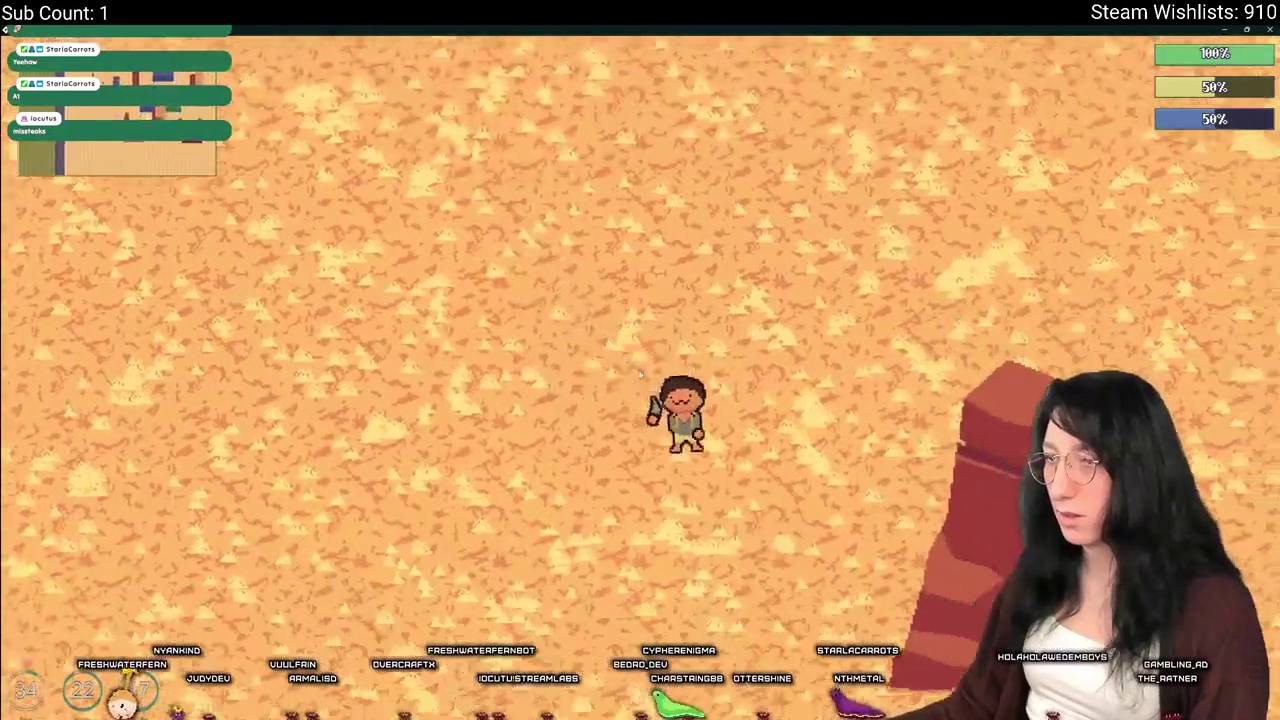
pyautogui.press('d')
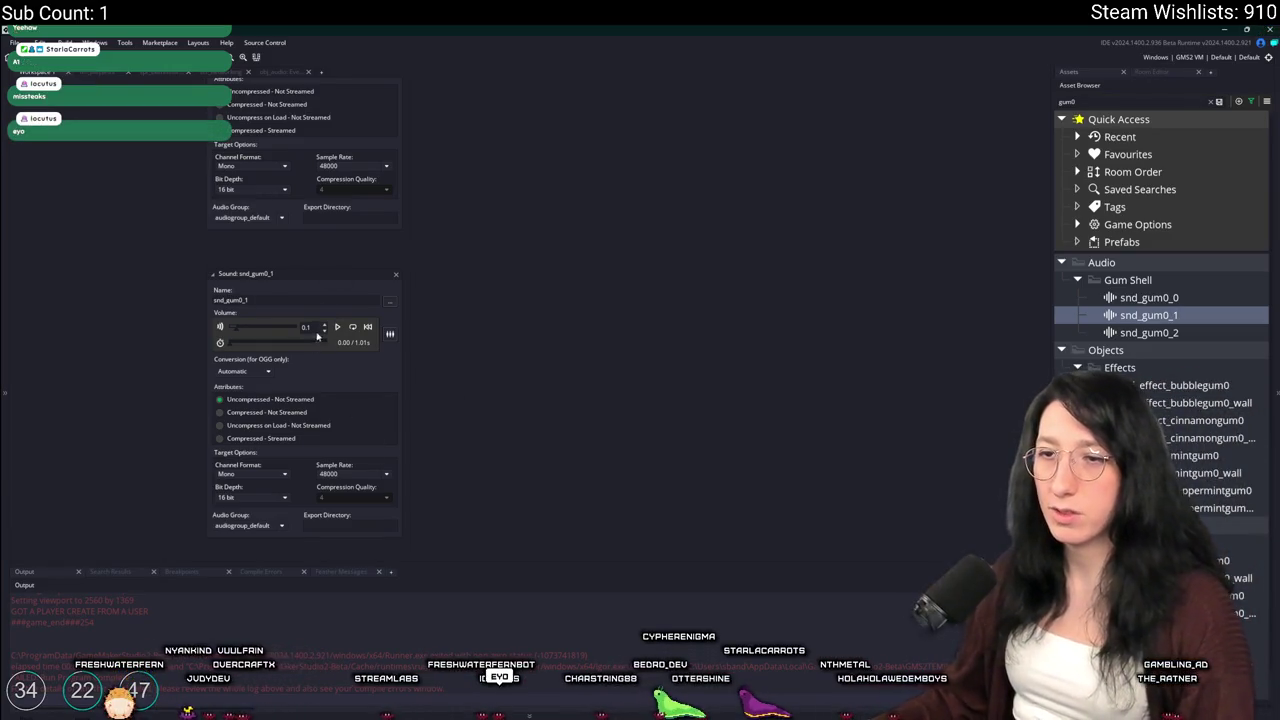
# Close the snd_gum0_2 sound editor panel
pyautogui.scroll(4, 391, 237)
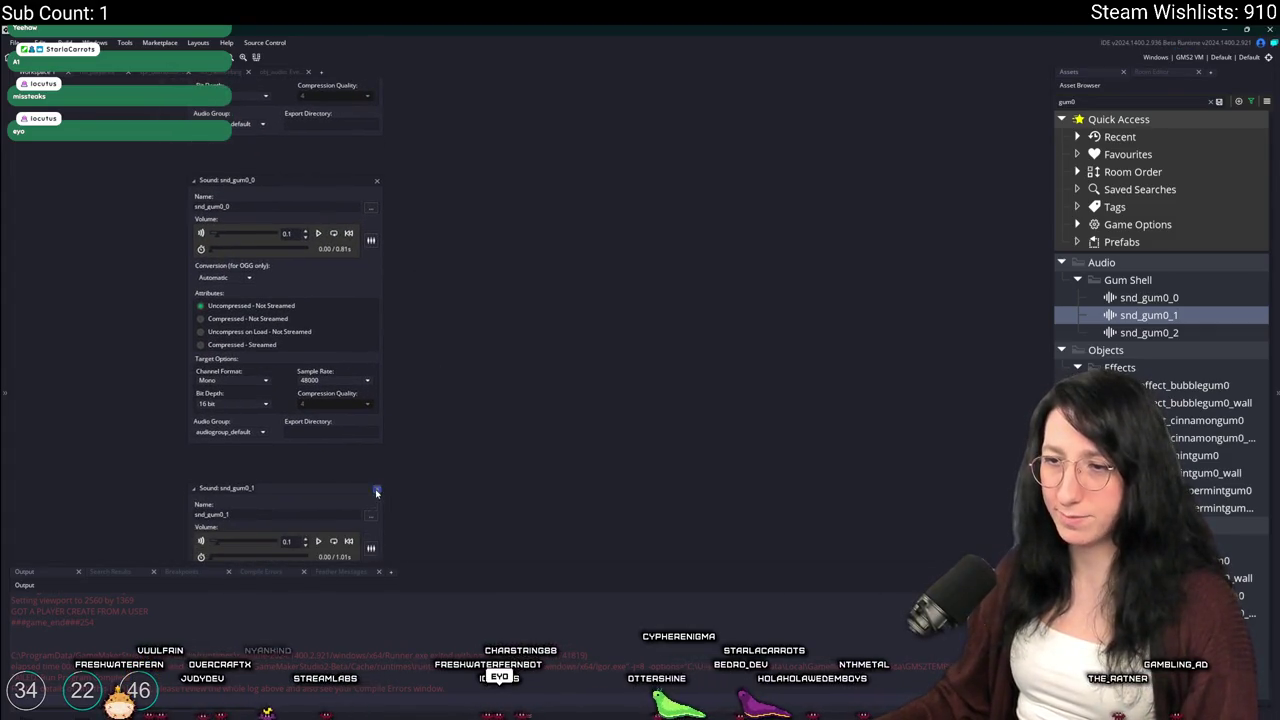
pyautogui.scroll(-5, 434, 366)
pyautogui.scroll(-5, 391, 420)
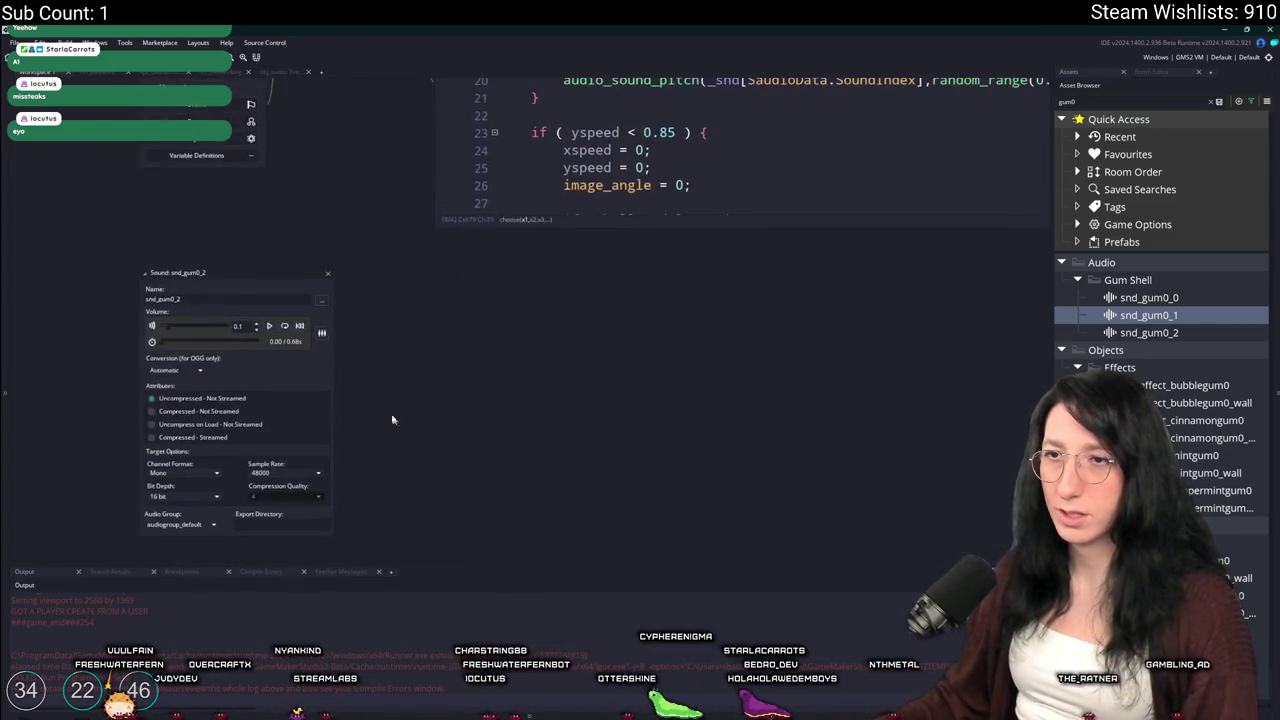
pyautogui.click(328, 276)
# Cycle through the open tabs to obj_effect_mintgum0's Step event and hide the side docks
pyautogui.hotkey('ctrl', 'Tab')
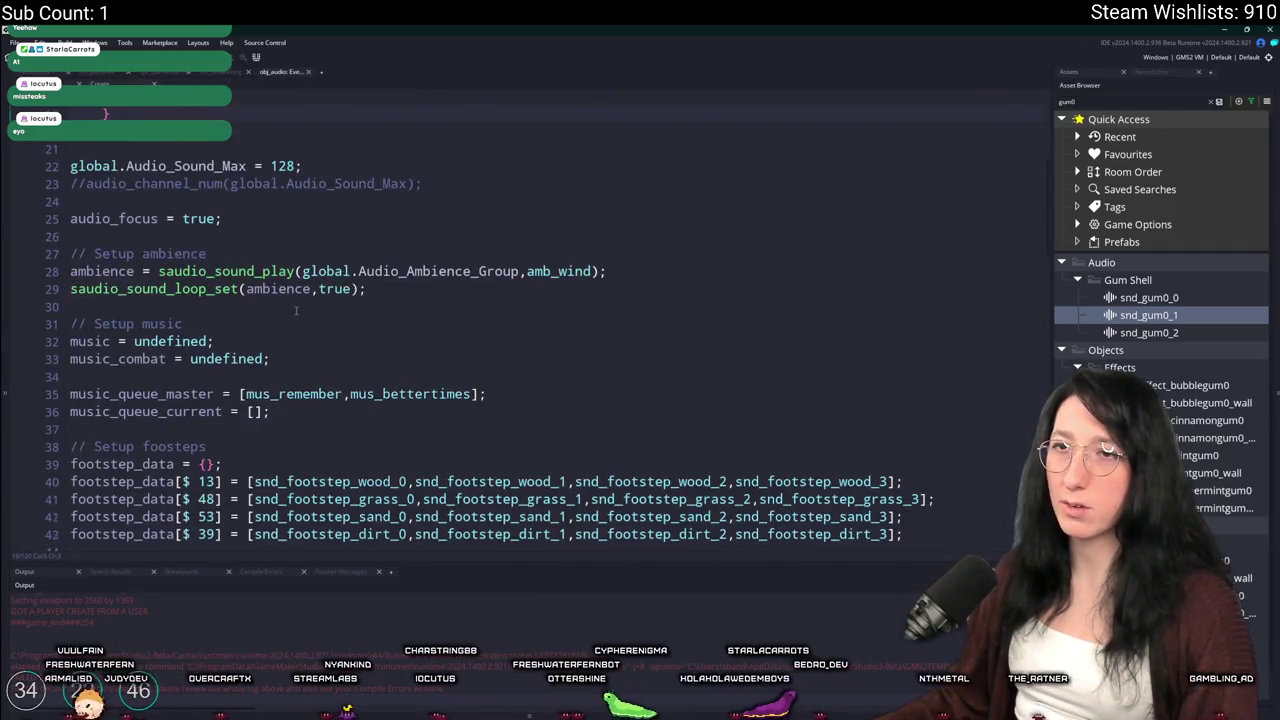
pyautogui.scroll(3, 295, 310)
pyautogui.click(217, 74)
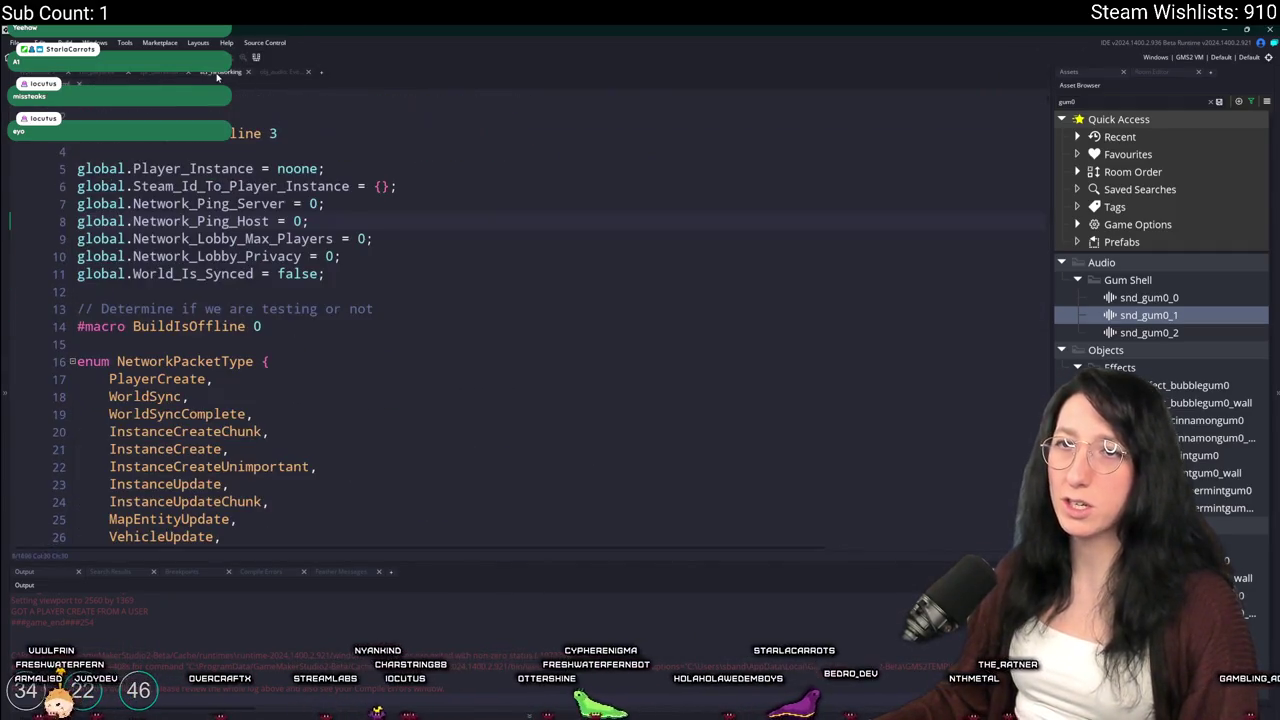
pyautogui.click(110, 75)
pyautogui.hotkey('ctrl', 'Tab')
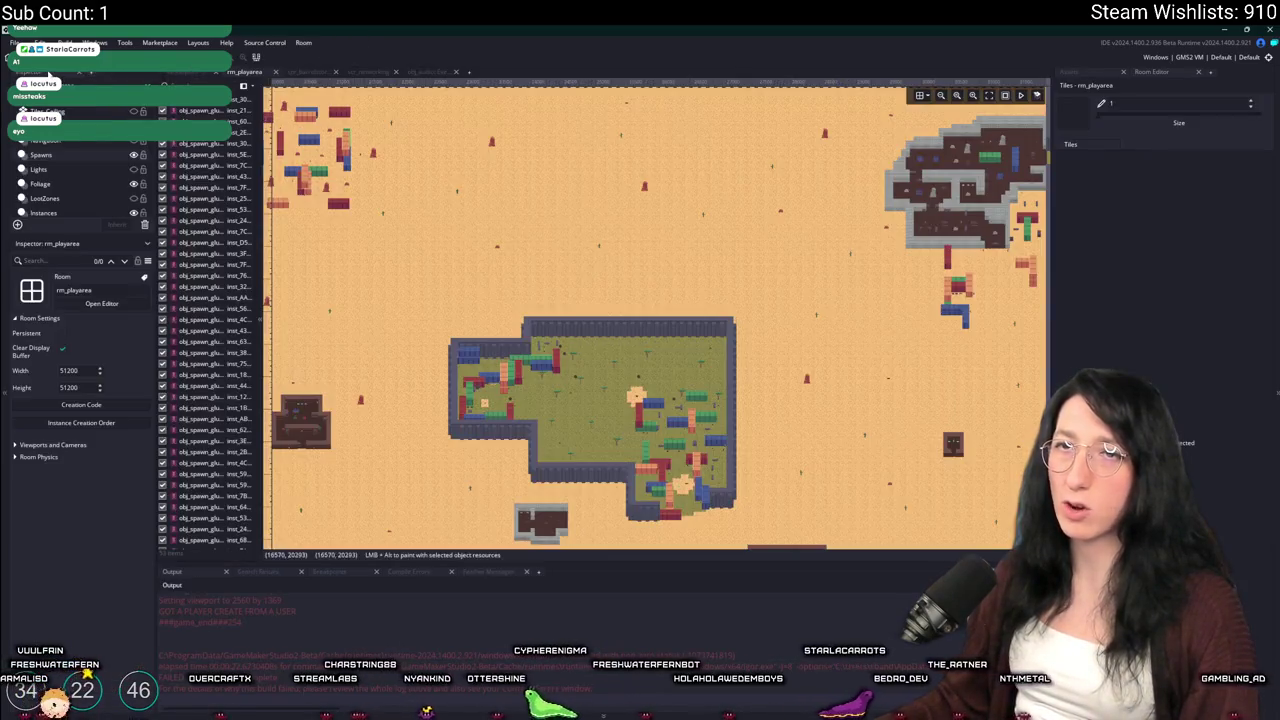
pyautogui.hotkey('ctrl', 'Tab')
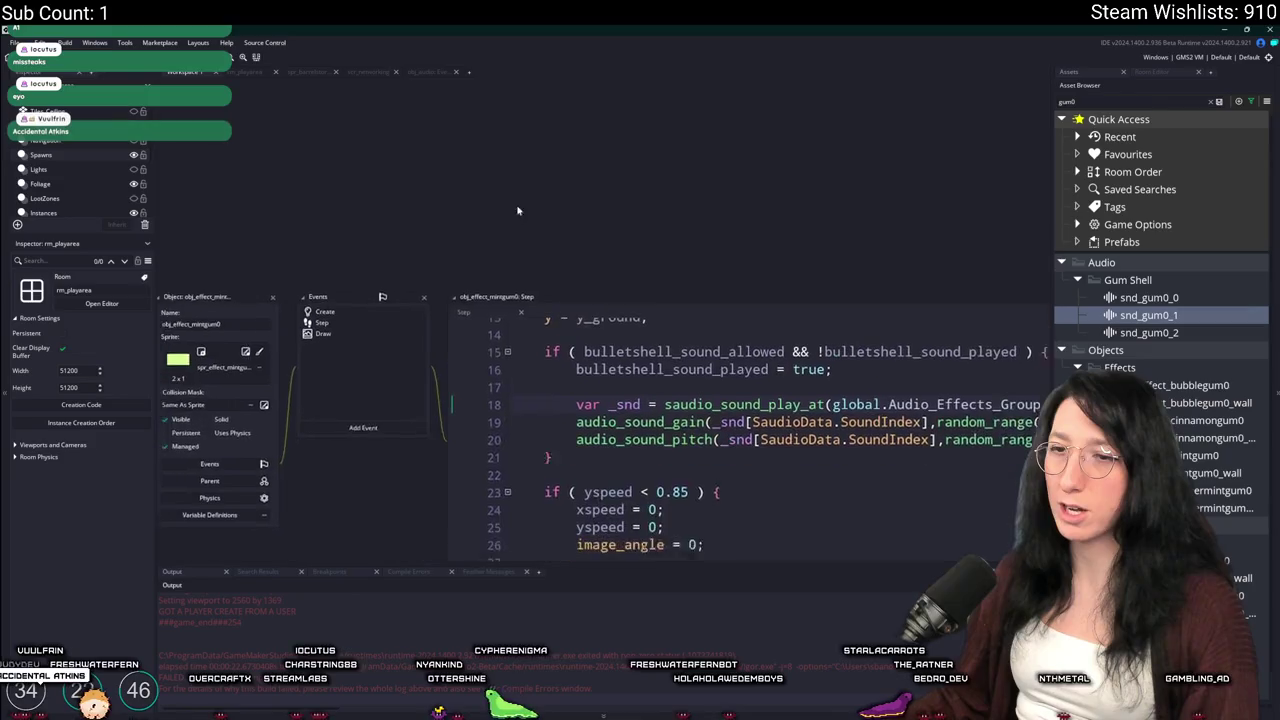
pyautogui.scroll(-3, 453, 360)
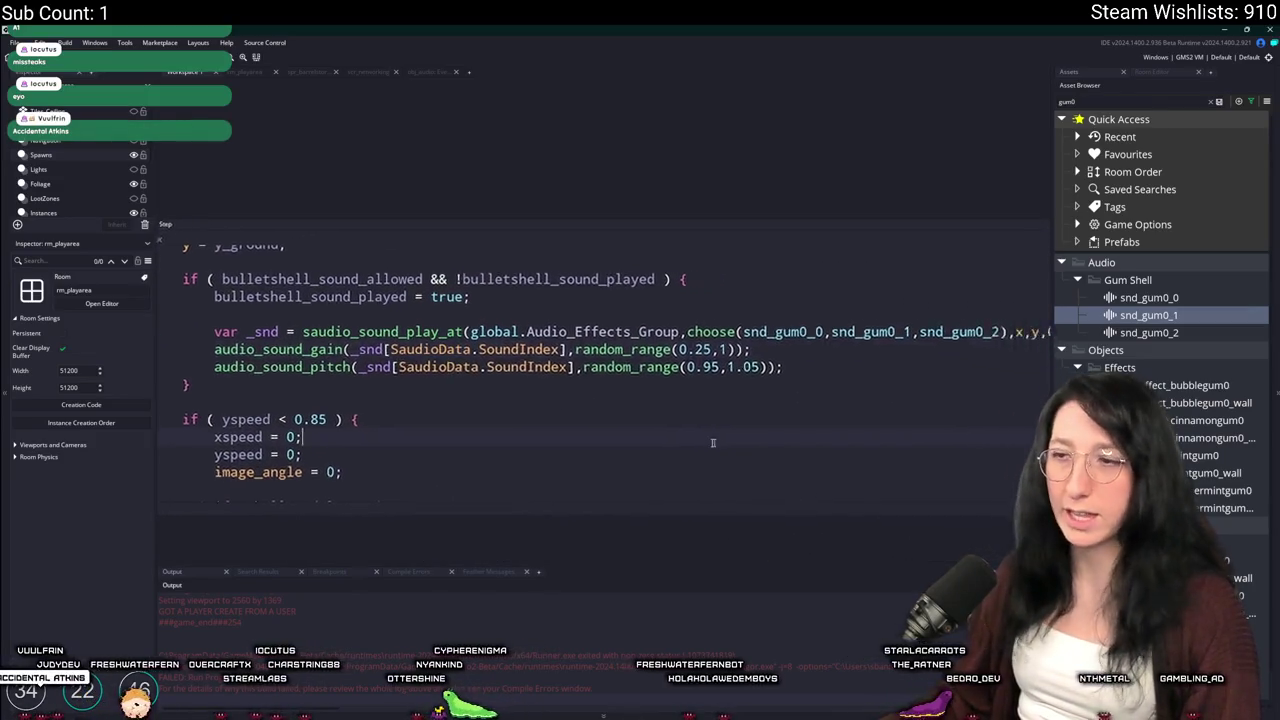
pyautogui.scroll(3, 631, 390)
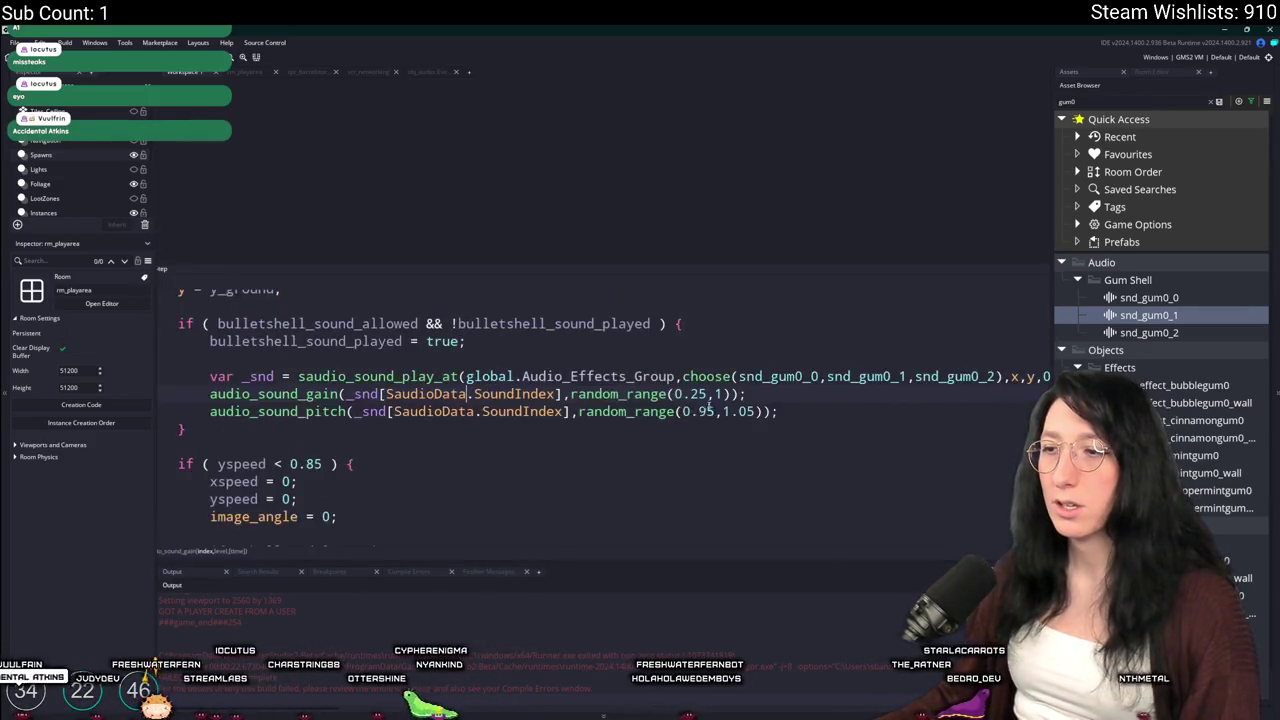
pyautogui.press('F12')
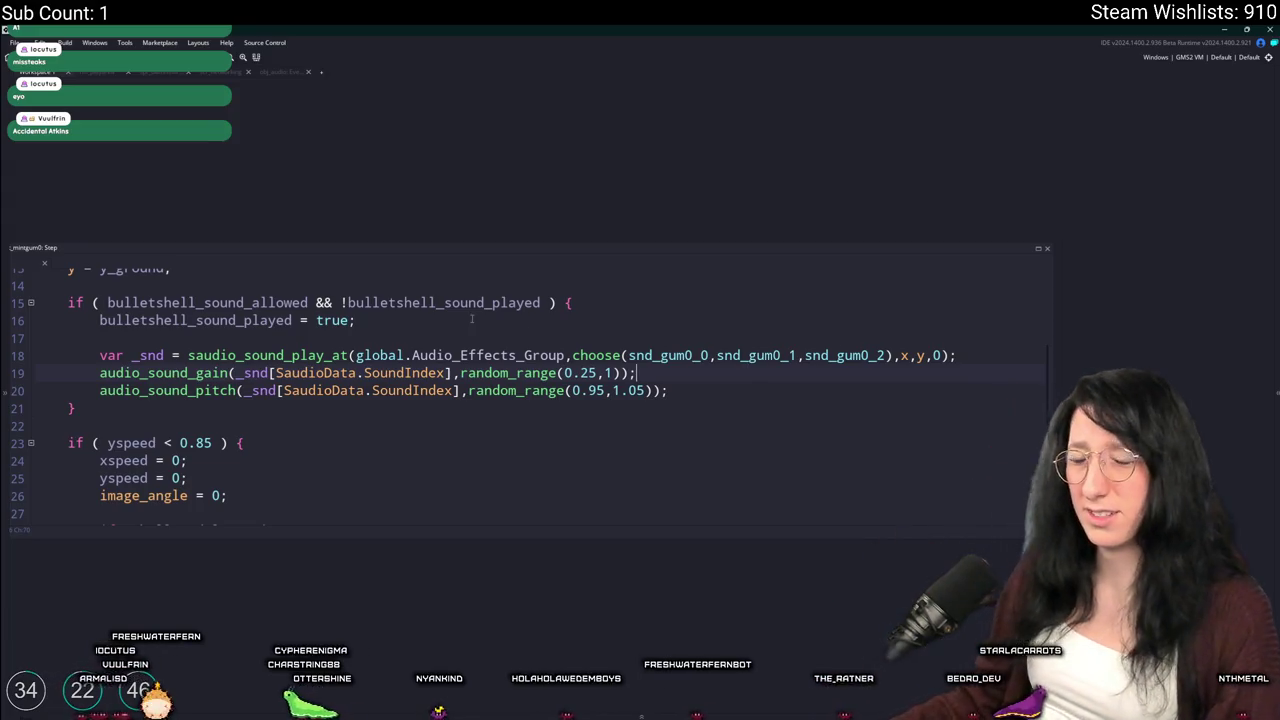
# Open scr_saudio beside the Step code at the saudio_sound_play_at definition and enlarge its window
pyautogui.click(150, 355)
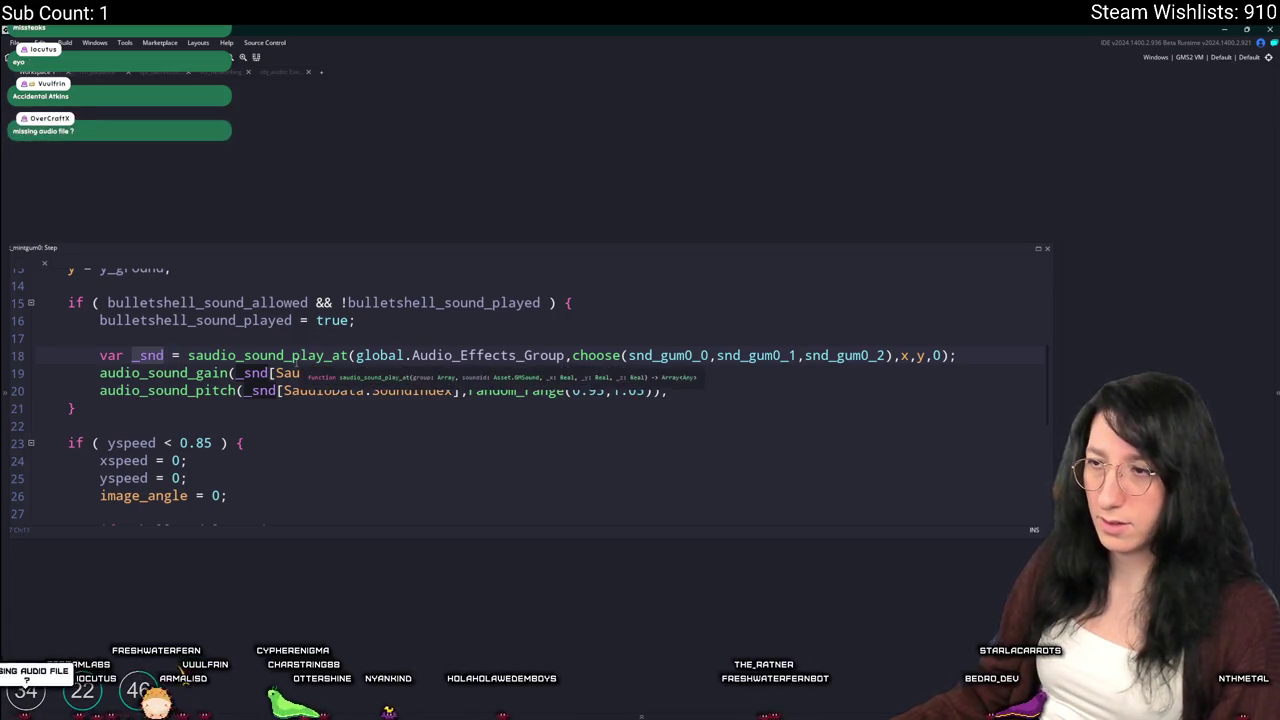
pyautogui.middleClick(290, 372)
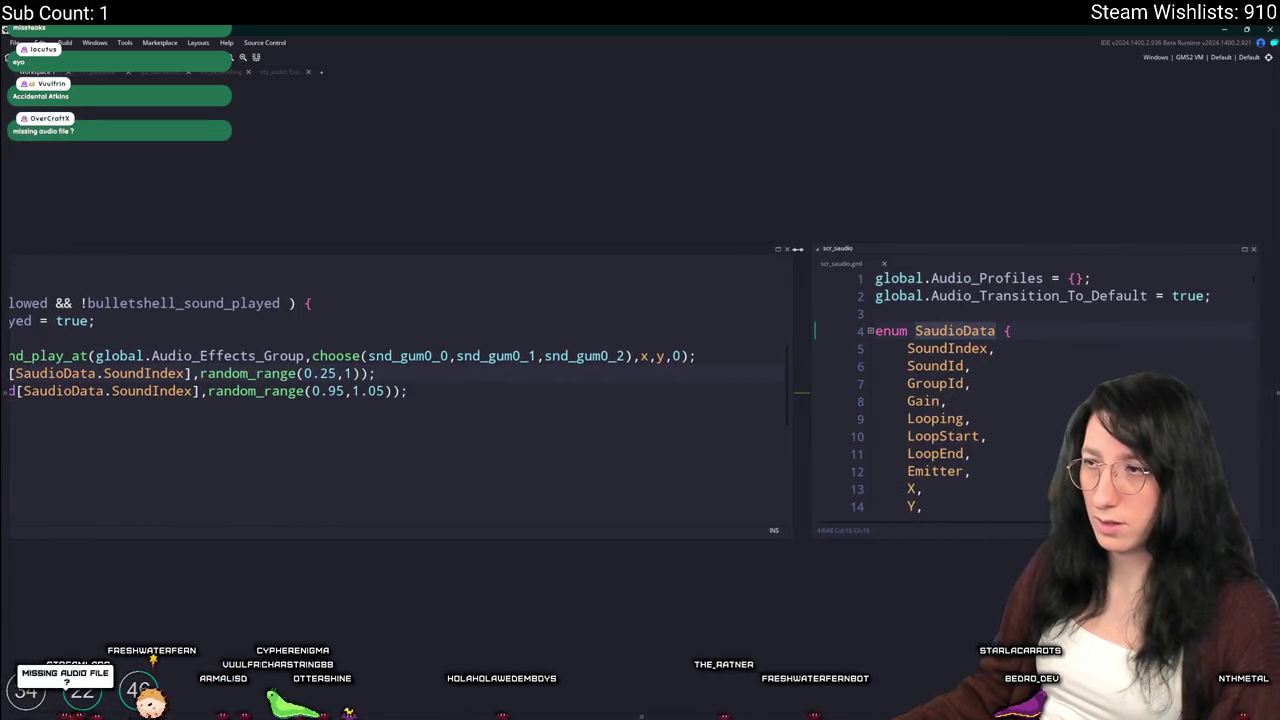
pyautogui.press('F12')
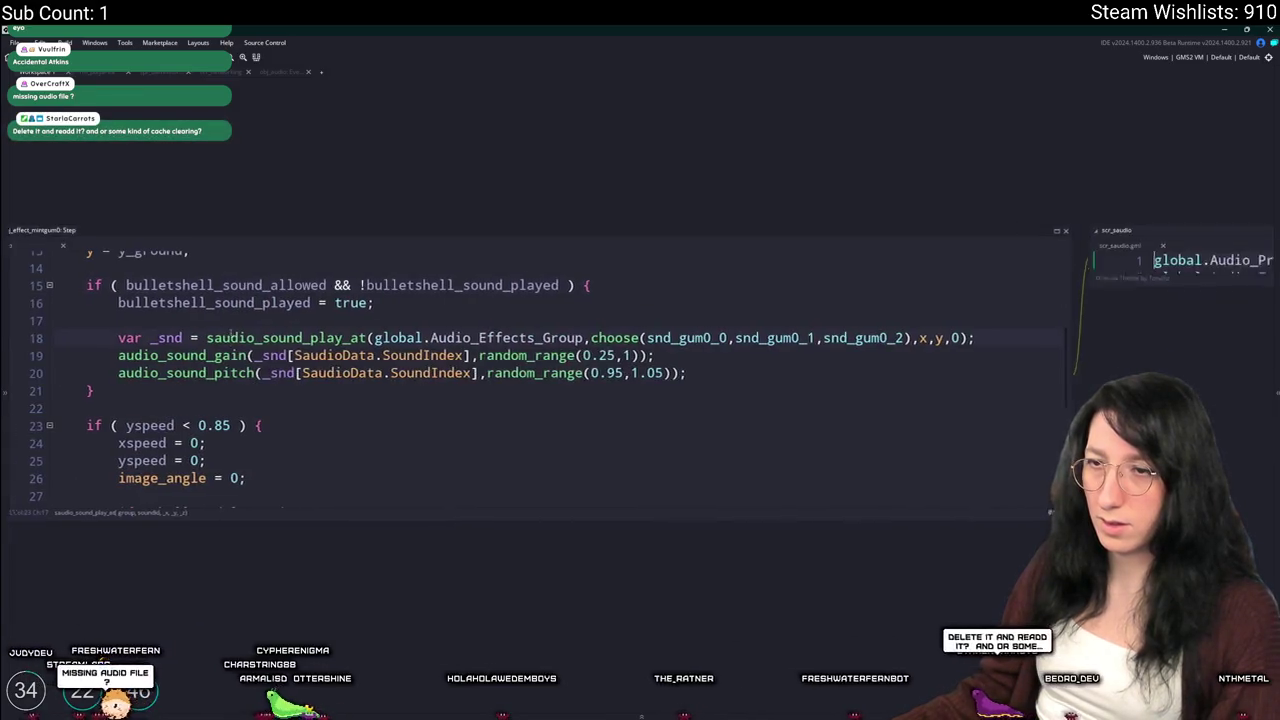
pyautogui.scroll(-4, 942, 374)
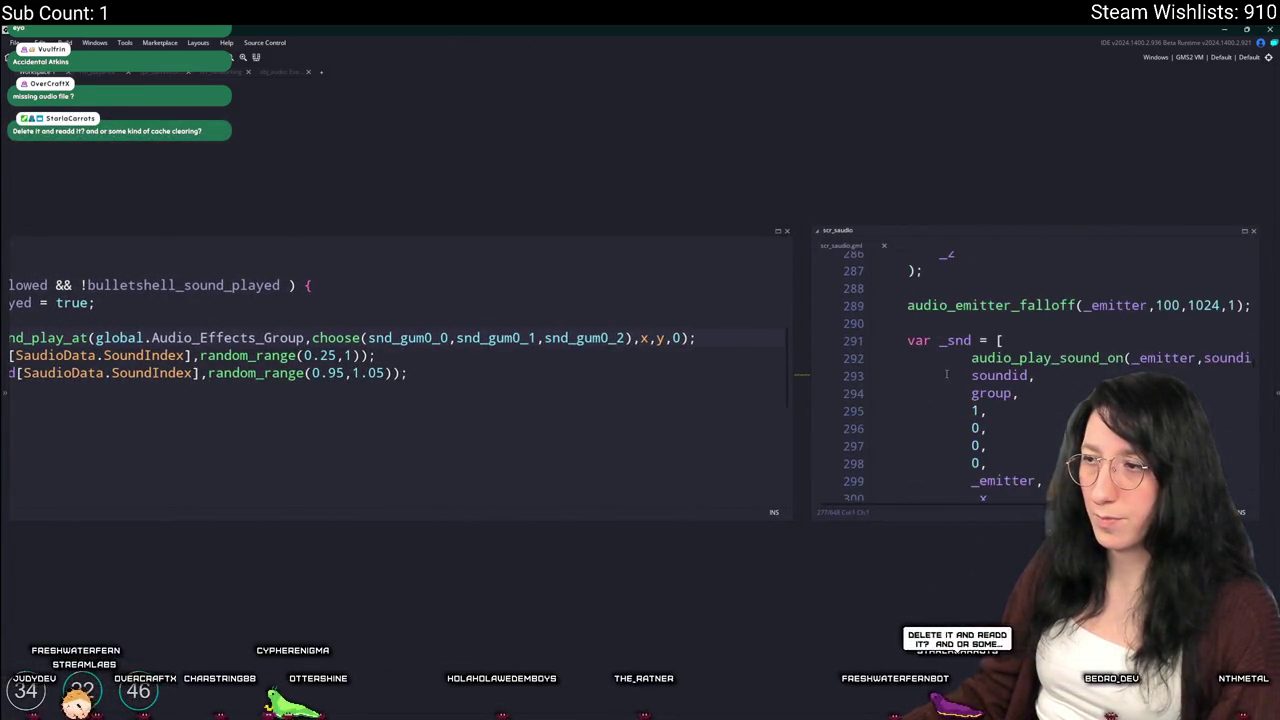
pyautogui.scroll(-5, 1032, 384)
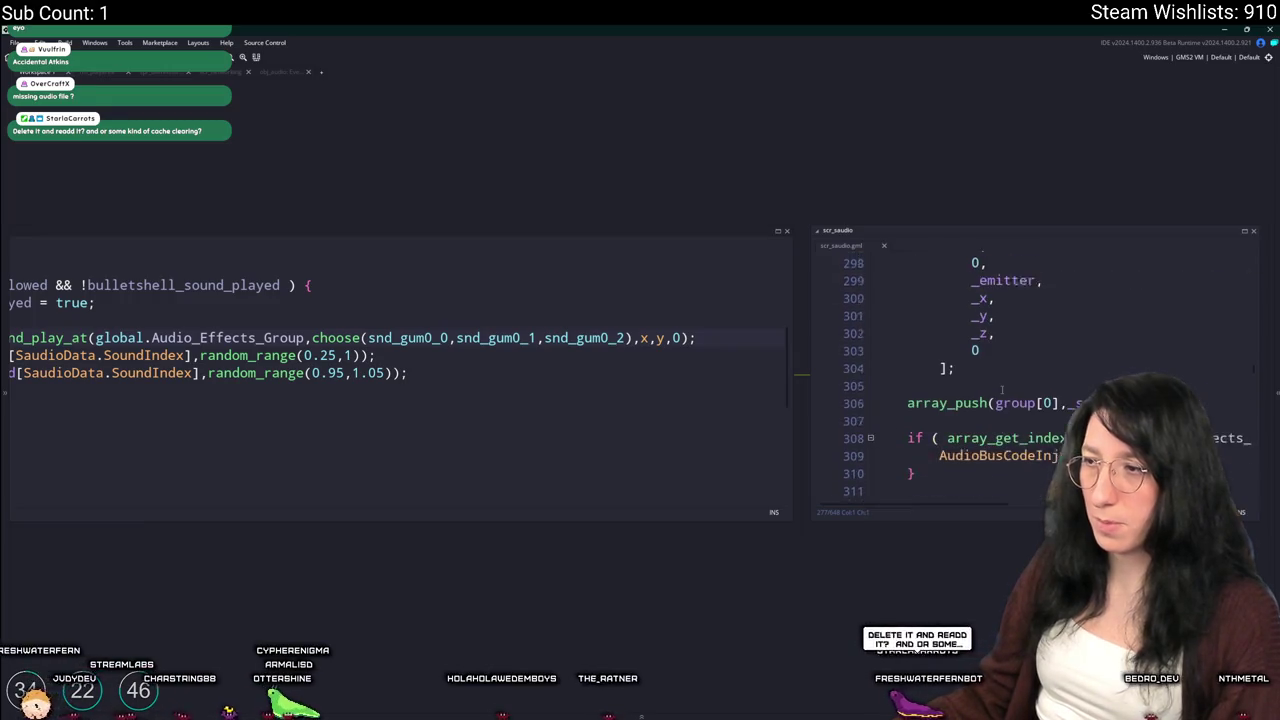
pyautogui.scroll(-2, 1032, 384)
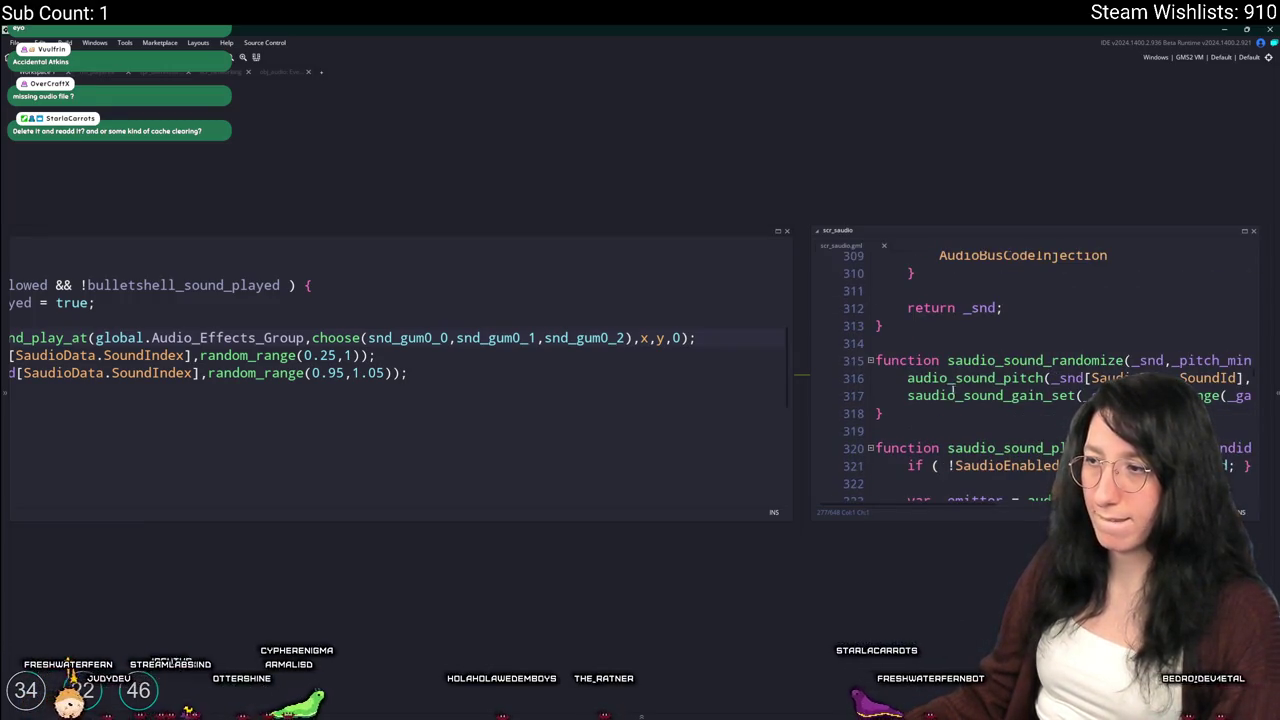
pyautogui.moveTo(409, 367); pyautogui.dragTo(745, 337)
pyautogui.click(745, 337)
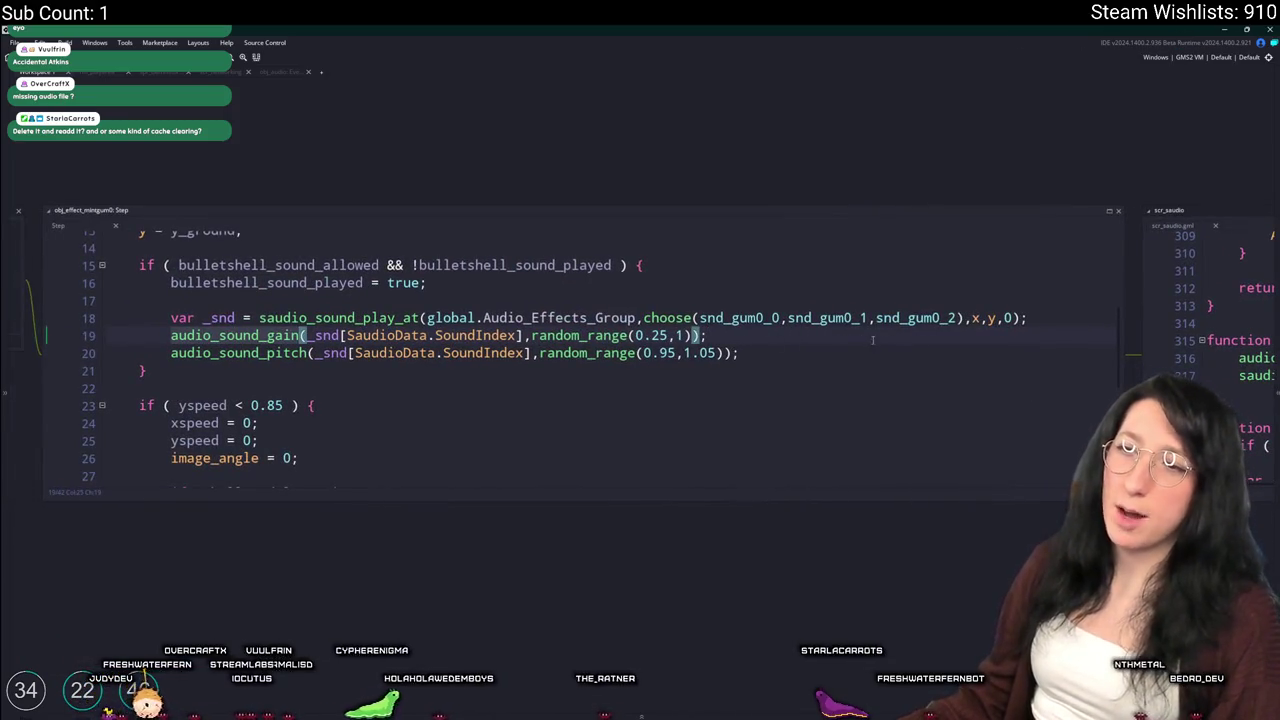
pyautogui.click(1180, 215)
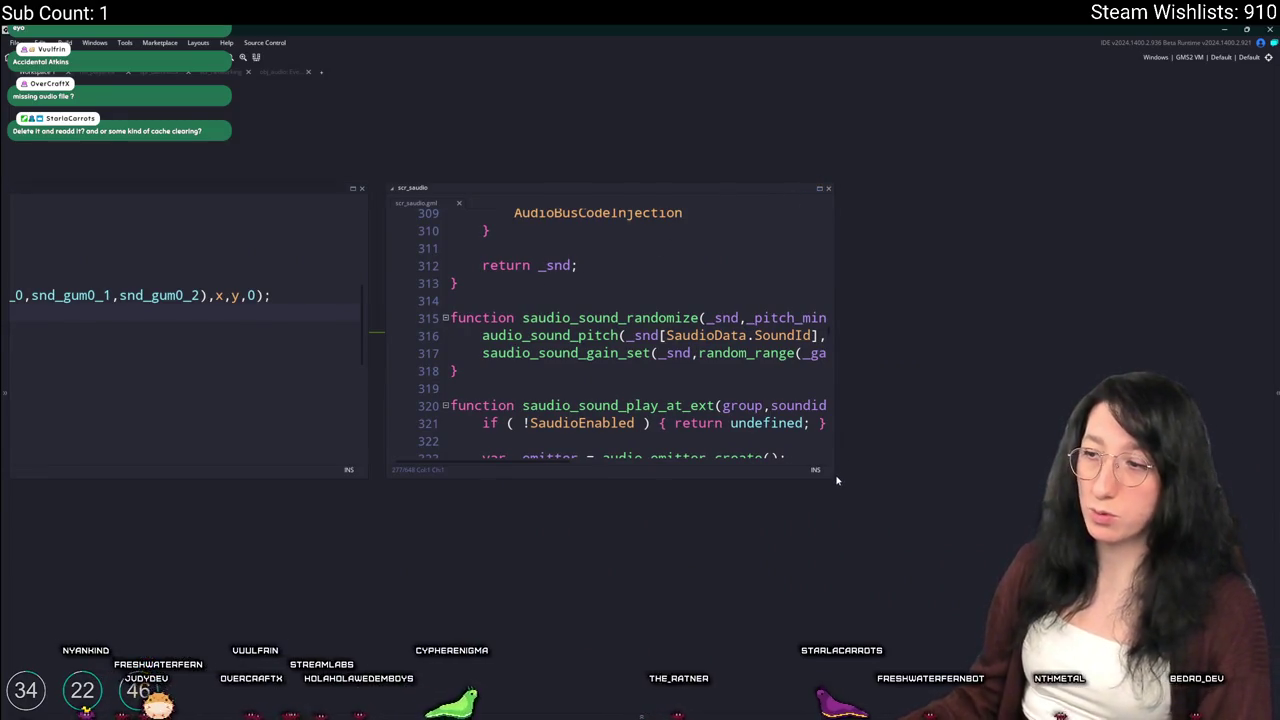
pyautogui.moveTo(833, 478); pyautogui.dragTo(905, 558)
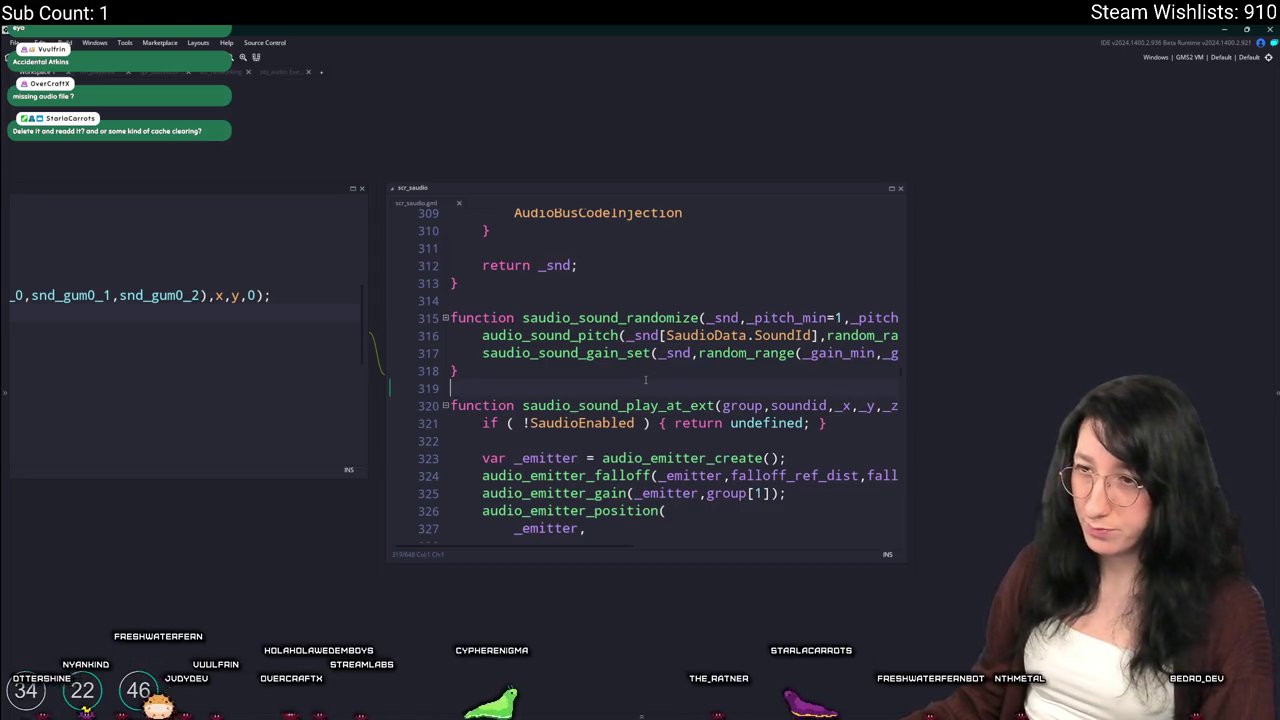
# Declare a new empty function saudio_sound_gain() in scr_saudio
pyautogui.press('Return')
pyautogui.press('Return')
pyautogui.press('Up')
pyautogui.write('func')
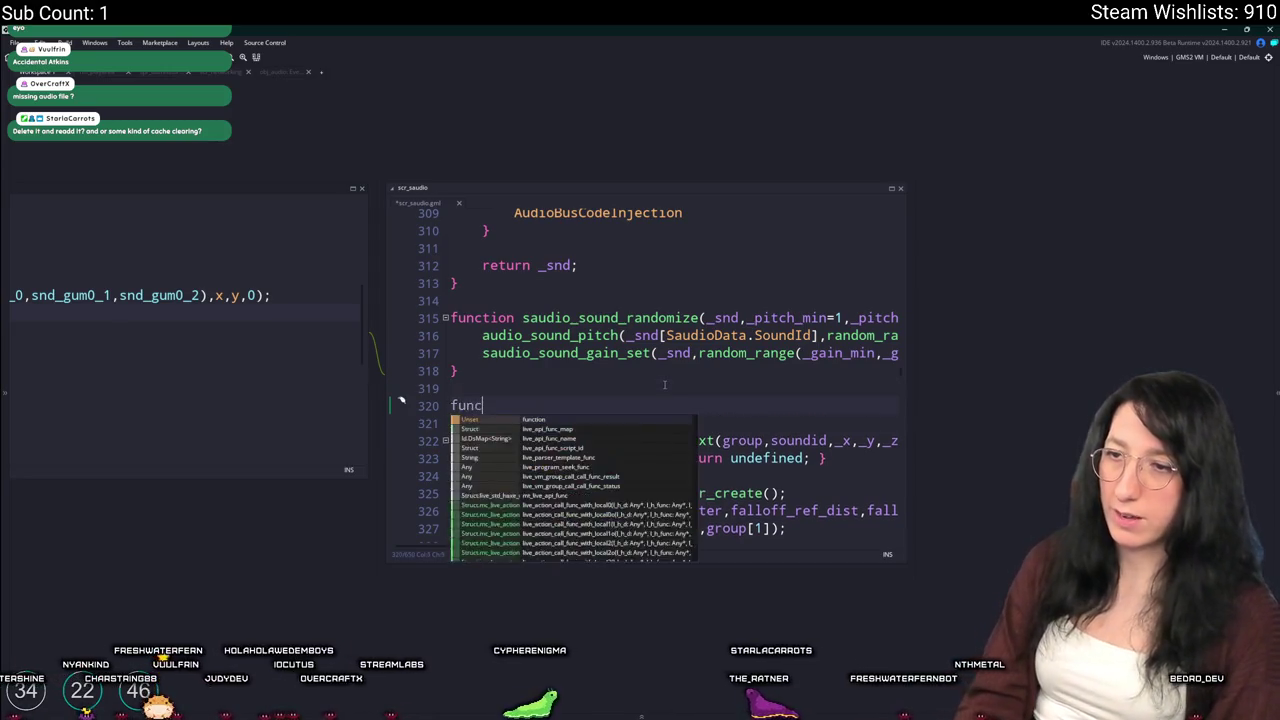
pyautogui.write('tion audio_sound_gain() {')
pyautogui.press('Return')
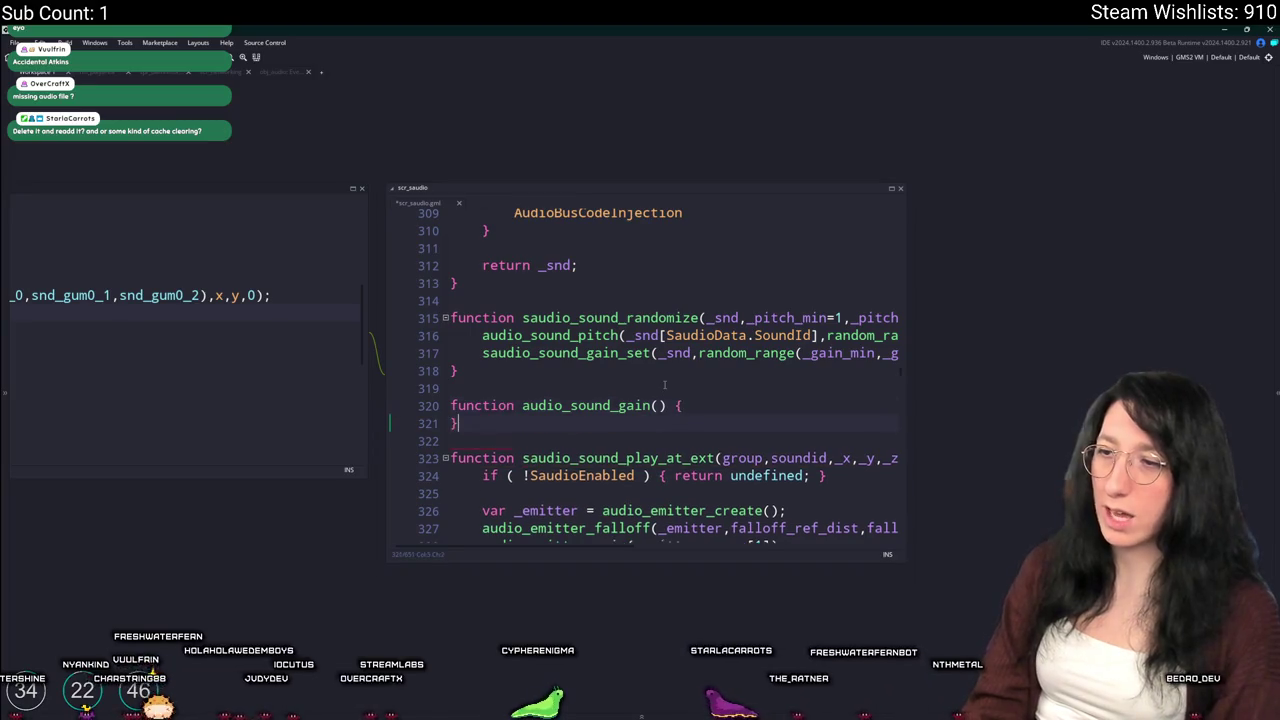
pyautogui.write('}')
pyautogui.click(521, 405)
pyautogui.write('s')
# Paste the audio_sound_gain call from the Step event into saudio_sound_gain's body
pyautogui.click(264, 452)
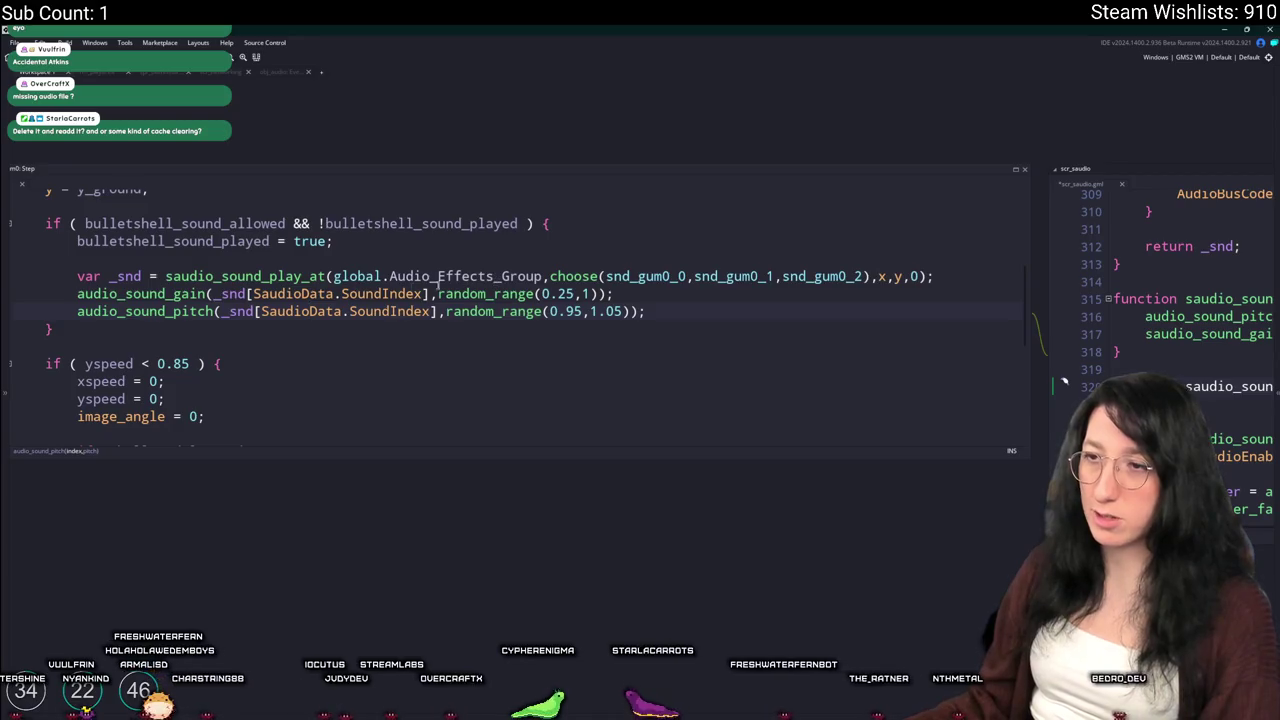
pyautogui.click(1230, 387)
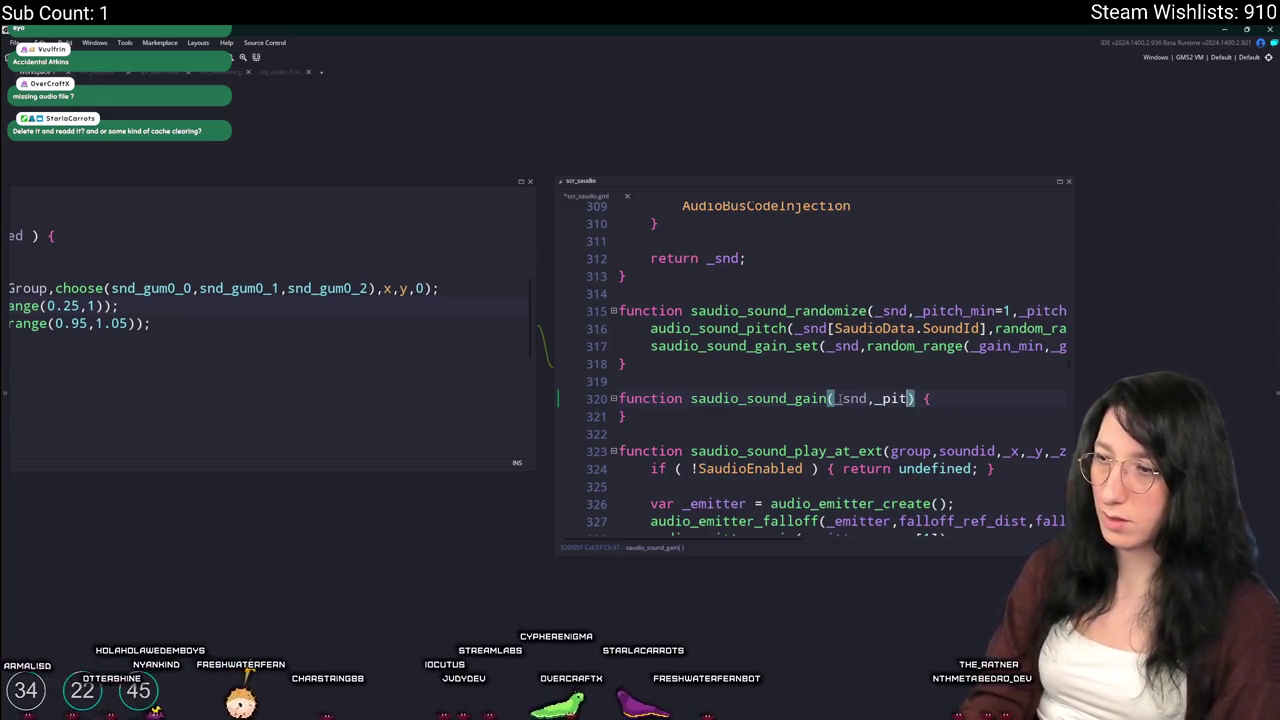
pyautogui.click(289, 332)
pyautogui.click(72, 274)
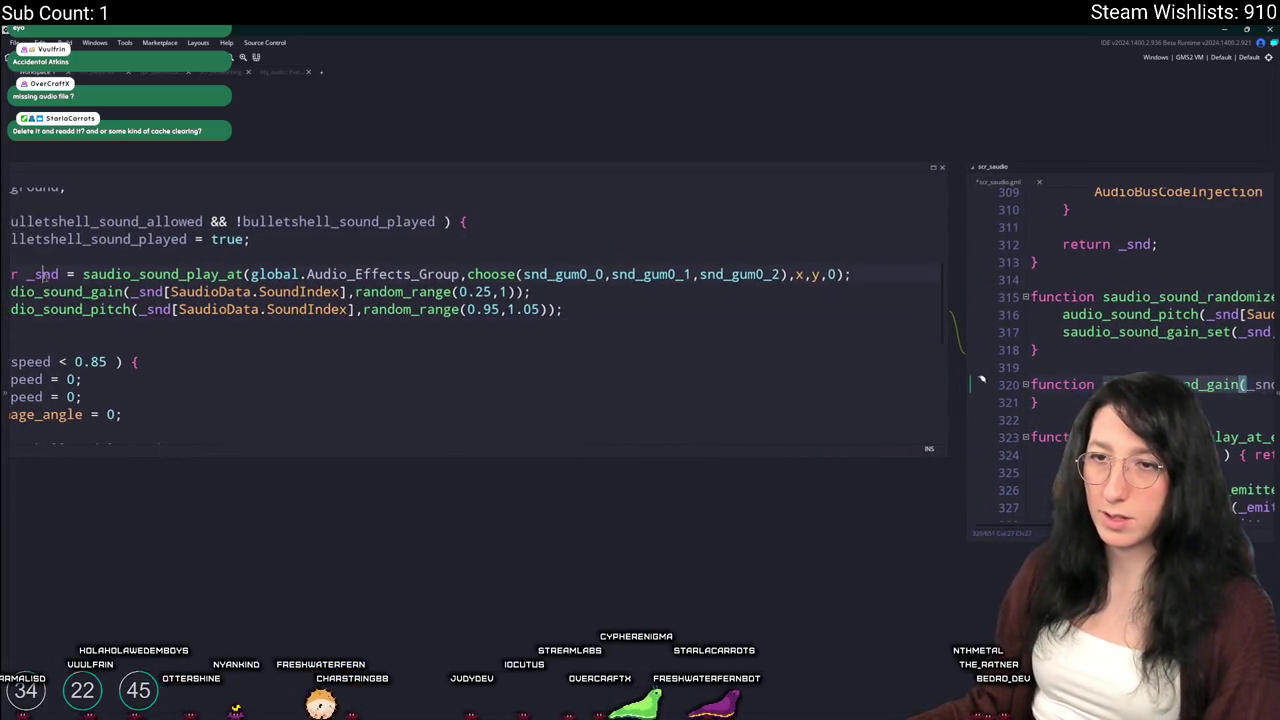
pyautogui.write('s')
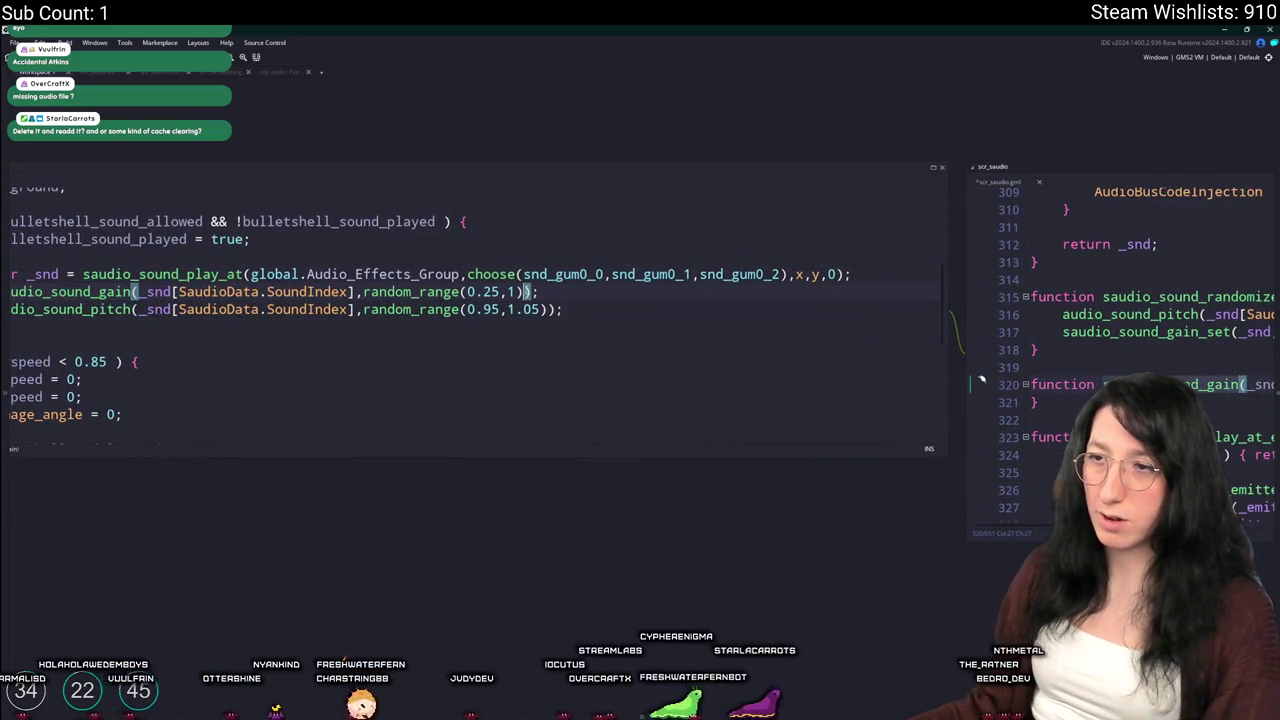
pyautogui.press('BackSpace')
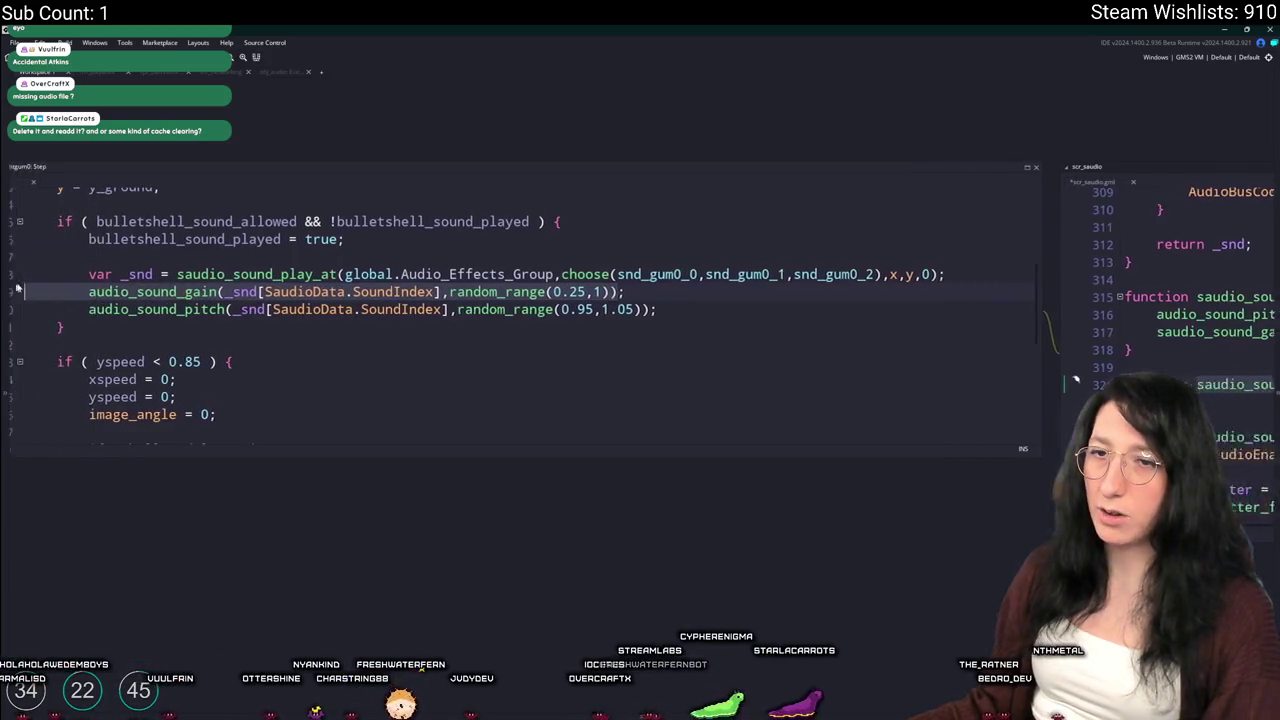
pyautogui.click(1230, 384)
pyautogui.hotkey('ctrl', 'v')
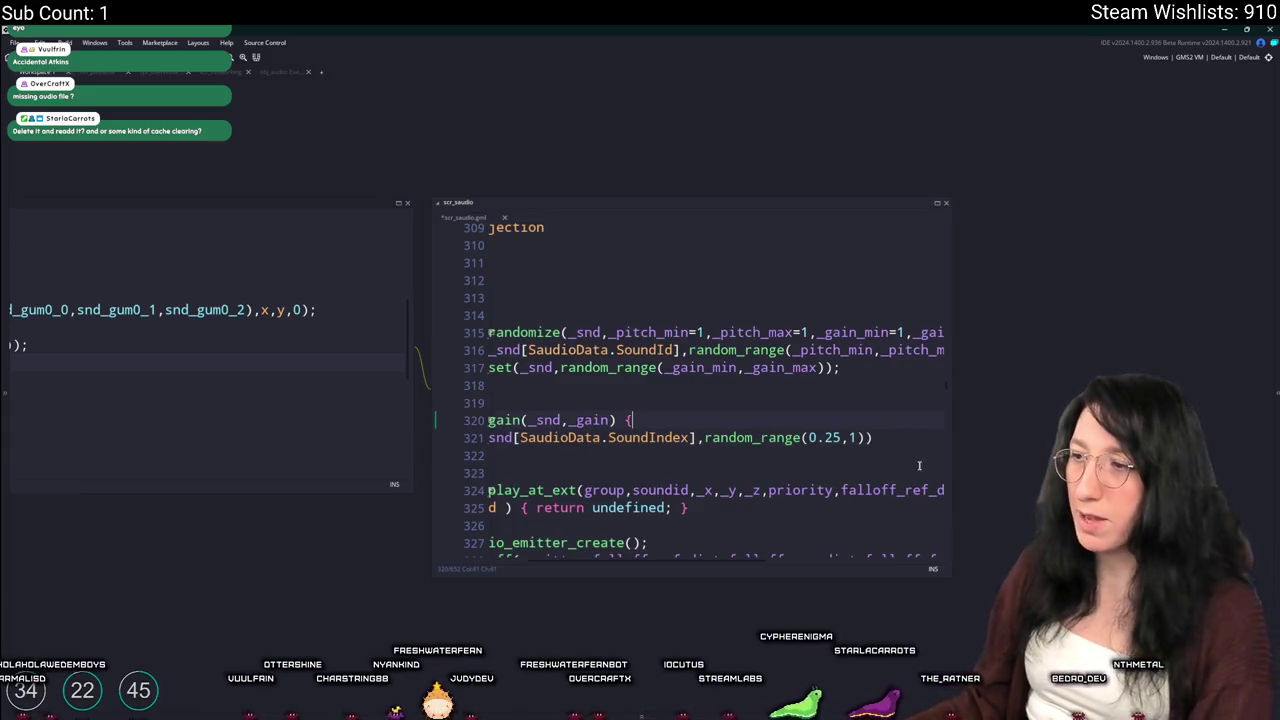
pyautogui.click(914, 470)
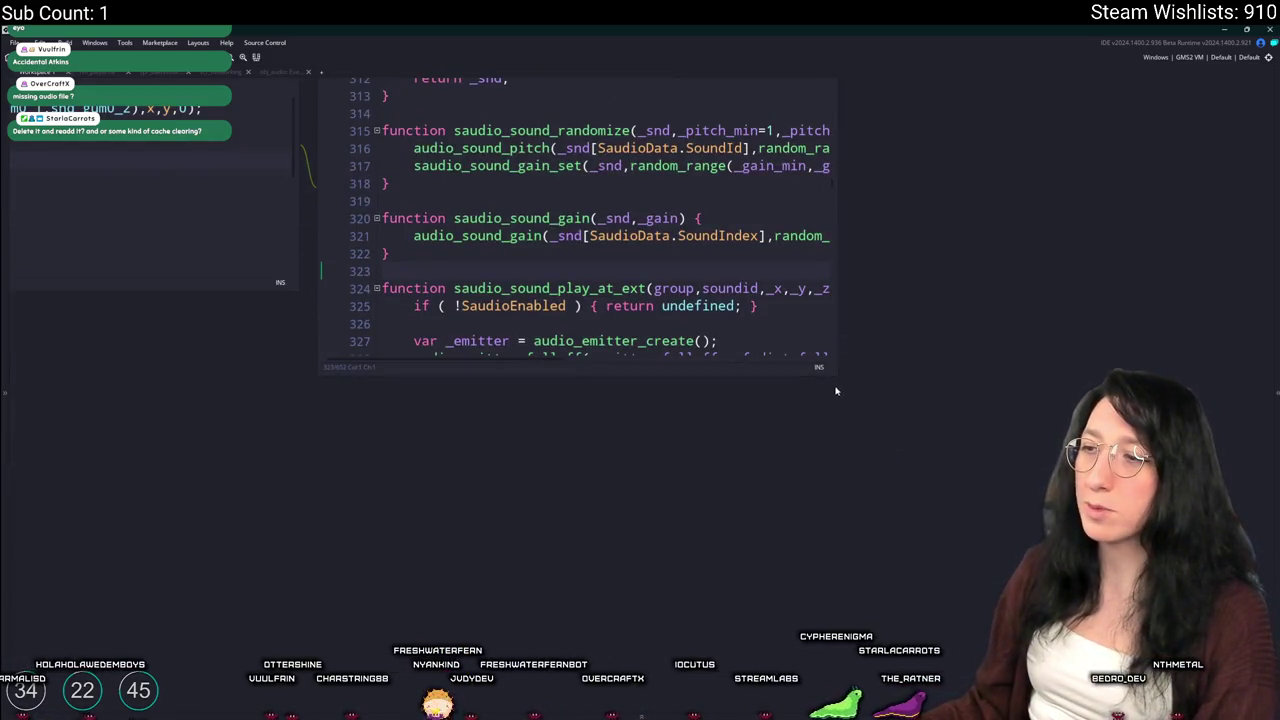
pyautogui.moveTo(836, 377); pyautogui.dragTo(1160, 540)
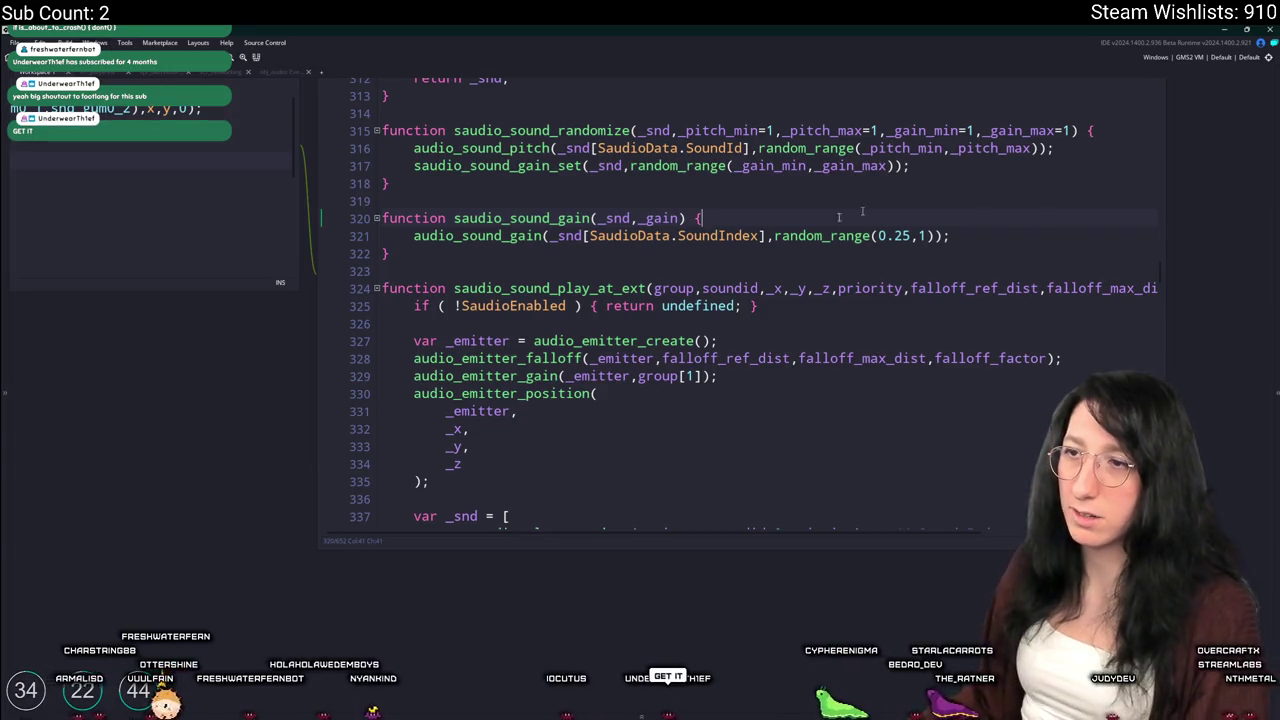
# Duplicate saudio_sound_gain and replace the copy's body with the Step event's pitch call
pyautogui.click(404, 237)
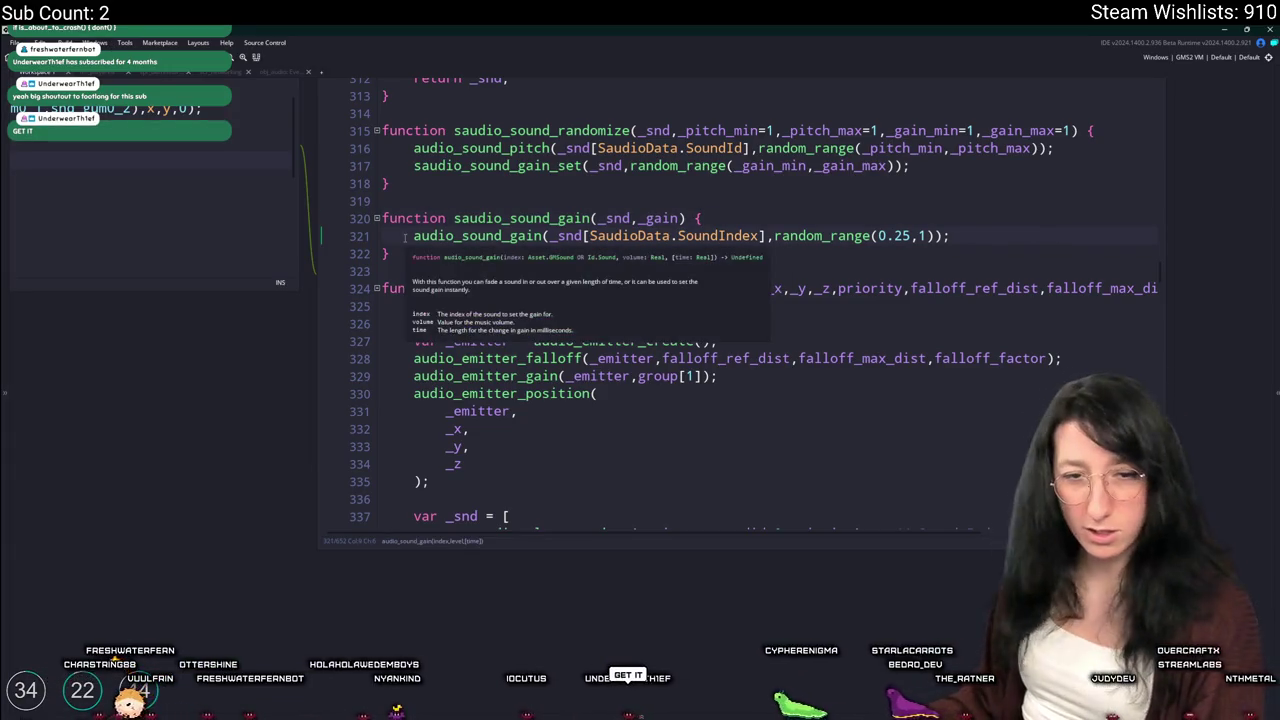
pyautogui.hotkey('ctrl', 'Tab')
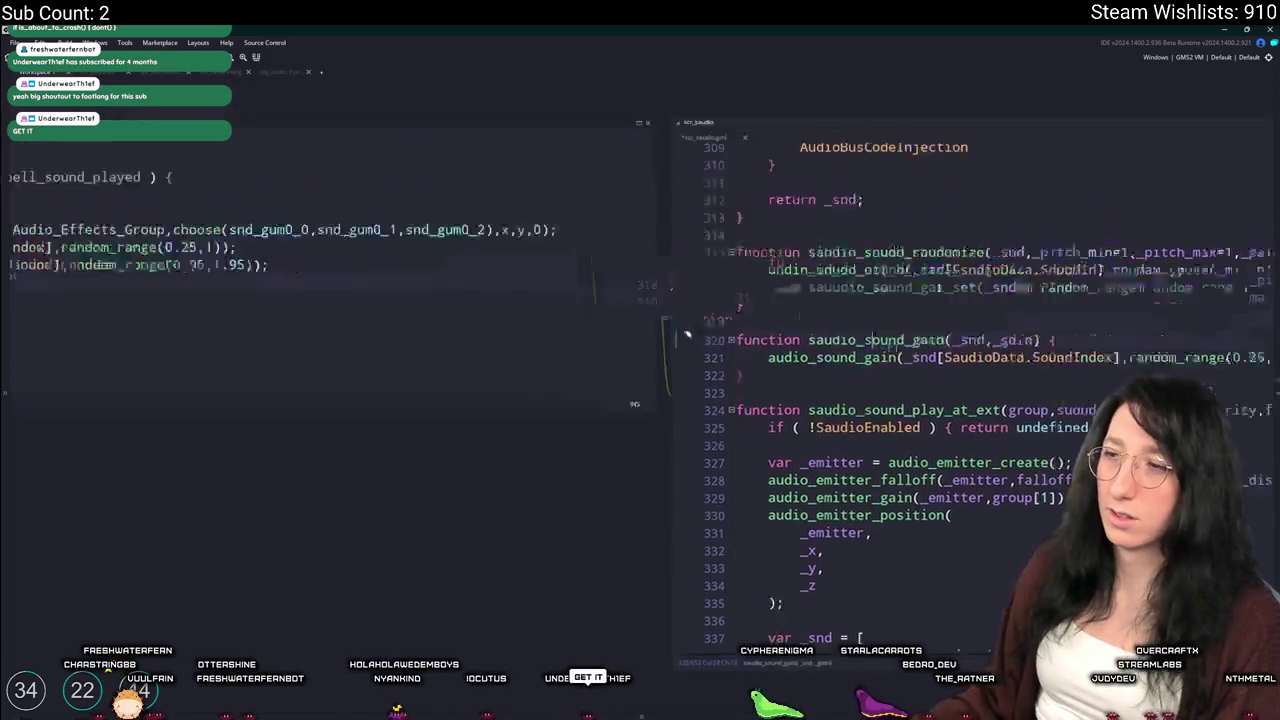
pyautogui.click(757, 307)
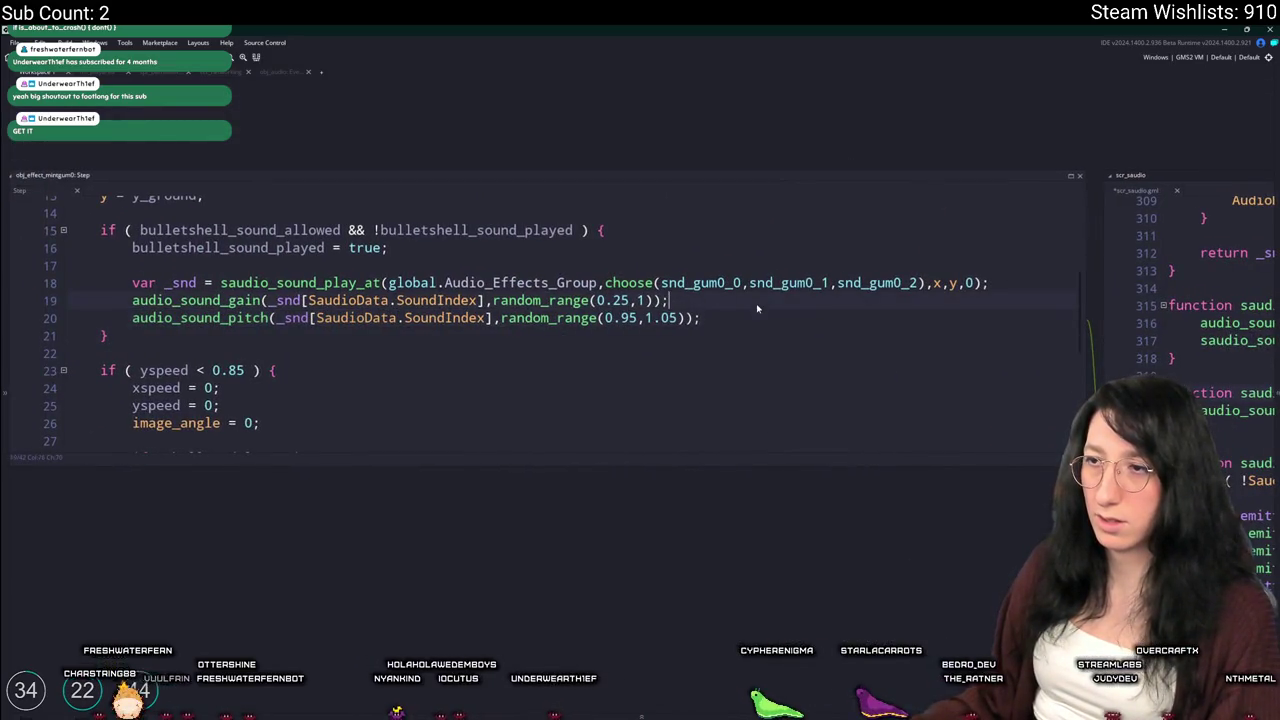
pyautogui.hotkey('shift', 'Up')
pyautogui.hotkey('ctrl', 'c')
pyautogui.hotkey('ctrl', 'Tab')
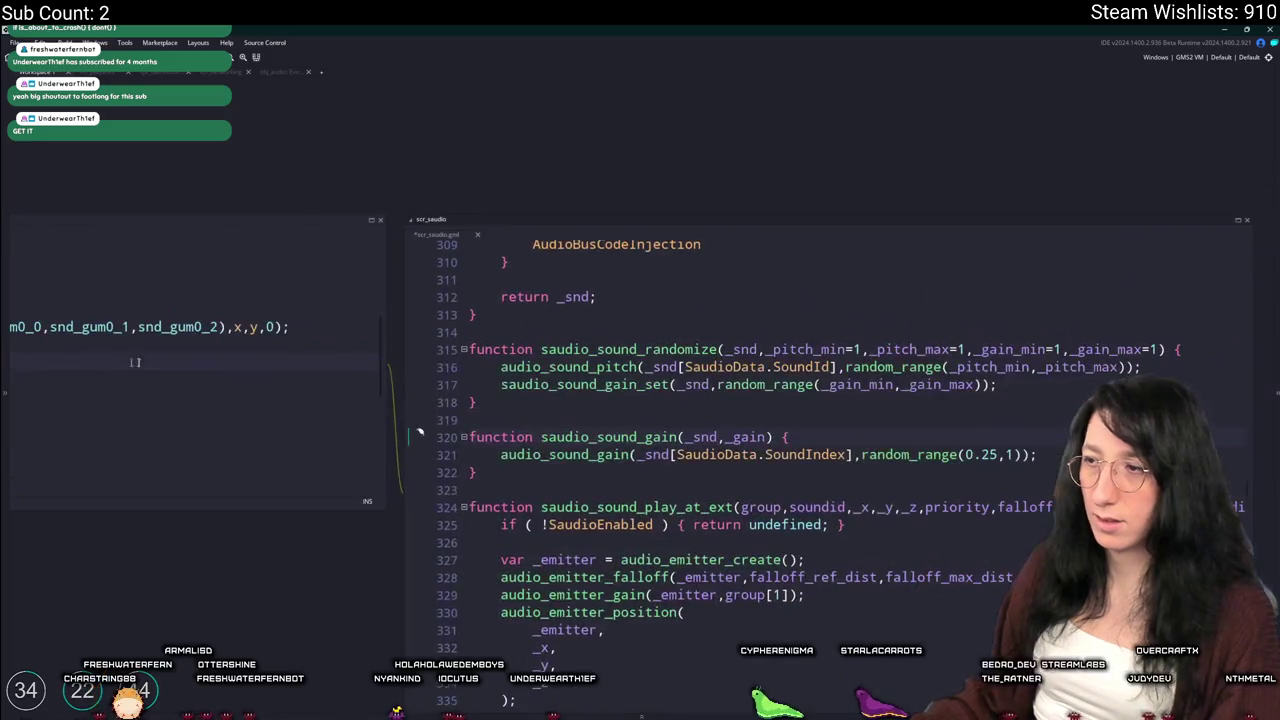
pyautogui.moveTo(420, 437); pyautogui.dragTo(420, 480)
pyautogui.hotkey('ctrl', 'd')
pyautogui.click(470, 490)
pyautogui.press('Up')
pyautogui.press('End')
pyautogui.hotkey('shift', 'Home')
pyautogui.hotkey('ctrl', 'v')
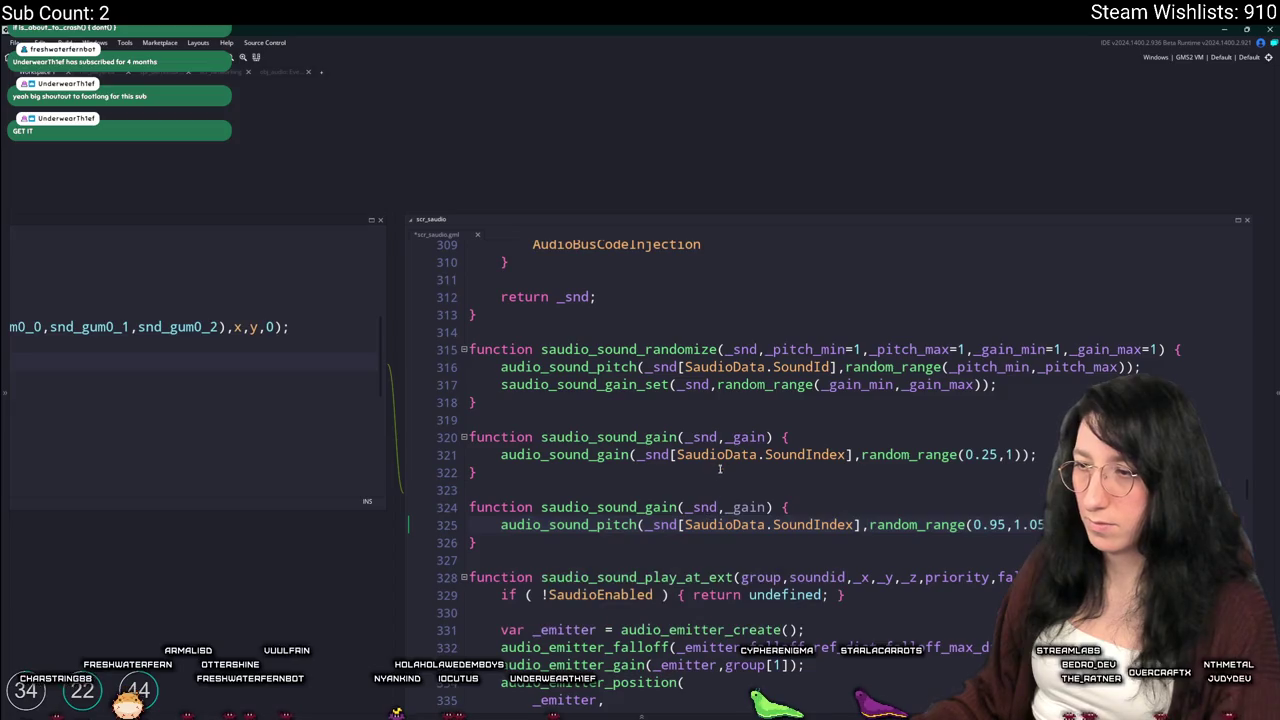
# Replace the random_range arguments with _gain and _pitch, and rename the copy saudio_sound_pitch(_snd,_pitch)
pyautogui.click(862, 455)
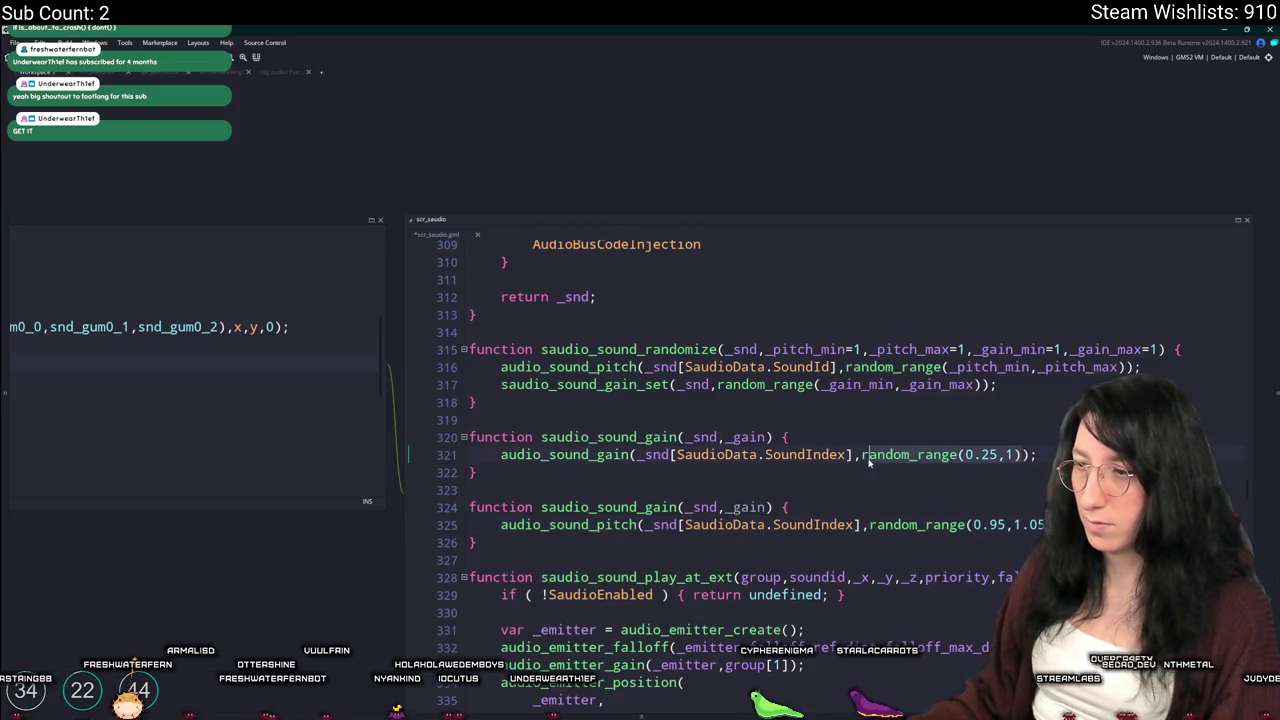
pyautogui.moveTo(862, 455); pyautogui.dragTo(1012, 455)
pyautogui.write('_gain')
pyautogui.moveTo(58, 399)
pyautogui.mouseDown()
pyautogui.moveTo(604, 345)
pyautogui.moveTo(198, 309)
pyautogui.mouseUp()
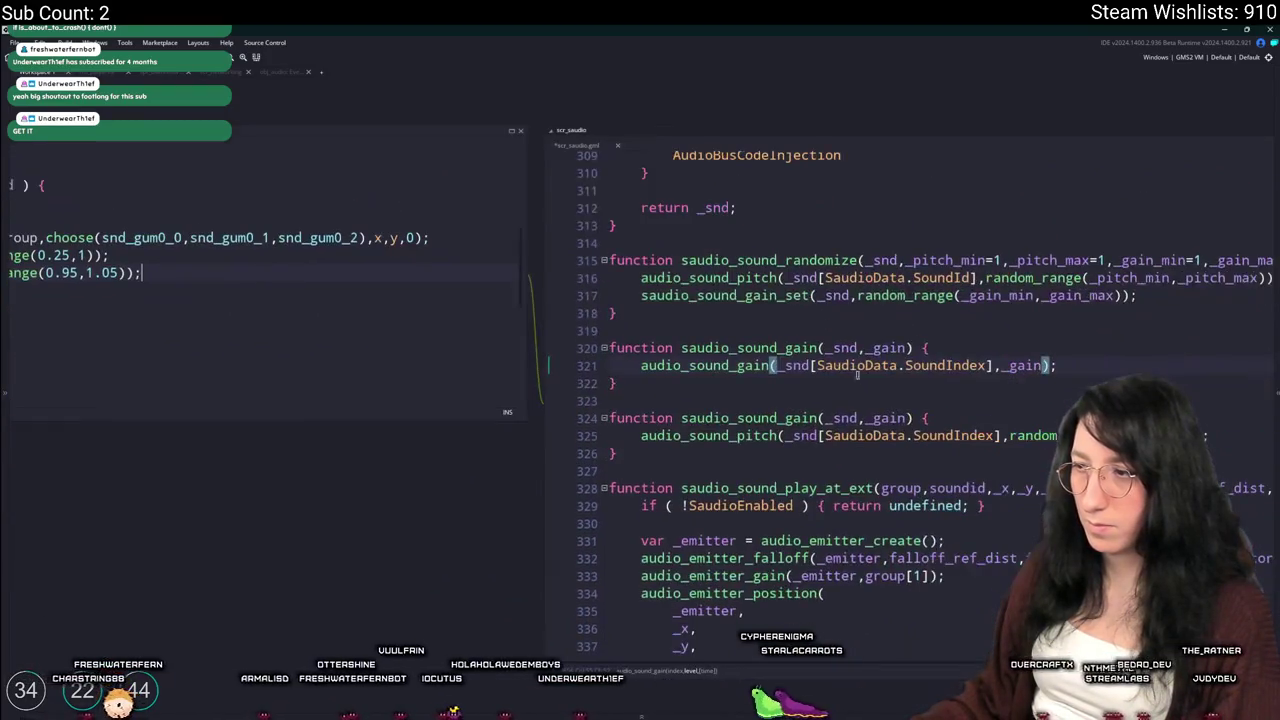
pyautogui.moveTo(1006, 436); pyautogui.dragTo(1187, 436)
pyautogui.write('_')
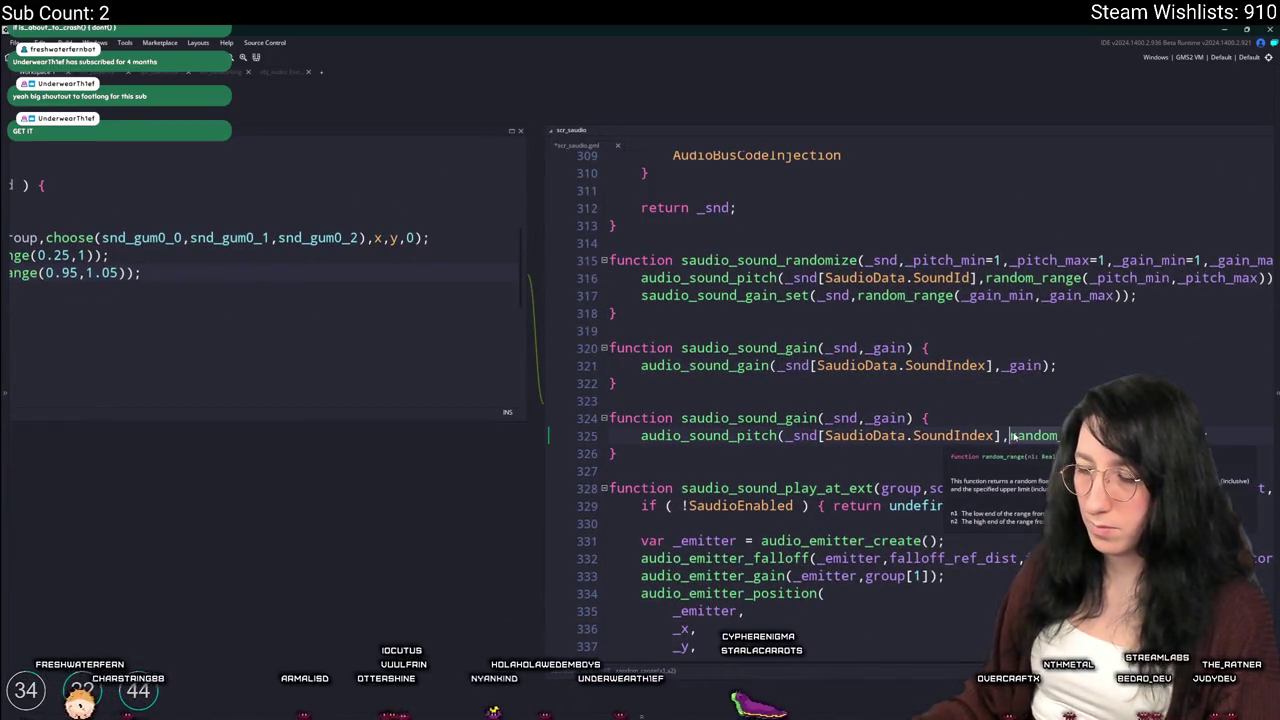
pyautogui.write('pitc')
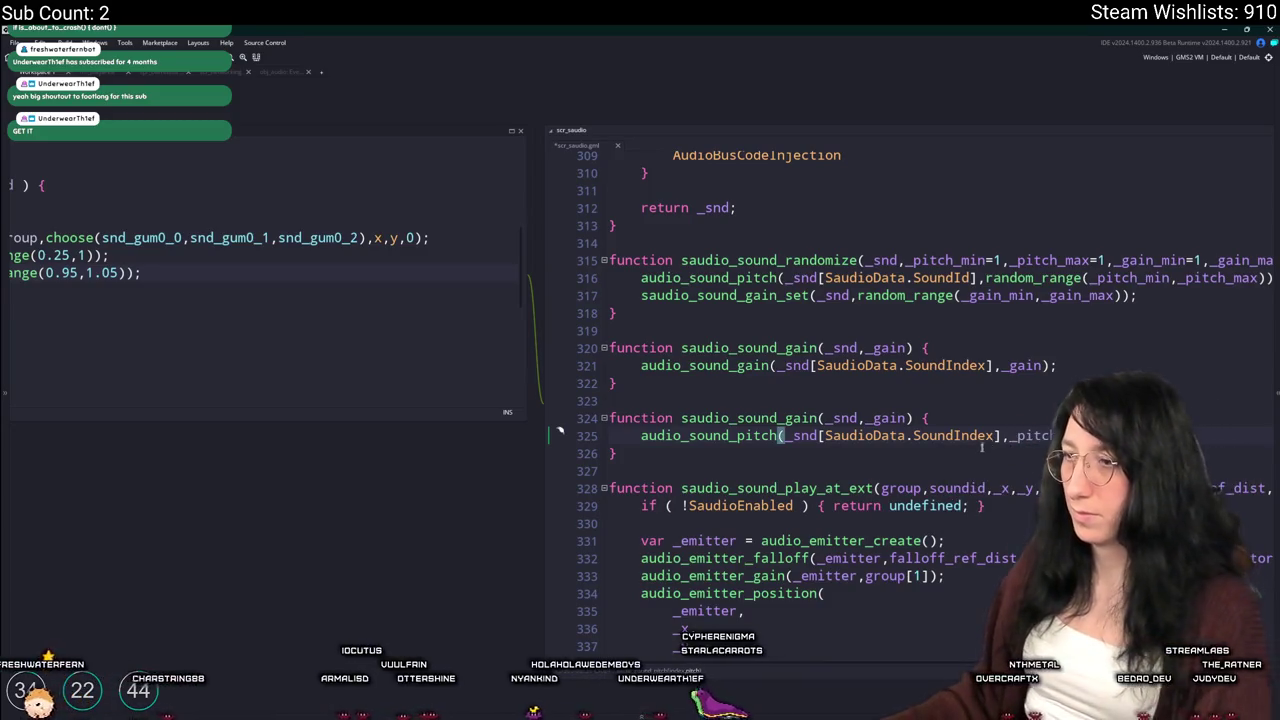
pyautogui.write('h')
pyautogui.doubleClick(904, 418)
pyautogui.write('_pit')
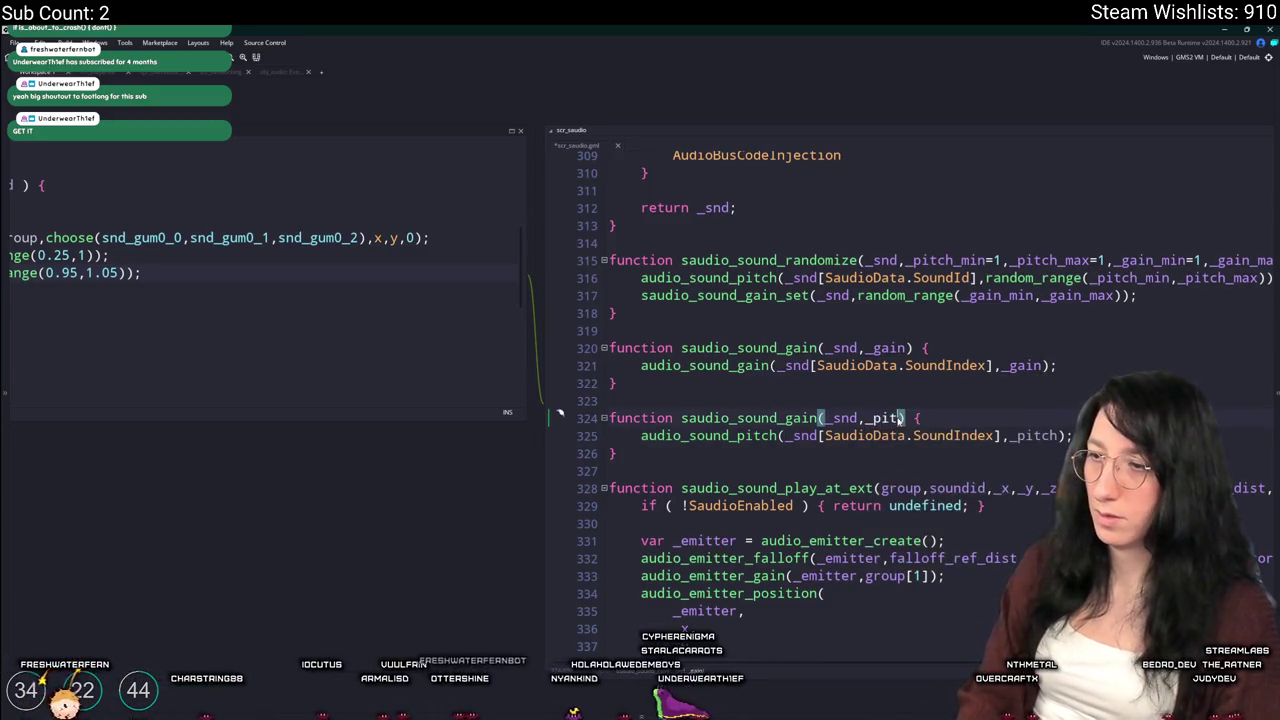
pyautogui.write('ch')
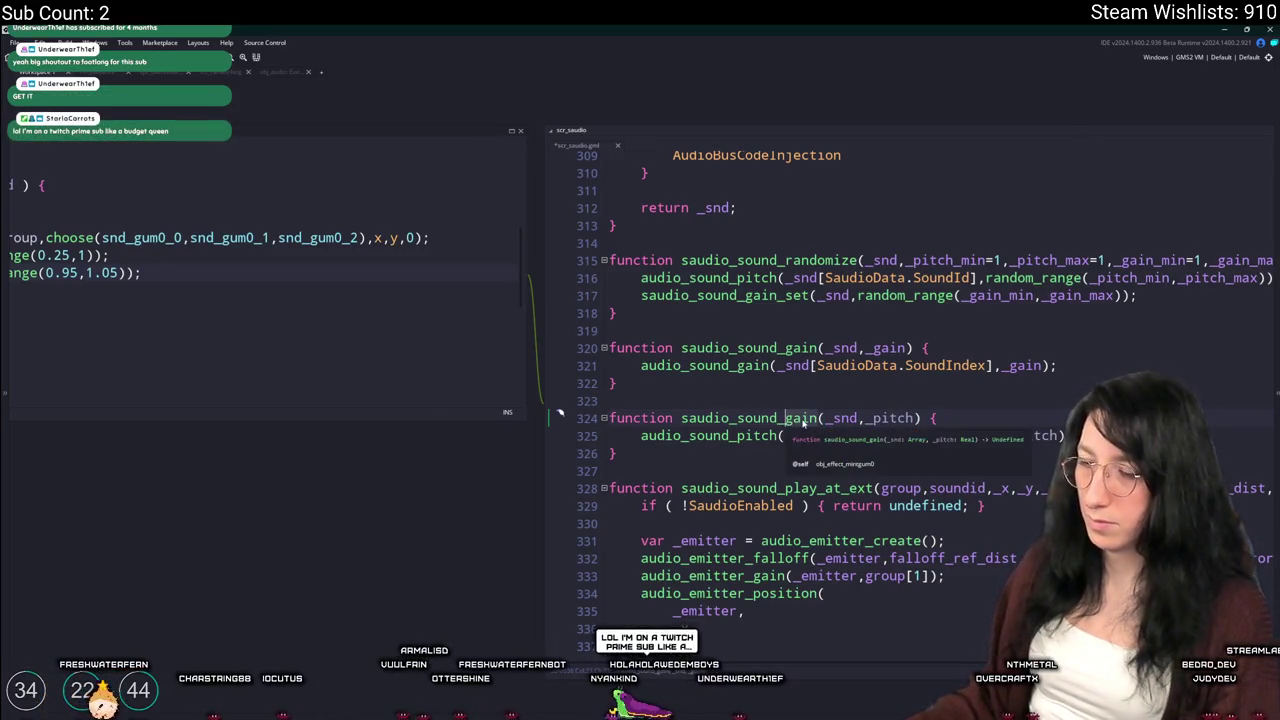
pyautogui.press('Delete')
pyautogui.press('Delete')
pyautogui.press('Delete')
pyautogui.write('pitch')
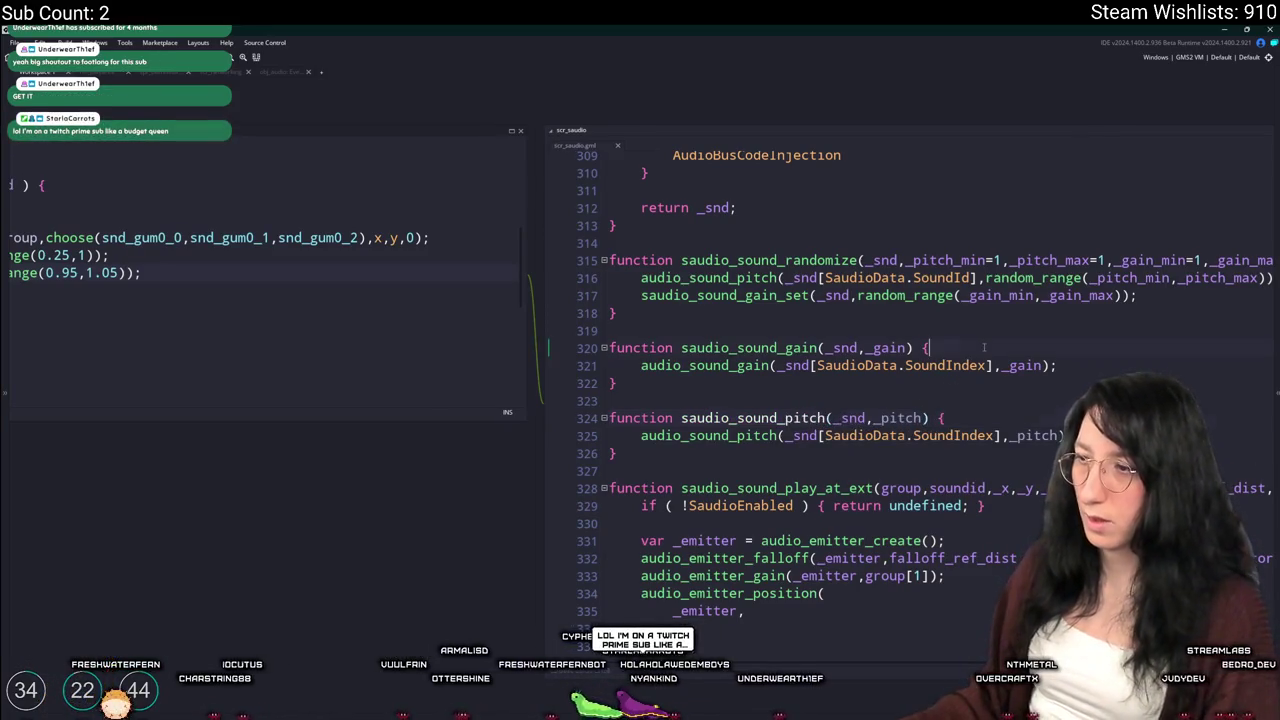
# Wrap saudio_sound_gain's gain call in an if audio_is_playing check
pyautogui.click(984, 347)
pyautogui.press('Return')
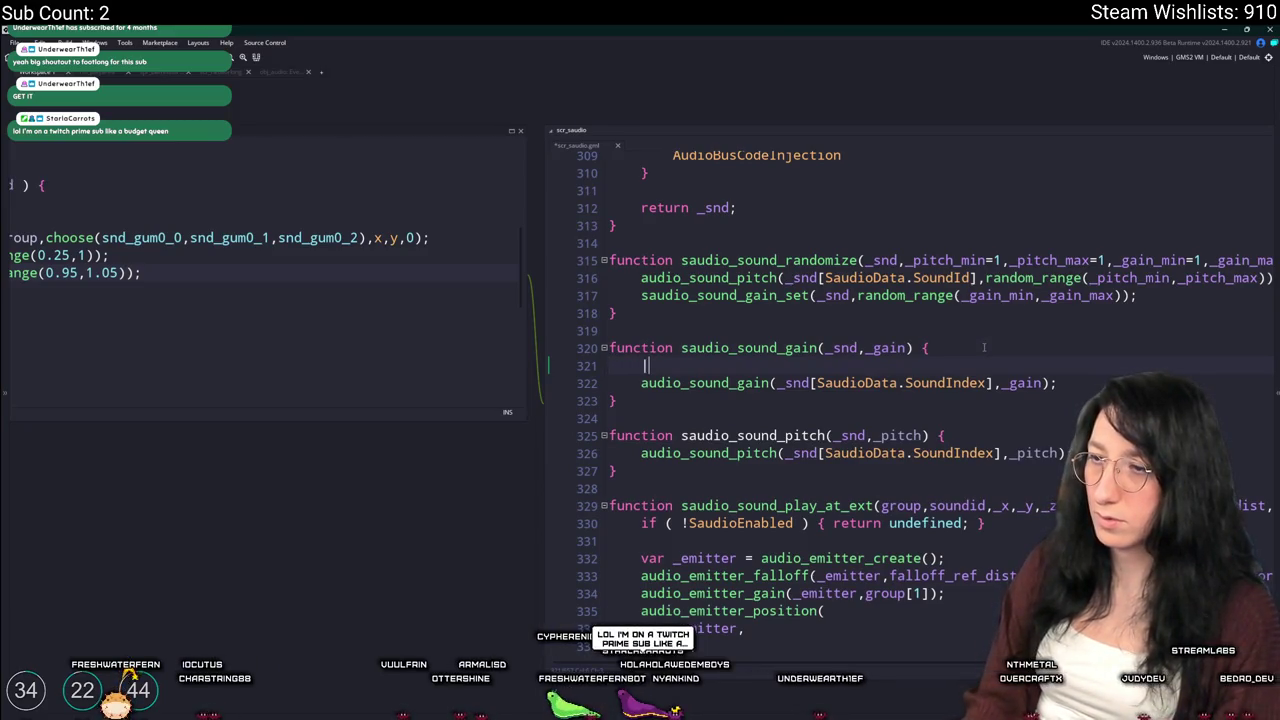
pyautogui.write('if ( audio_existsk')
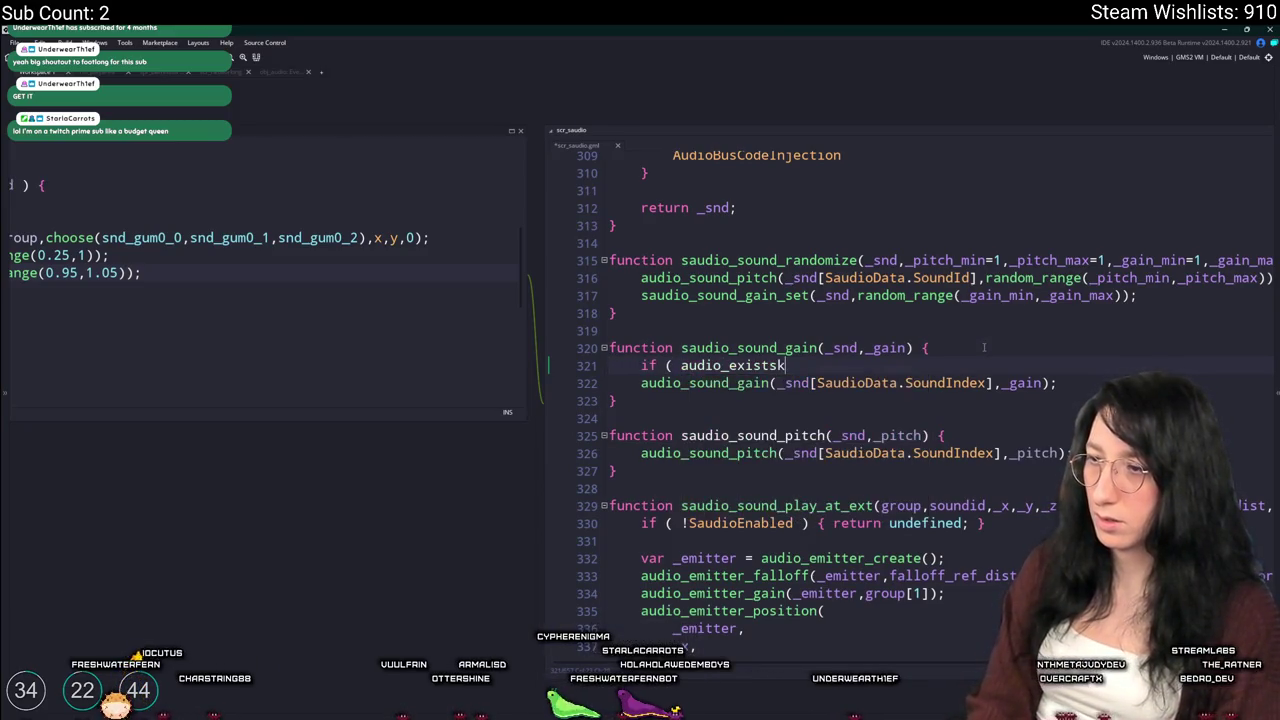
pyautogui.press('BackSpace')
pyautogui.press('BackSpace')
pyautogui.press('BackSpace')
pyautogui.write('is_p')
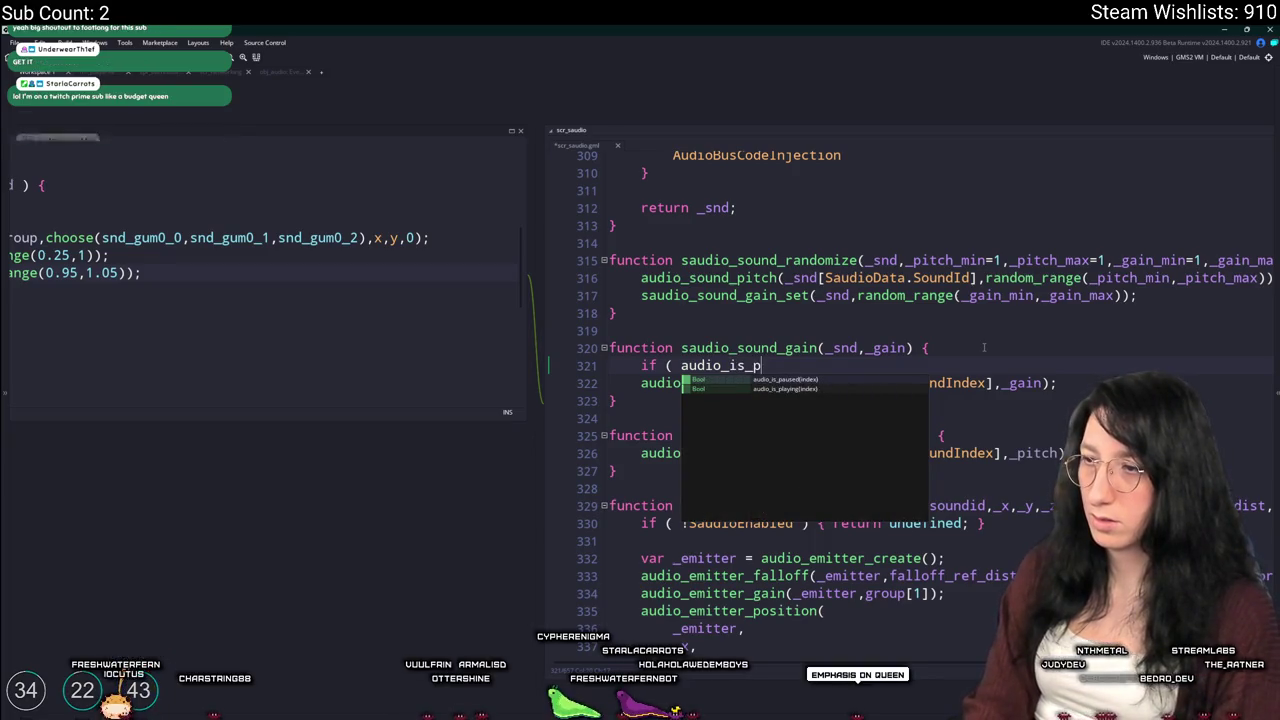
pyautogui.write('laying(')
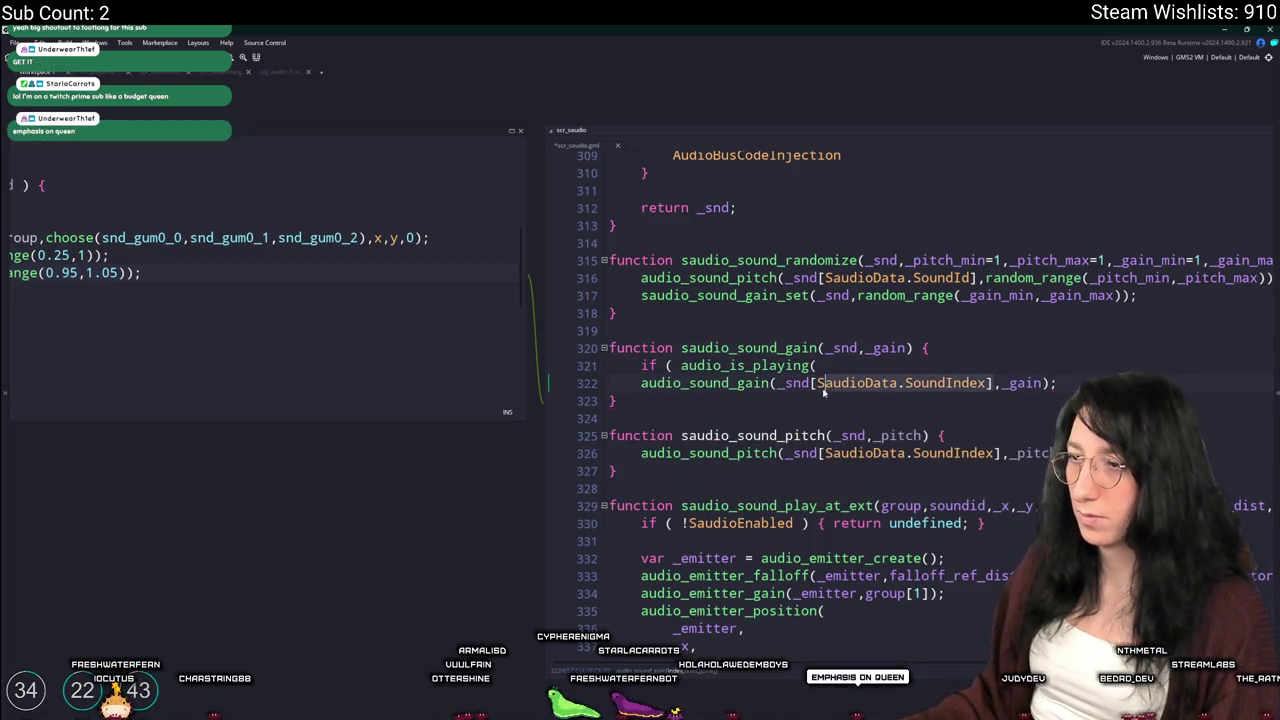
pyautogui.moveTo(772, 385)
pyautogui.write('_snd[SaudioData.SoundIndex]')
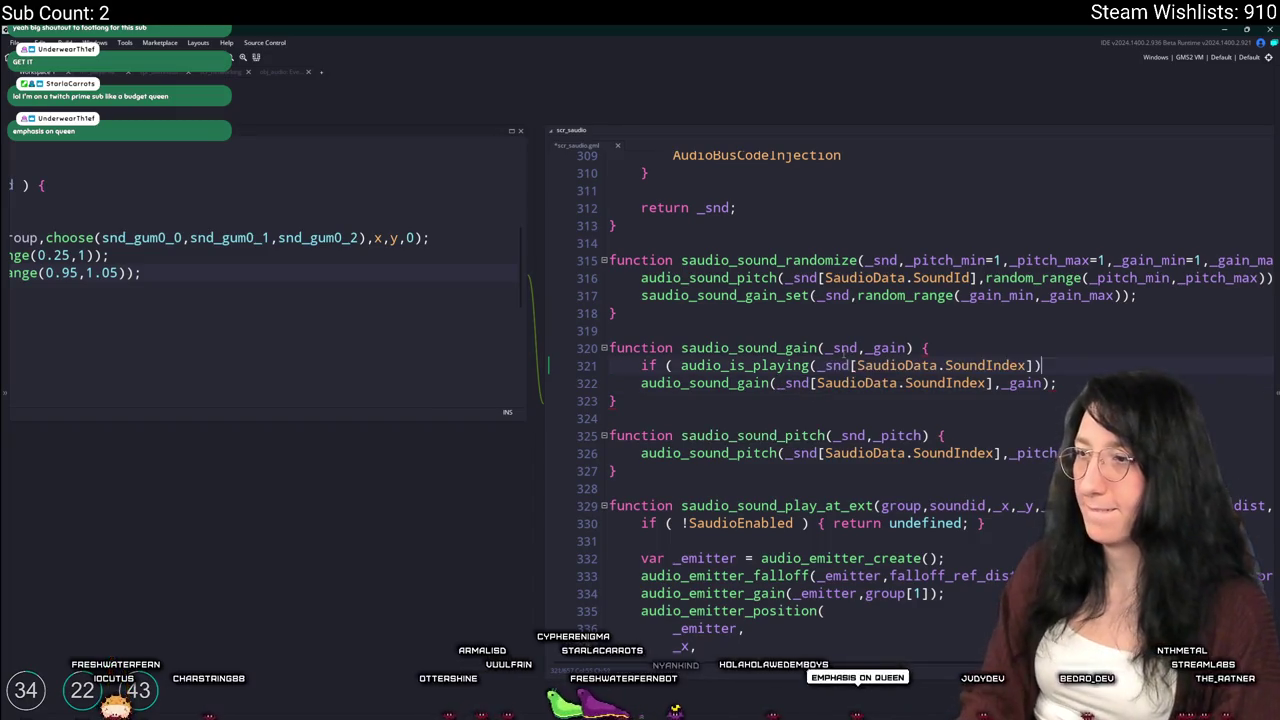
pyautogui.press('Down')
pyautogui.press('End')
pyautogui.press('Return')
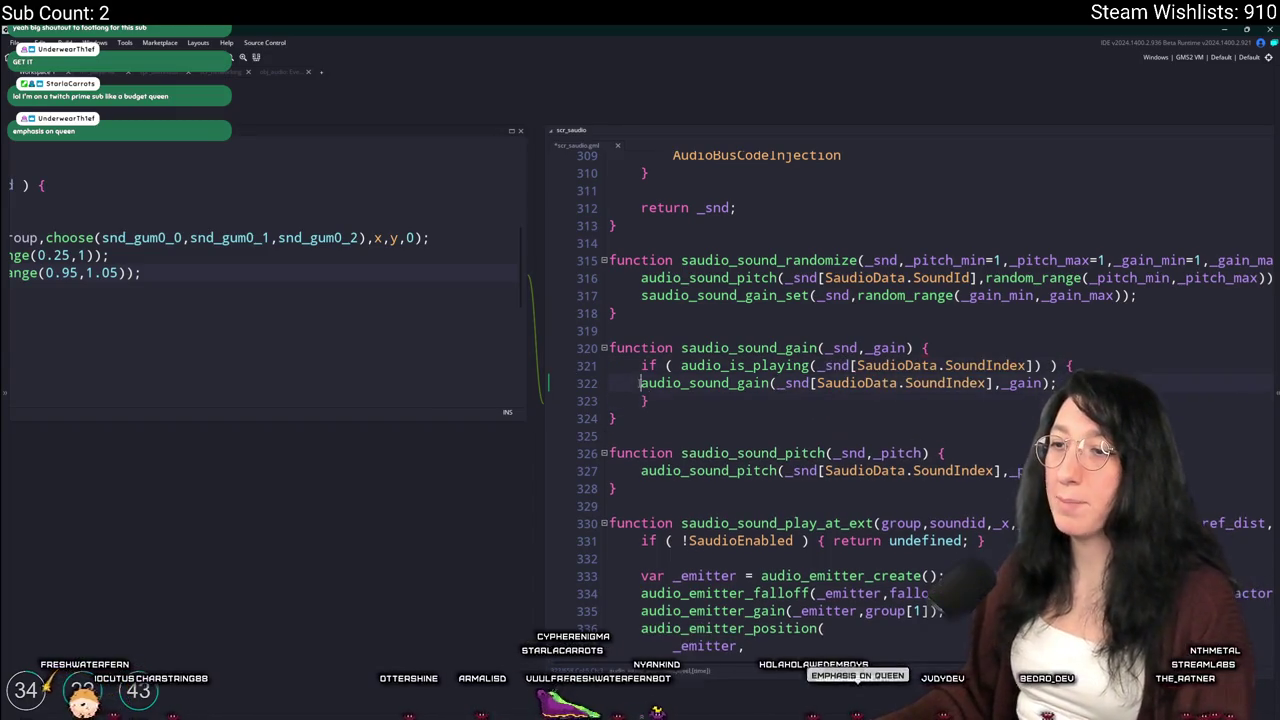
pyautogui.press('Tab')
# Wrap saudio_sound_pitch's pitch call in the same audio_is_playing check
pyautogui.click(1108, 367)
pyautogui.click(950, 453)
pyautogui.press('Return')
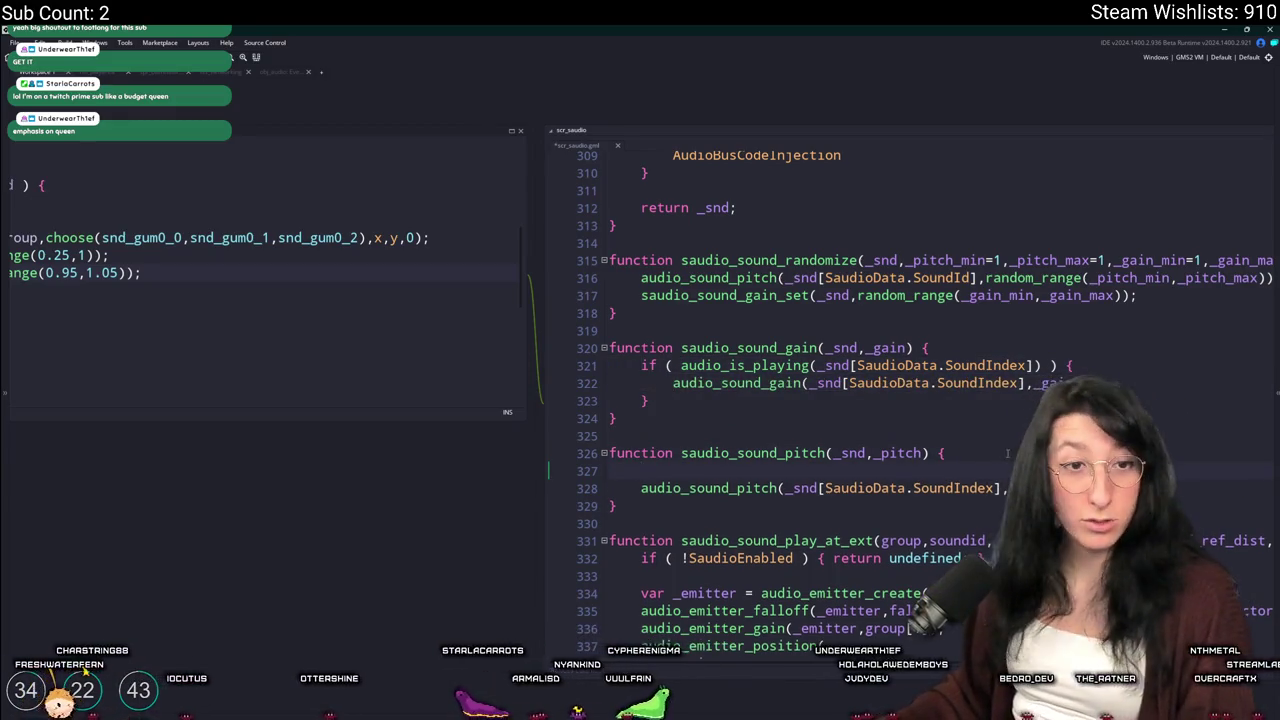
pyautogui.hotkey('ctrl', 'v')
pyautogui.press('Down')
pyautogui.press('End')
pyautogui.press('Return')
pyautogui.click(640, 488)
pyautogui.press('Tab')
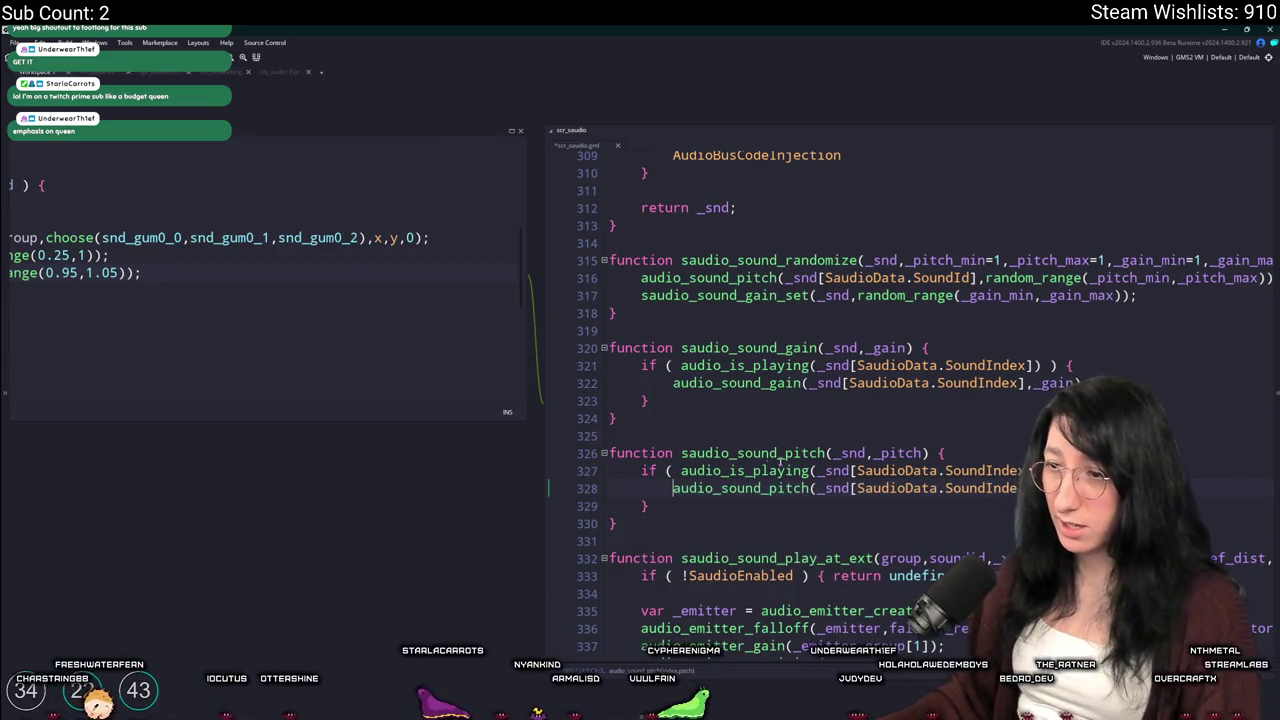
pyautogui.hotkey('ctrl', 'w')
# Switch the Step event's calls to saudio_sound_gain and saudio_sound_pitch and save
pyautogui.click(400, 381)
pyautogui.write('s')
pyautogui.click(400, 357)
pyautogui.write('s')
pyautogui.click(567, 307)
pyautogui.hotkey('ctrl', 's')
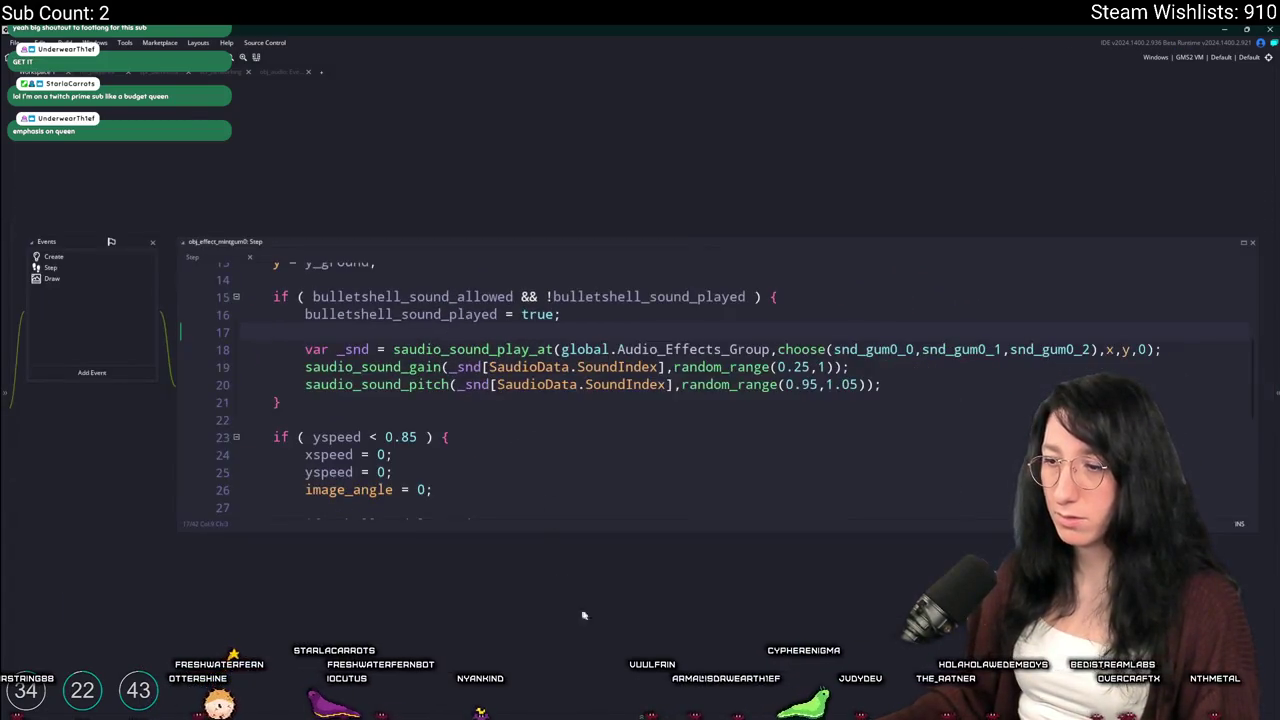
# Commit the three changed files to main with the summary 'Some edge case fixes'
pyautogui.hotkey('alt', 'Tab')
pyautogui.click(229, 441)
pyautogui.write('Some edge case fixes')
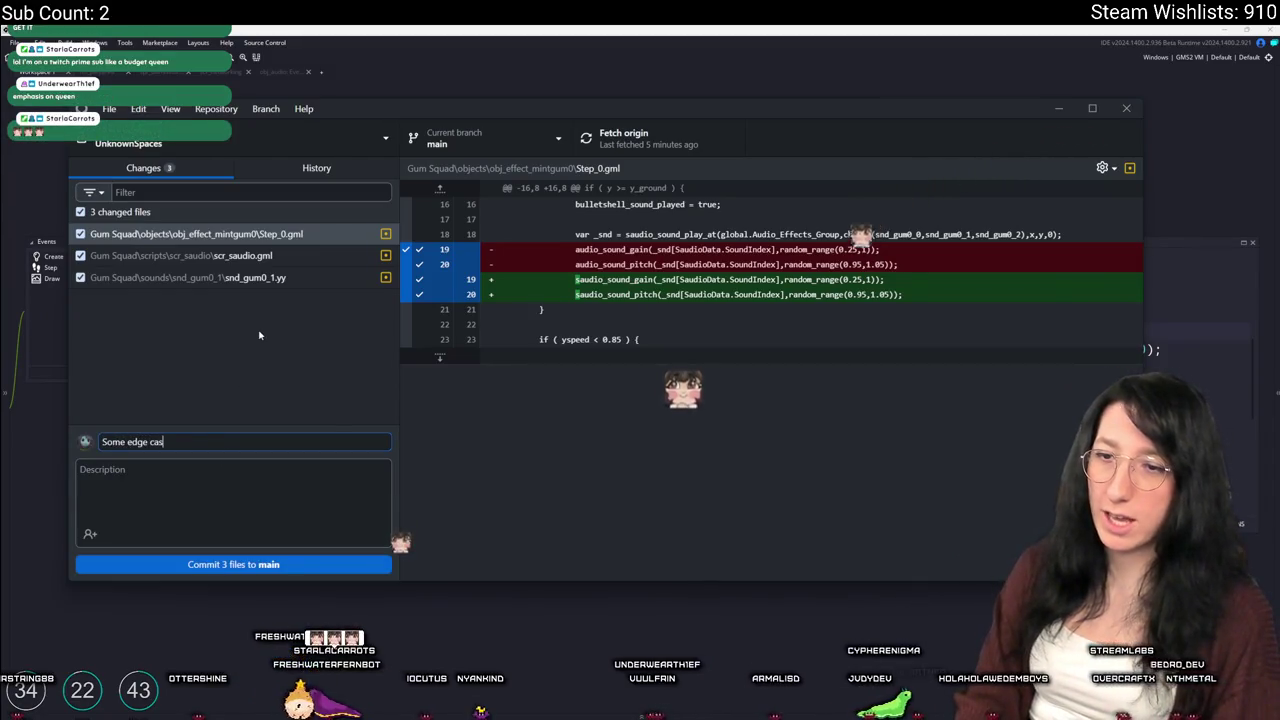
pyautogui.click(233, 564)
pyautogui.click(701, 81)
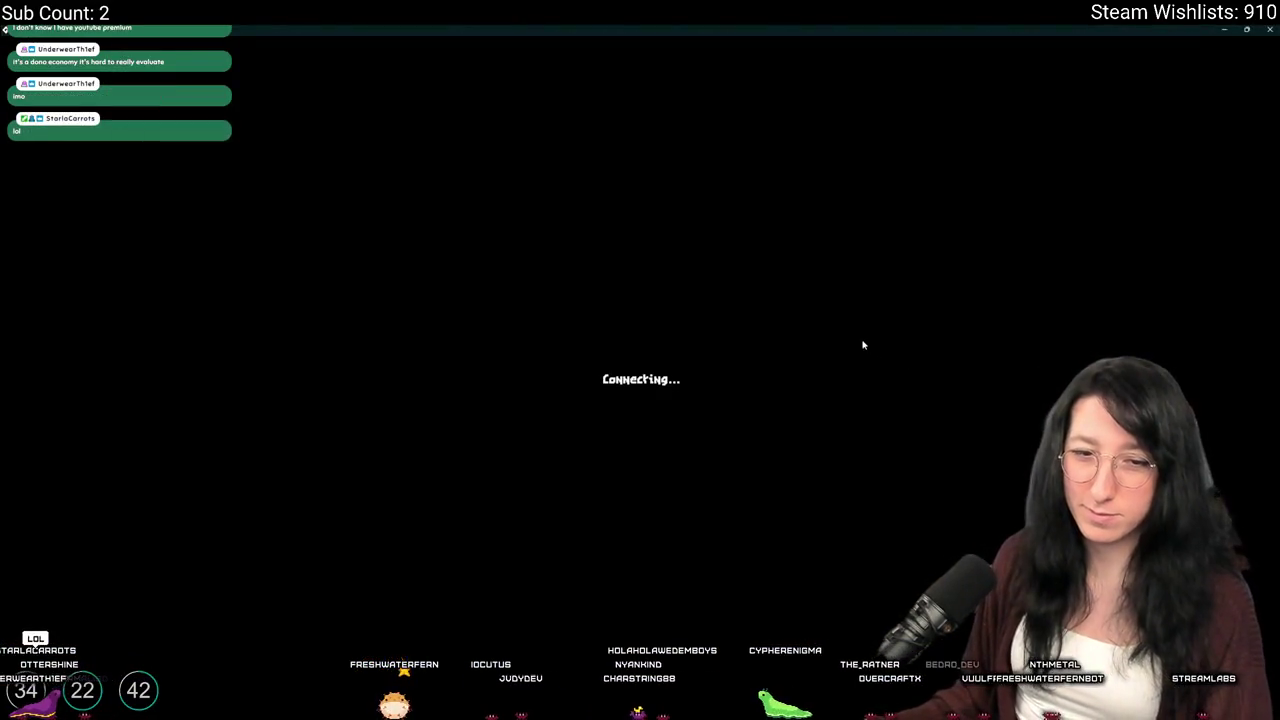
# Equip the pistol in the hand slot, then abort at the saudio_sound_gain code error
pyautogui.press('Tab')
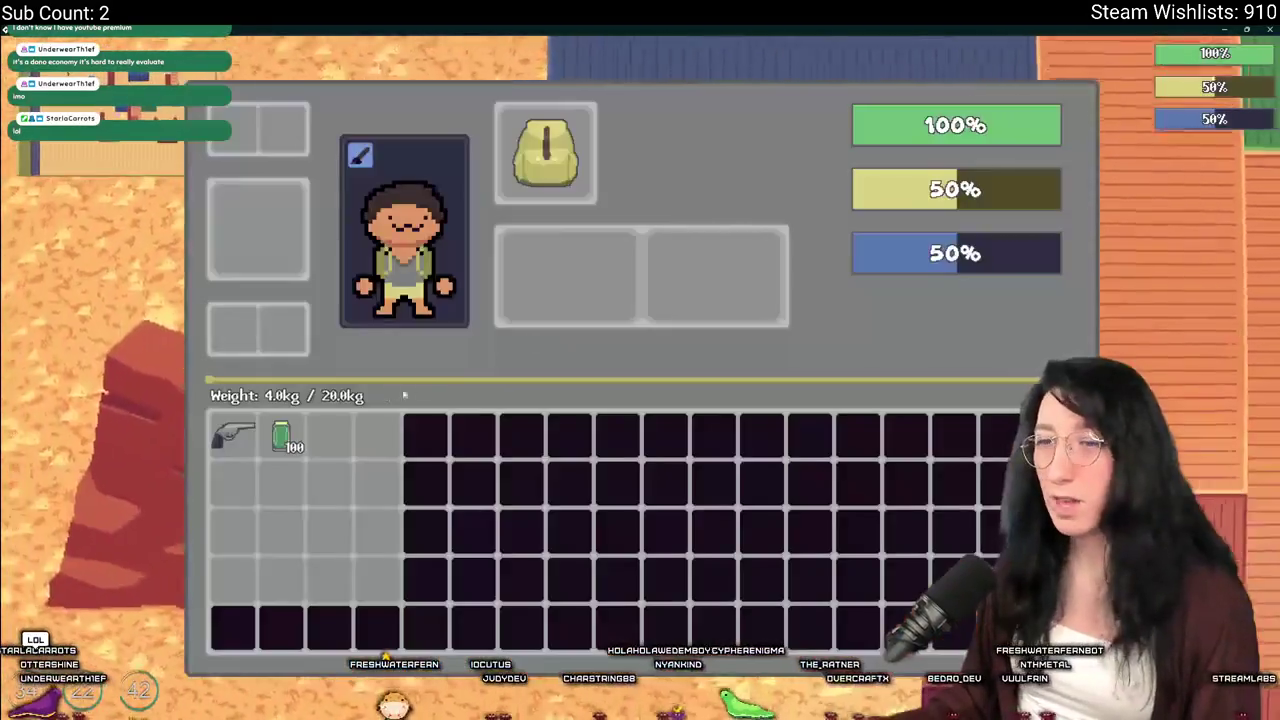
pyautogui.click(233, 435)
pyautogui.press('Tab')
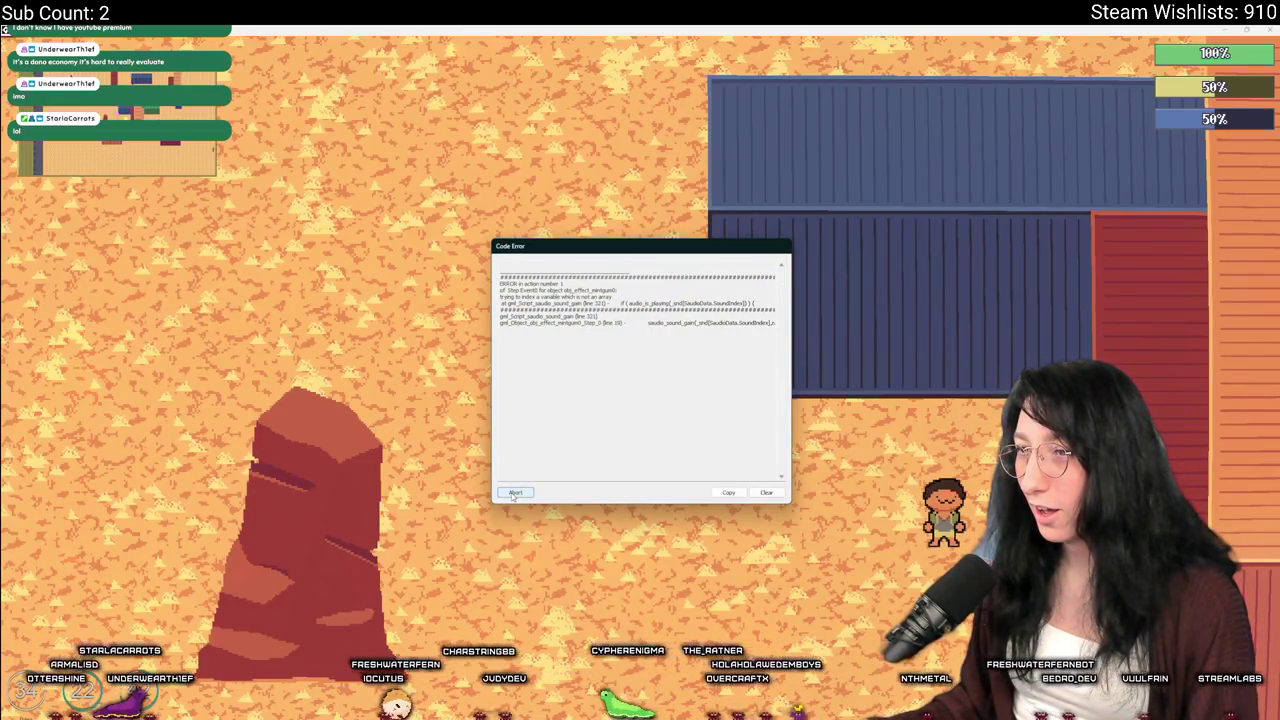
pyautogui.click(514, 493)
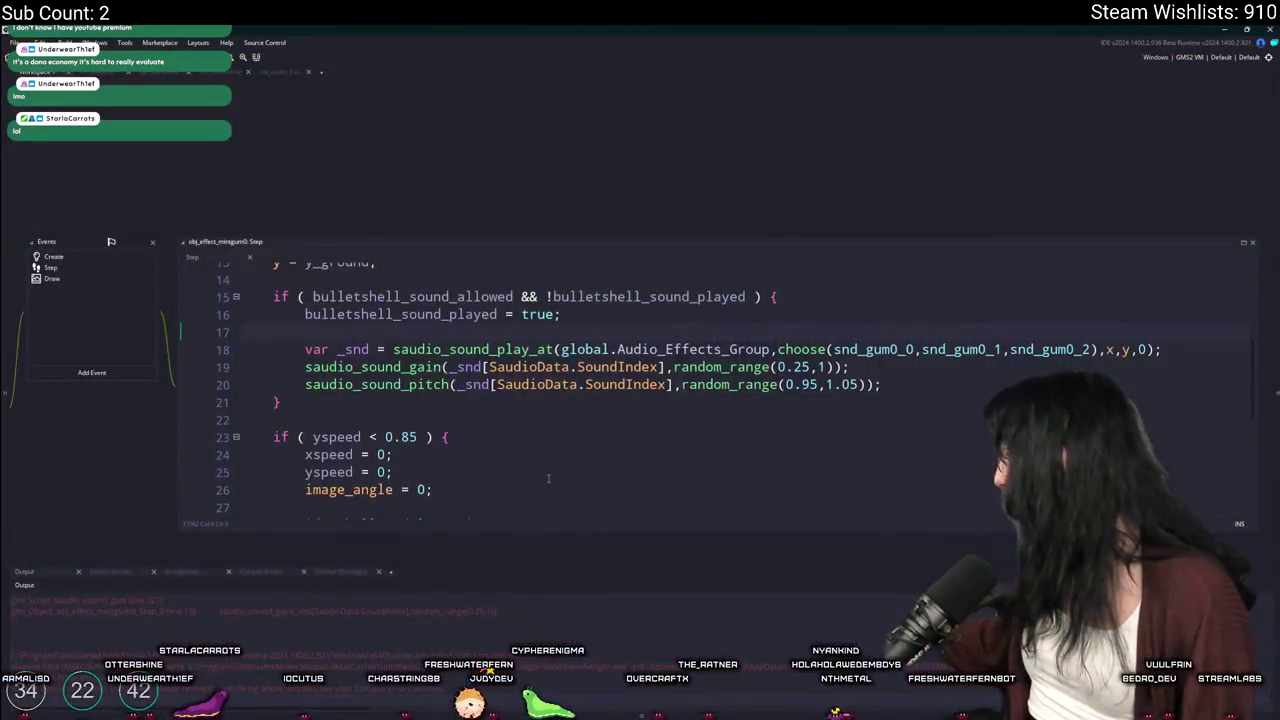
# Delete the [SaudioData.SoundIndex] indexing after _snd on lines 19 and 20
pyautogui.click(598, 352)
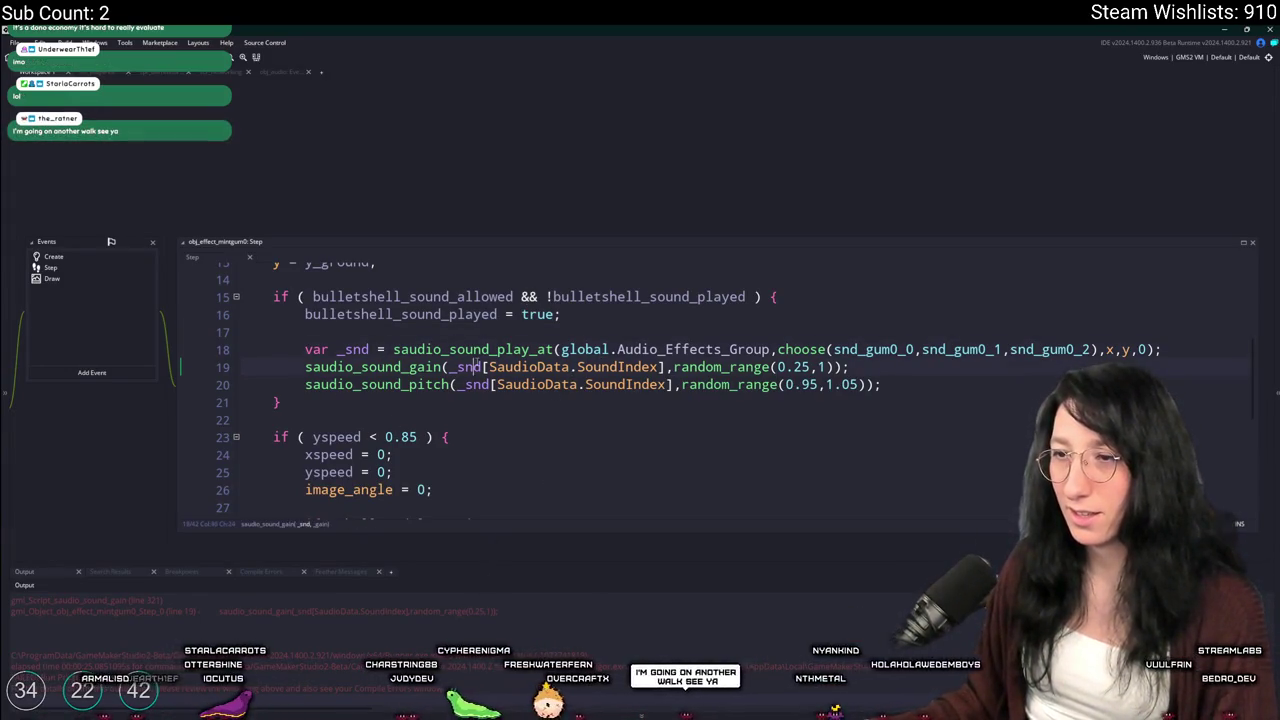
pyautogui.moveTo(665, 366)
pyautogui.mouseDown()
pyautogui.moveTo(470, 368)
pyautogui.moveTo(662, 384)
pyautogui.mouseUp()
pyautogui.press('BackSpace')
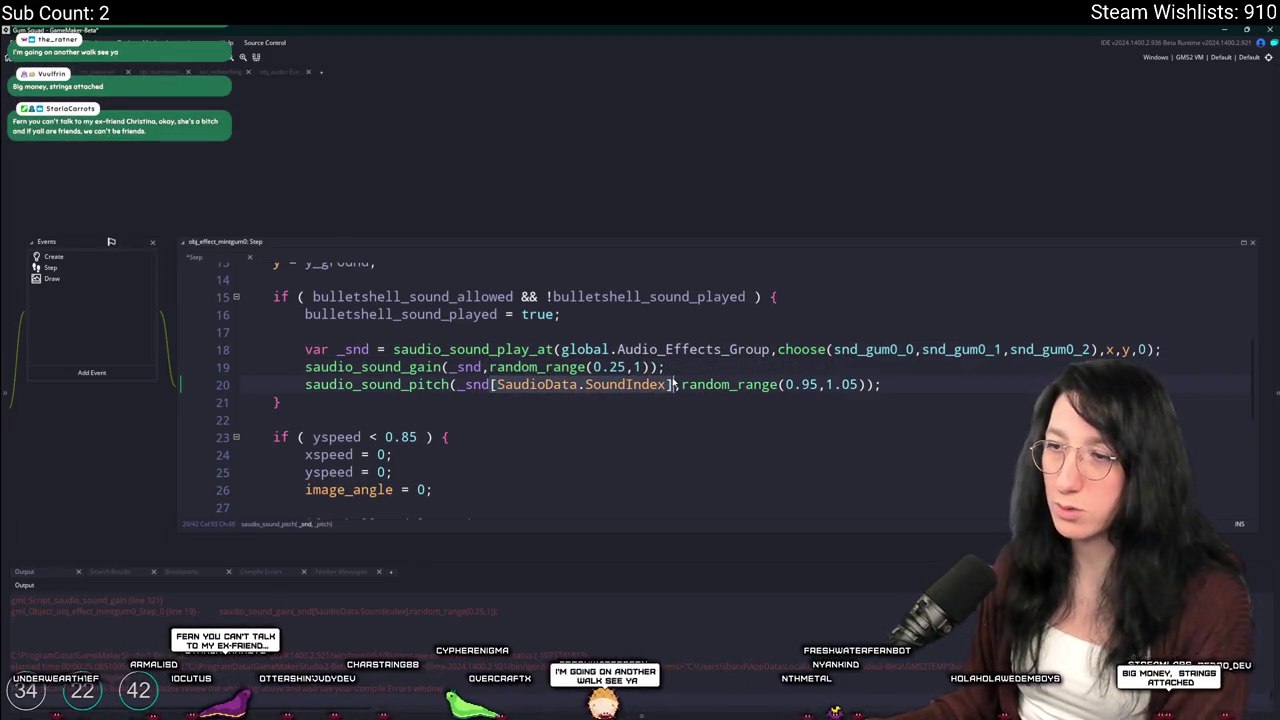
pyautogui.press('BackSpace')
pyautogui.click(687, 370)
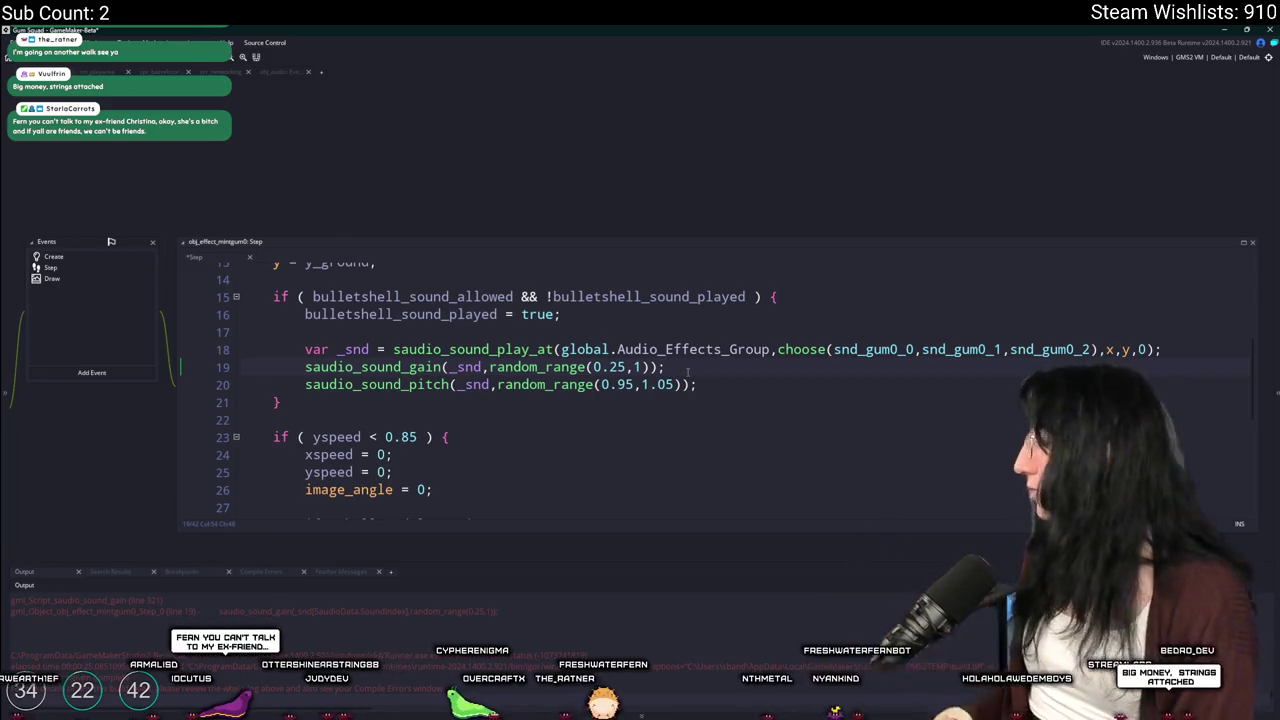
# Commit the TEST change in GitHub Desktop and push it to origin
pyautogui.hotkey('alt', 'Tab')
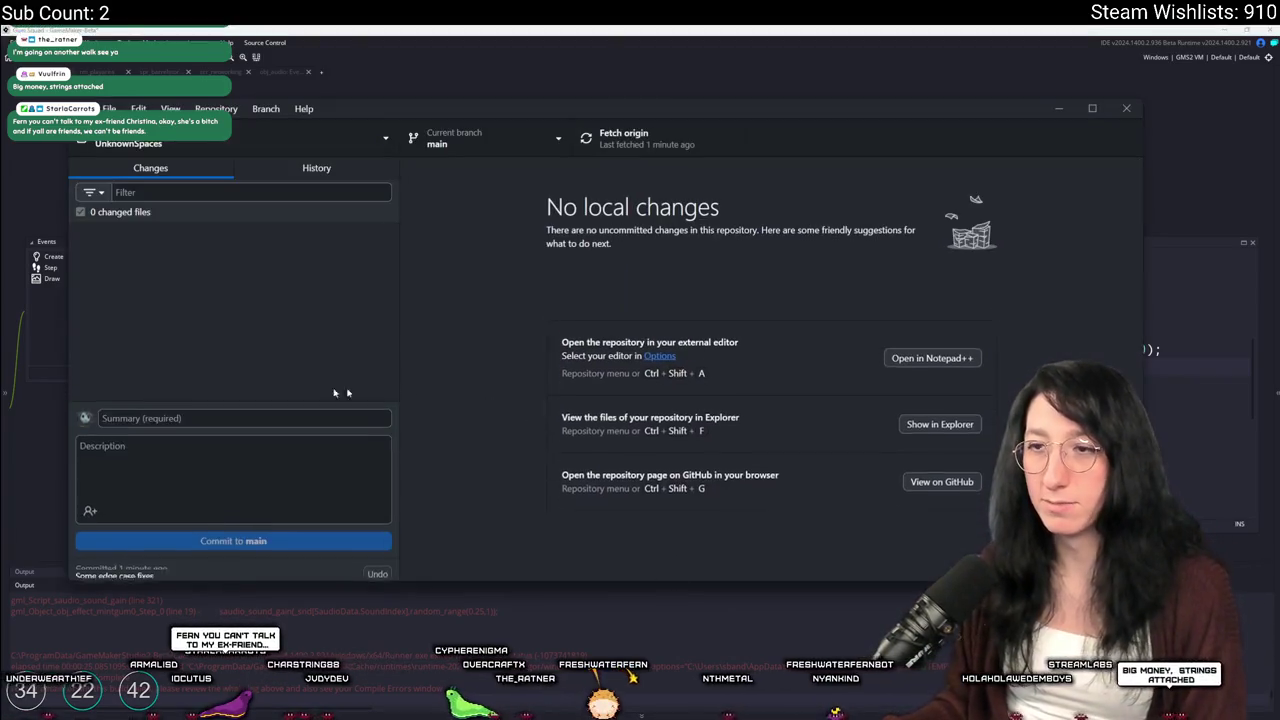
pyautogui.hotkey('alt', 'Tab')
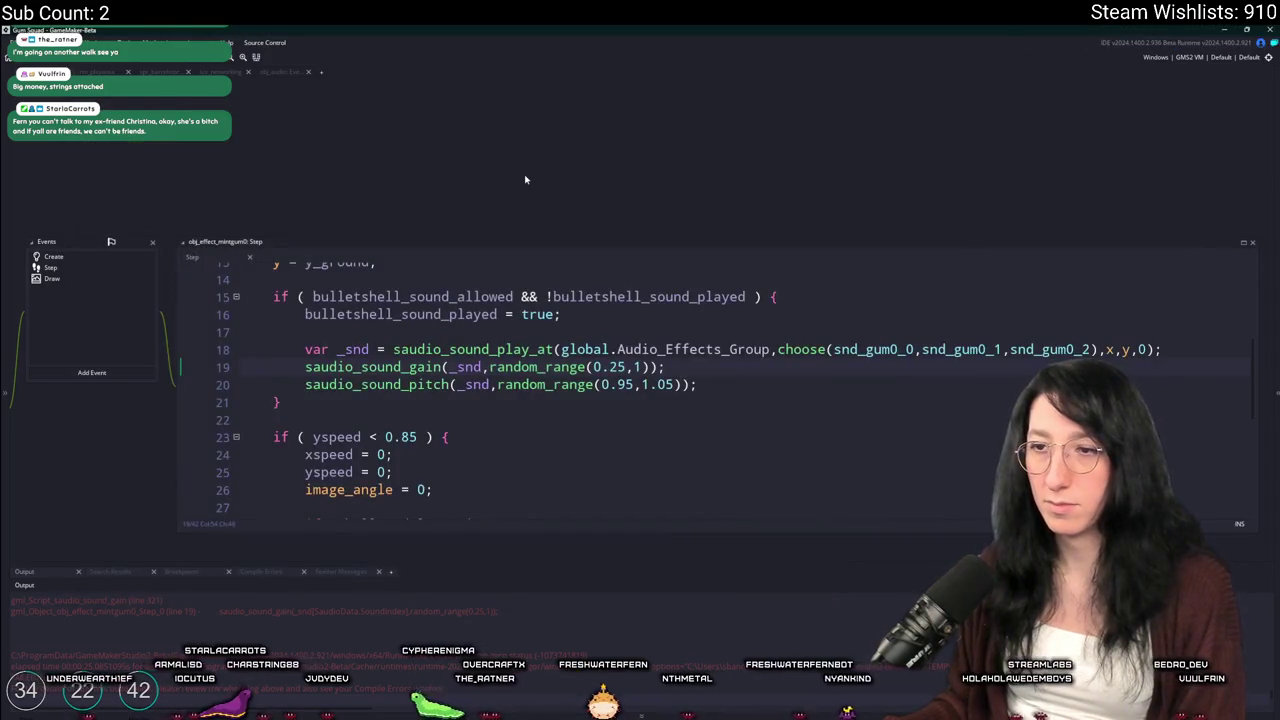
pyautogui.hotkey('alt', 'Tab')
pyautogui.hotkey('ctrl', 'Return')
pyautogui.hotkey('ctrl', 'p')
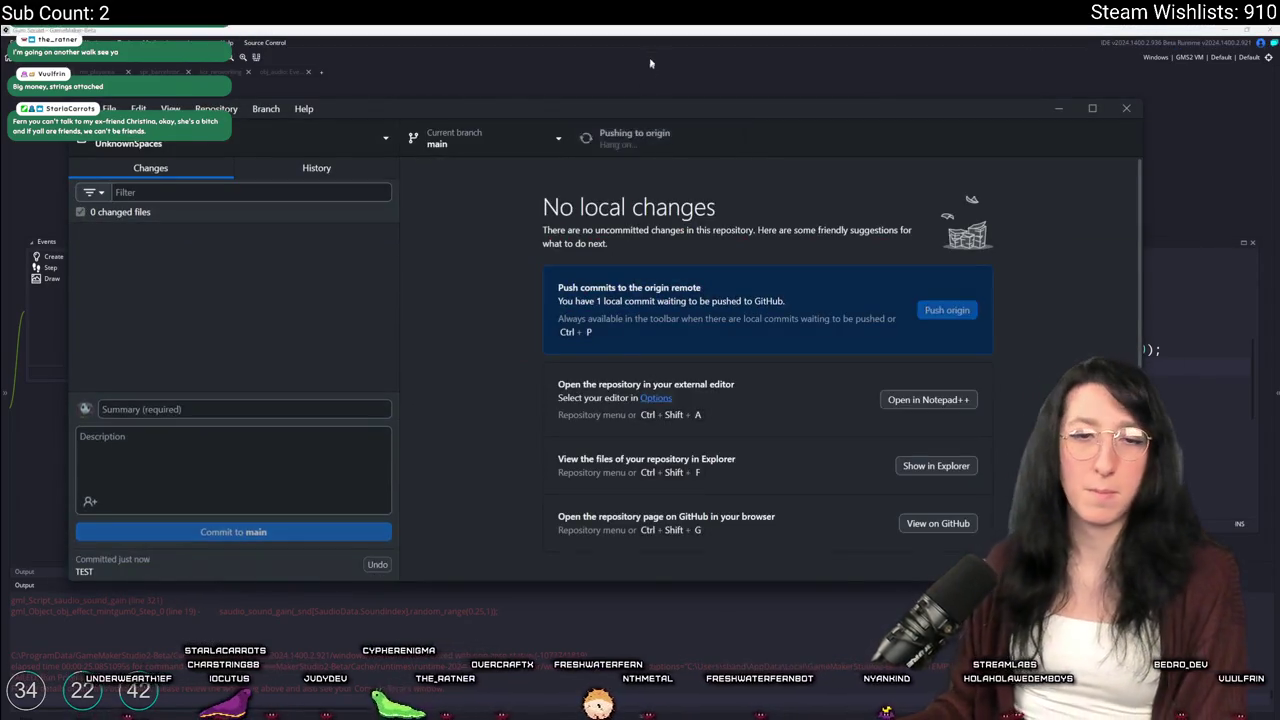
# Leave GitHub Desktop pushing and return to the GameMaker code editor
pyautogui.hotkey('alt', 'Tab')
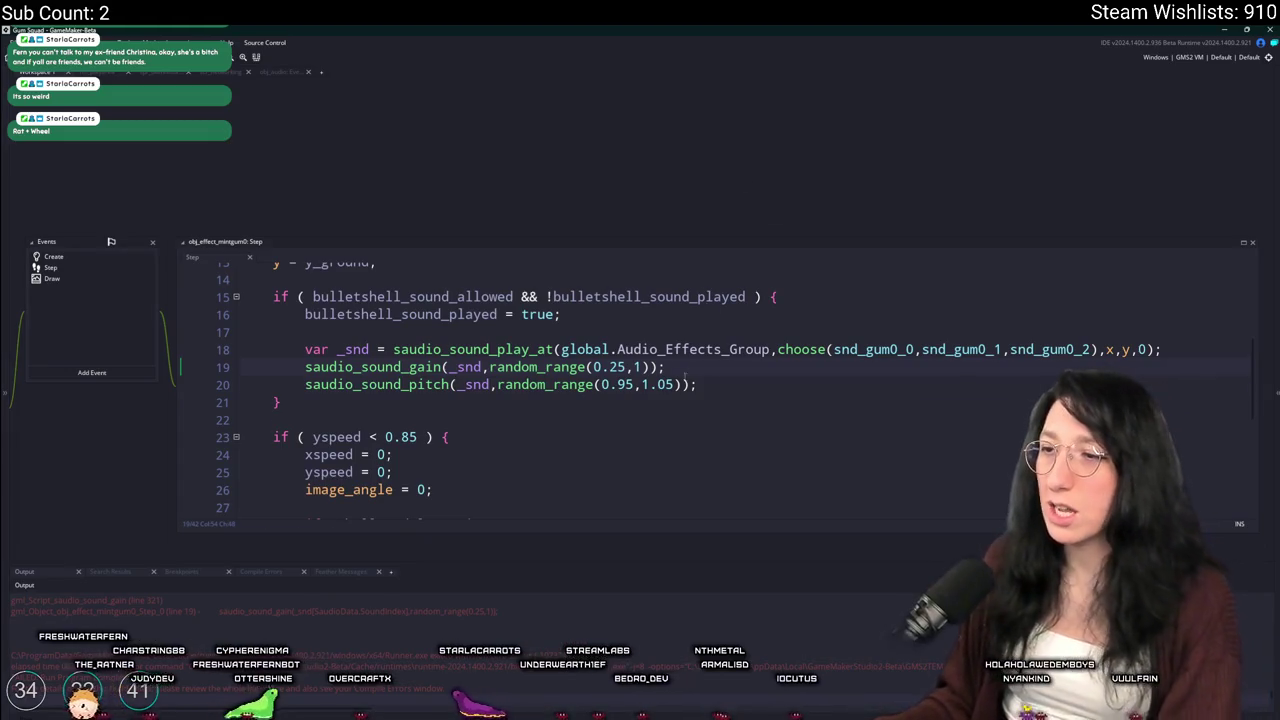
# Build the game, join the friend's Steam session and maximize the game window
pyautogui.press('F5')
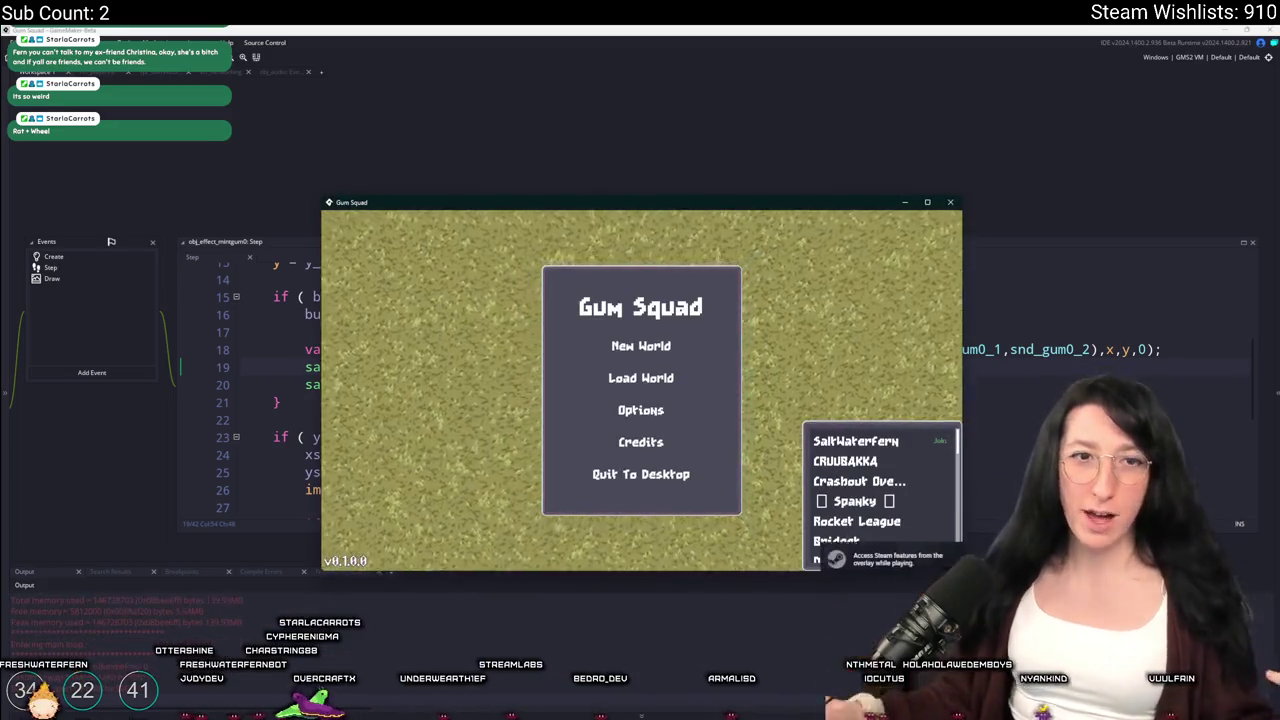
pyautogui.click(890, 441)
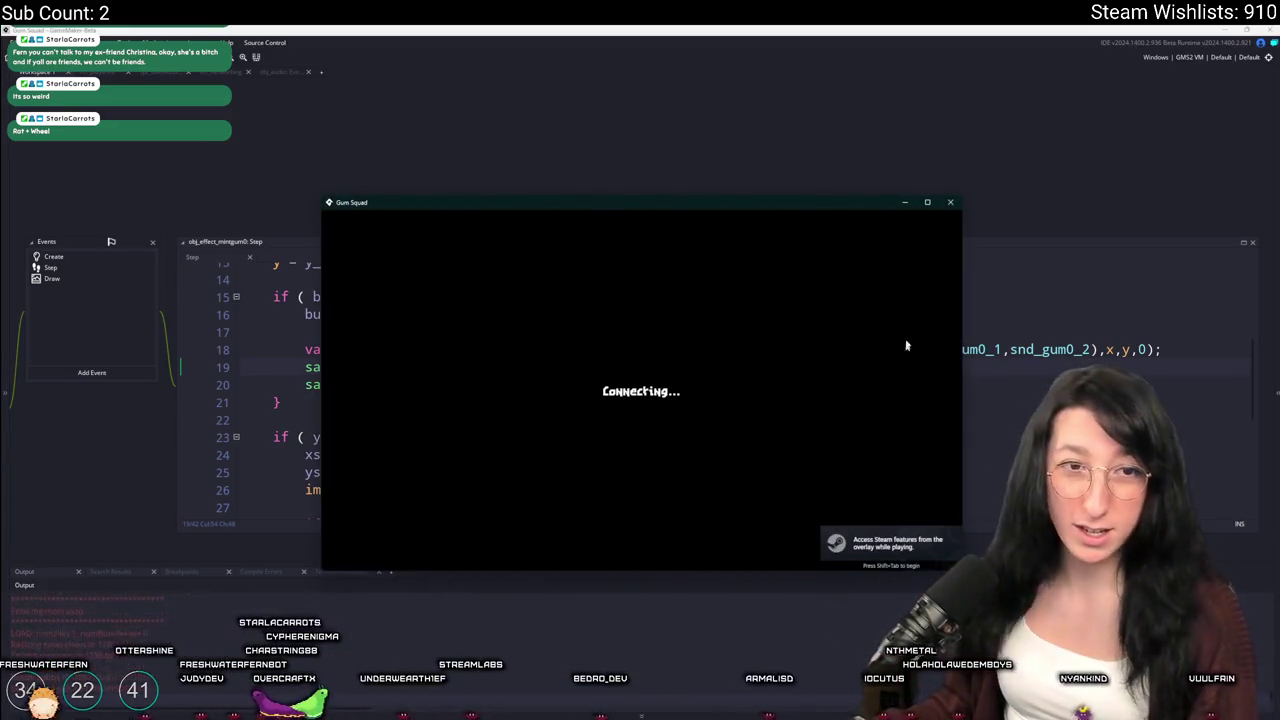
pyautogui.click(928, 203)
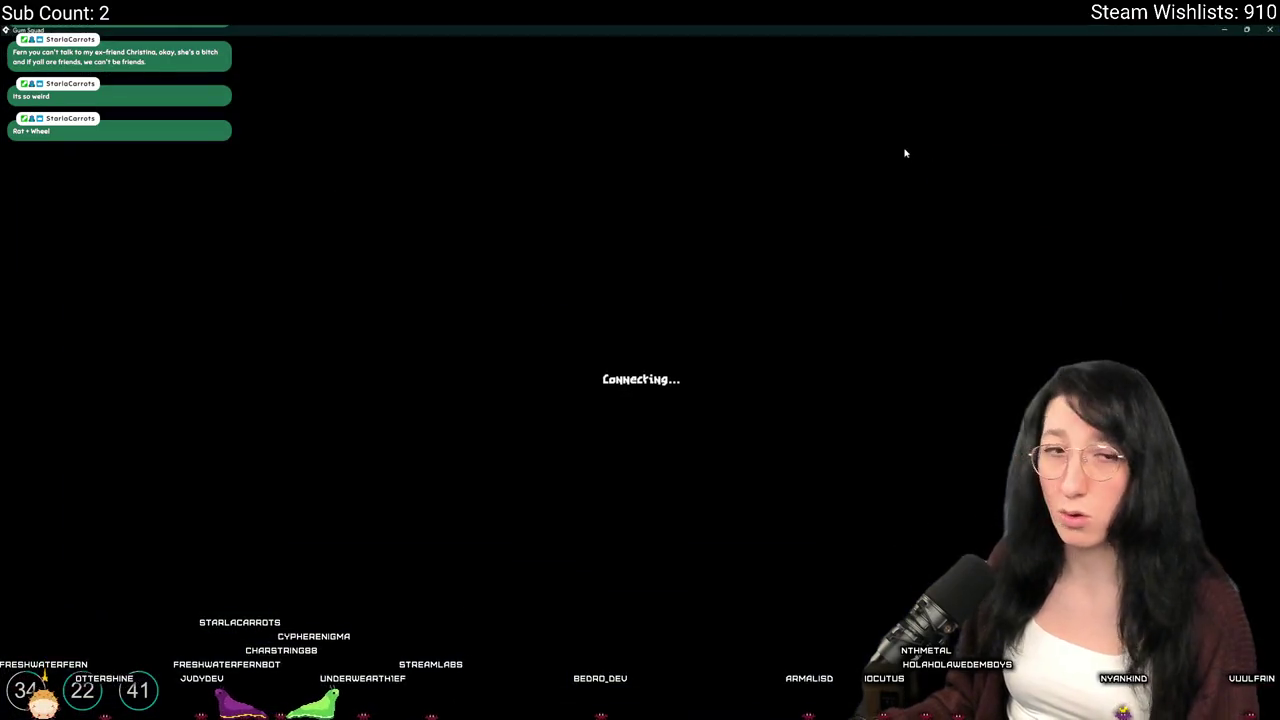
# Walk the character past the shipping containers to the other player, beside the blue container
pyautogui.press('Tab')
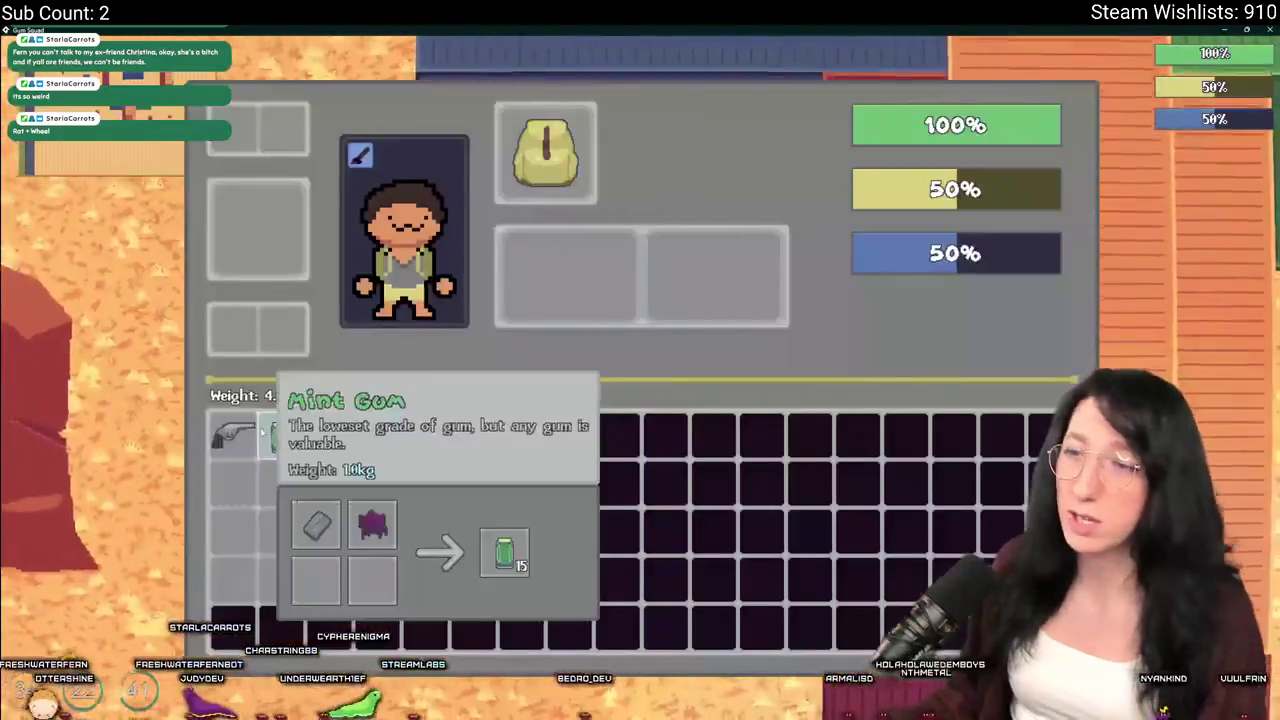
pyautogui.press('Tab')
pyautogui.press('a')
pyautogui.press('w')
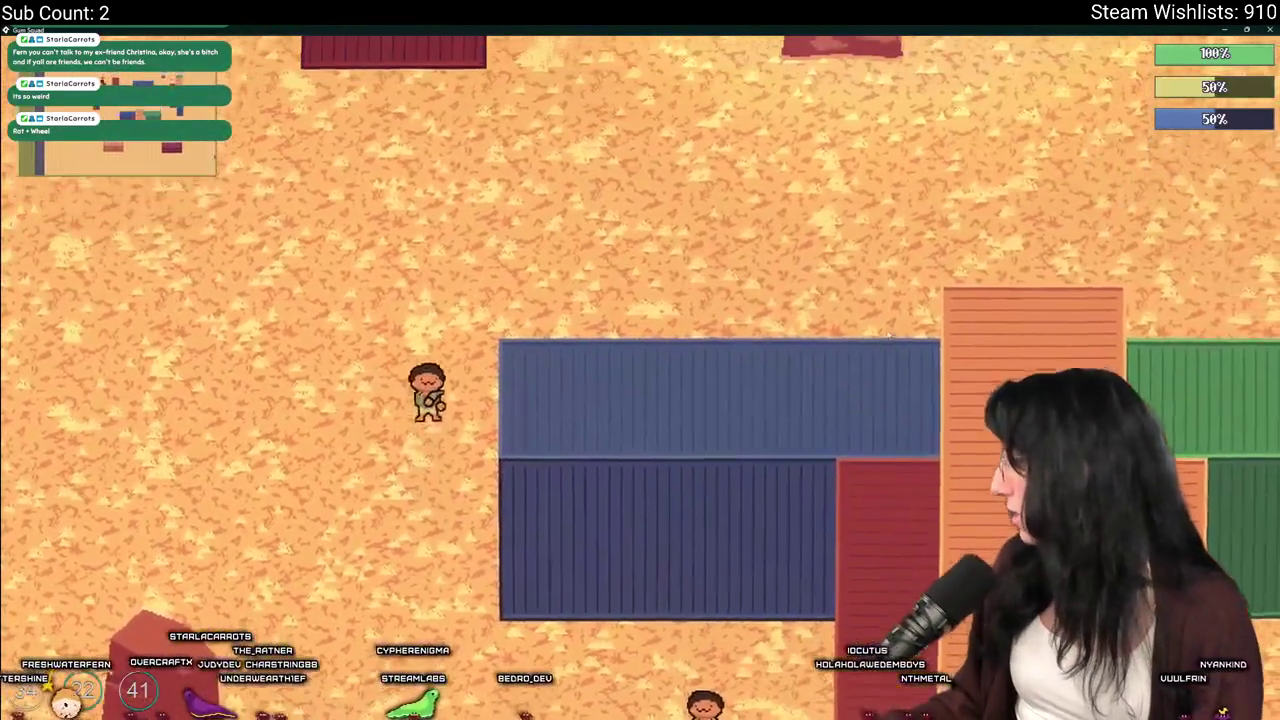
pyautogui.press('w')
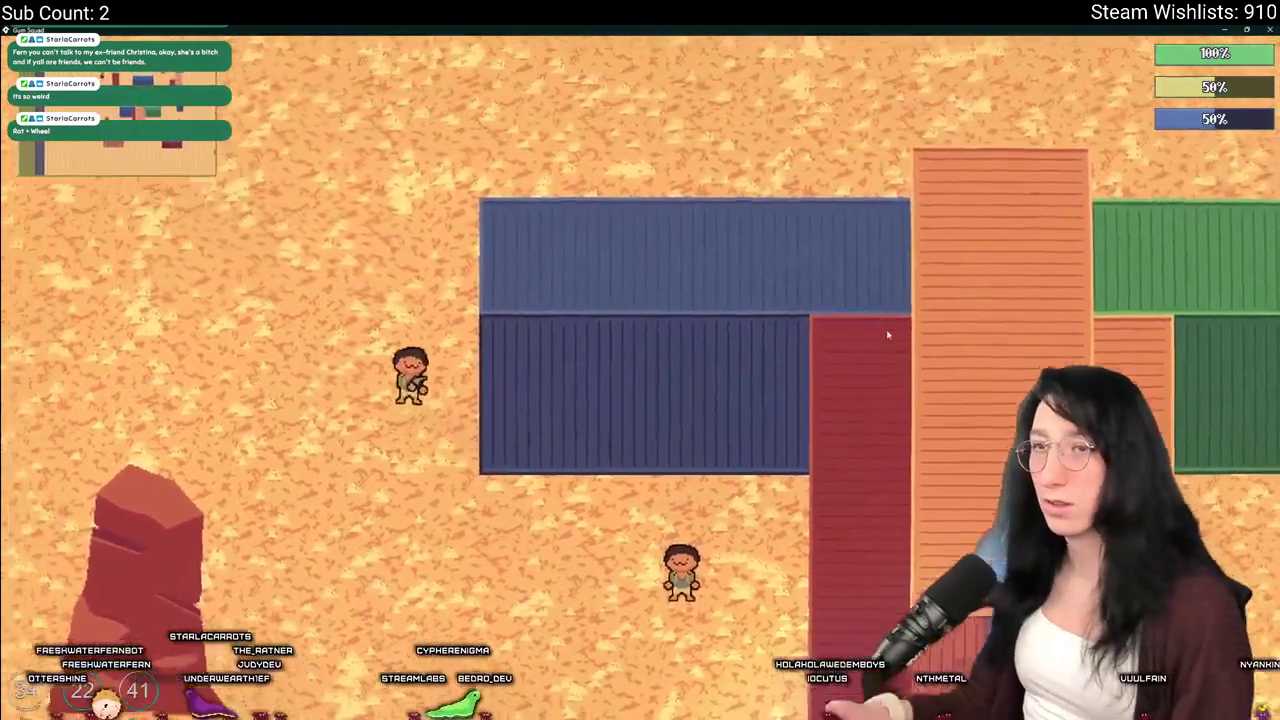
pyautogui.press('w')
pyautogui.press('a')
pyautogui.press('s')
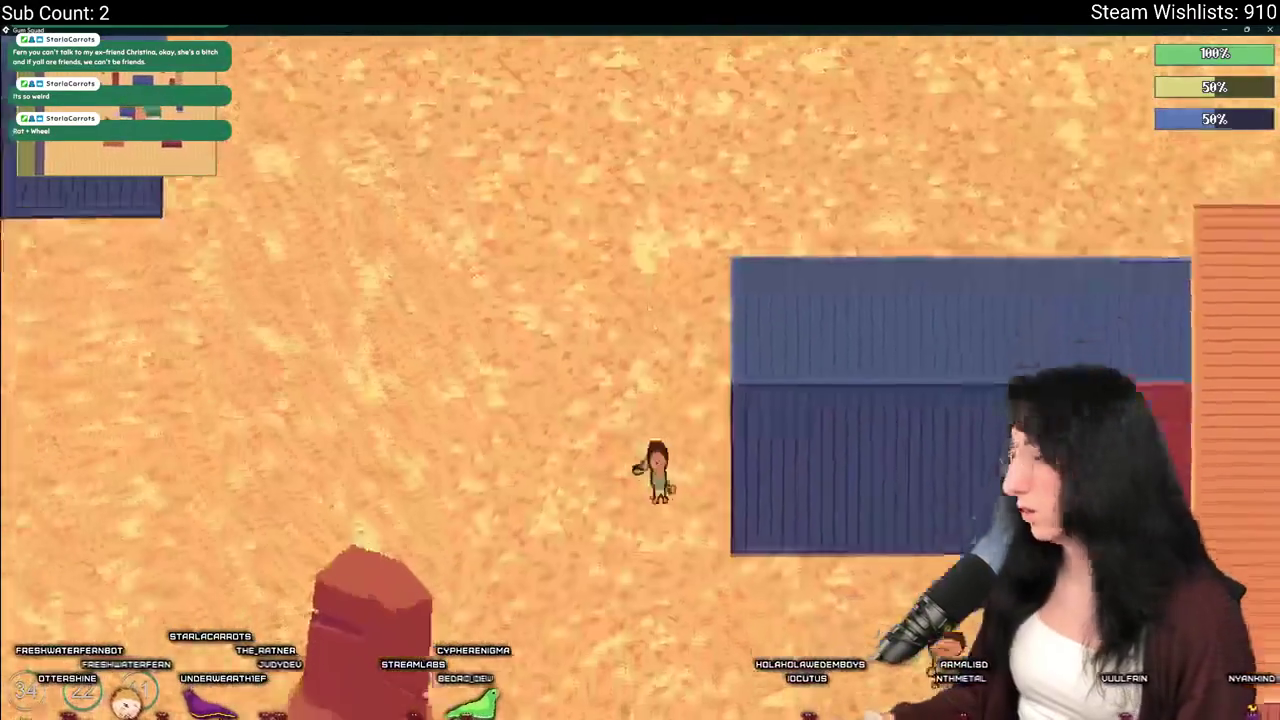
pyautogui.press('d')
pyautogui.press('w')
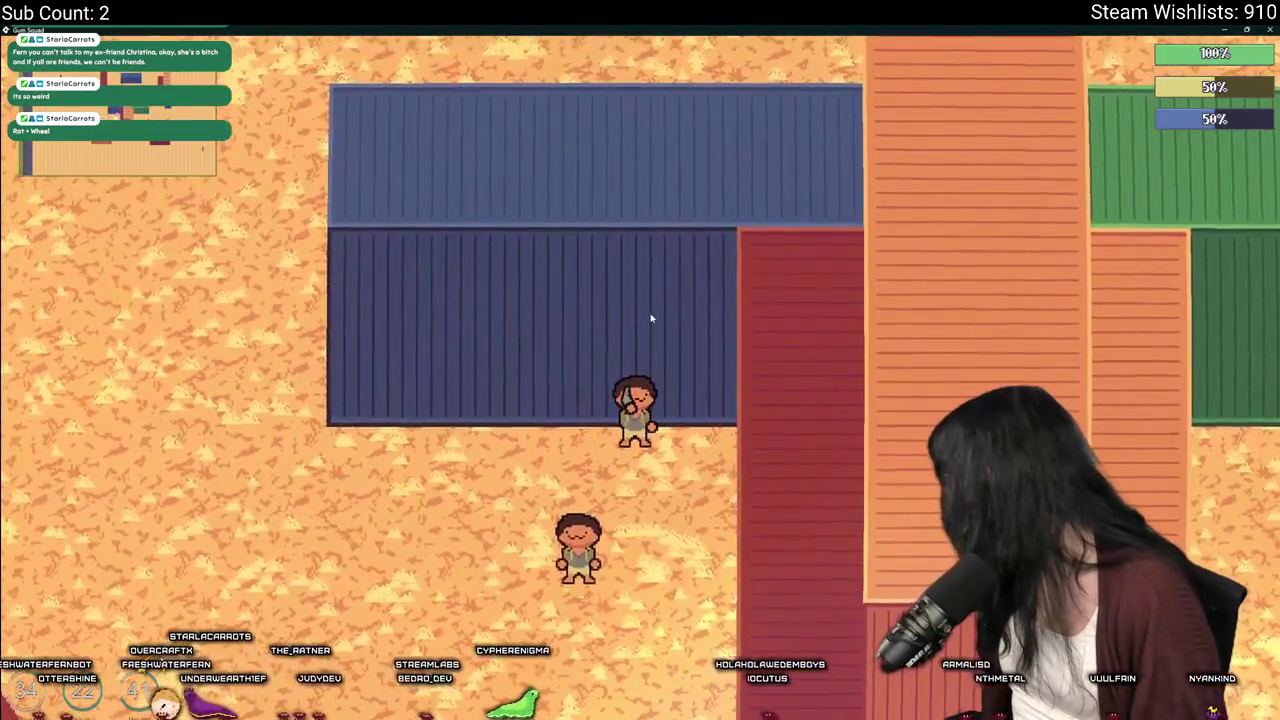
pyautogui.hotkey('alt', 'Tab')
pyautogui.hotkey('alt', 'Tab')
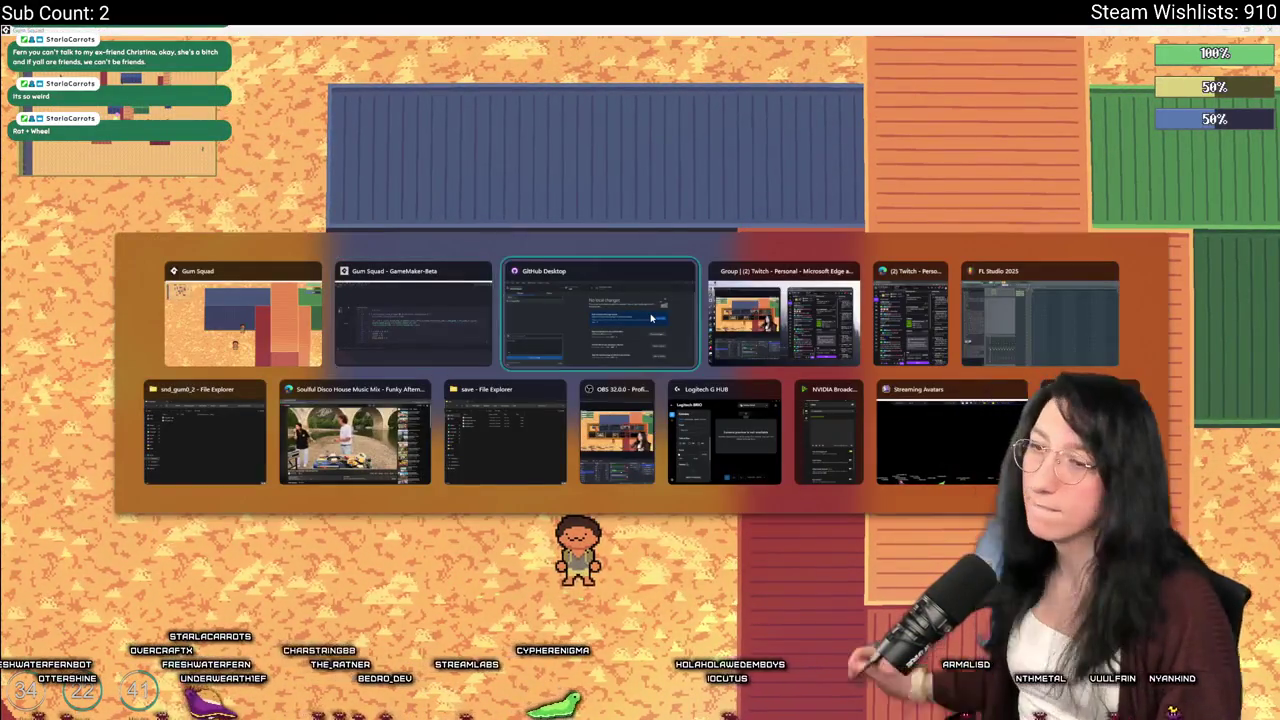
pyautogui.click(368, 285)
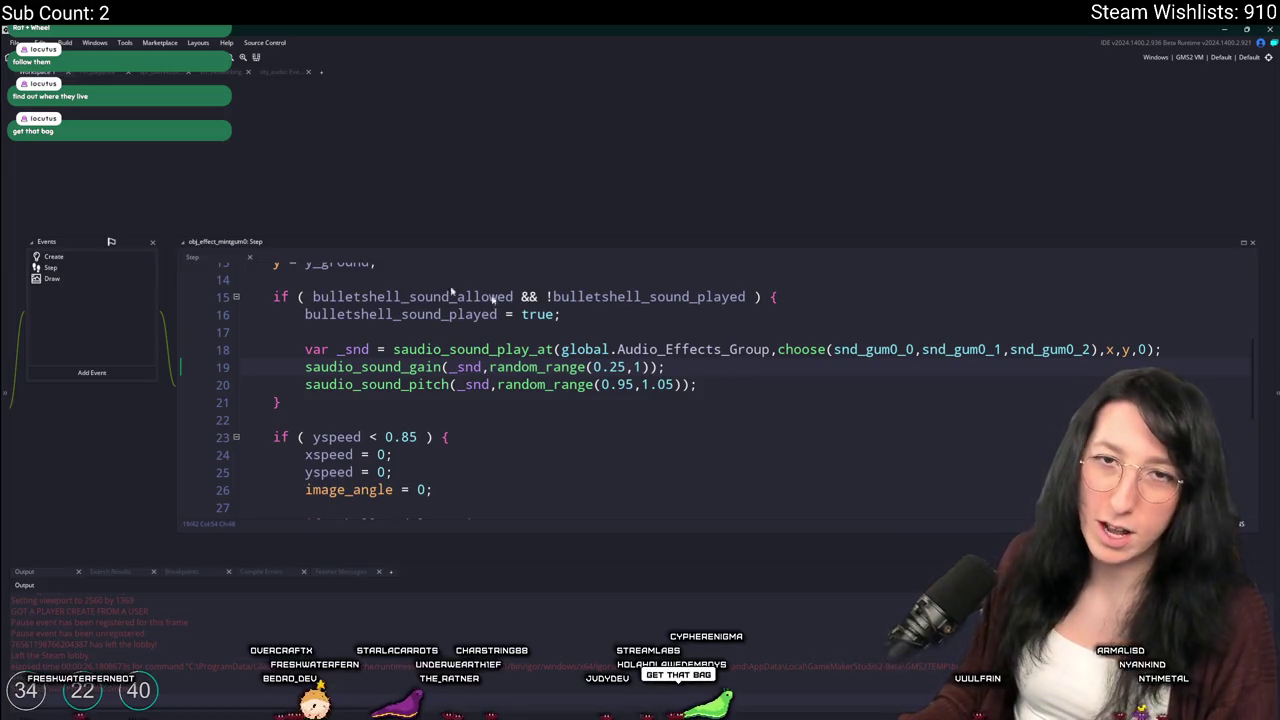
pyautogui.middleClick(500, 349)
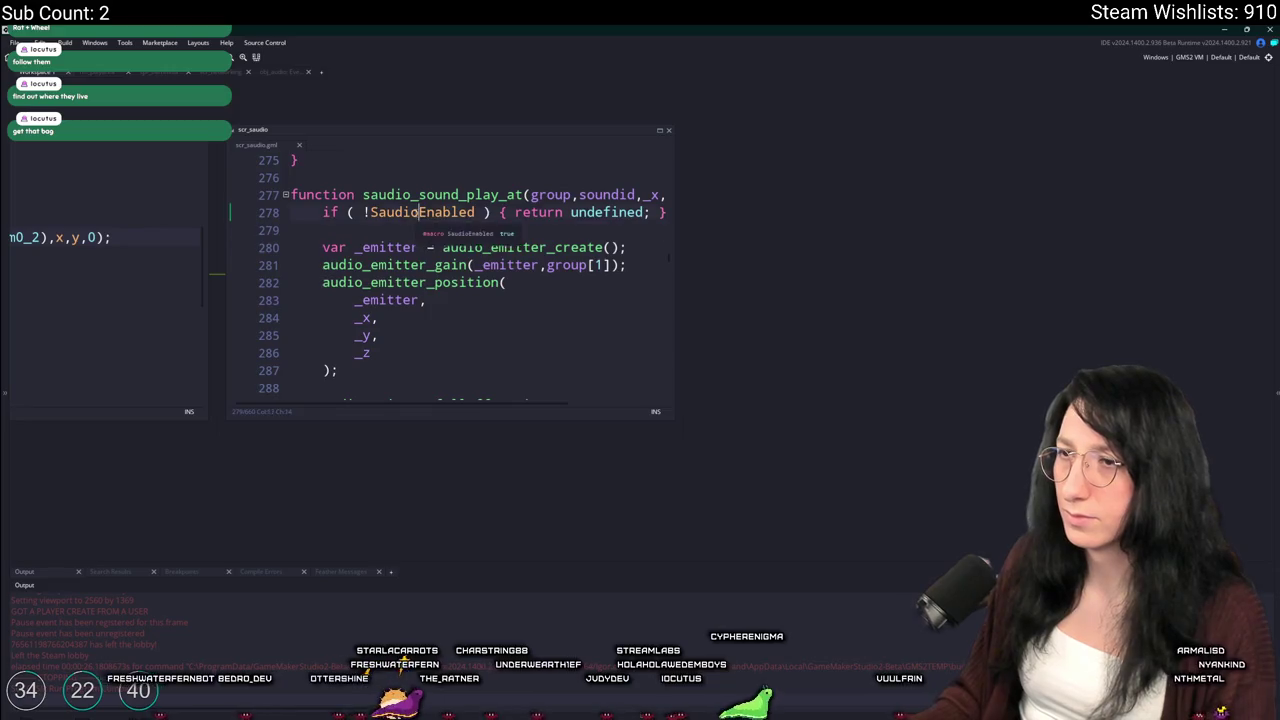
pyautogui.middleClick(450, 223)
pyautogui.middleClick(256, 147)
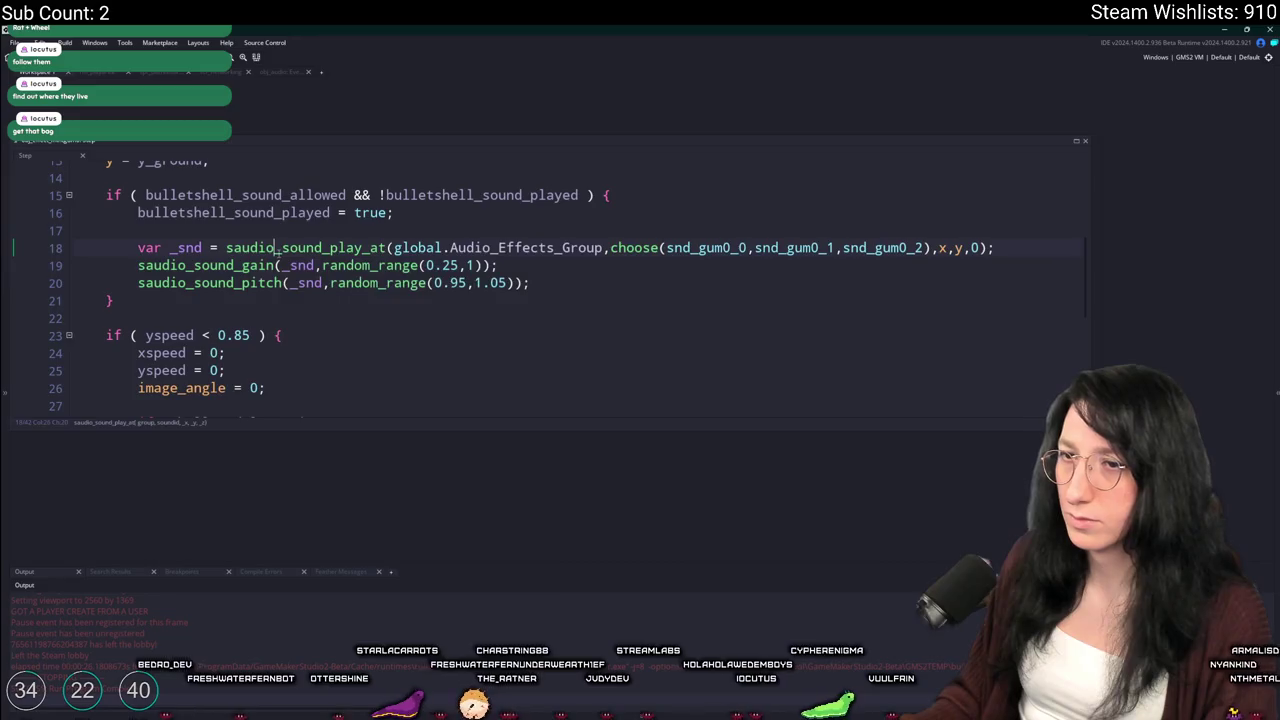
pyautogui.middleClick(300, 247)
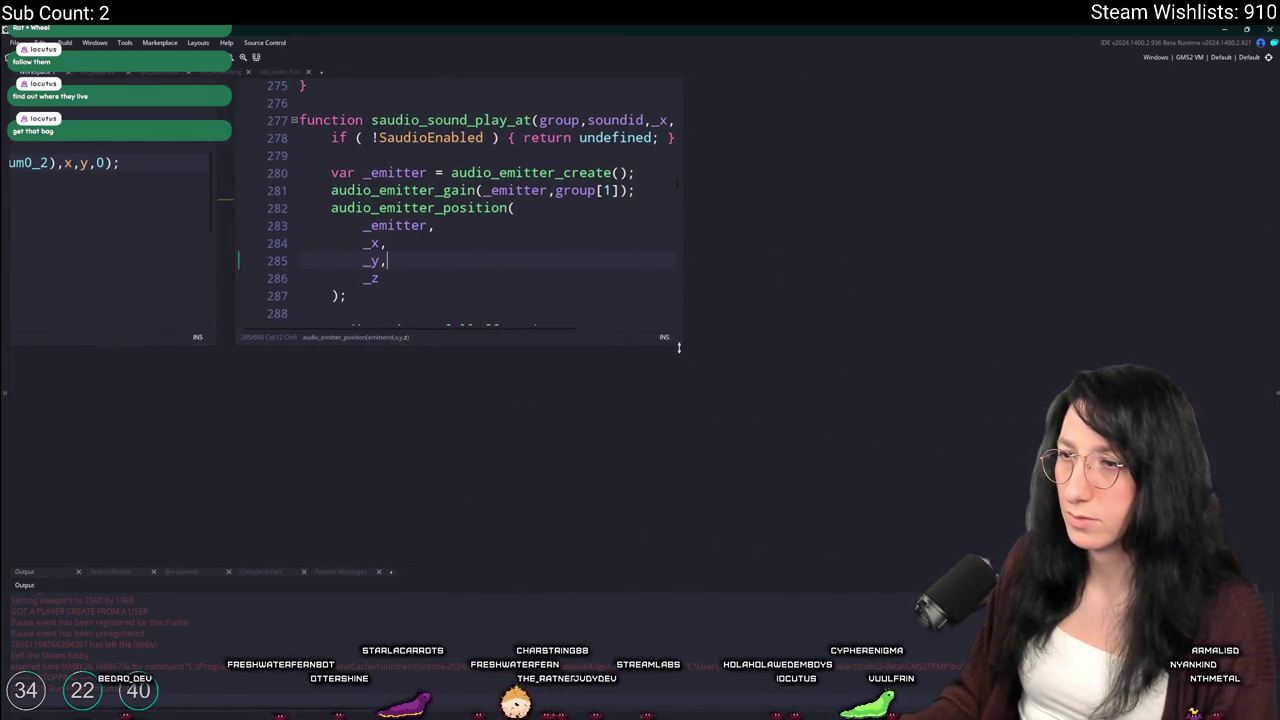
pyautogui.moveTo(690, 348)
pyautogui.mouseDown()
pyautogui.moveTo(905, 497)
pyautogui.moveTo(1010, 530)
pyautogui.mouseUp()
pyautogui.scroll(-2, 700, 300)
pyautogui.click(708, 302)
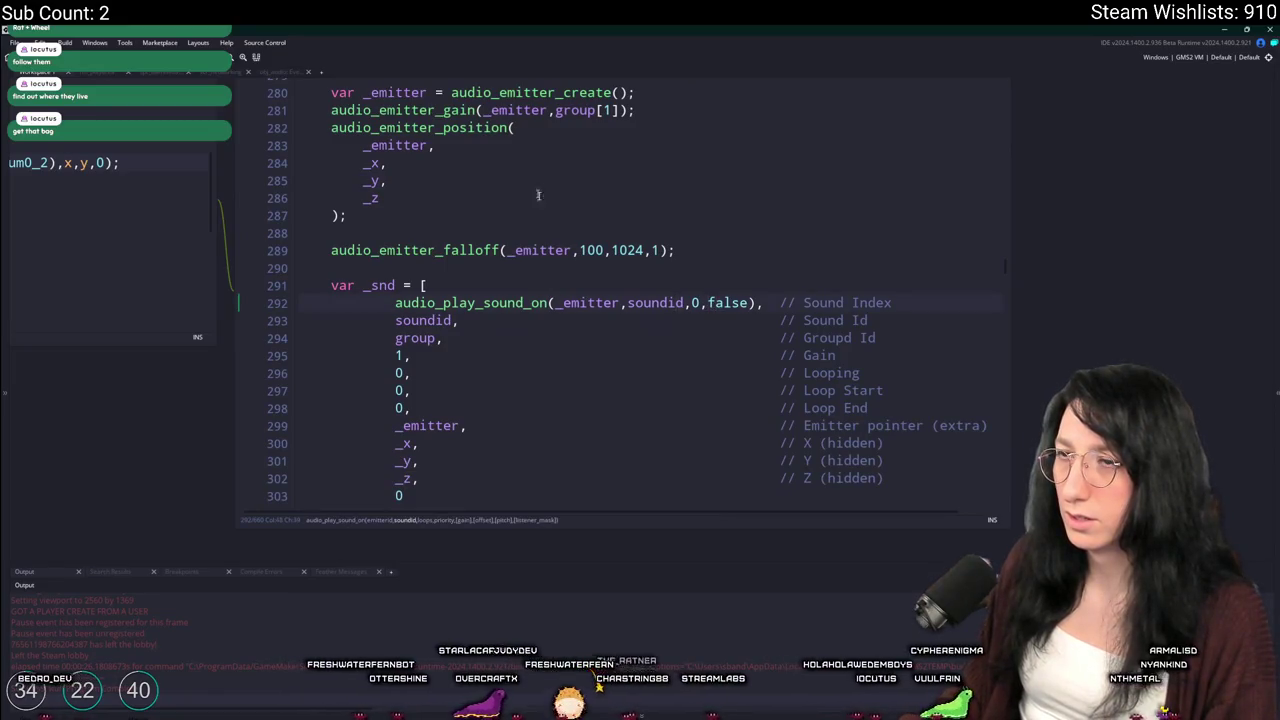
pyautogui.click(523, 232)
pyautogui.middleClick(474, 195)
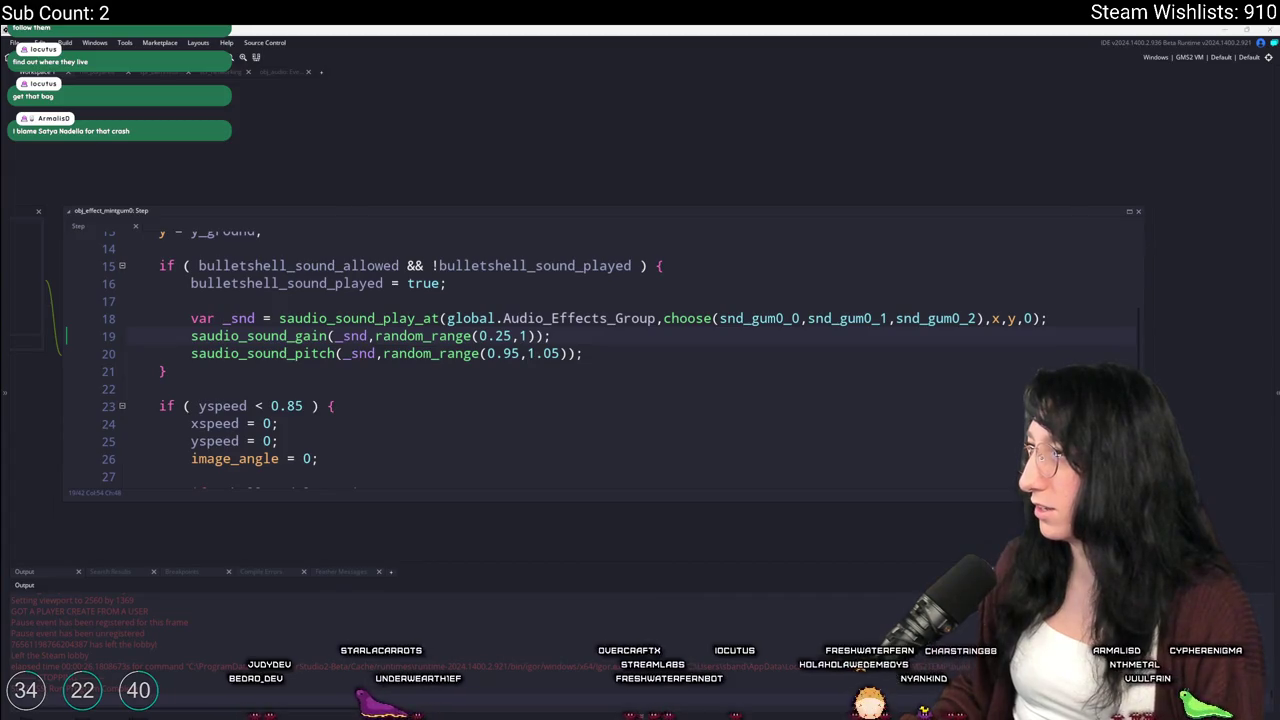
pyautogui.hotkey('alt', 'Tab')
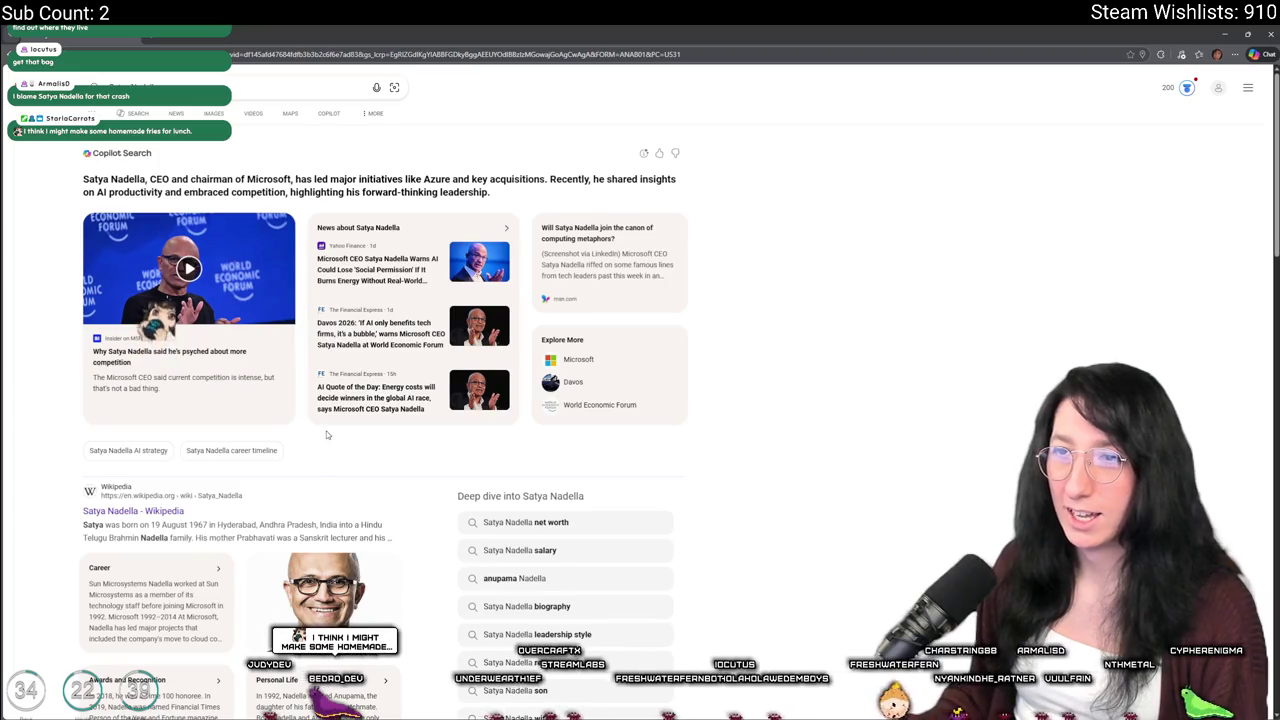
# Open the Wikipedia article's portrait photo at full original size in Edge, then return to GameMaker
pyautogui.scroll(-1, 316, 490)
pyautogui.scroll(-3, 316, 490)
pyautogui.click(133, 360)
pyautogui.click(785, 298)
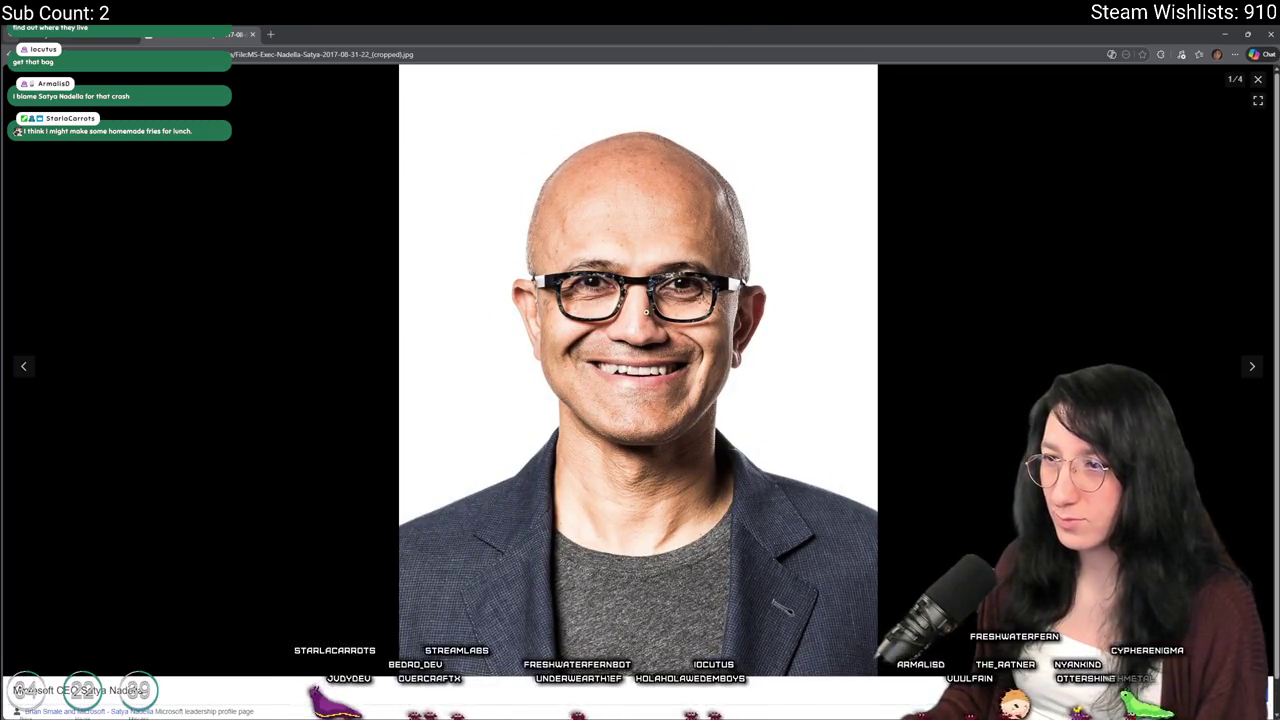
pyautogui.click(642, 342)
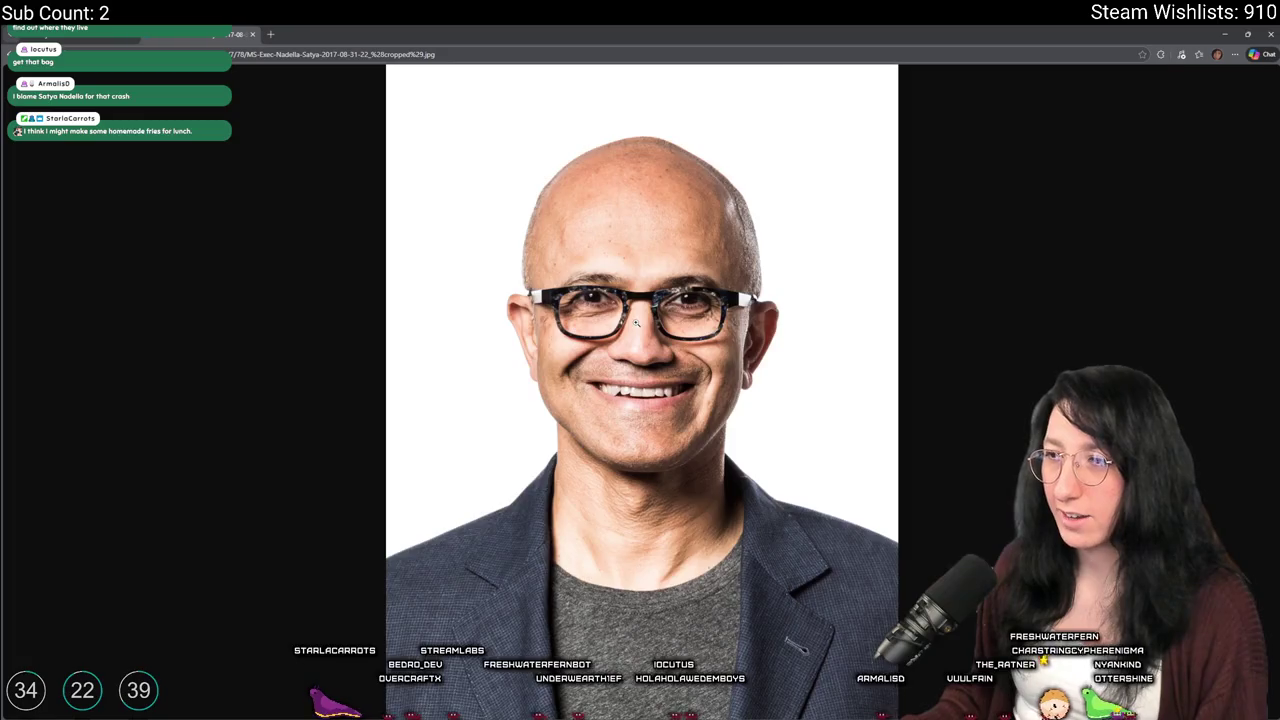
pyautogui.click(636, 322)
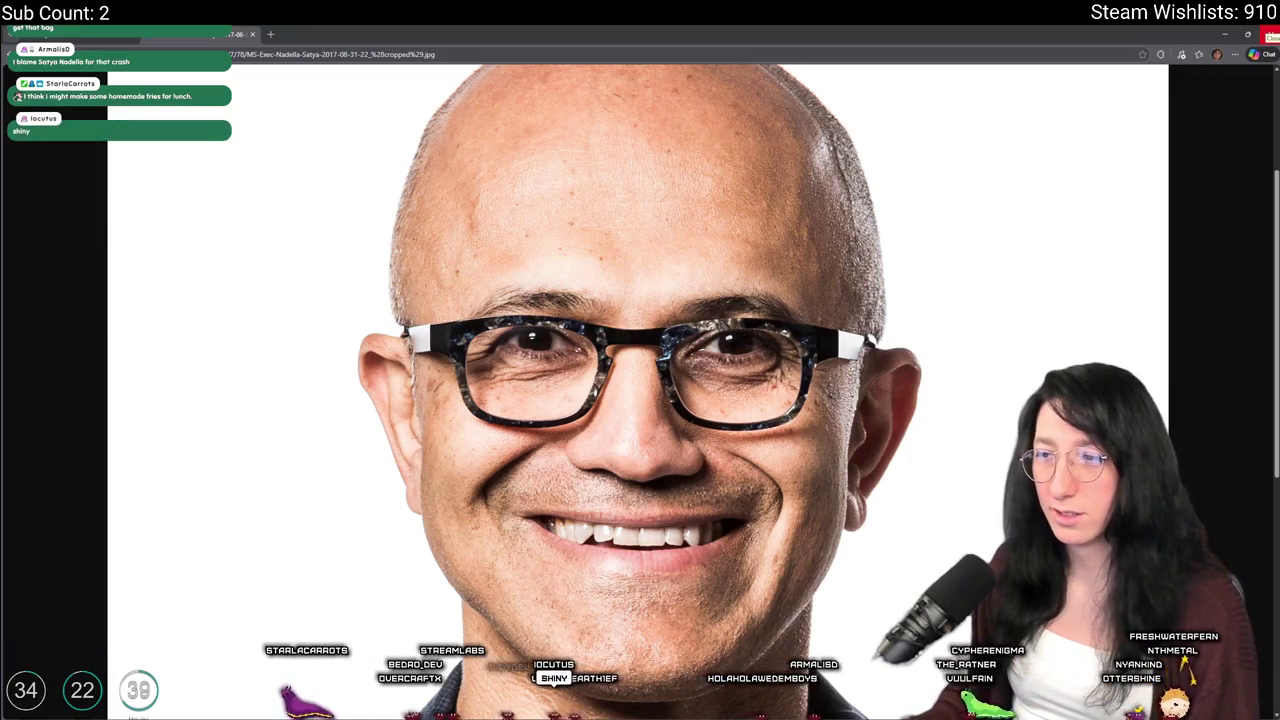
pyautogui.hotkey('alt', 'Tab')
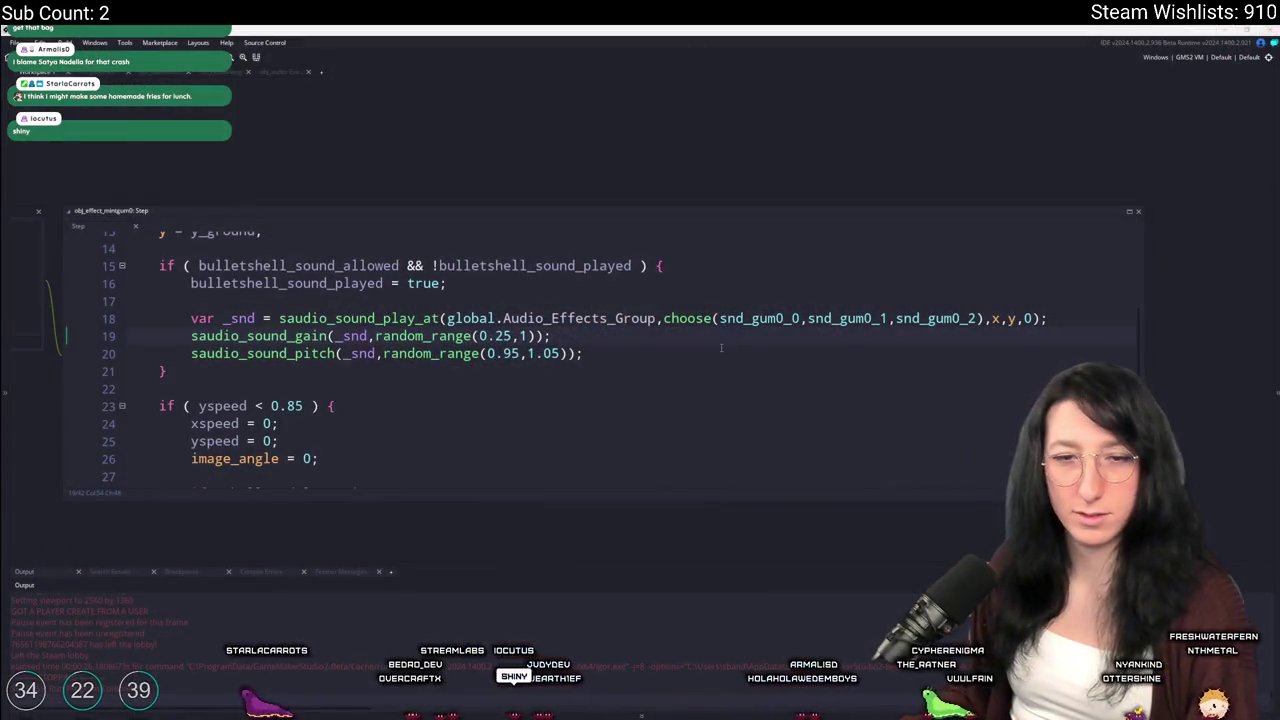
# Search the project for saudio_sound_pit and open the obj_effect_mintgum0 Step code match
pyautogui.click(594, 423)
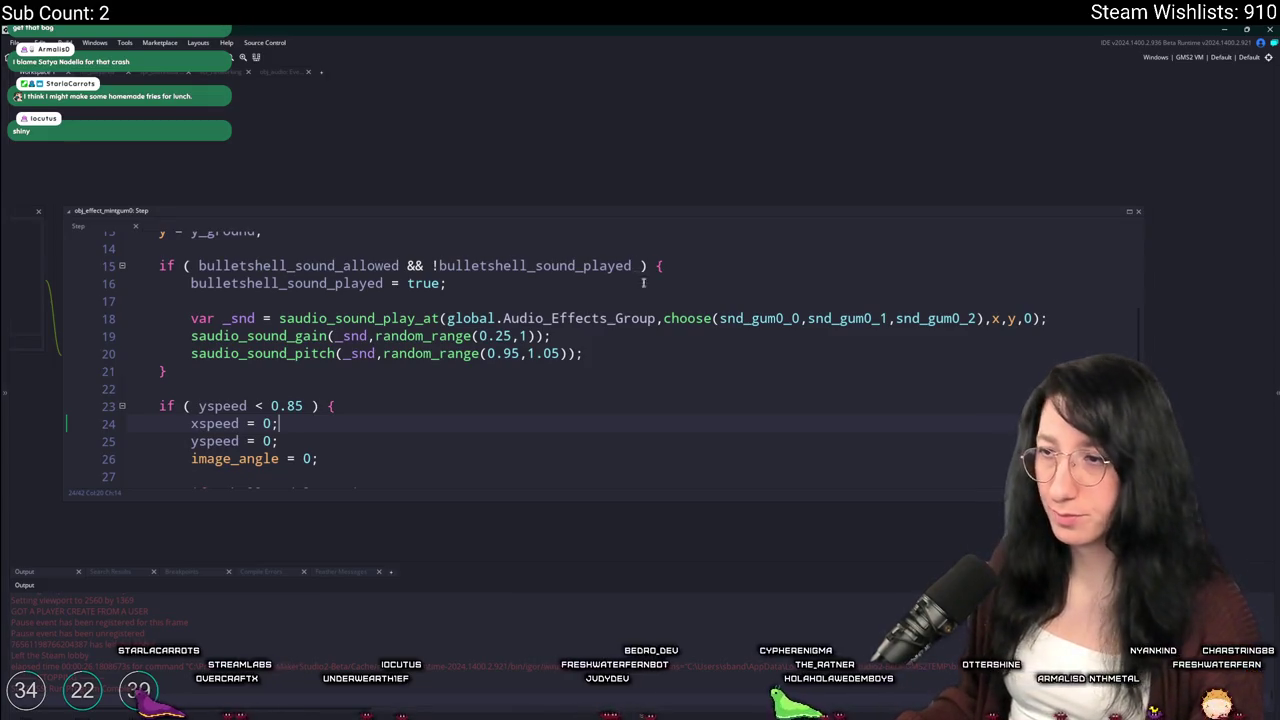
pyautogui.hscroll(-5, 636, 275)
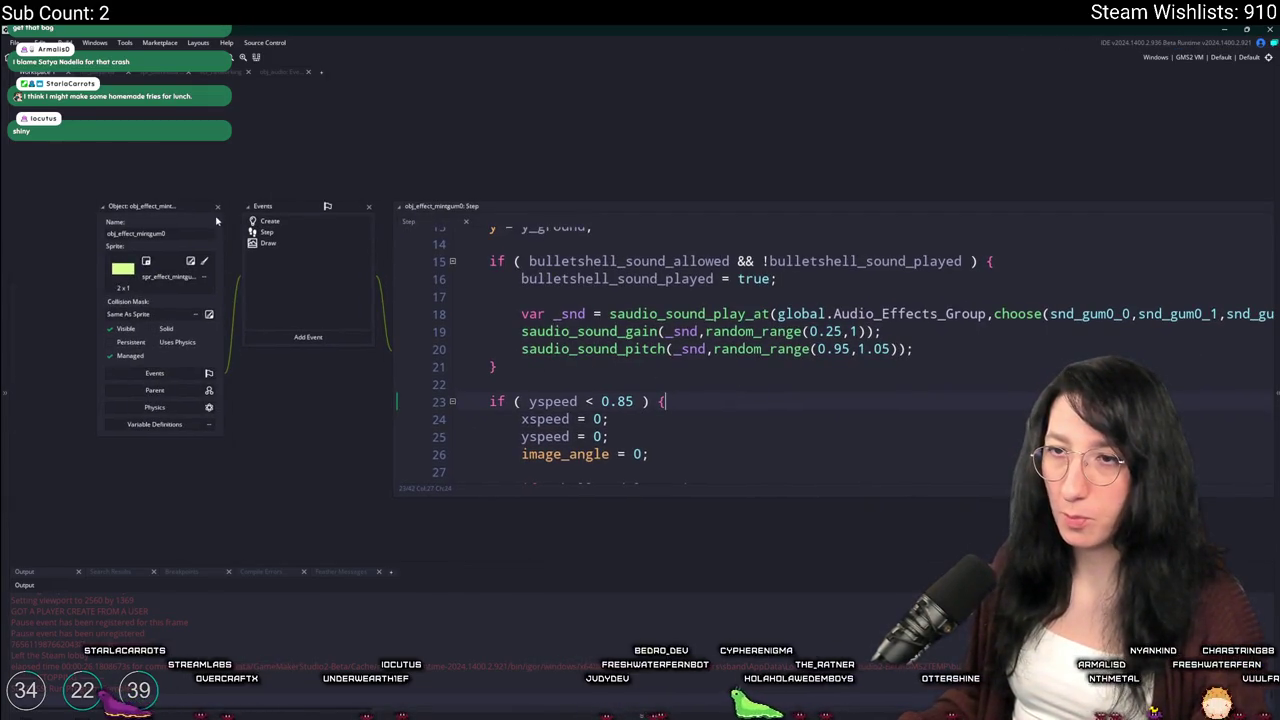
pyautogui.click(131, 75)
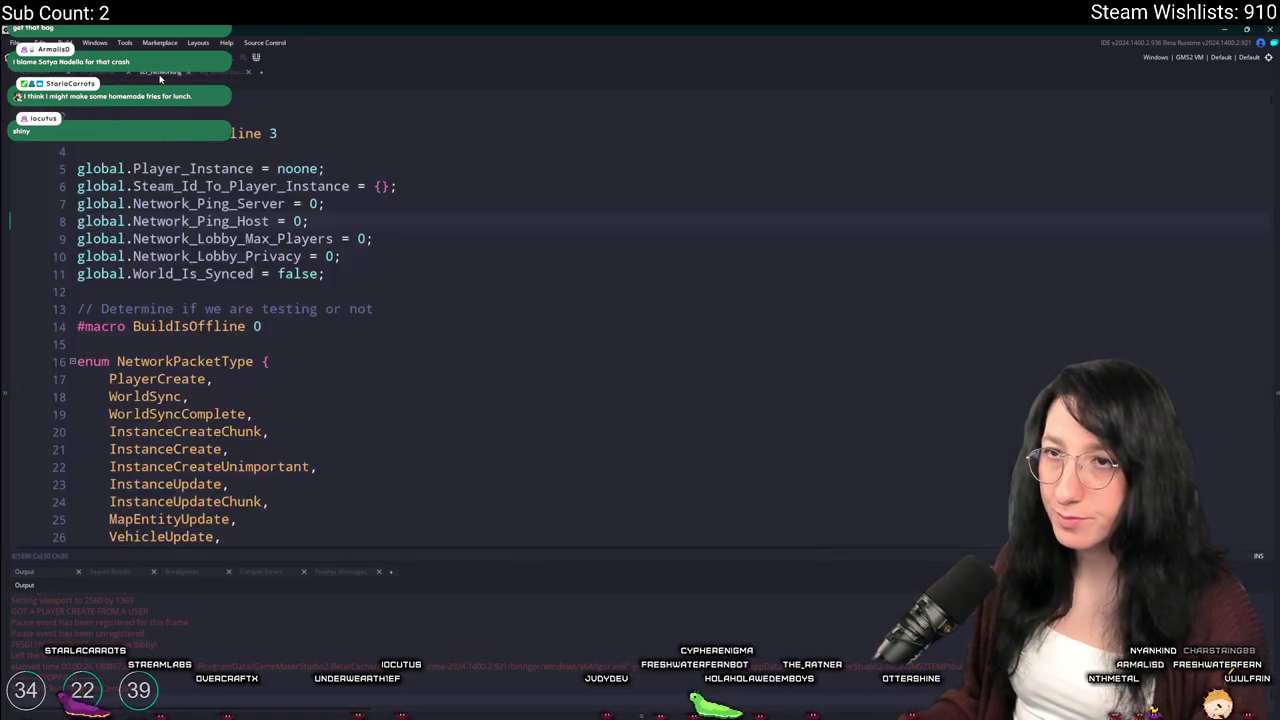
pyautogui.hotkey('ctrl', 'shift', 'f')
pyautogui.write('saudio_sound_pit')
pyautogui.press('Return')
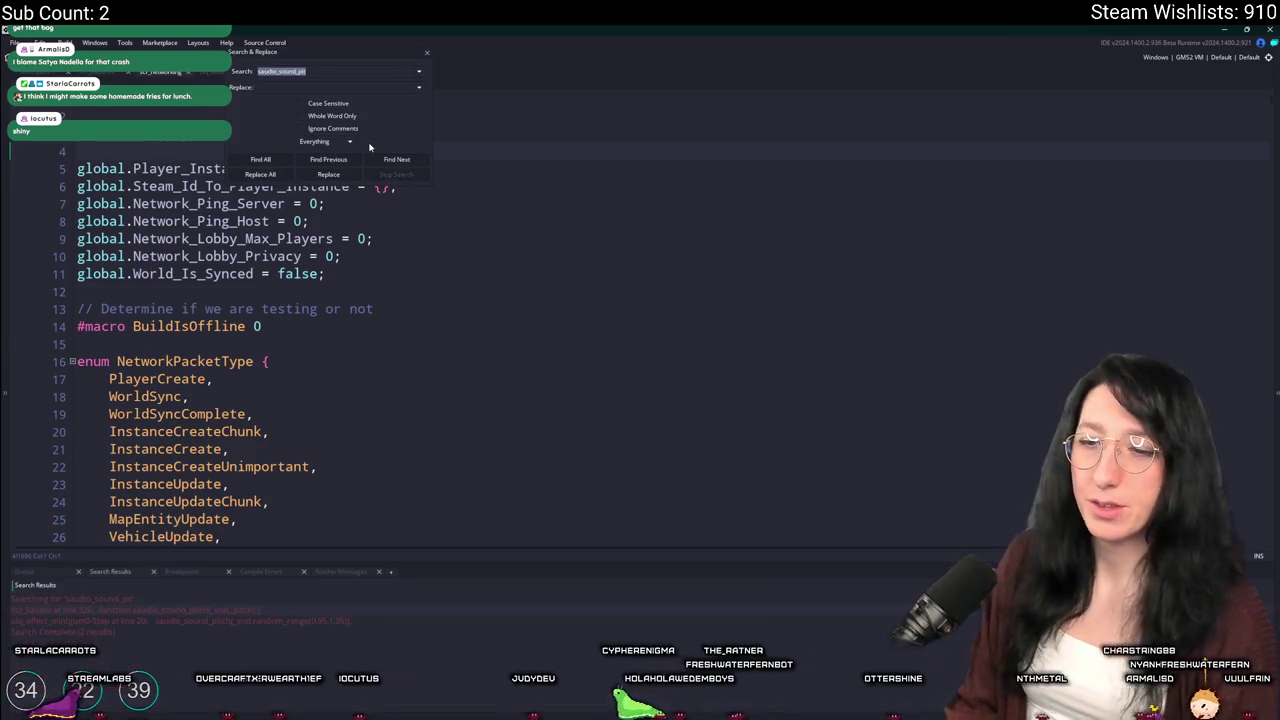
pyautogui.doubleClick(200, 621)
# Change lines 19–20 to audio_sound_gain and audio_sound_pitch, then save
pyautogui.press('Down')
pyautogui.press('Down')
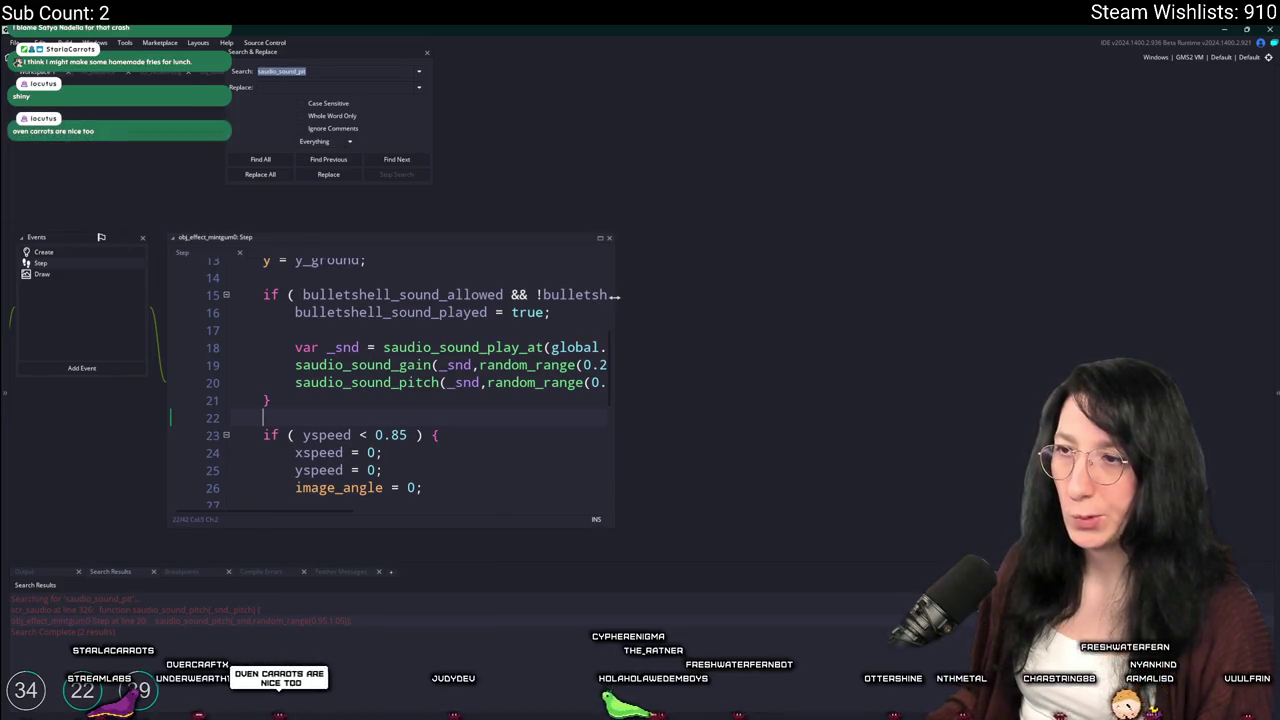
pyautogui.moveTo(614, 297); pyautogui.dragTo(818, 297)
pyautogui.click(297, 366)
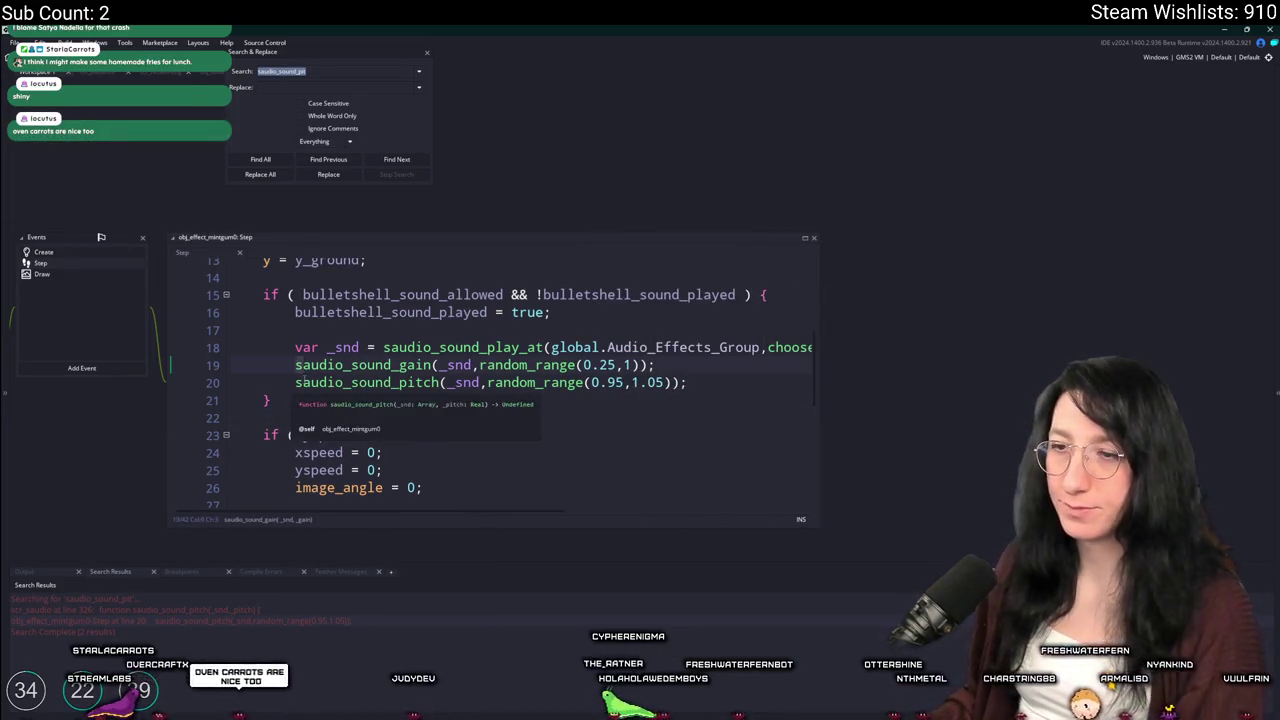
pyautogui.press('Delete')
pyautogui.press('Down')
pyautogui.press('Delete')
pyautogui.scroll(-1, 600, 340)
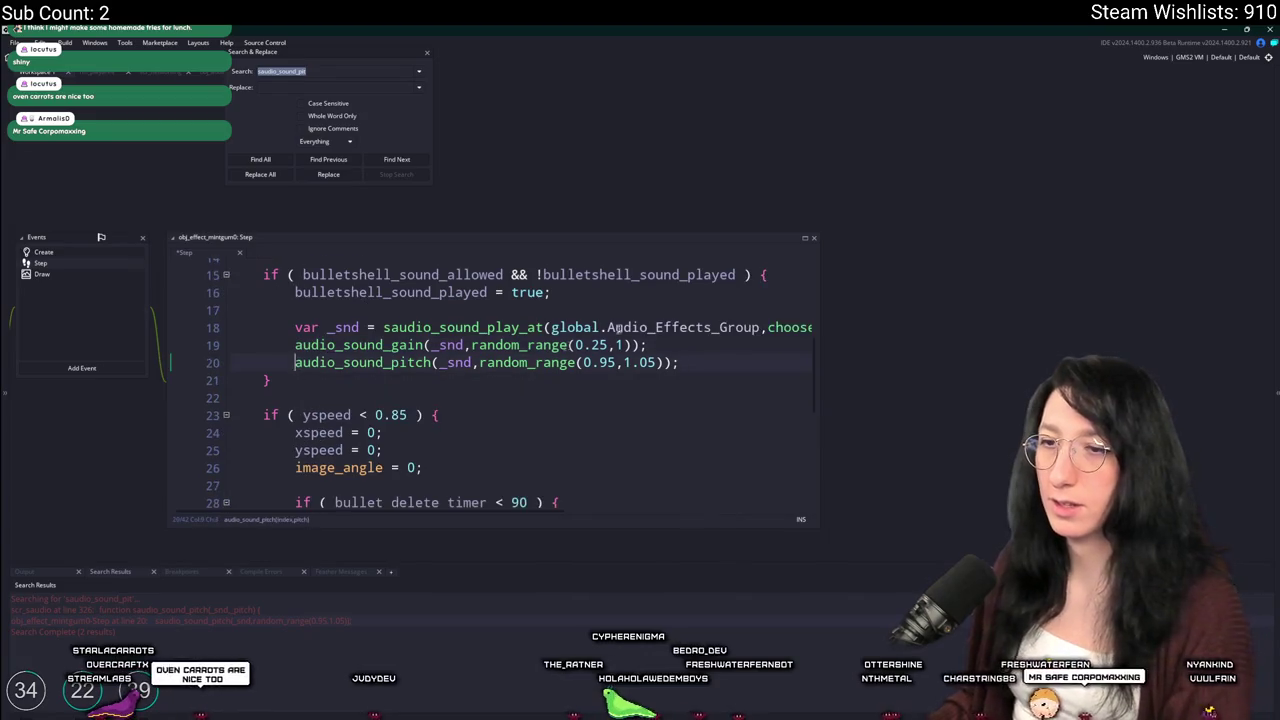
pyautogui.hotkey('ctrl', 's')
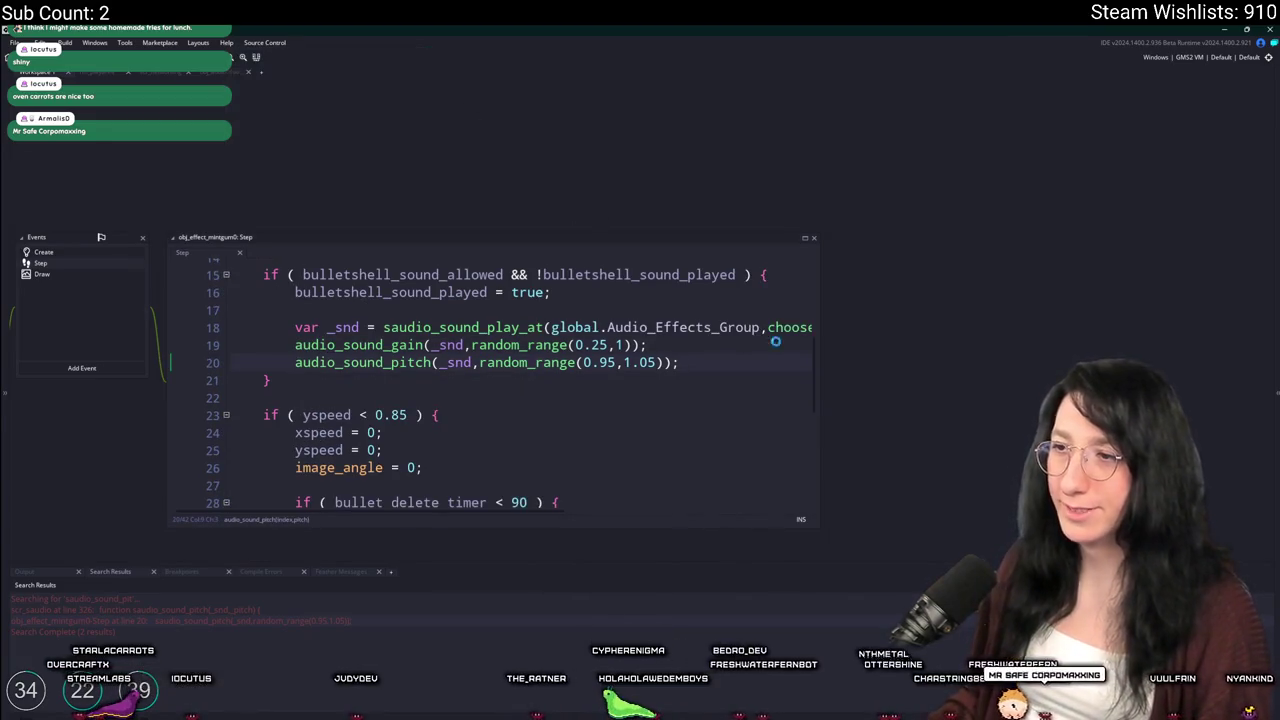
# Prefix audio_sound_play_at with 's' and inspect the saudio_sound_play_at definition
pyautogui.press('Up')
pyautogui.press('Up')
pyautogui.press('End')
pyautogui.press('Home')
pyautogui.click(384, 327)
pyautogui.write('s')
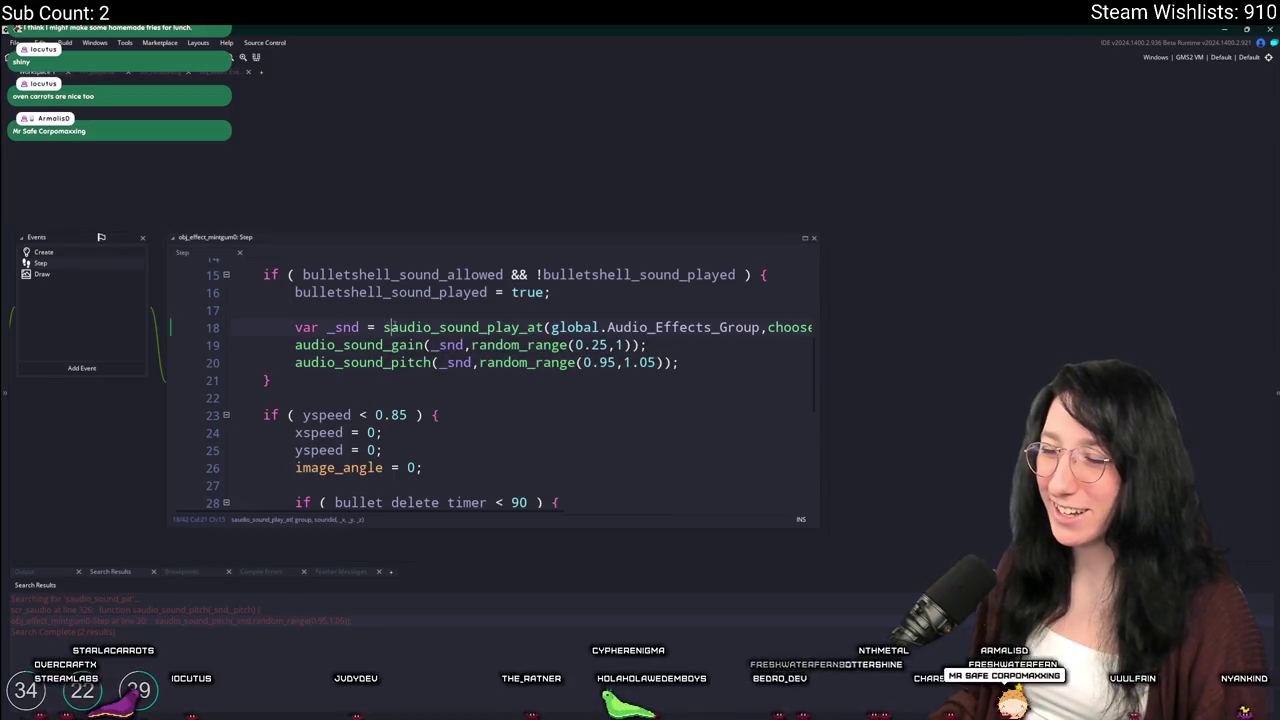
pyautogui.press('F12')
pyautogui.hotkey('ctrl', 'w')
pyautogui.hotkey('ctrl', 't')
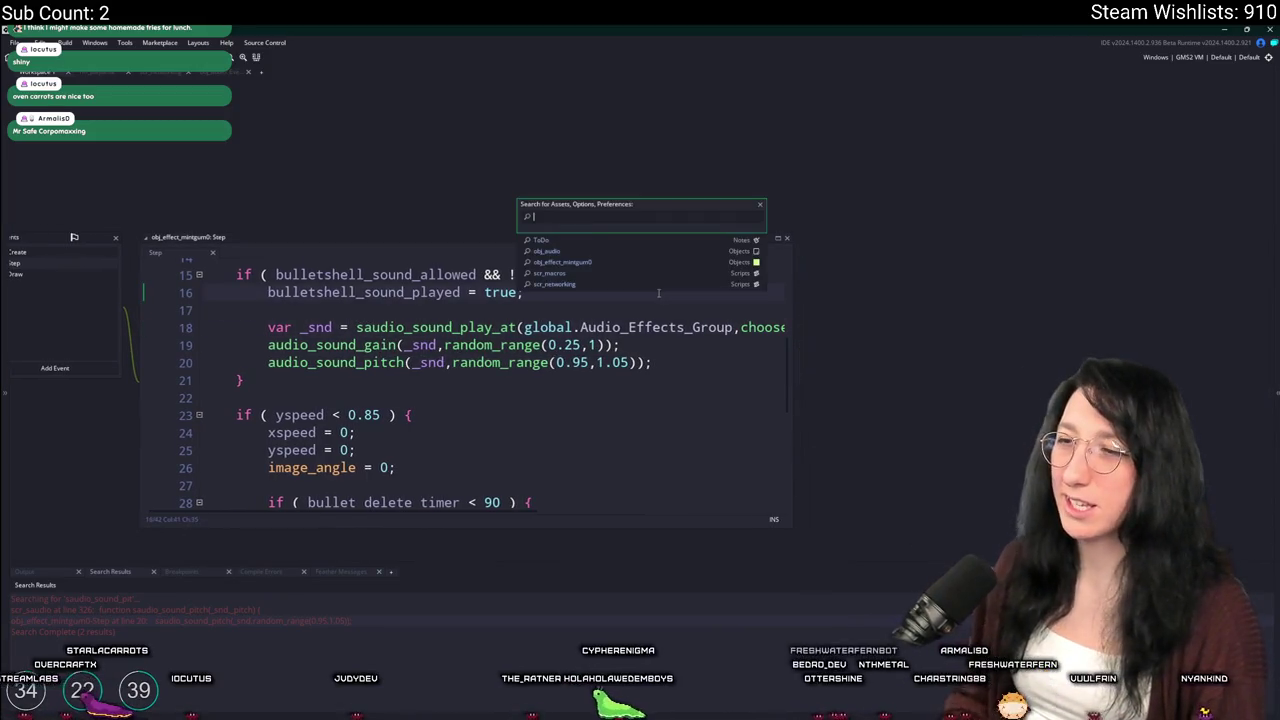
# Open the snd_footstep_dirt_0 sound and the obj_audio object
pyautogui.write('footstep')
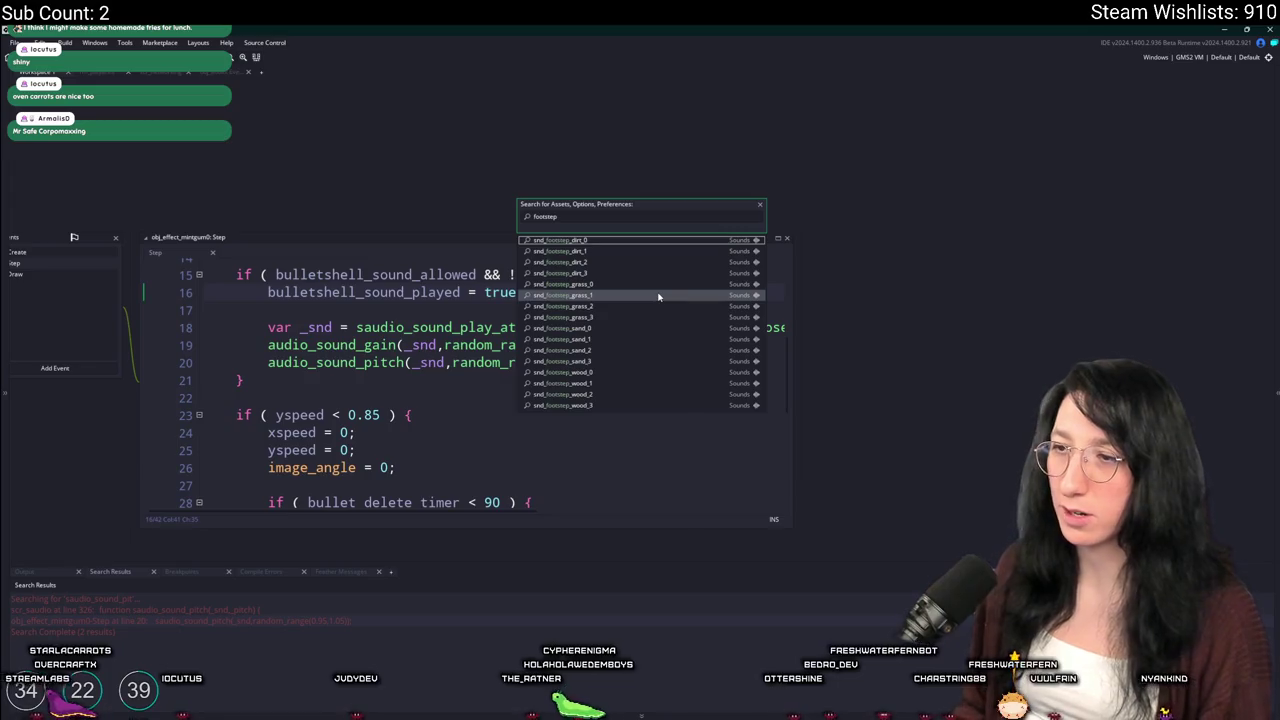
pyautogui.press('Return')
pyautogui.hotkey('ctrl', 't')
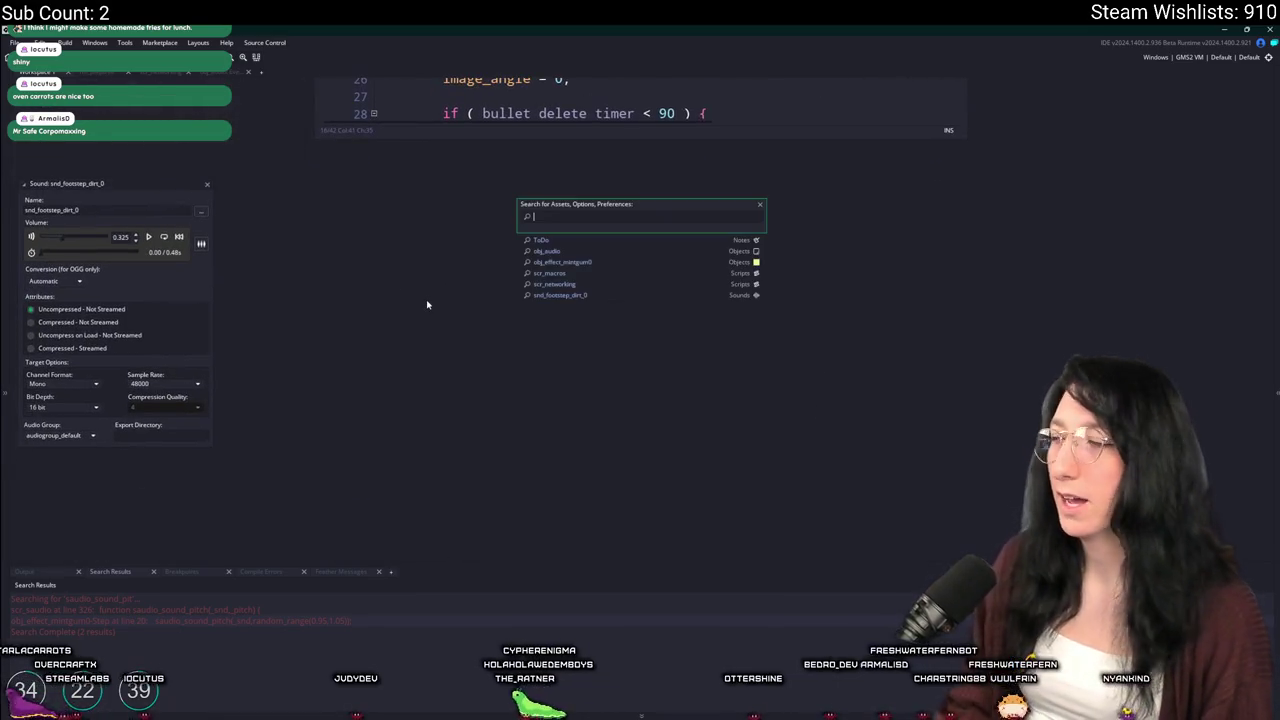
pyautogui.write('obj_audio')
pyautogui.press('Return')
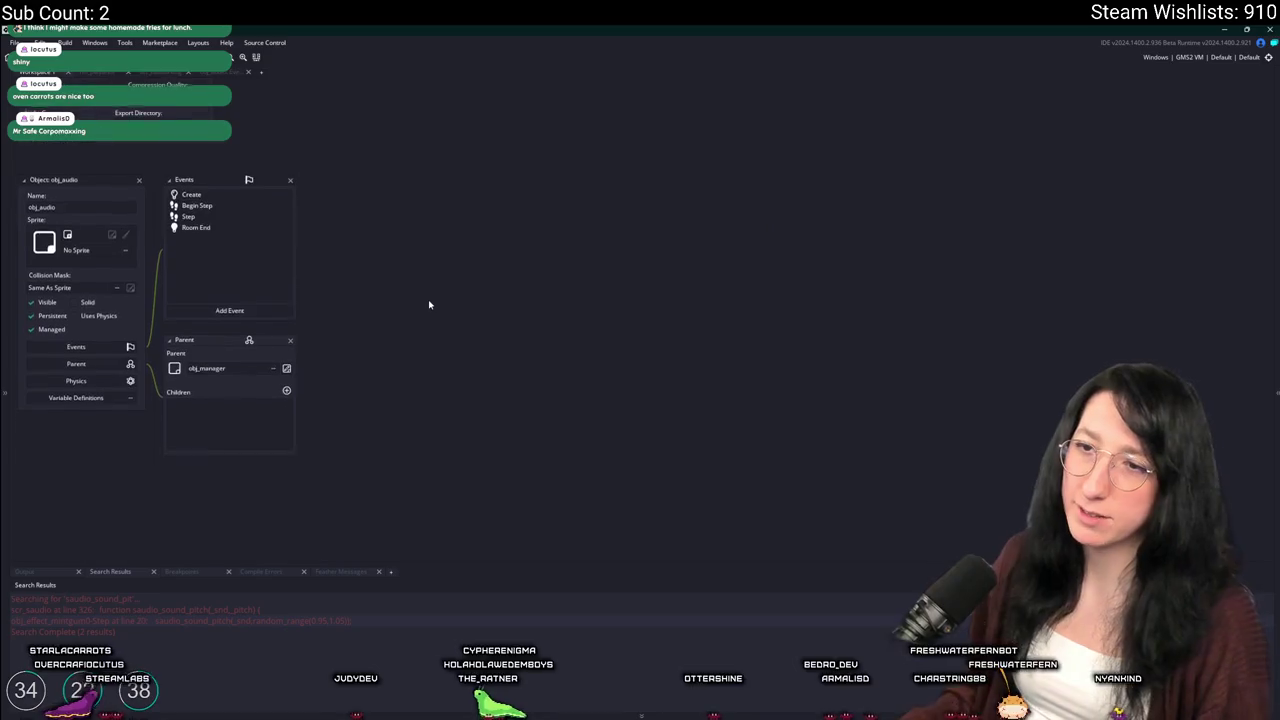
# Find the footstep code in obj_audio's event and check saudio_sound_play_at_ext's parameters
pyautogui.doubleClick(197, 206)
pyautogui.hotkey('ctrl', 'f')
pyautogui.write('footstep')
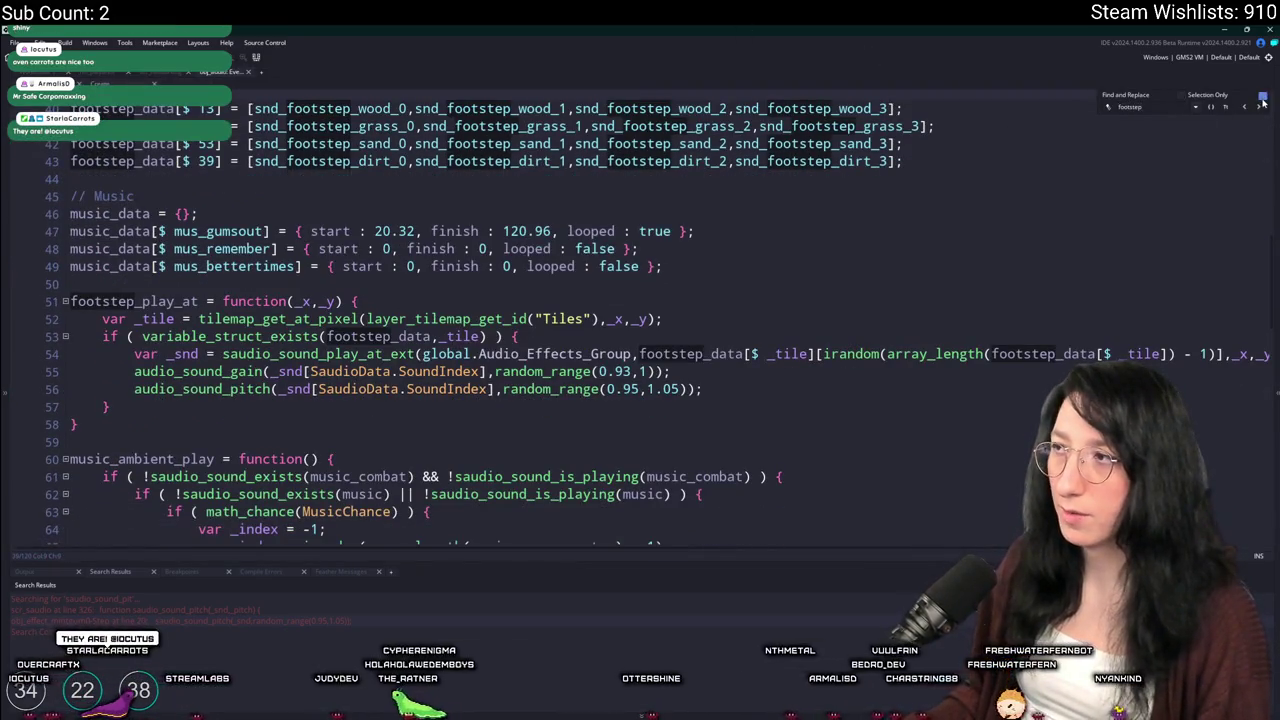
pyautogui.click(1263, 103)
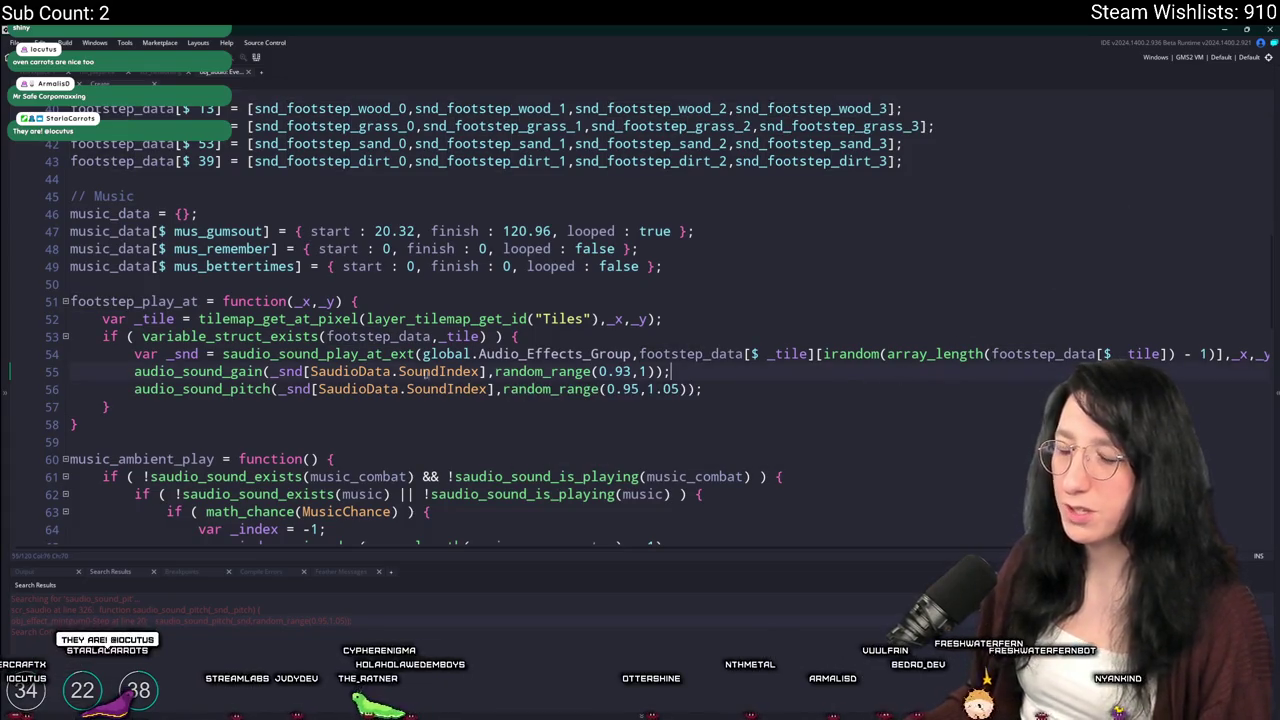
pyautogui.press('Up')
pyautogui.press('End')
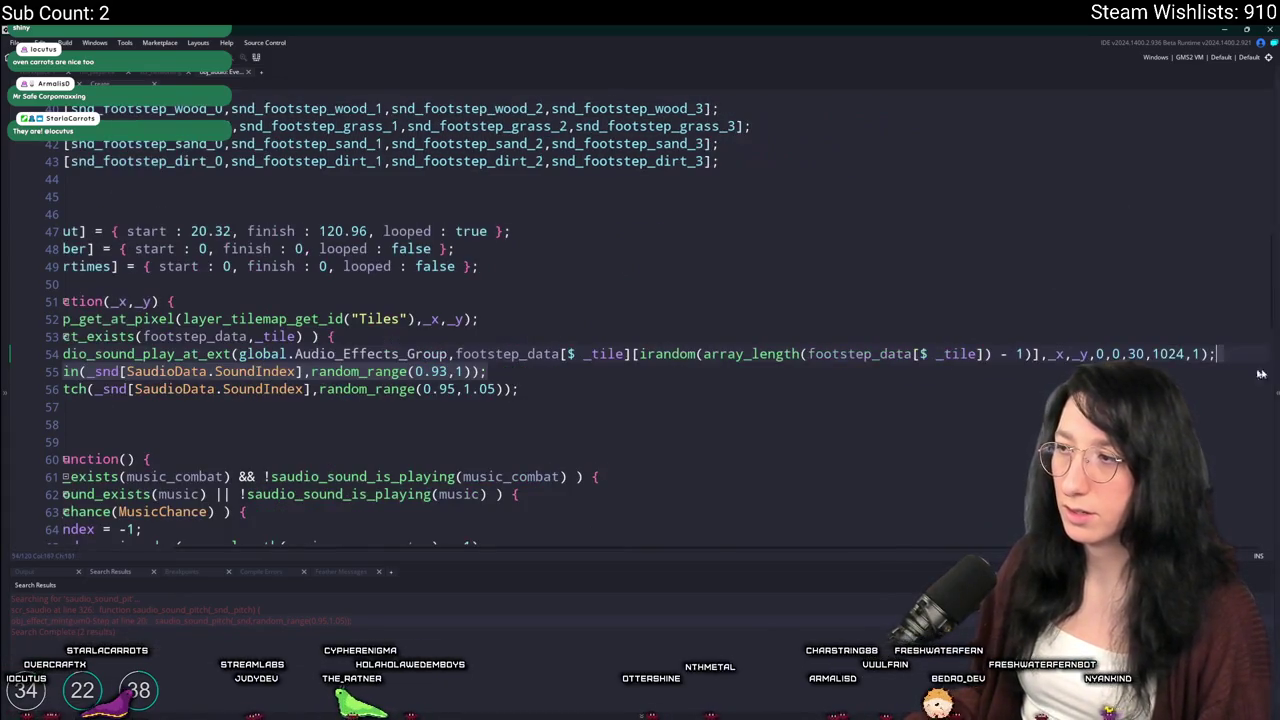
pyautogui.hscroll(-5, 335, 360)
pyautogui.click(335, 356)
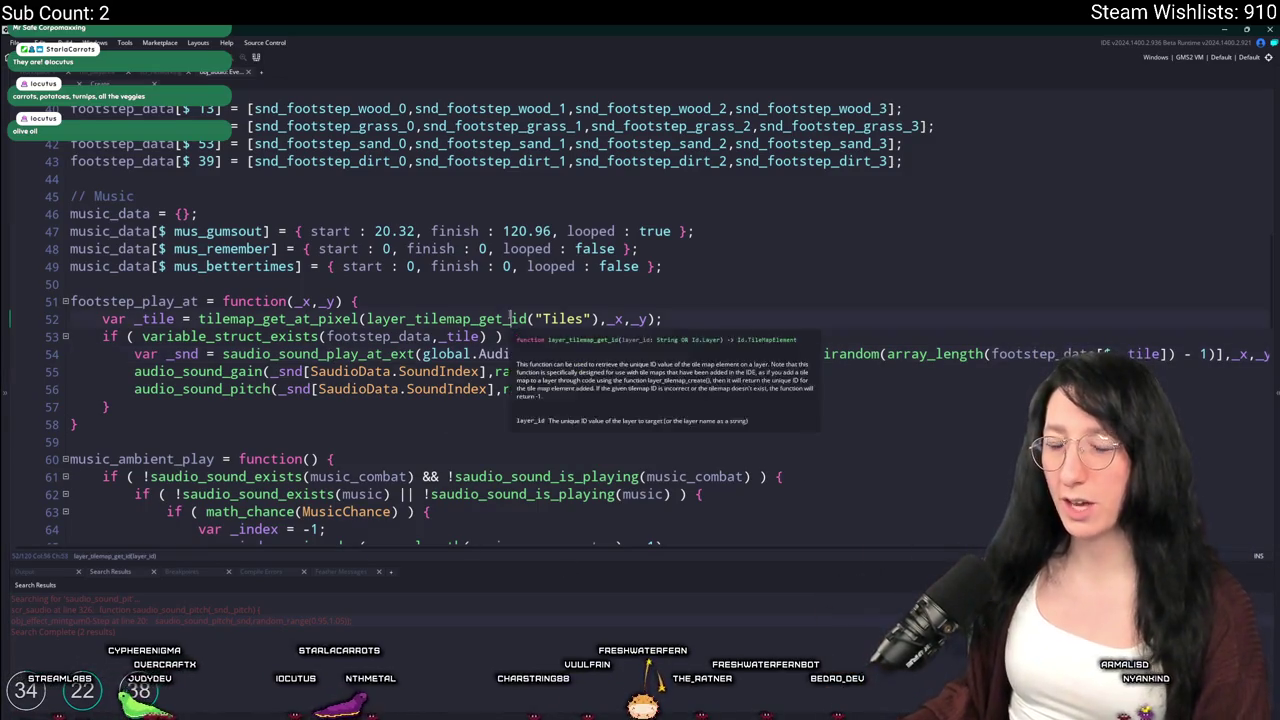
# Check layer_tilemap_get_id's parameters, then bring up the rm_playarea room map
pyautogui.scroll(2, 512, 419)
pyautogui.click(512, 419)
pyautogui.click(234, 72)
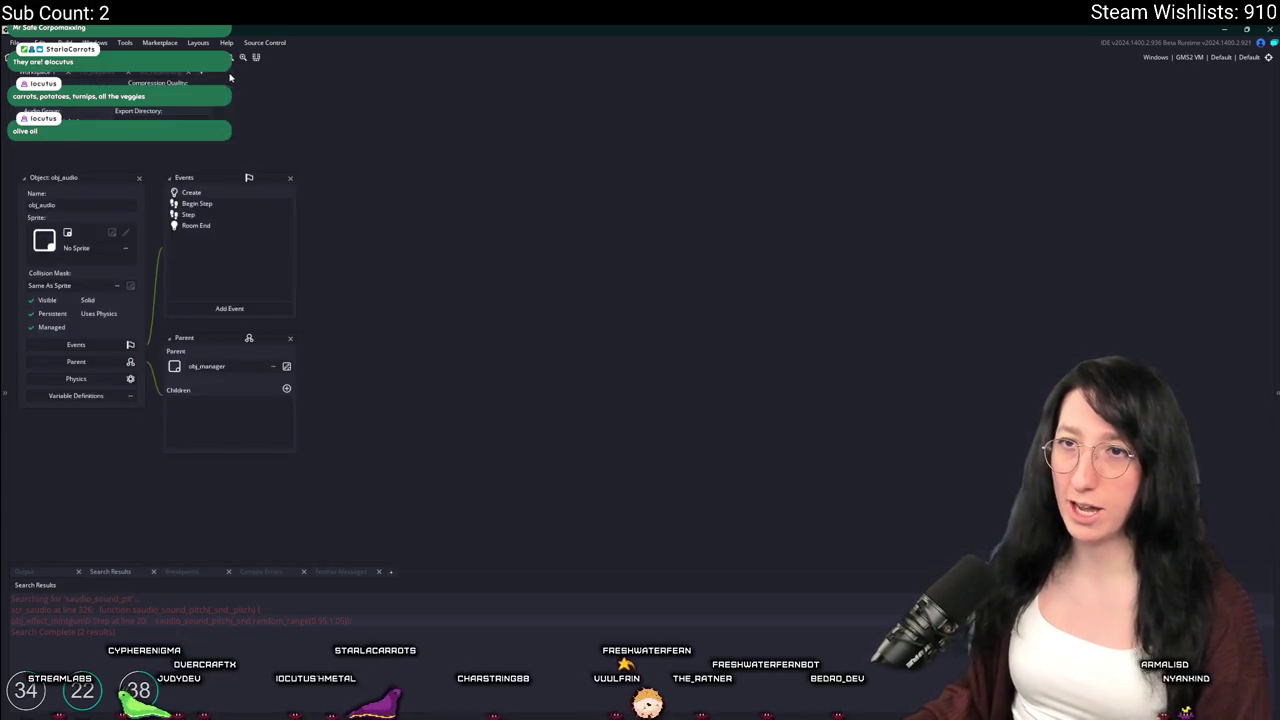
pyautogui.scroll(-3, 468, 330)
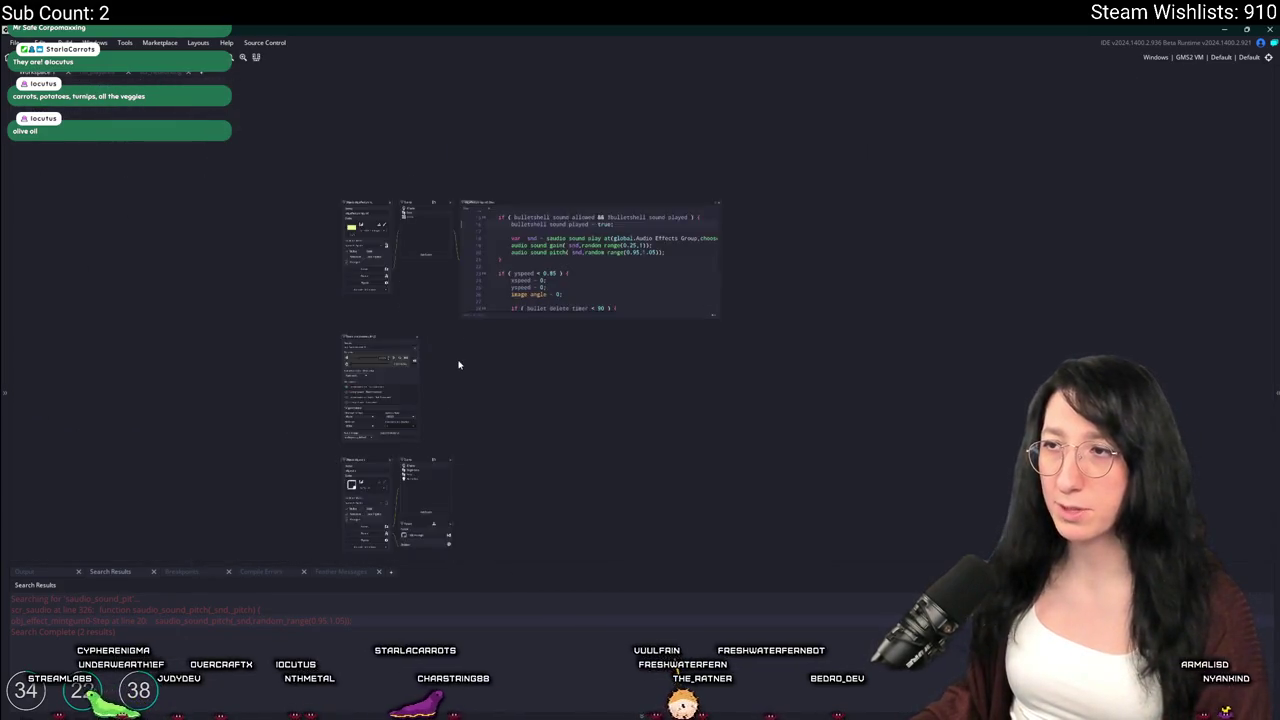
pyautogui.scroll(1, 452, 363)
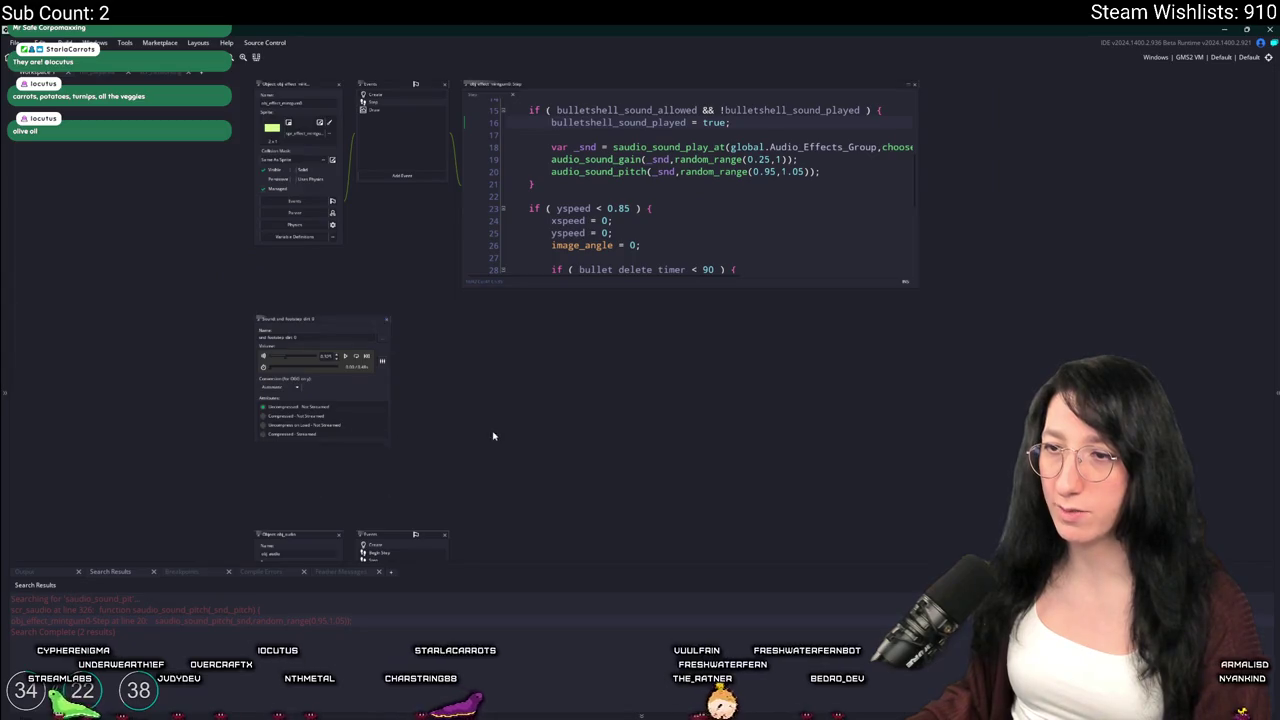
pyautogui.scroll(-3, 491, 434)
pyautogui.scroll(3, 439, 133)
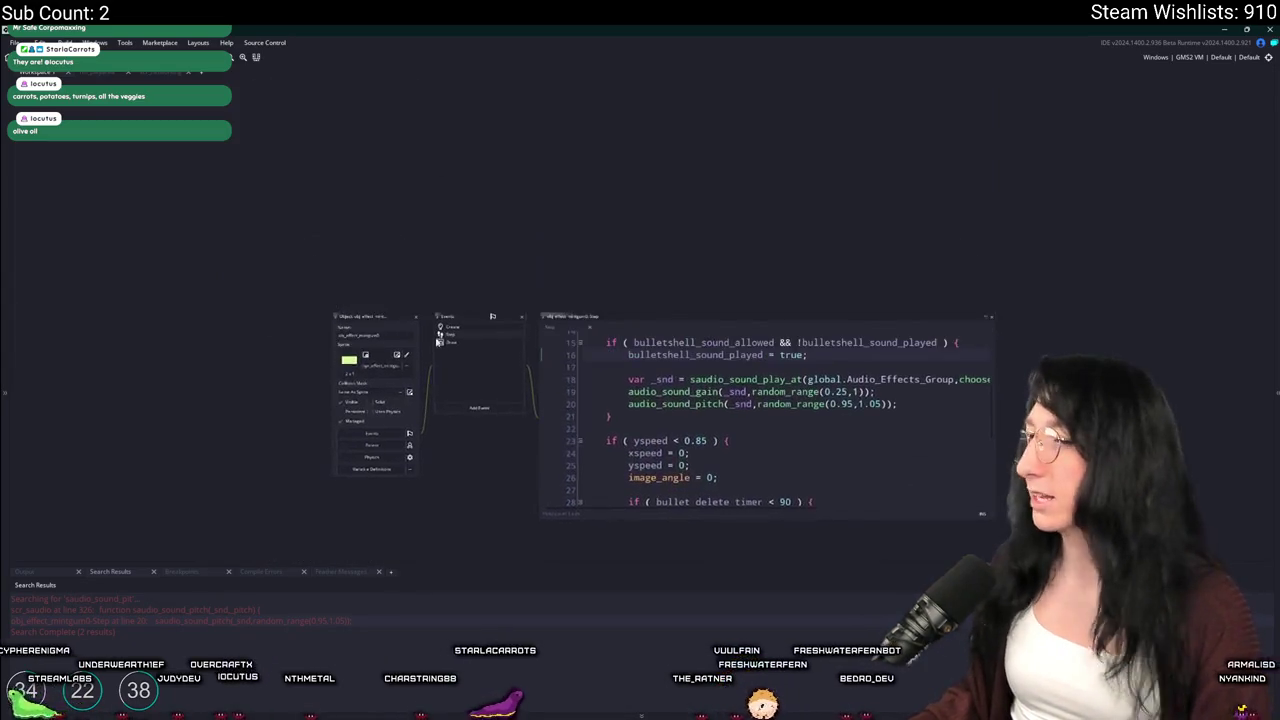
pyautogui.scroll(2, 420, 218)
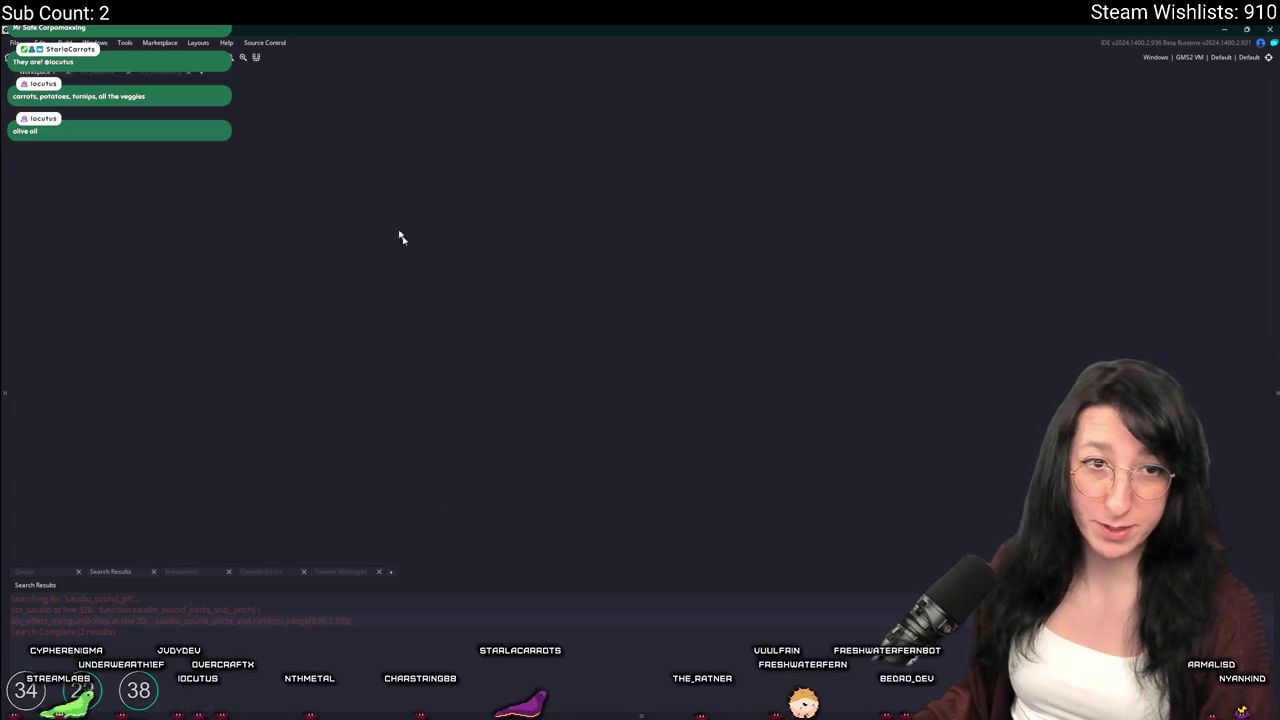
pyautogui.click(157, 75)
pyautogui.click(115, 75)
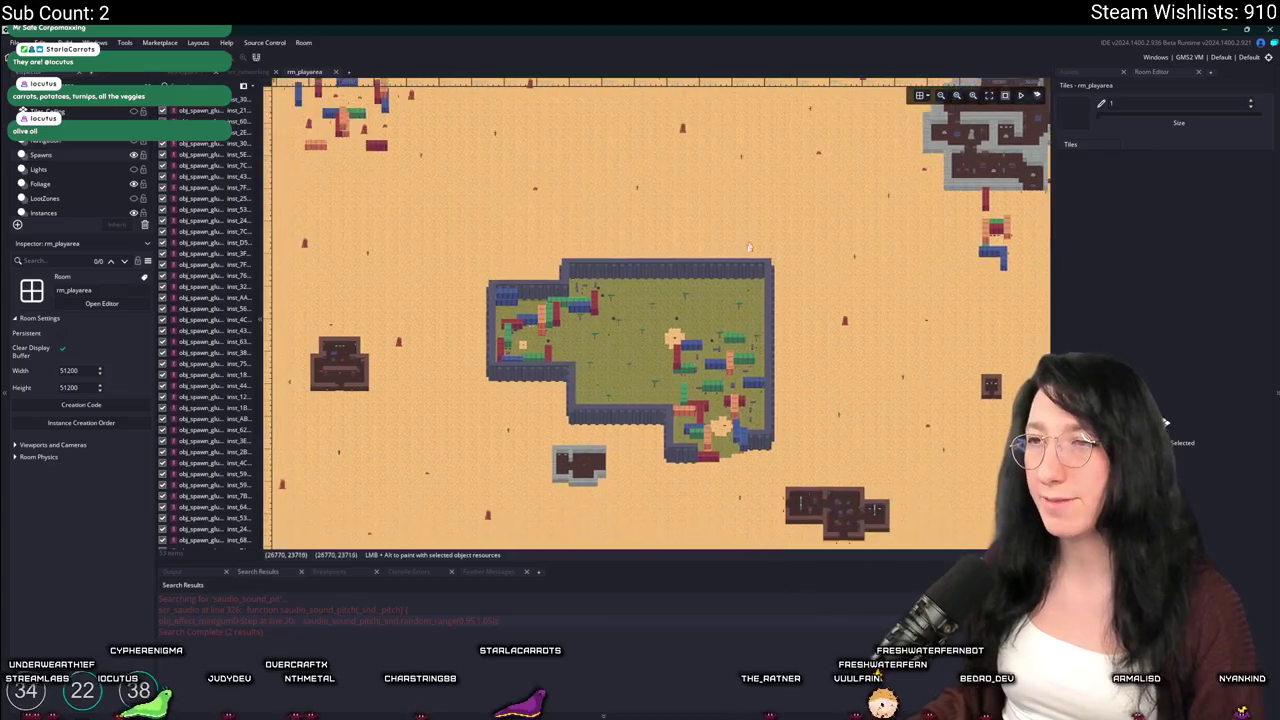
# Pan the room map over the play area, then show scr_networking at the end of line 10
pyautogui.scroll(5, 585, 348)
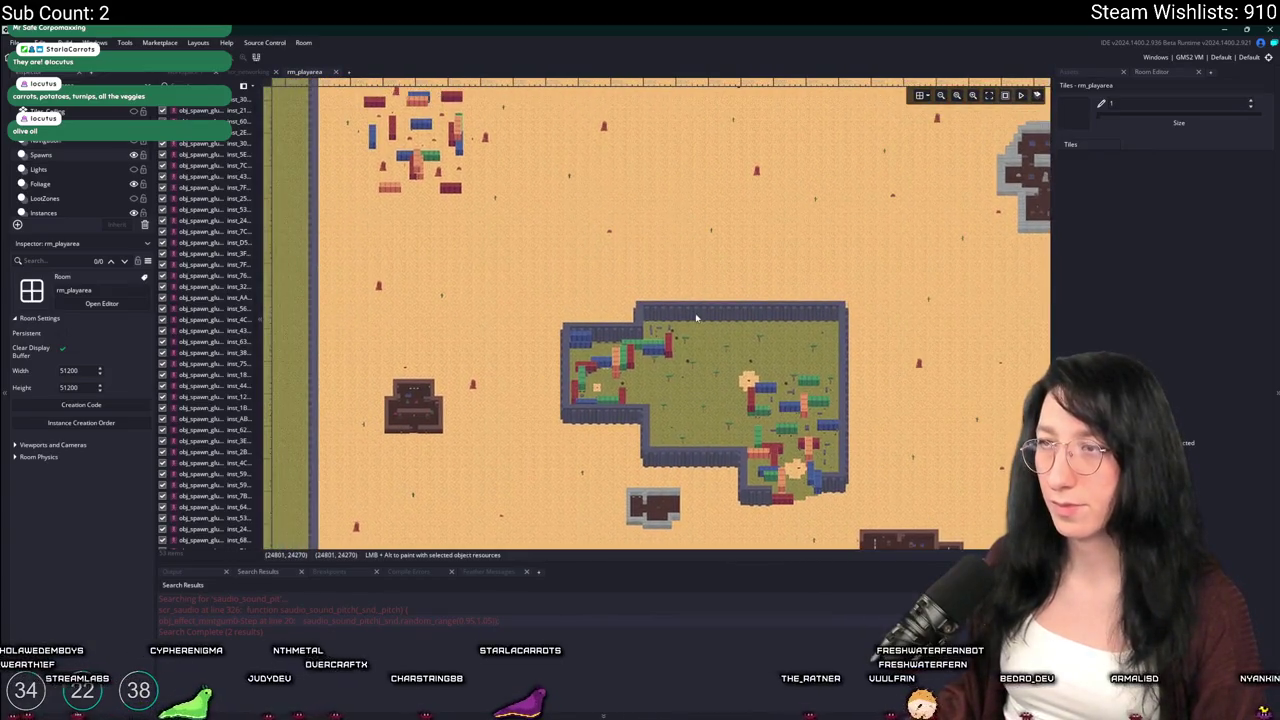
pyautogui.scroll(-3, 755, 421)
pyautogui.moveTo(755, 421); pyautogui.dragTo(489, 254)
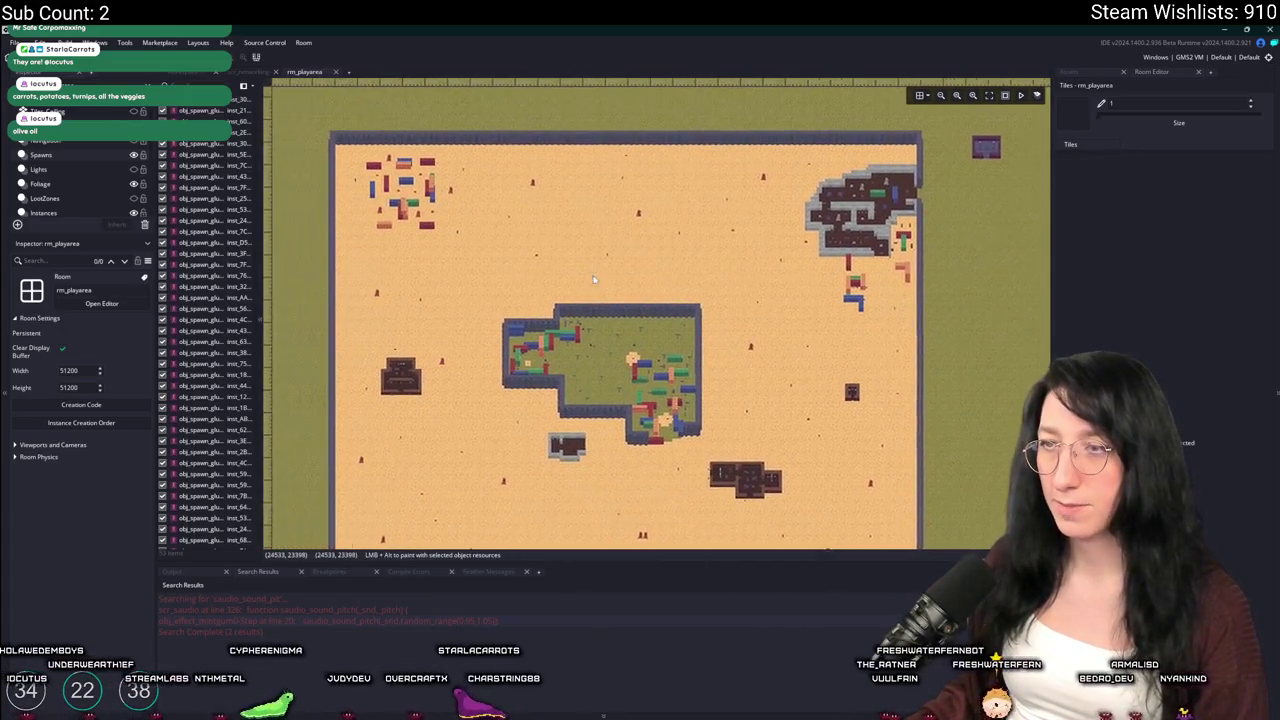
pyautogui.click(245, 72)
pyautogui.click(490, 256)
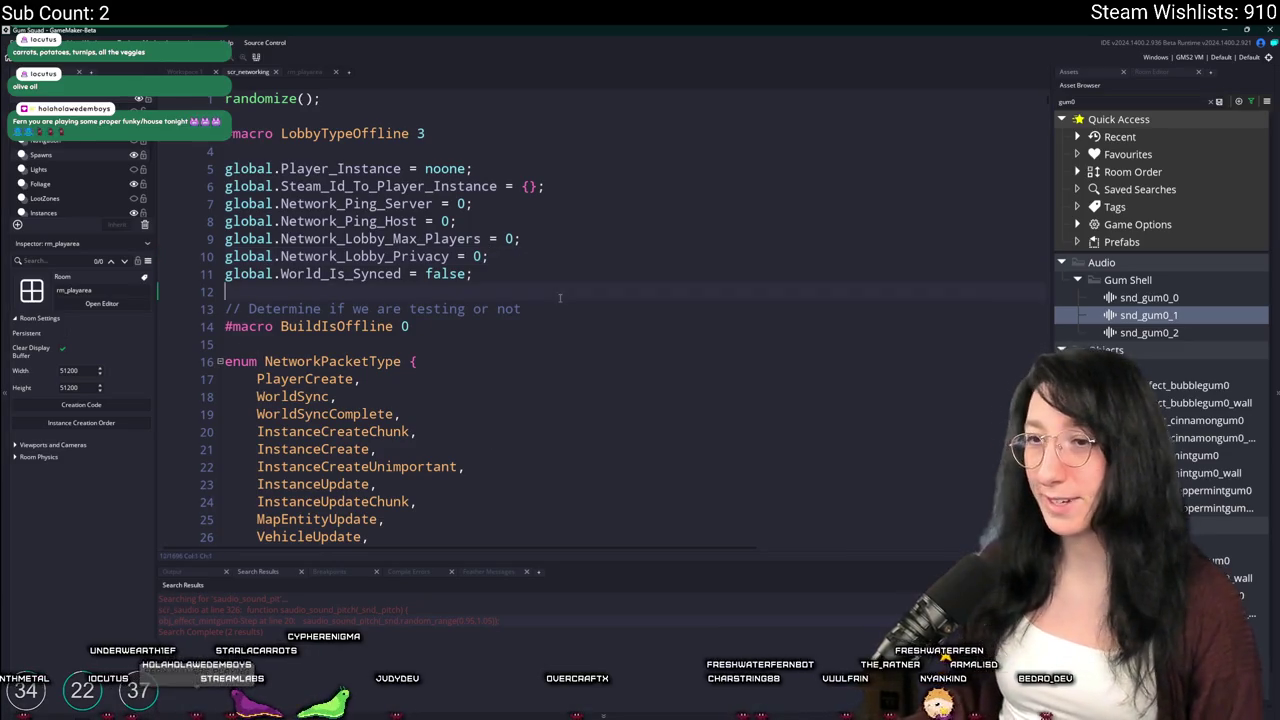
# Switch to the empty Workspace 1 and bring up Search for Assets
pyautogui.click(183, 70)
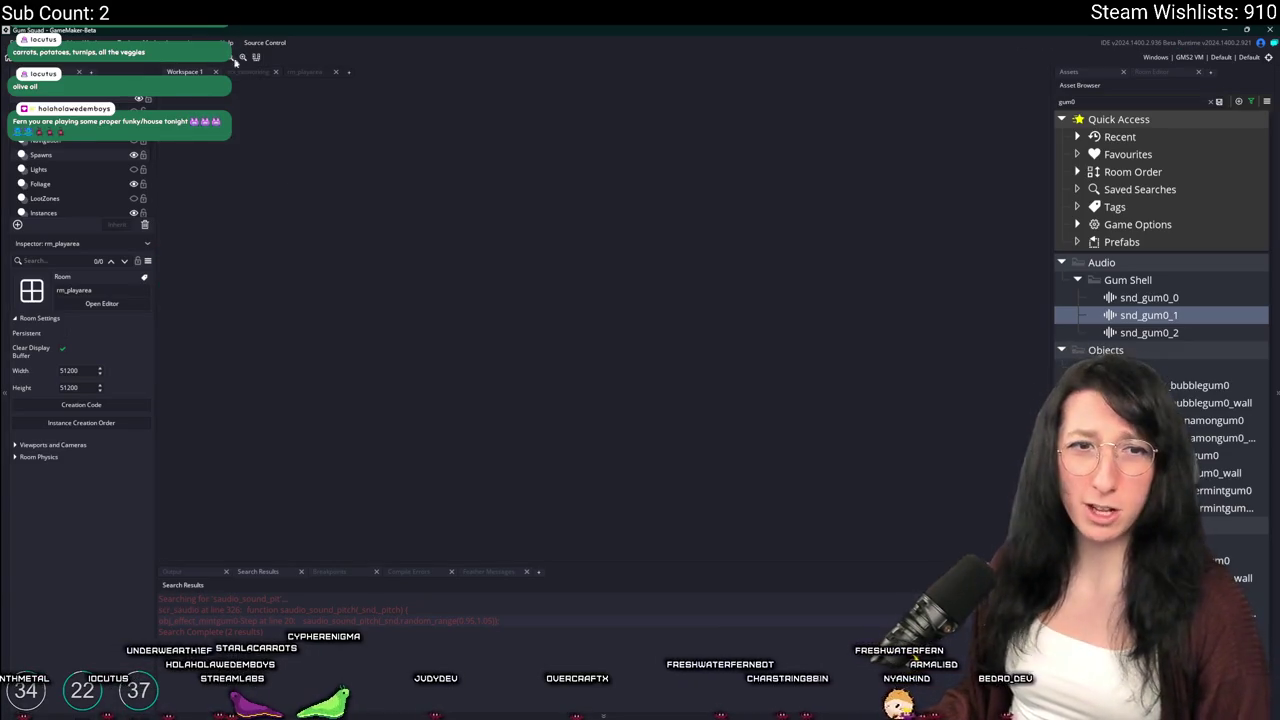
pyautogui.hotkey('ctrl', 't')
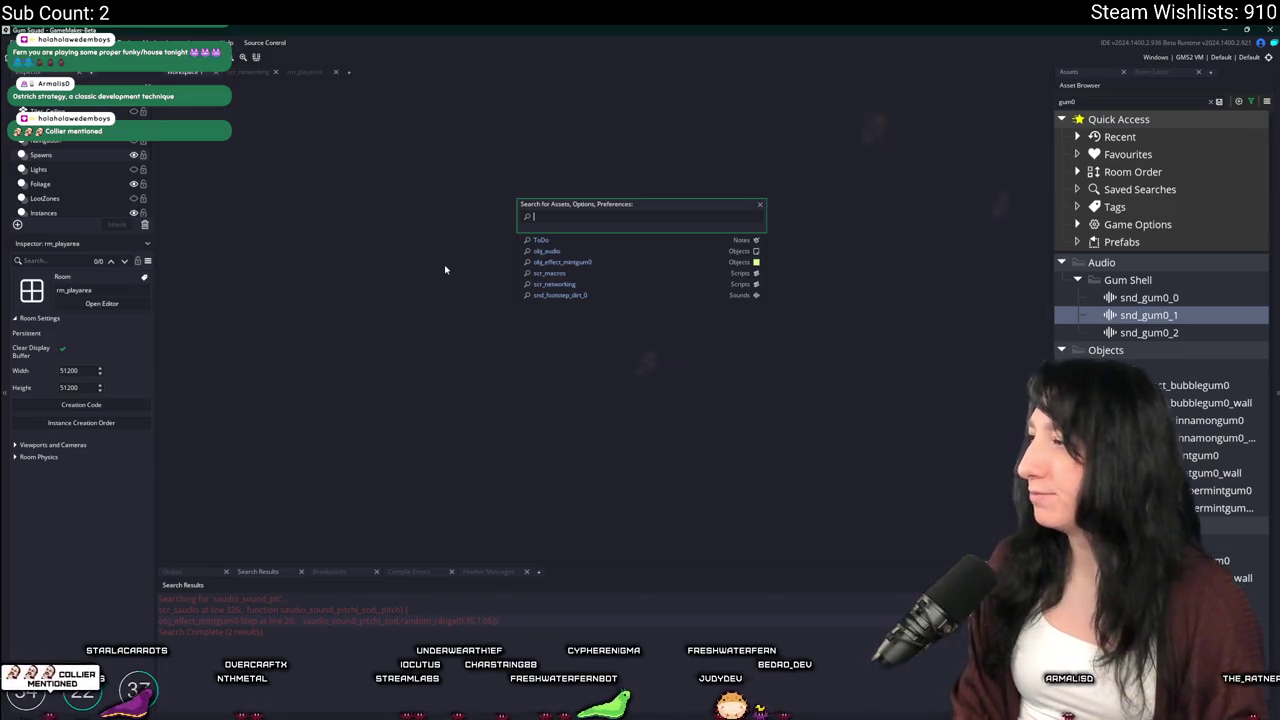
# Open obj_networking's Create code in an enlarged editor and add blank lines after the read-buffer cleanup
pyautogui.write('obj_ne')
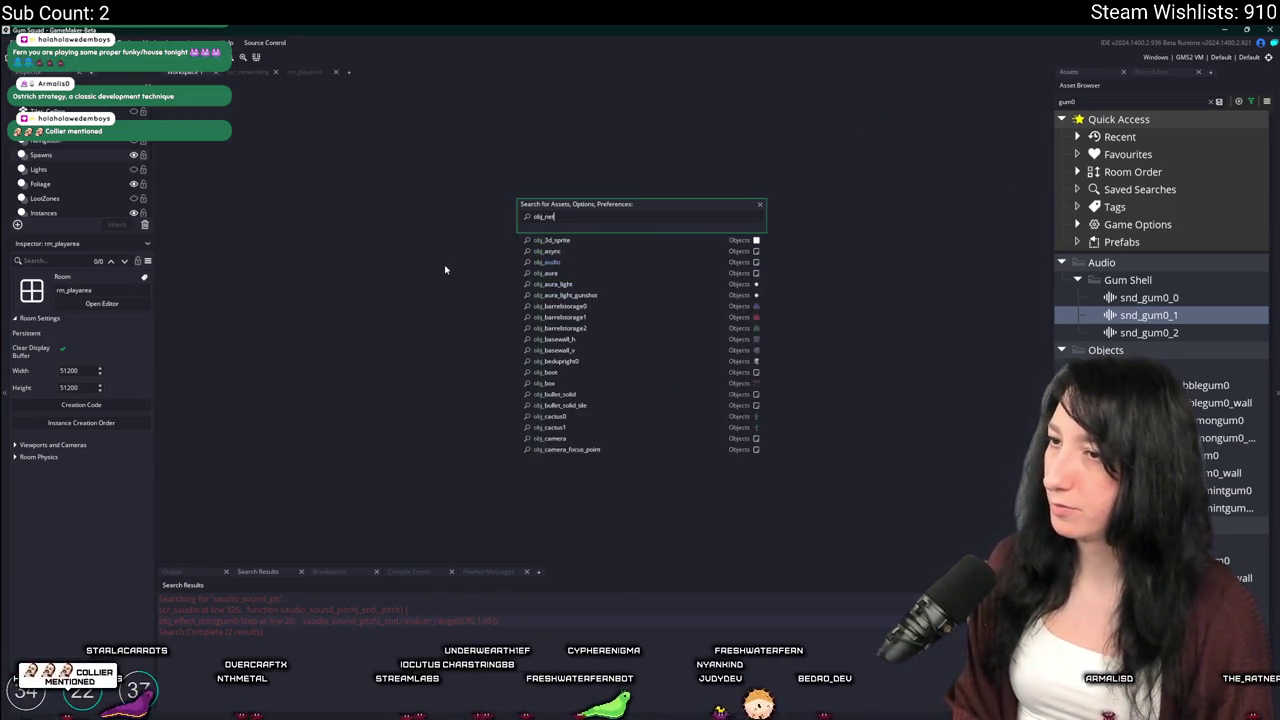
pyautogui.press('Return')
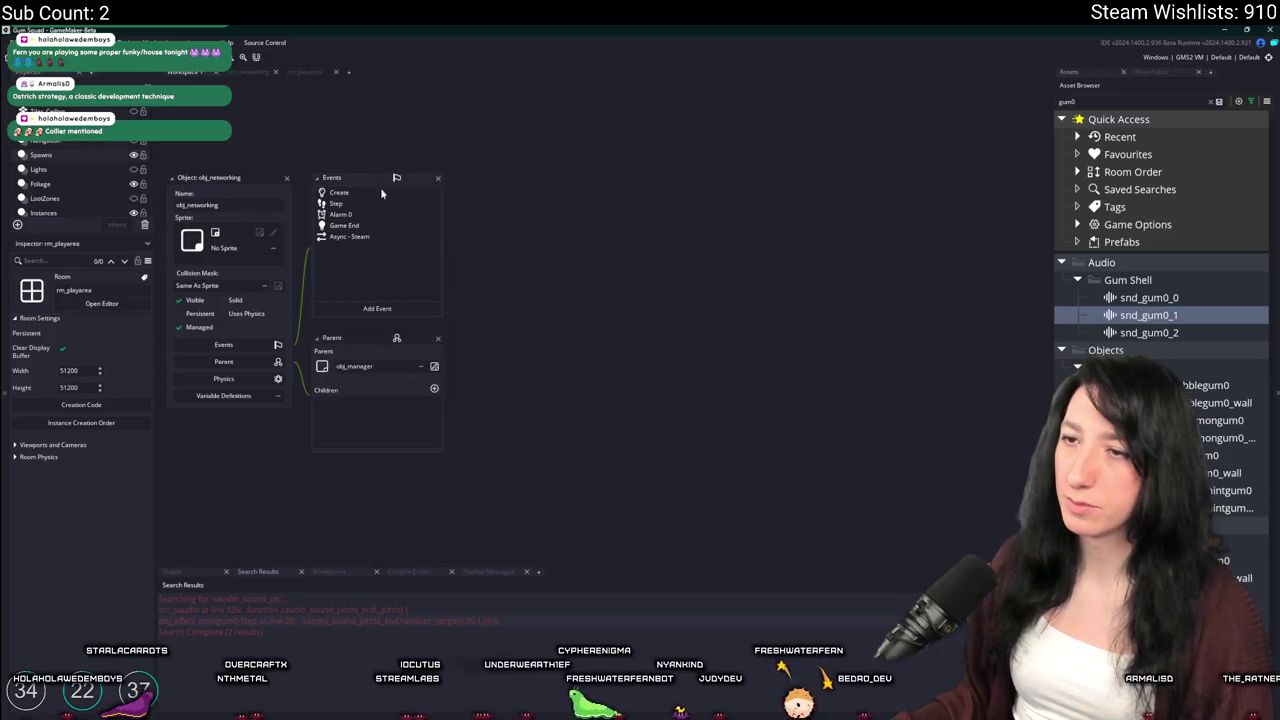
pyautogui.doubleClick(381, 191)
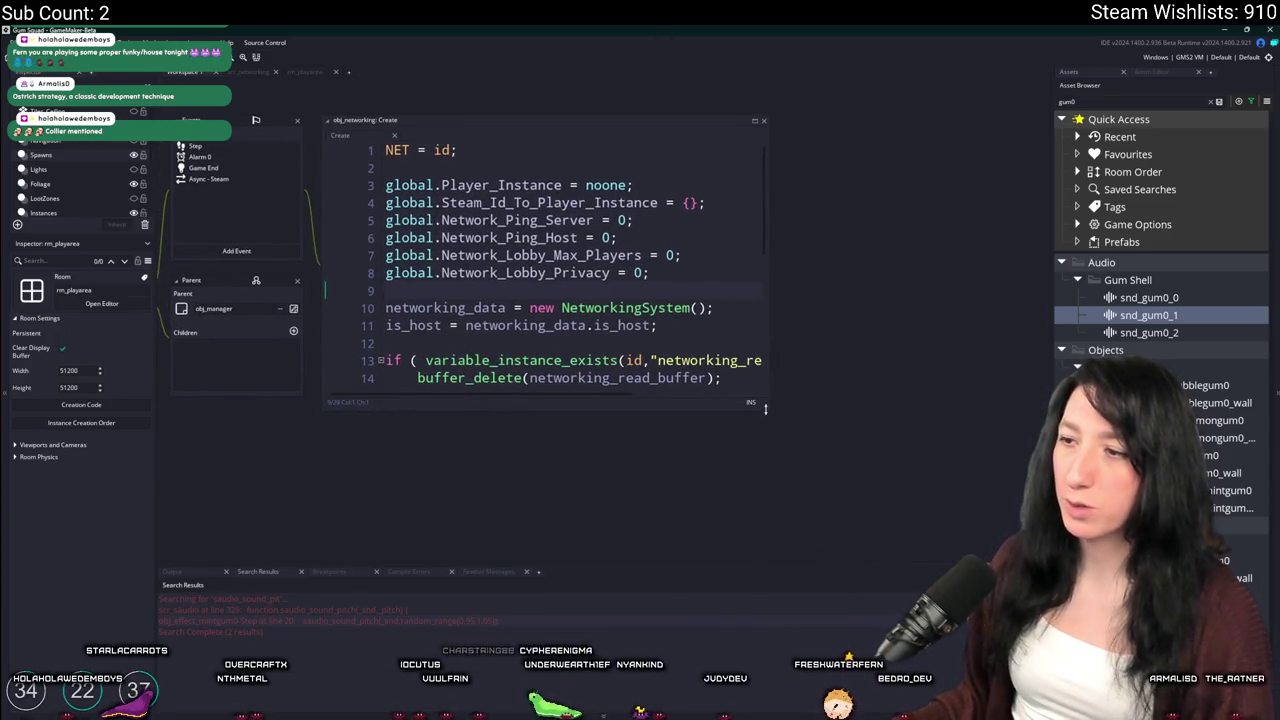
pyautogui.moveTo(769, 408); pyautogui.dragTo(960, 530)
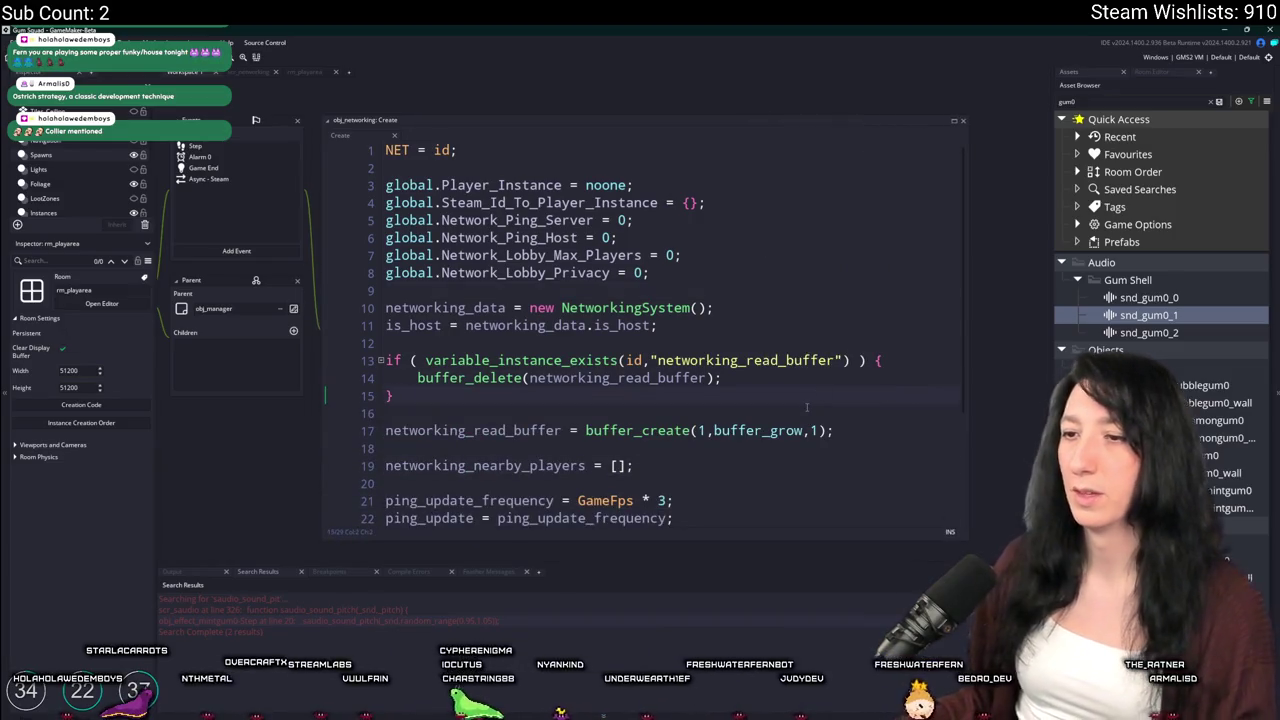
pyautogui.press('Return')
pyautogui.press('Return')
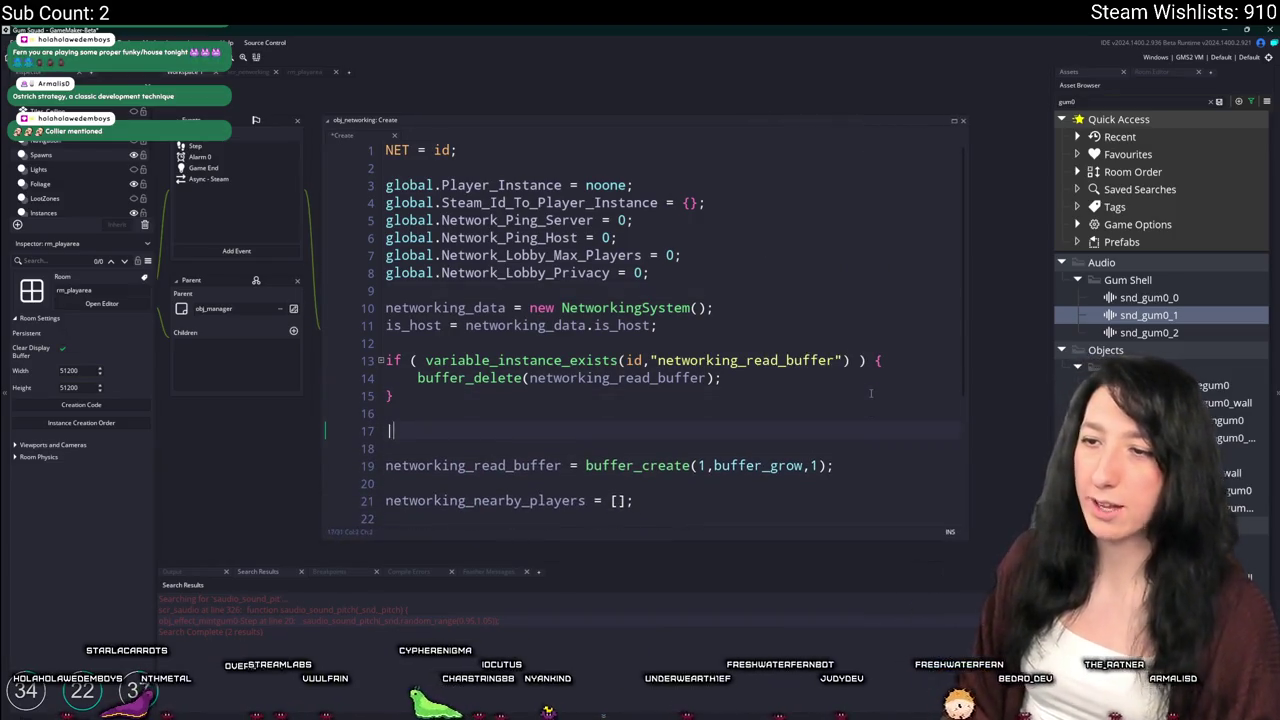
# Write networking_enemy_buffer = buffer_create(1,buffer_grow,1); on line 17, then view scr_networking
pyautogui.write('networking_')
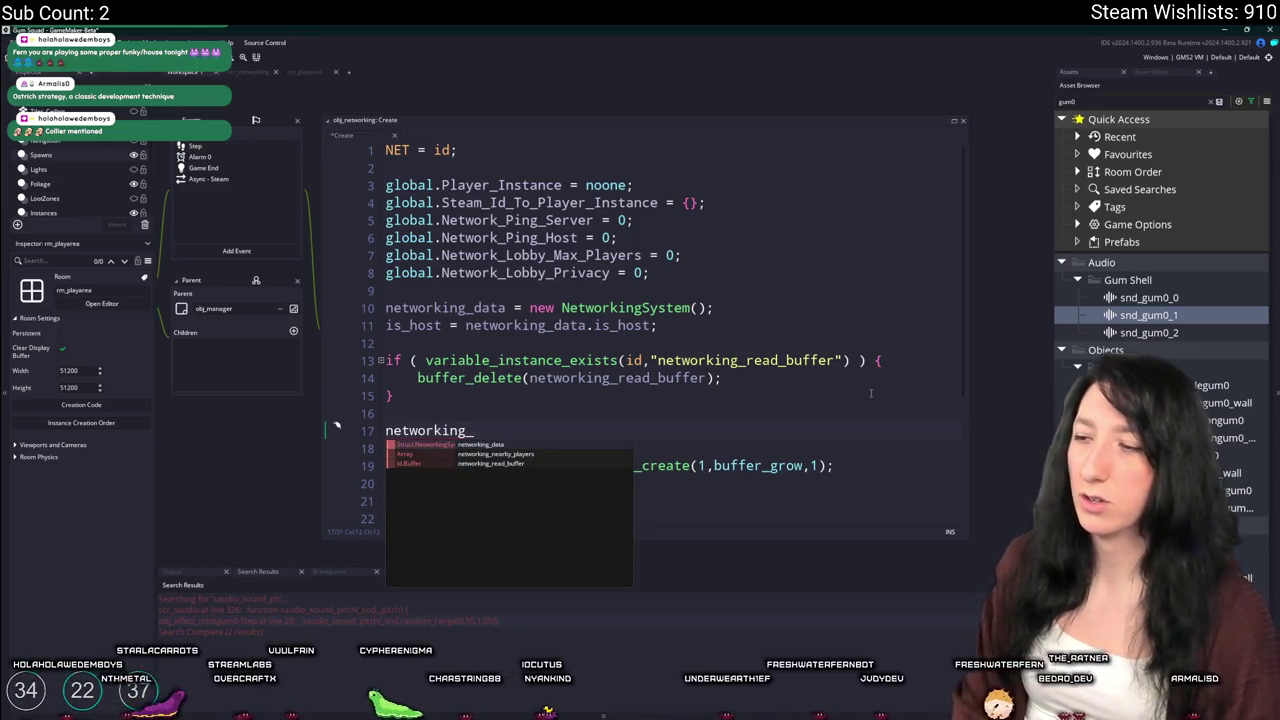
pyautogui.write('grou')
pyautogui.write('group_')
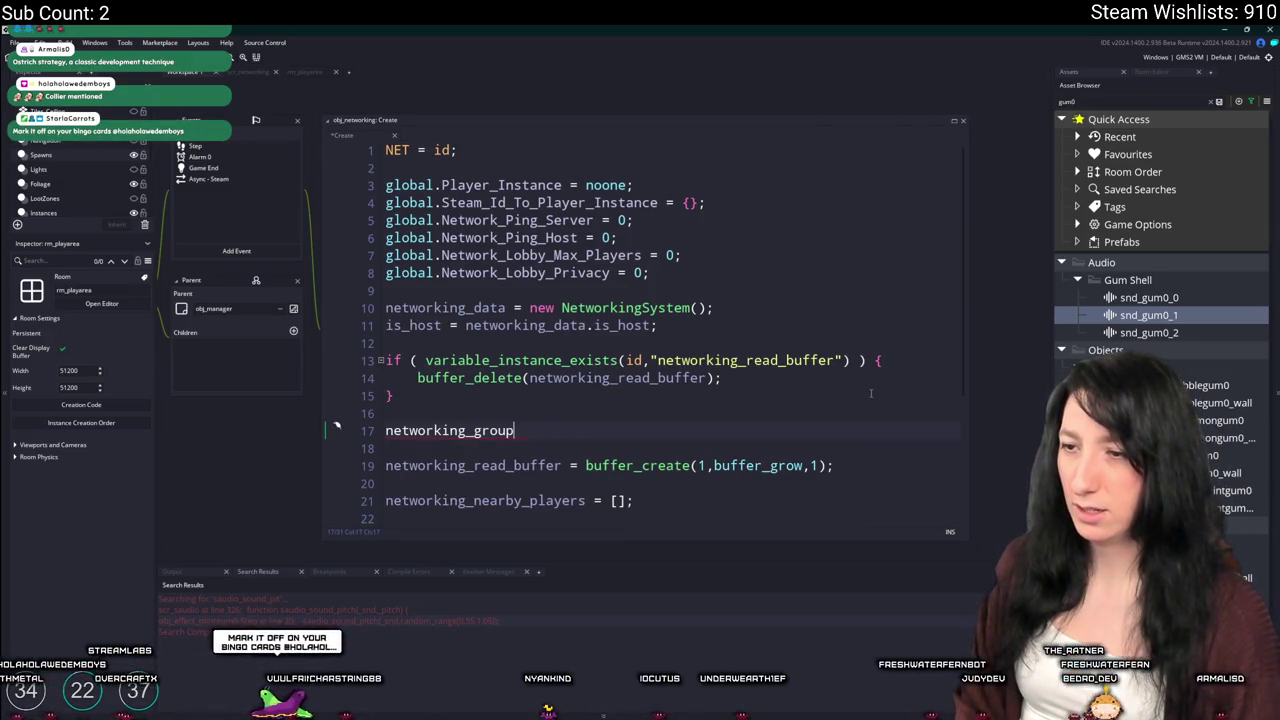
pyautogui.write('enemy_buffer = b')
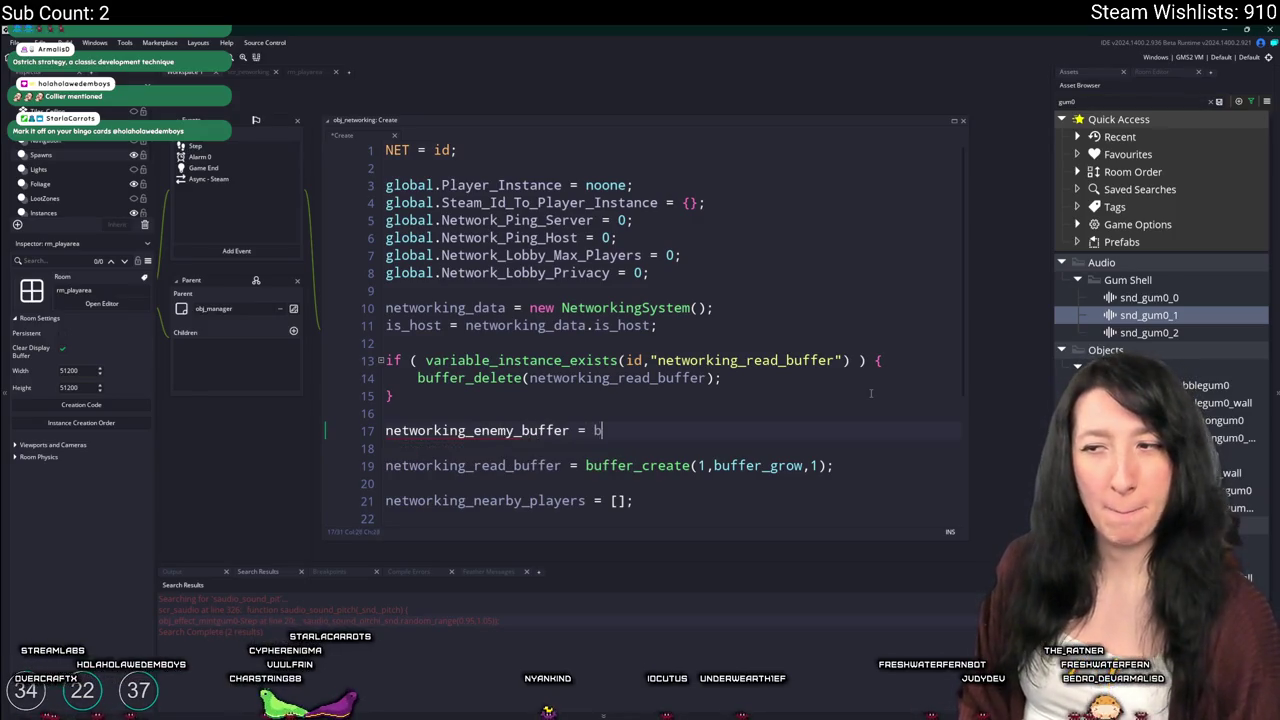
pyautogui.write('uffer_create(')
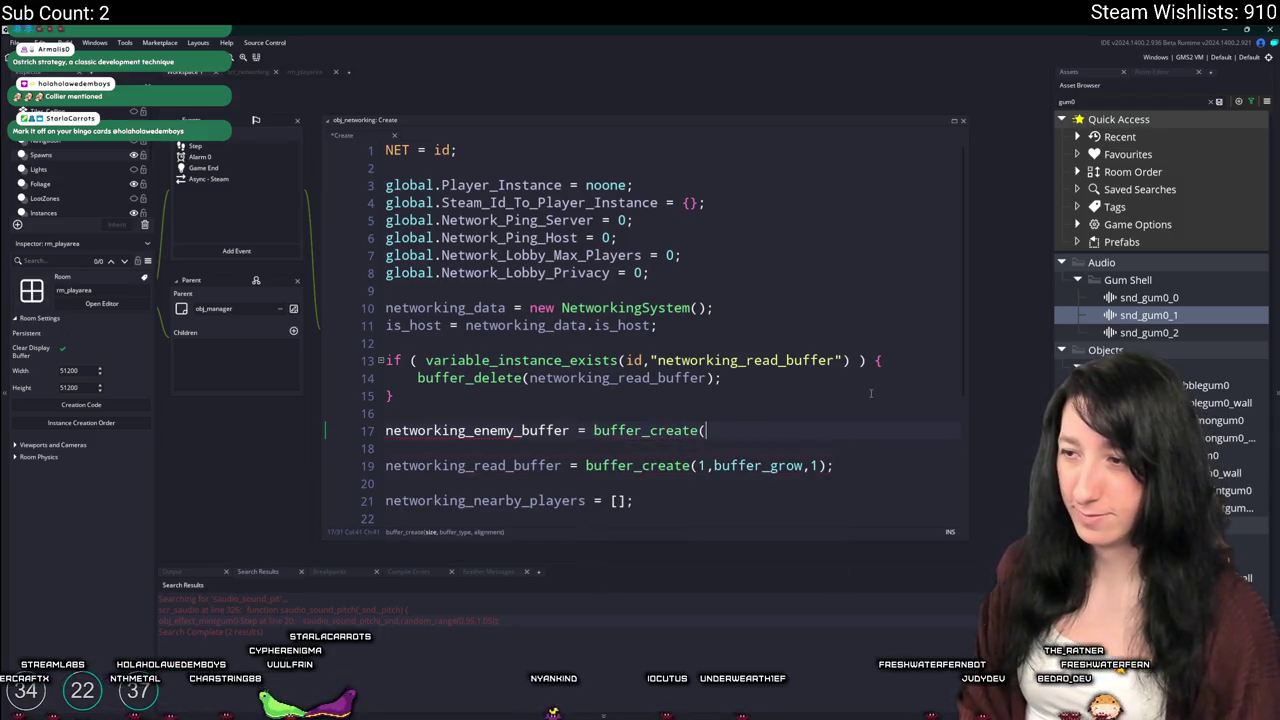
pyautogui.write('1,buffer_g')
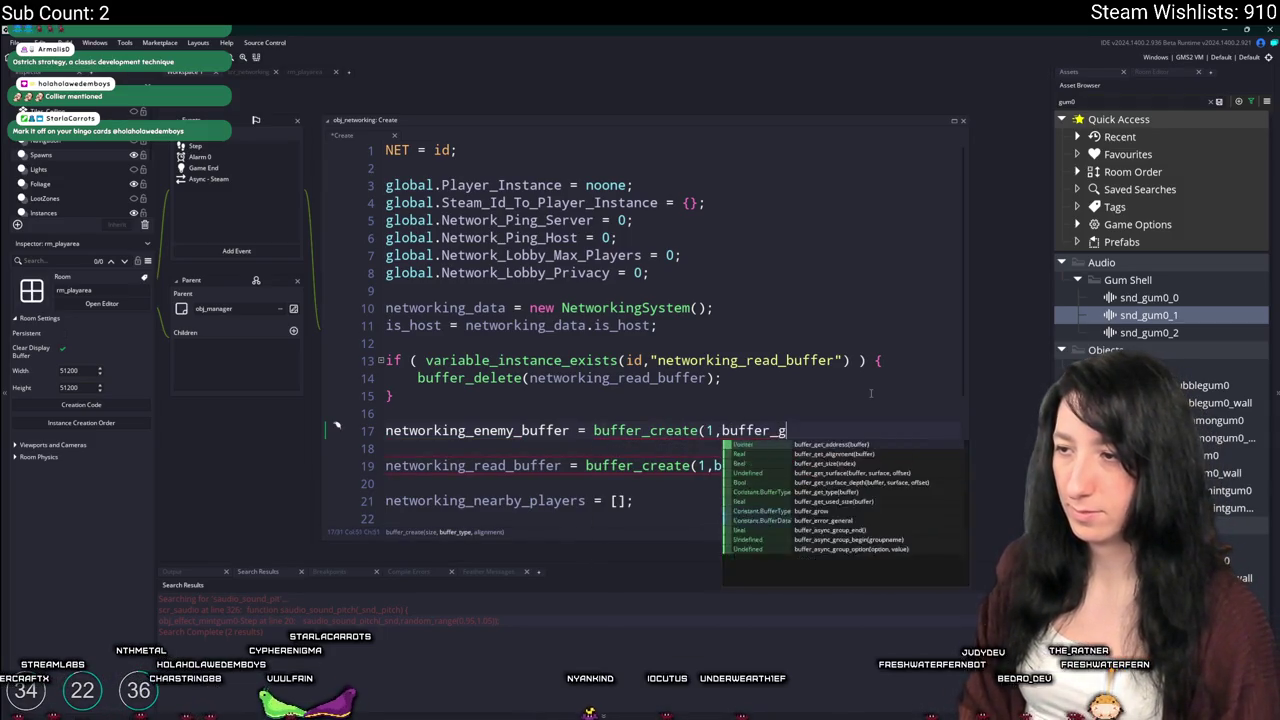
pyautogui.write('row;')
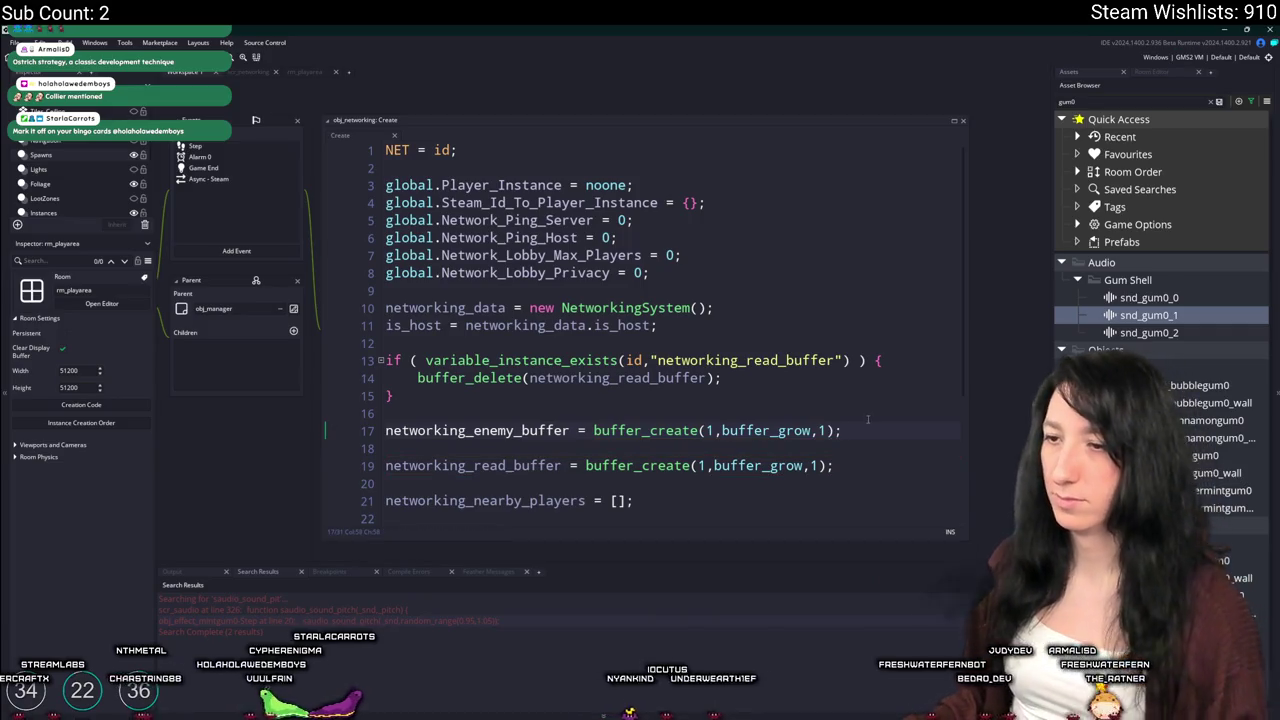
pyautogui.doubleClick(470, 366)
pyautogui.click(549, 220)
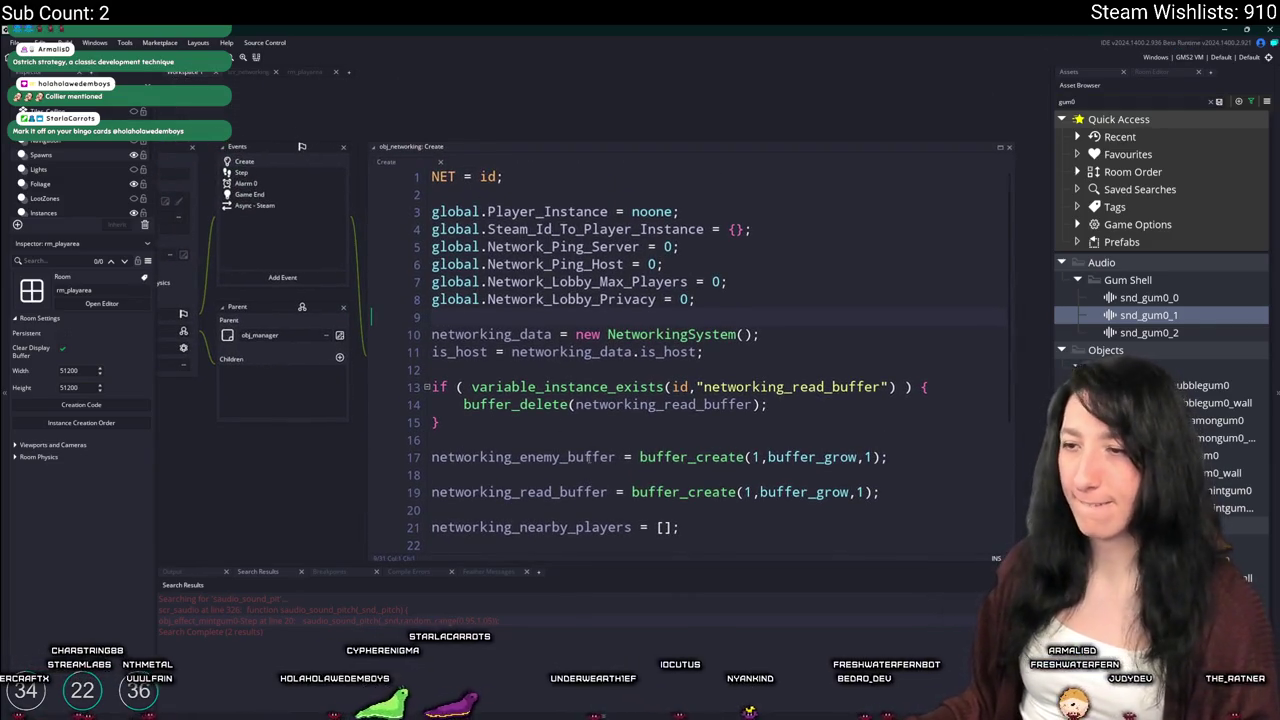
pyautogui.hotkey('ctrl', 'z')
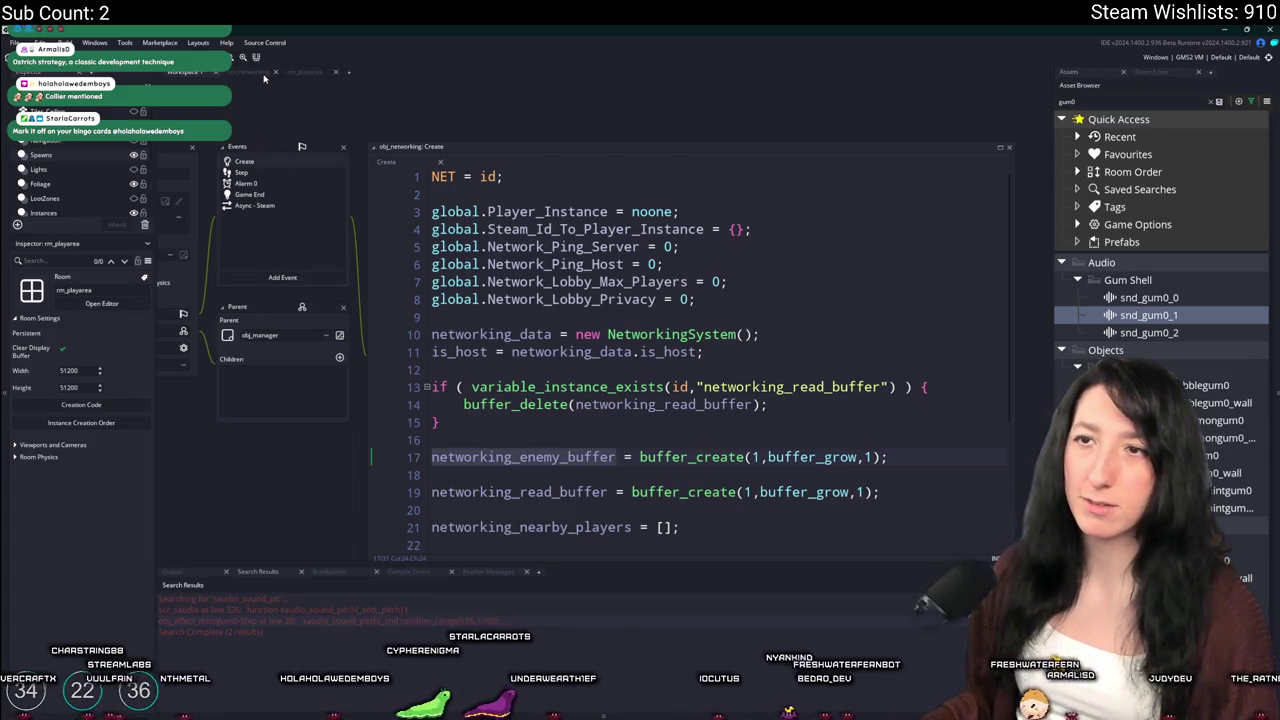
pyautogui.click(250, 72)
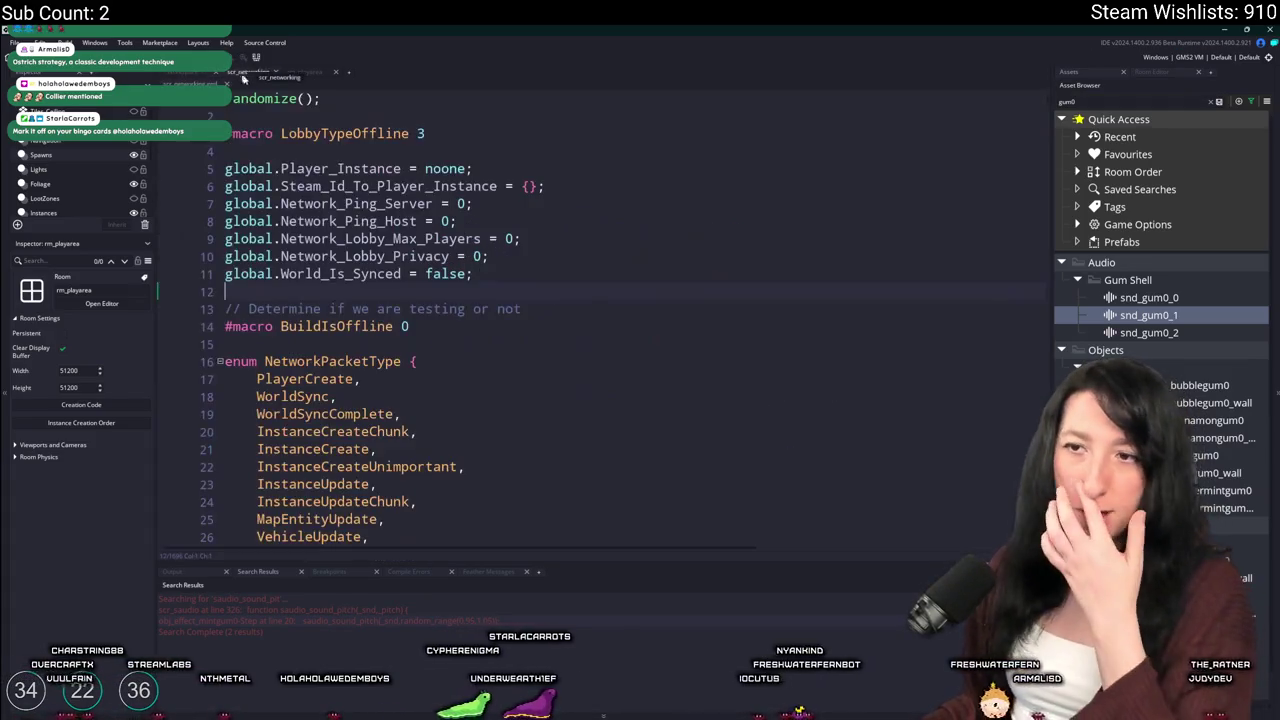
# Add buffer_write(networking_enemy_buffer,buffer_u8,0); on line 18, then return to scr_networking
pyautogui.click(540, 205)
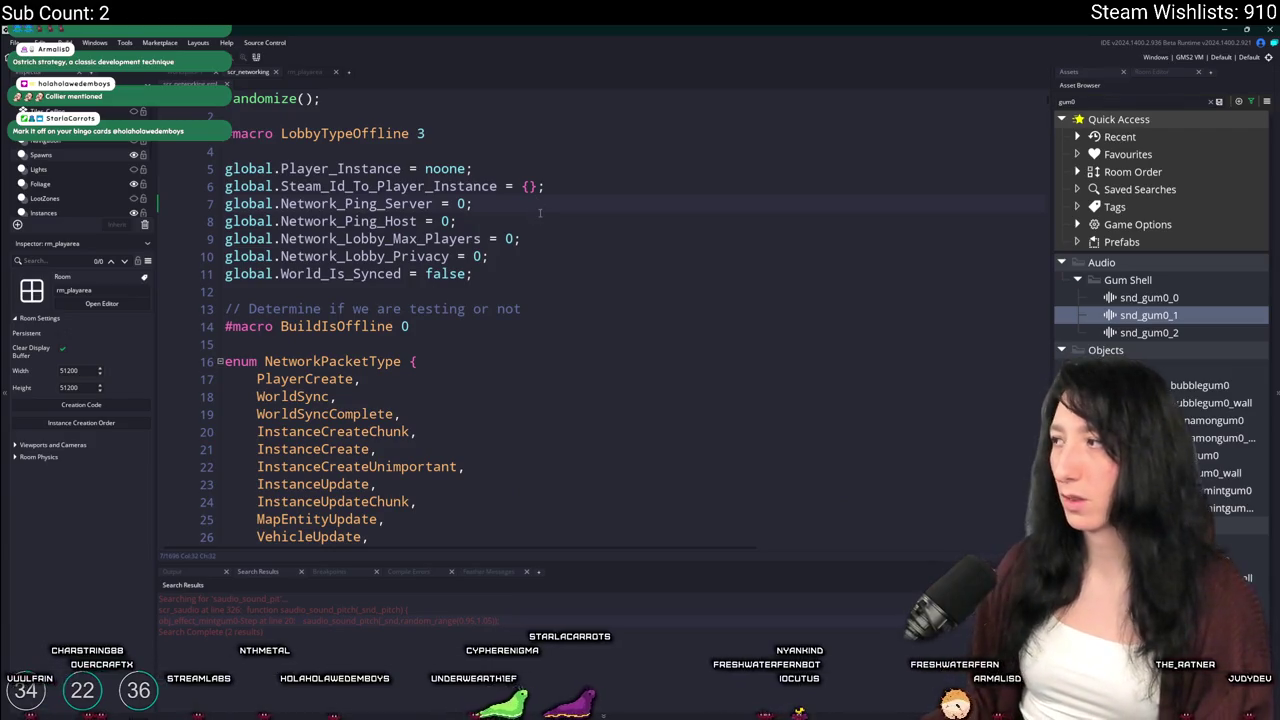
pyautogui.click(183, 72)
pyautogui.click(881, 452)
pyautogui.press('Return')
pyautogui.write('buffer')
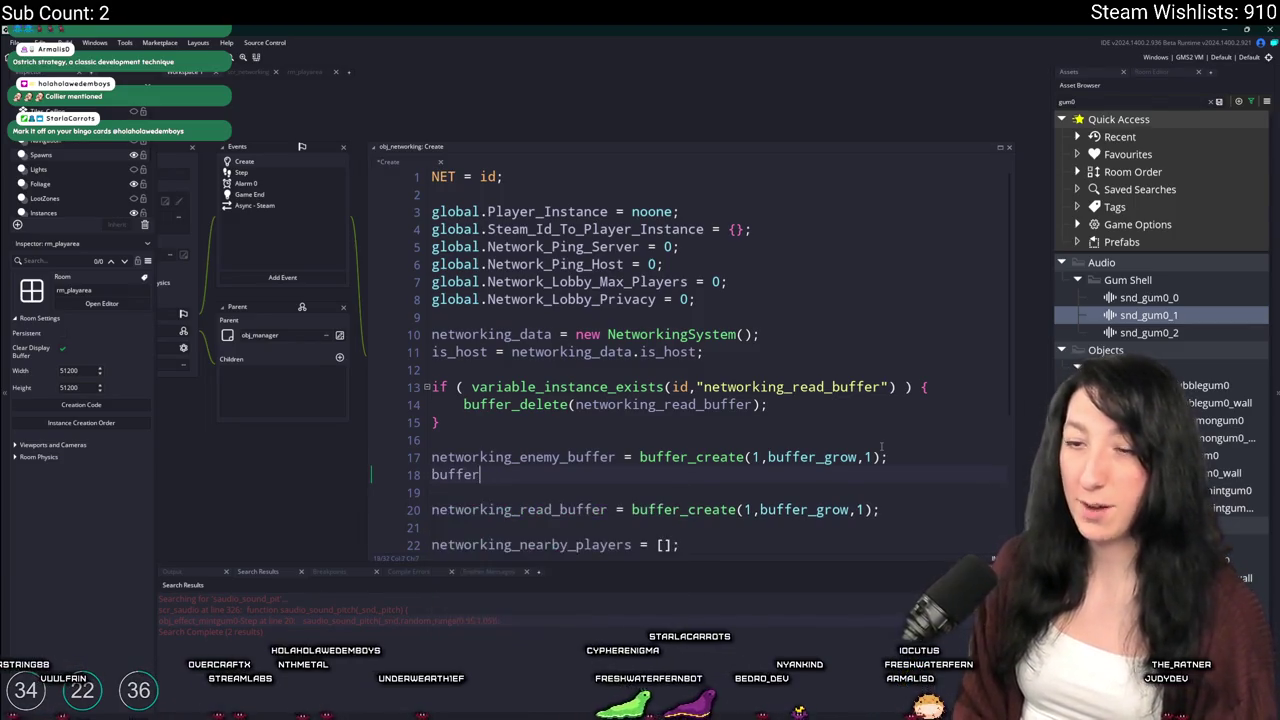
pyautogui.write('_wrikte')
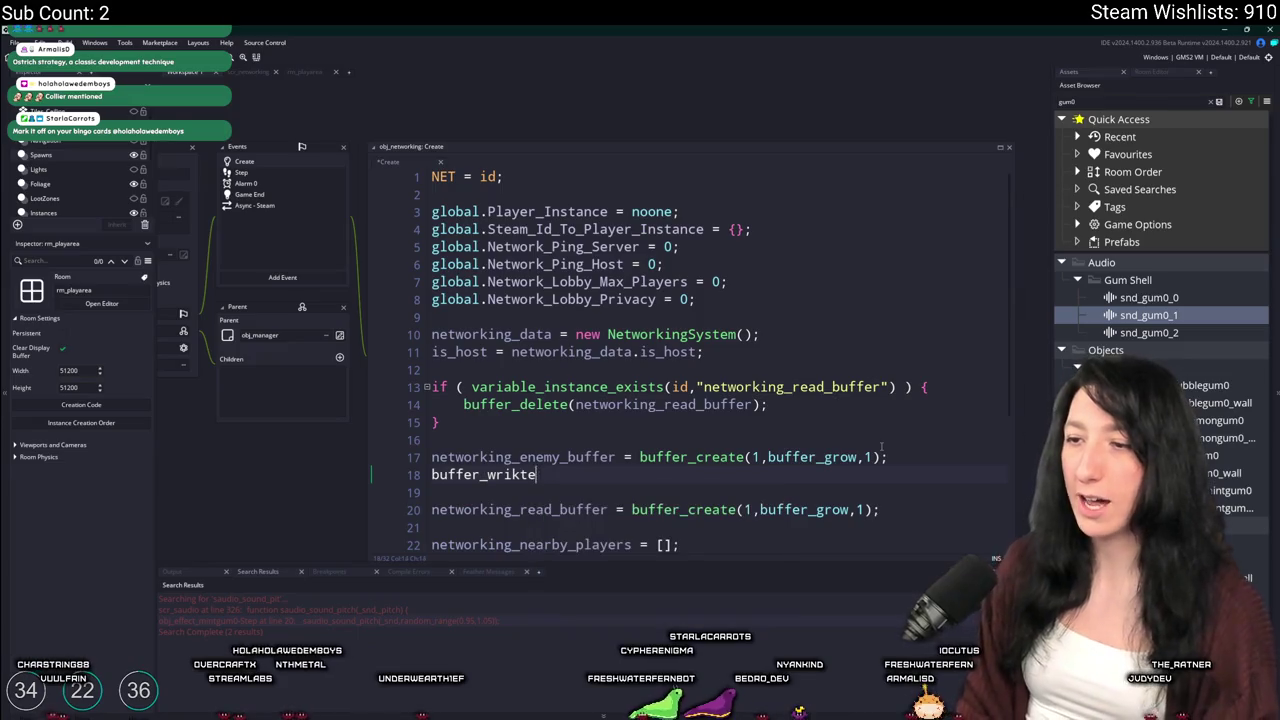
pyautogui.write('e(networking_enemy_buffer,')
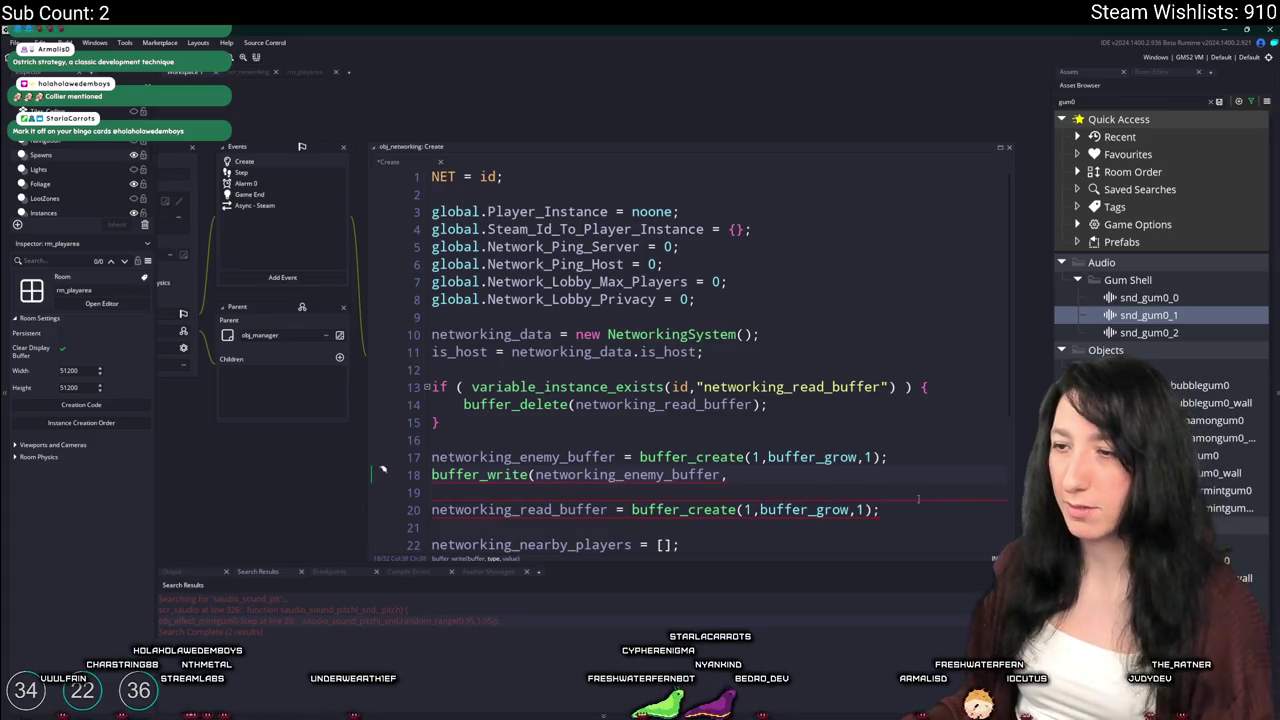
pyautogui.scroll(-1, 880, 465)
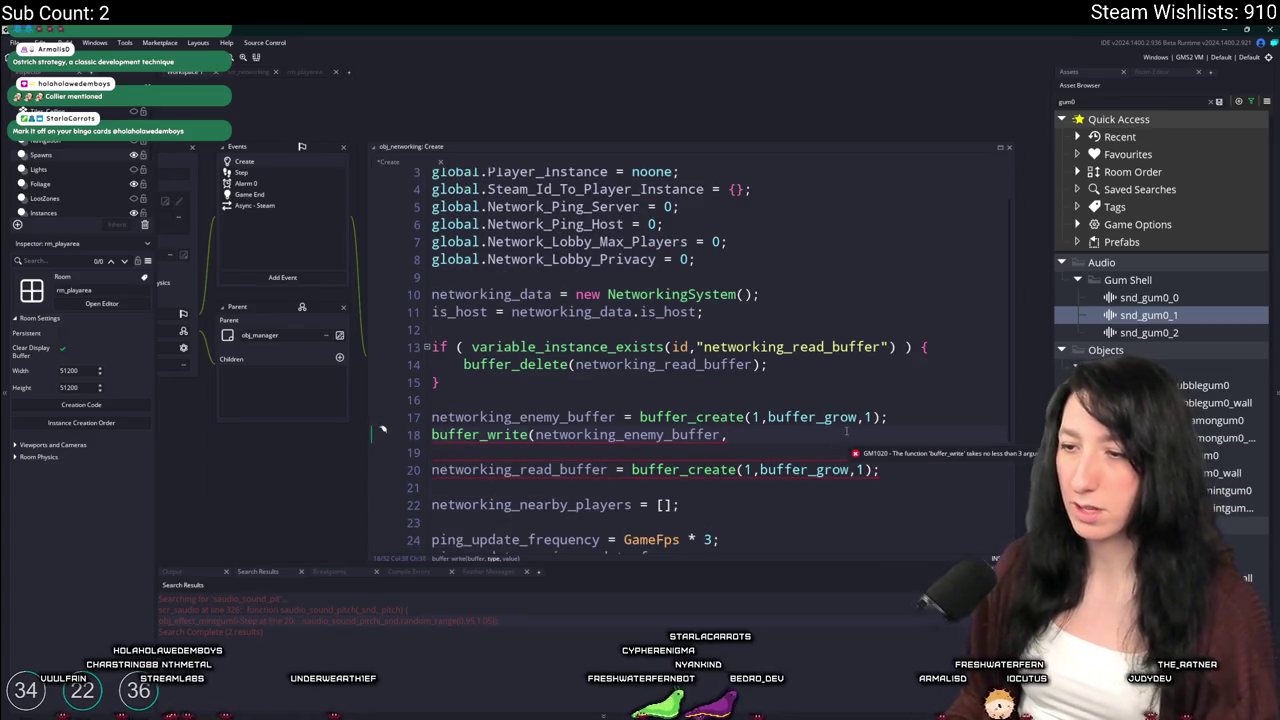
pyautogui.write('buffer_u8,')
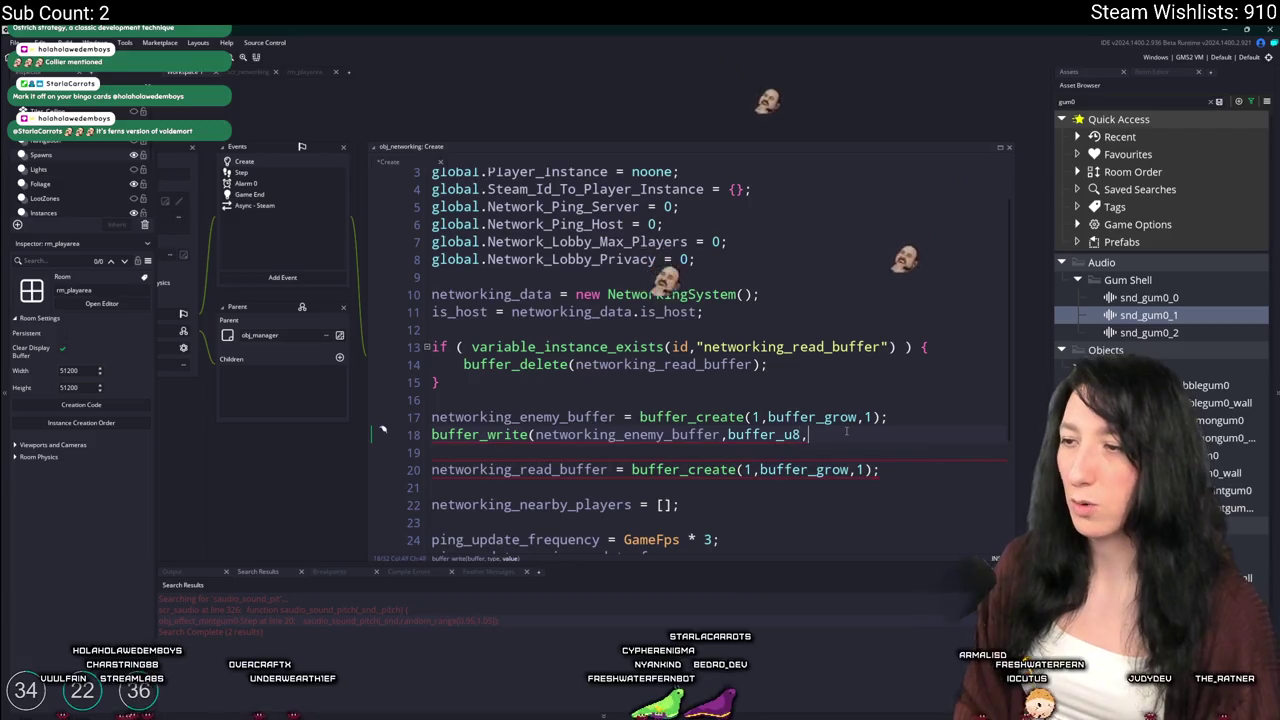
pyautogui.write('0);')
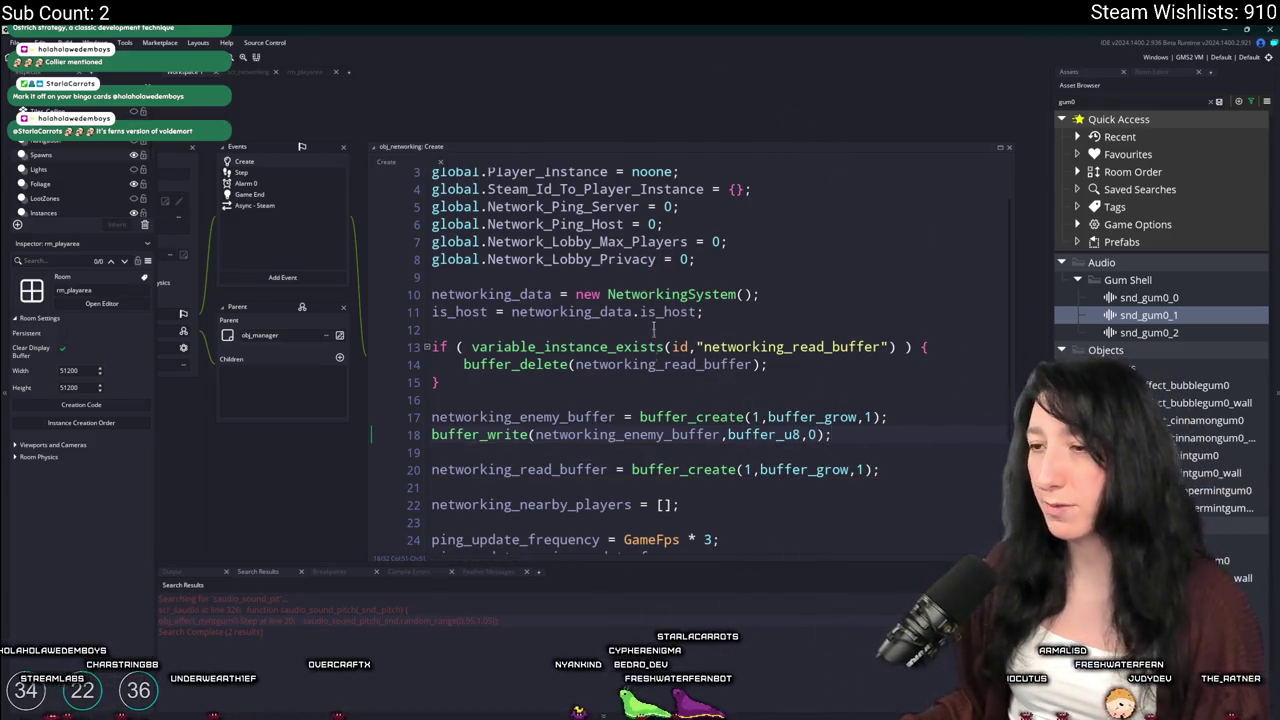
pyautogui.click(260, 74)
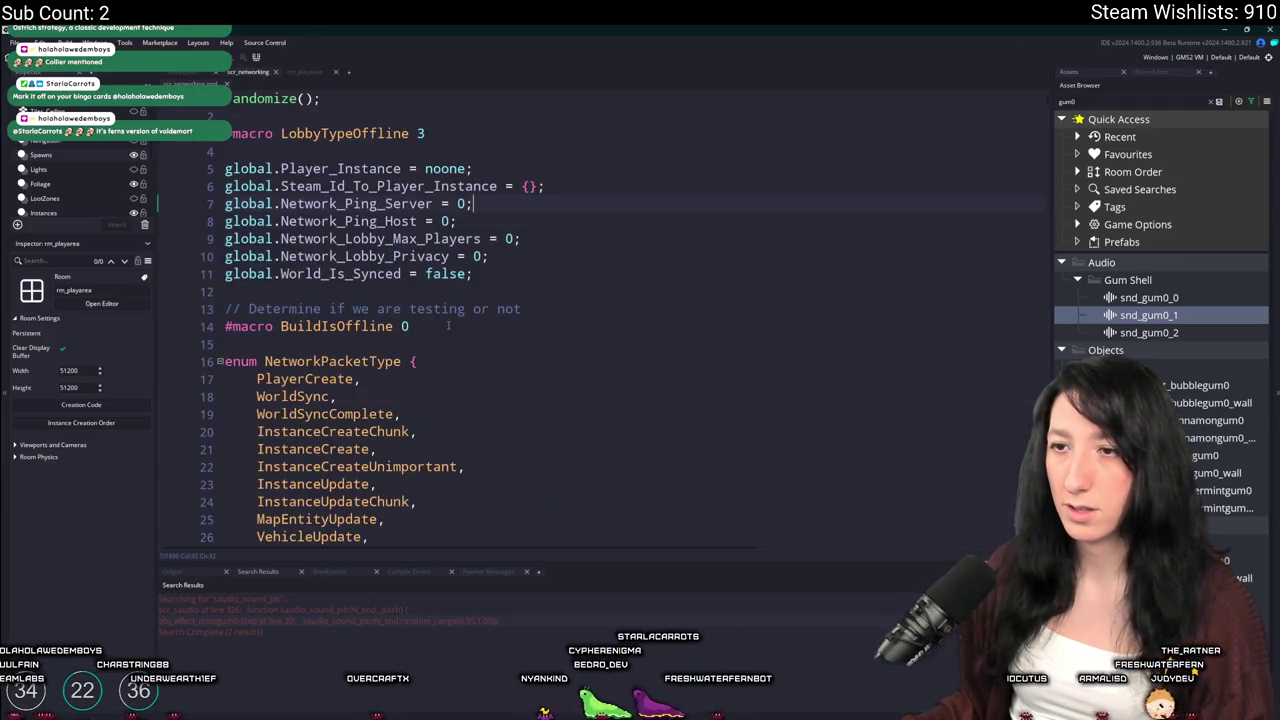
pyautogui.scroll(-7, 448, 325)
# Find network_update_npc in scr_networking and view its NpcUpdate packet-building code near line 421
pyautogui.hotkey('ctrl', 't')
pyautogui.write('re')
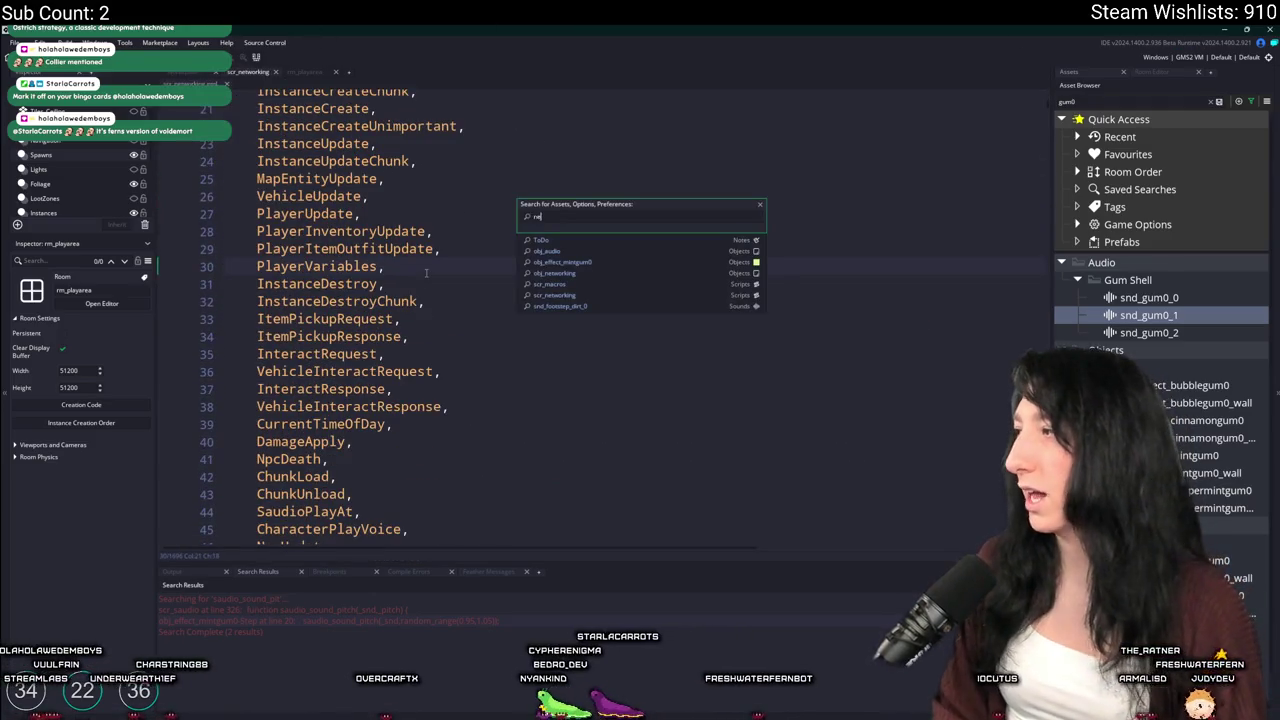
pyautogui.write('twork_update_r')
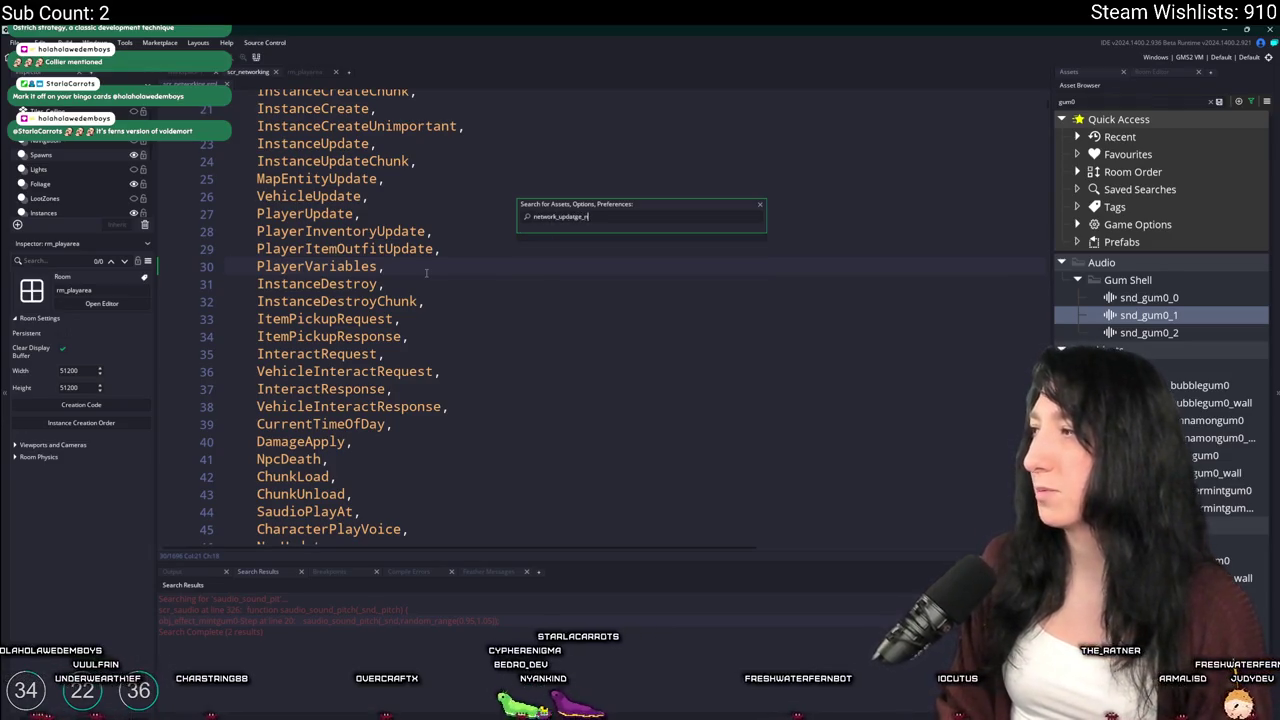
pyautogui.click(565, 320)
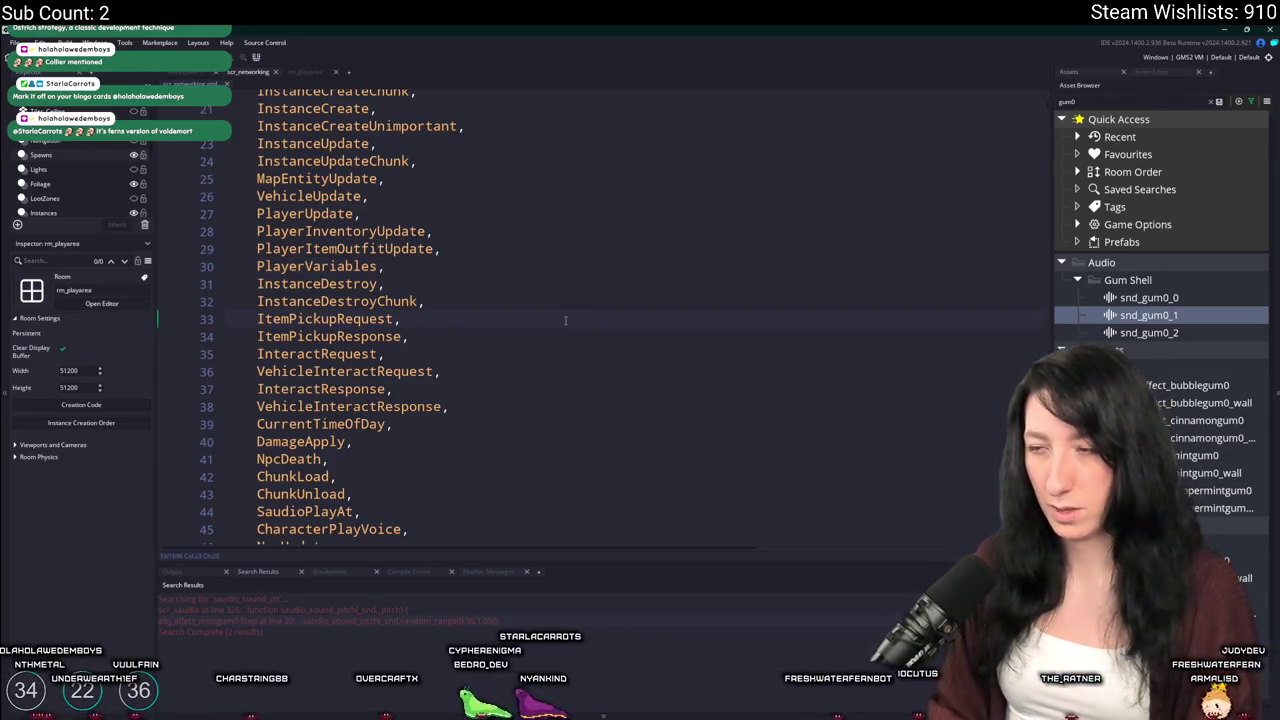
pyautogui.write('upda')
pyautogui.hotkey('ctrl', 'f')
pyautogui.press('Return')
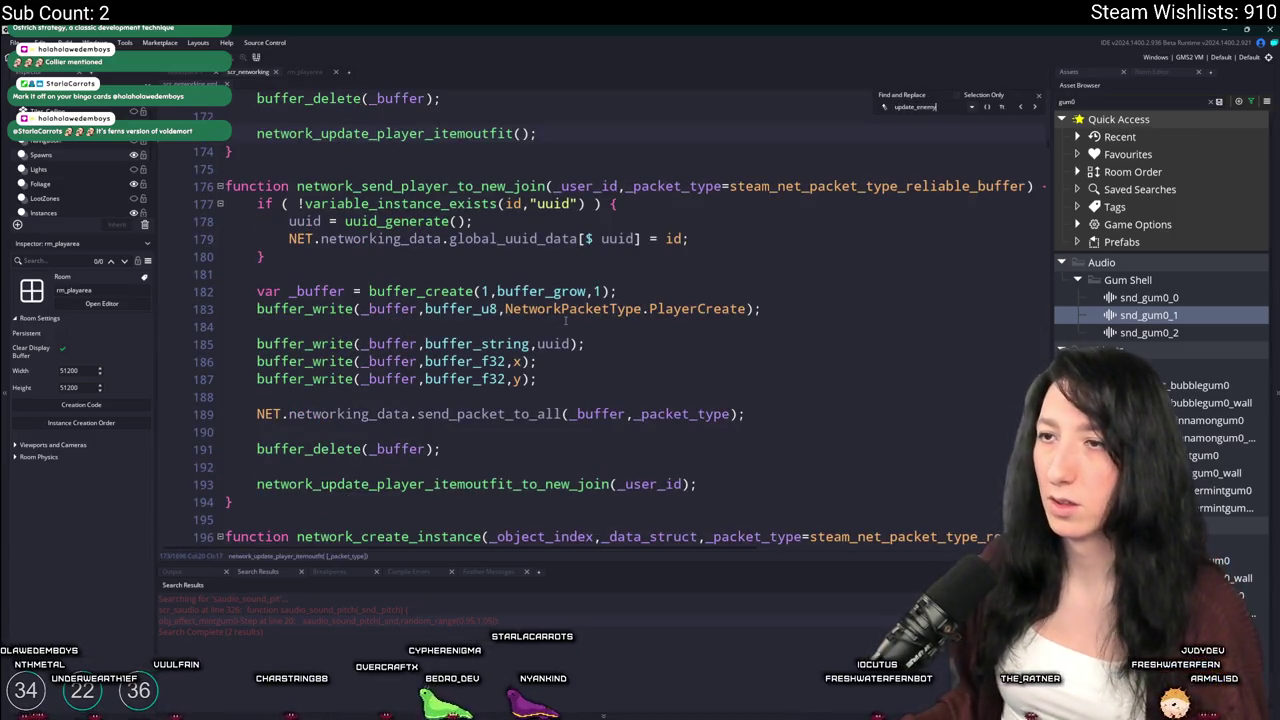
pyautogui.write('network')
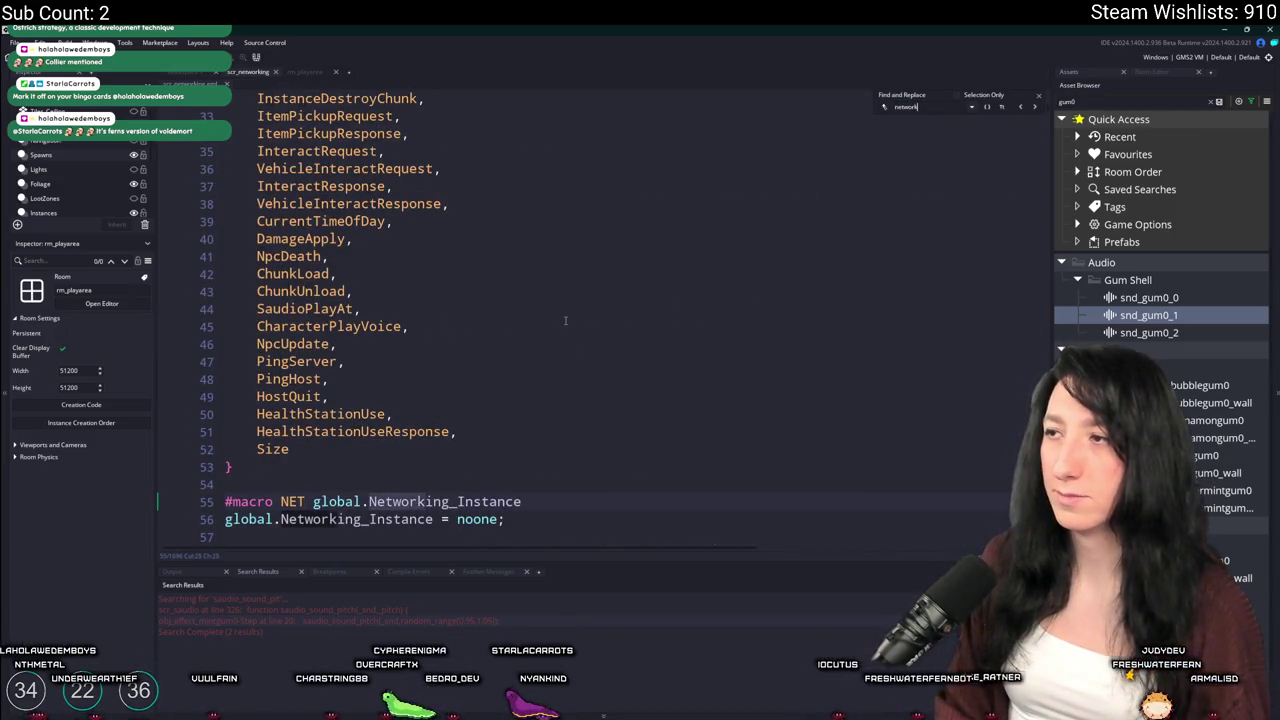
pyautogui.write('_i')
pyautogui.write('_n')
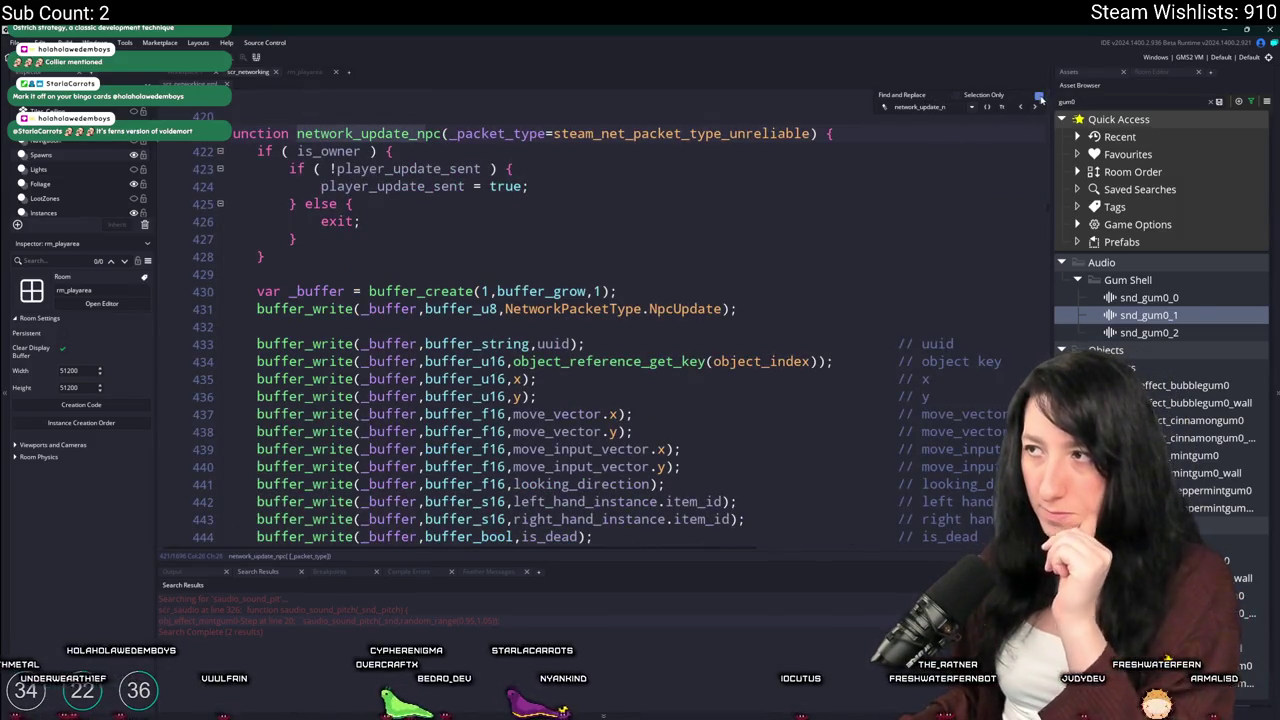
pyautogui.click(421, 250)
pyautogui.scroll(-1, 578, 163)
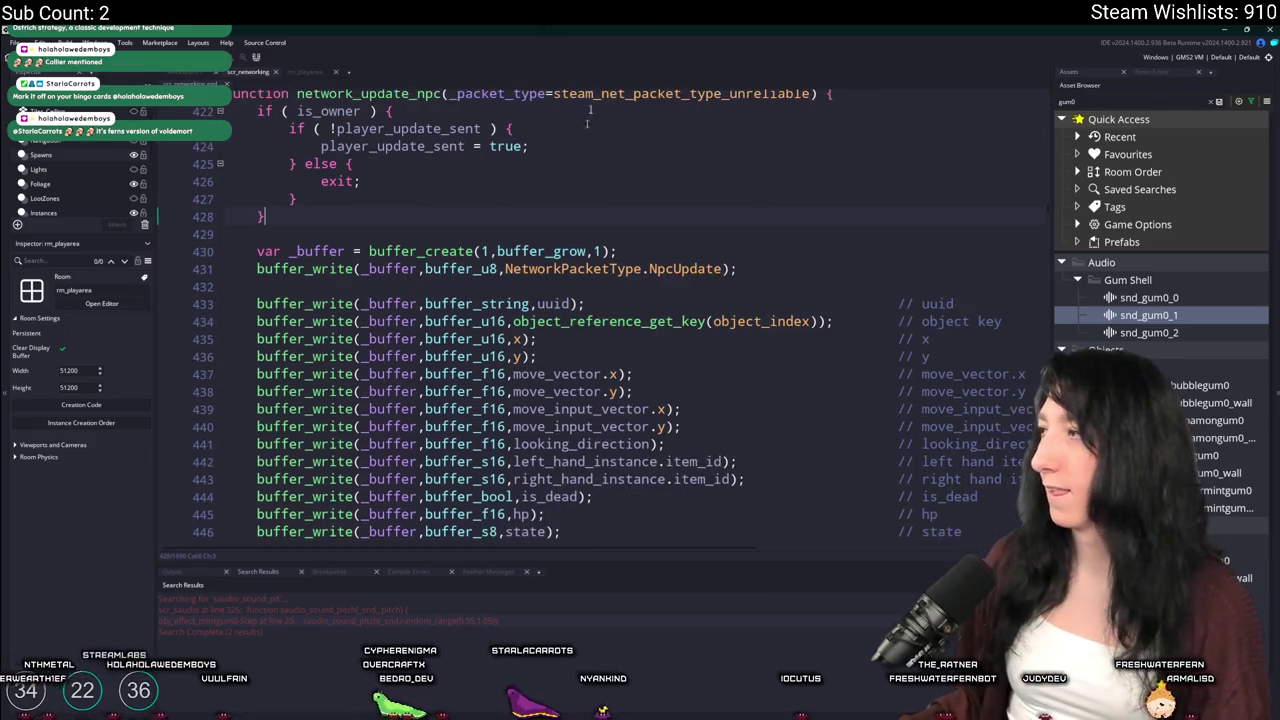
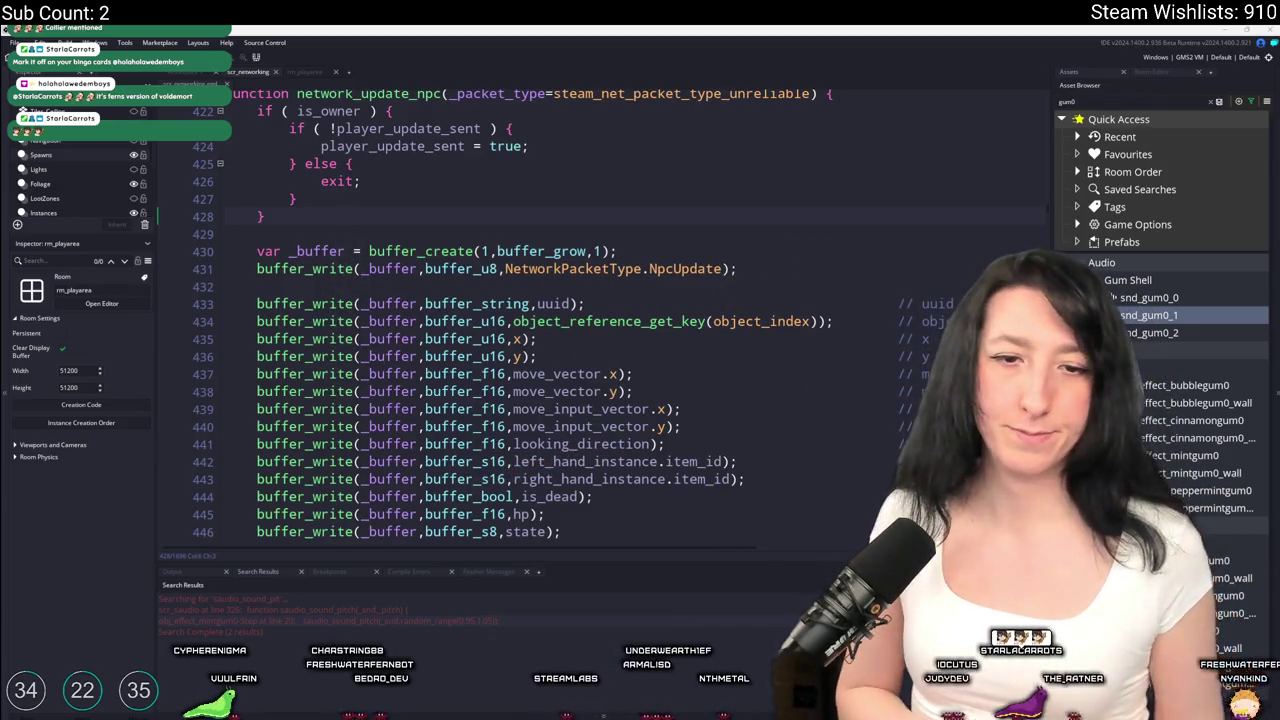
# Open a new line below the is_owner check and write NET.networking_enemy_buffer there
pyautogui.click(362, 216)
pyautogui.write('buffer_write(networking_enemy_buffer')
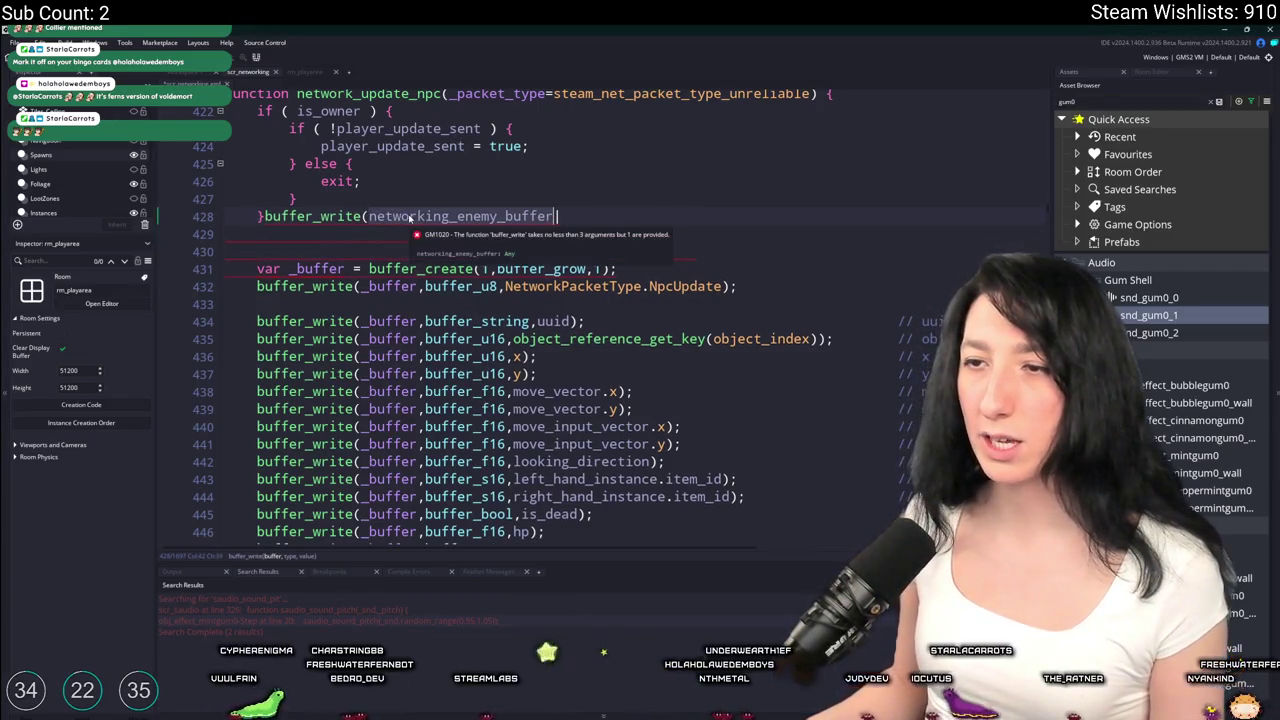
pyautogui.hotkey('ctrl', 'z')
pyautogui.press('Return')
pyautogui.press('Return')
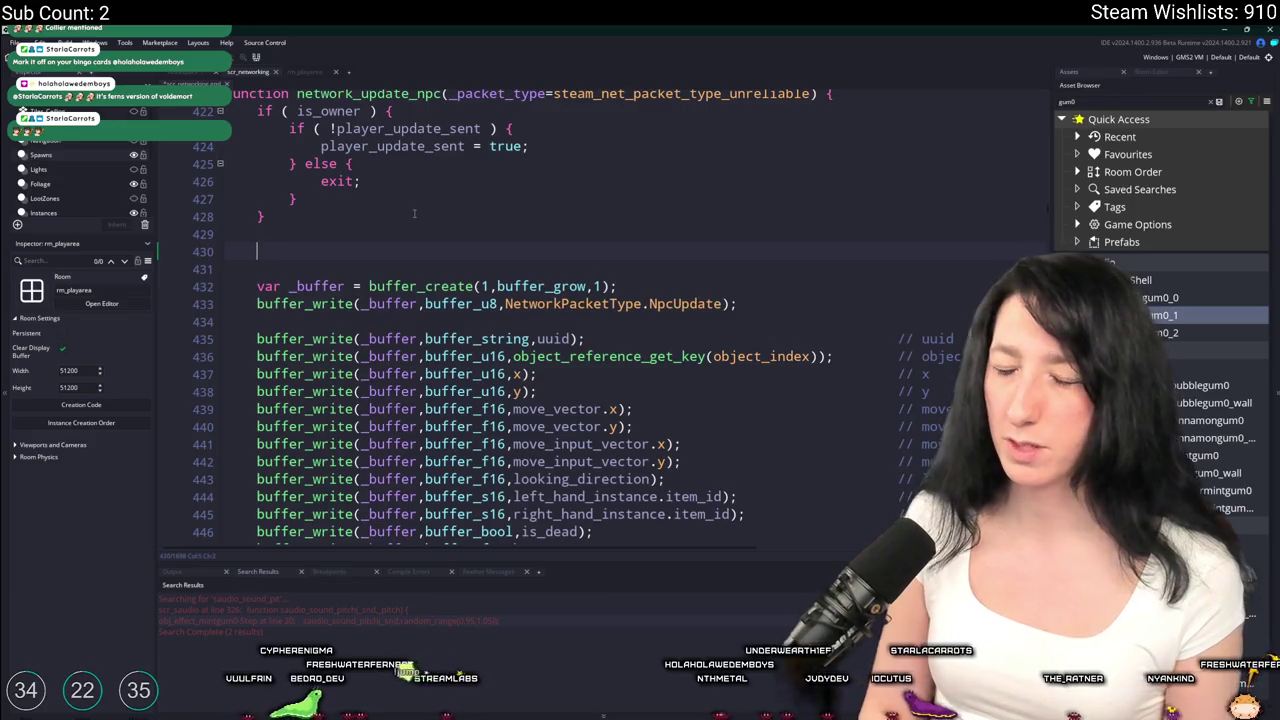
pyautogui.write('NET.networking_enemy_buffer')
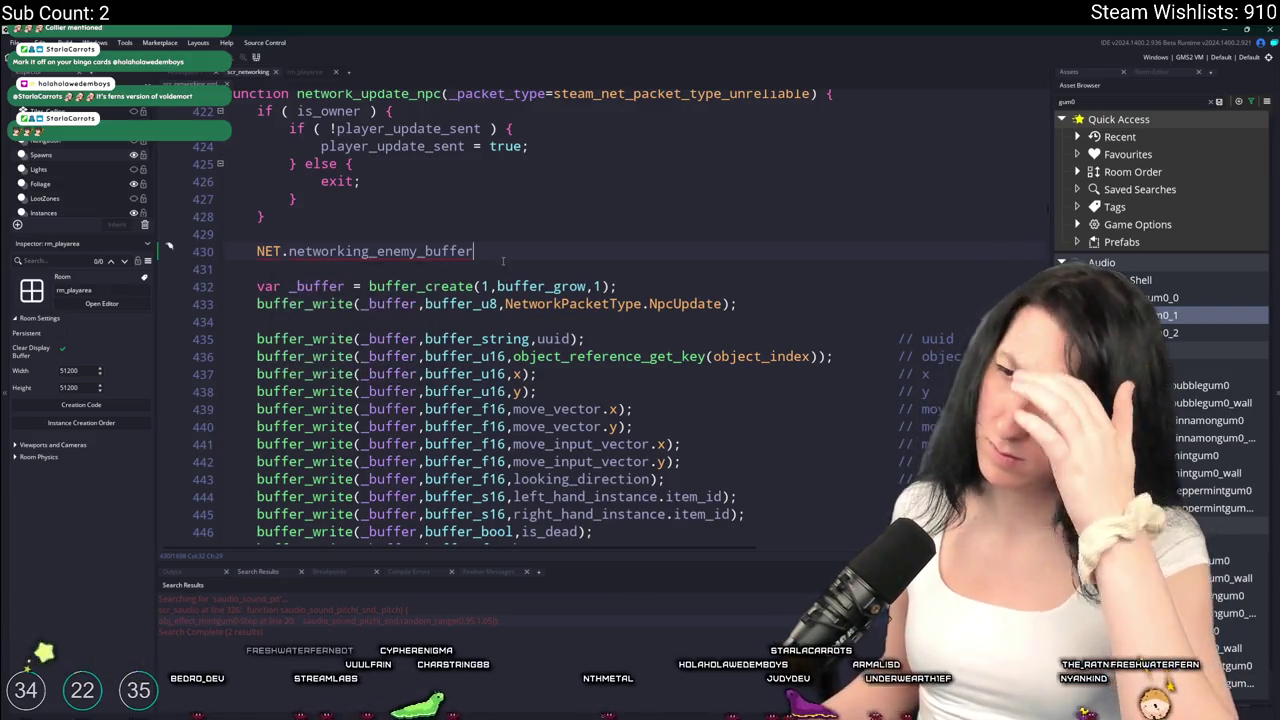
pyautogui.moveTo(478, 252); pyautogui.dragTo(254, 256)
# Turn it into var _enemy_count = buffer_peek(NET.networking_enemy_buffer,0,buffer_u8); via autocomplete
pyautogui.write('b')
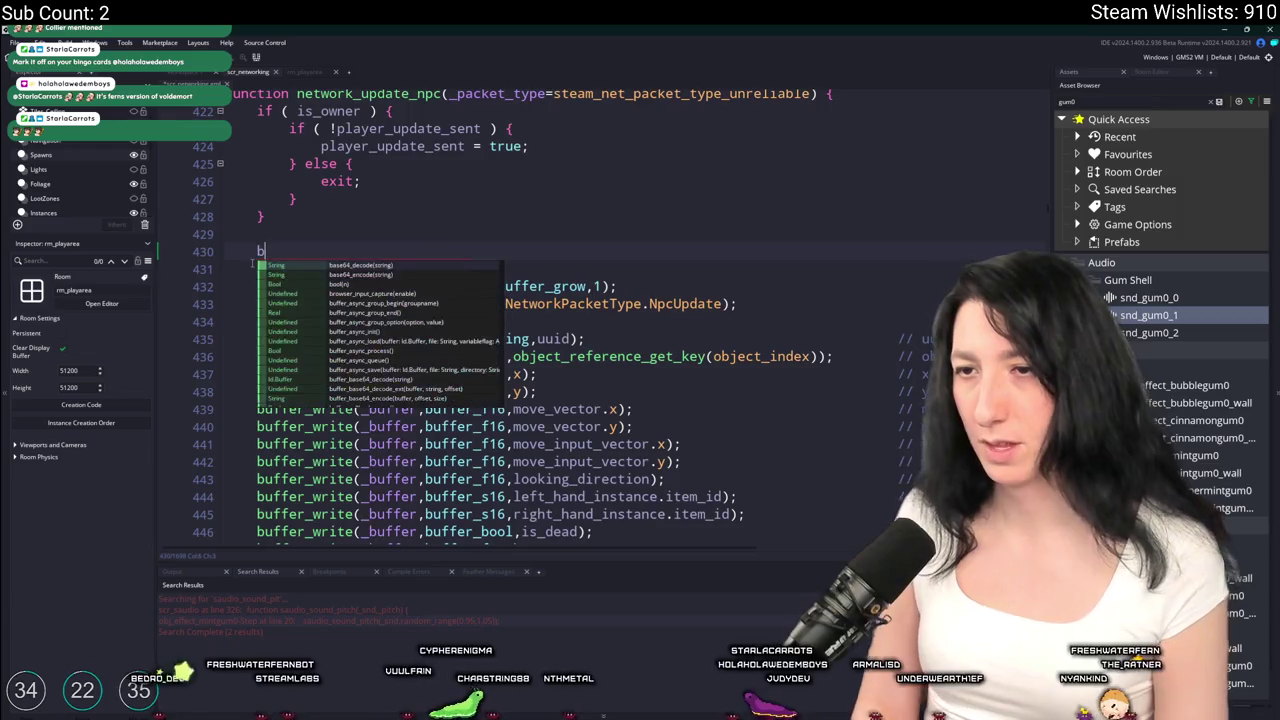
pyautogui.write('uffer_pe')
pyautogui.press('Return')
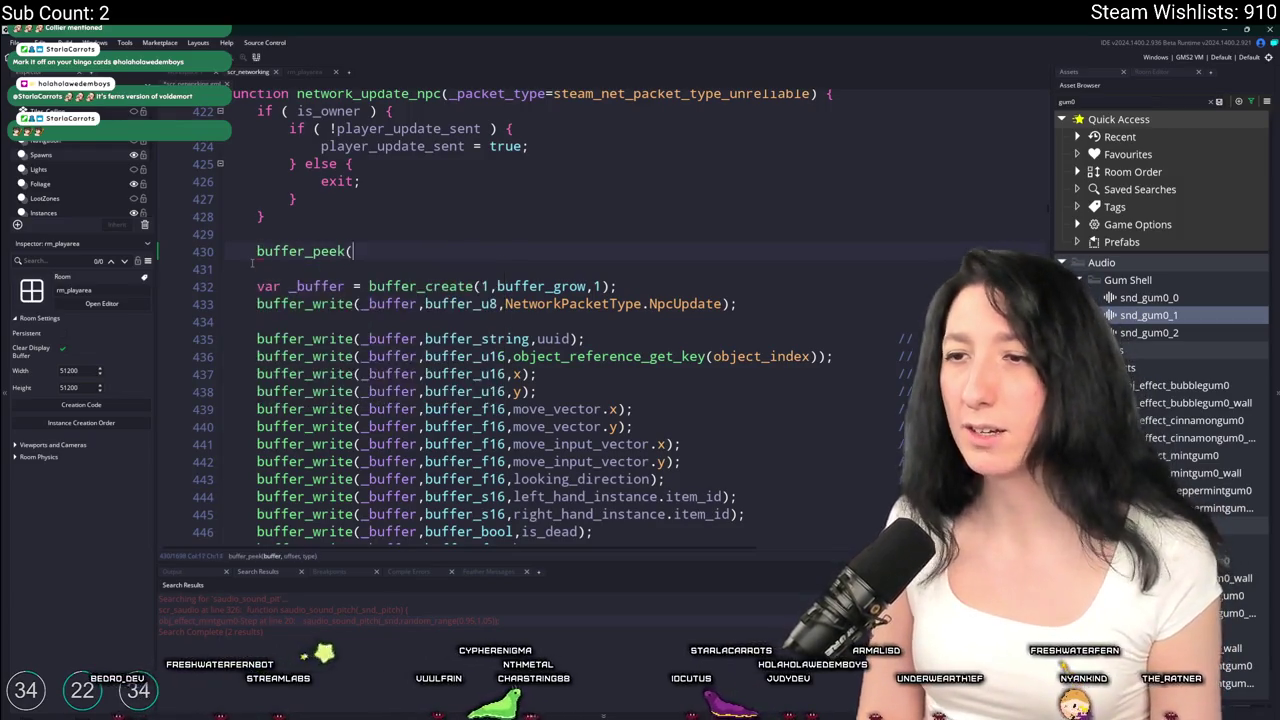
pyautogui.write('NET.networking_enemy_buffer')
pyautogui.write(',')
pyautogui.write('buffer_u8);')
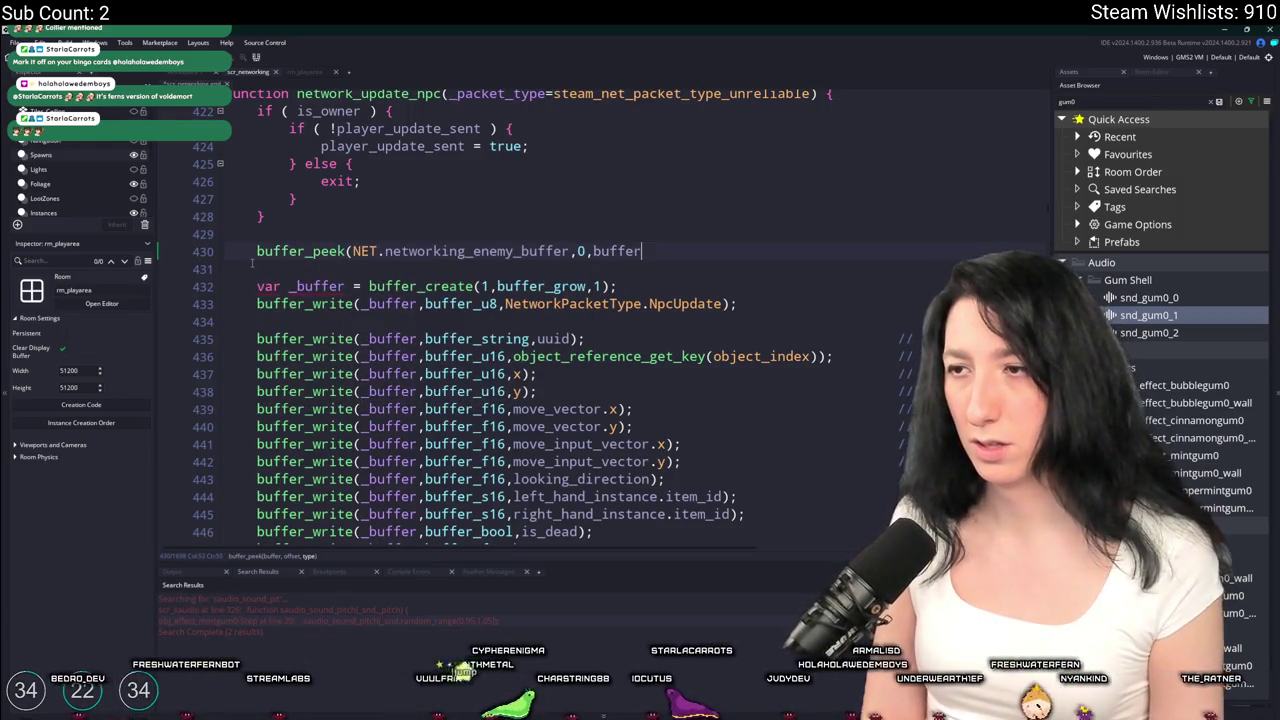
pyautogui.click(254, 251)
pyautogui.write('var _')
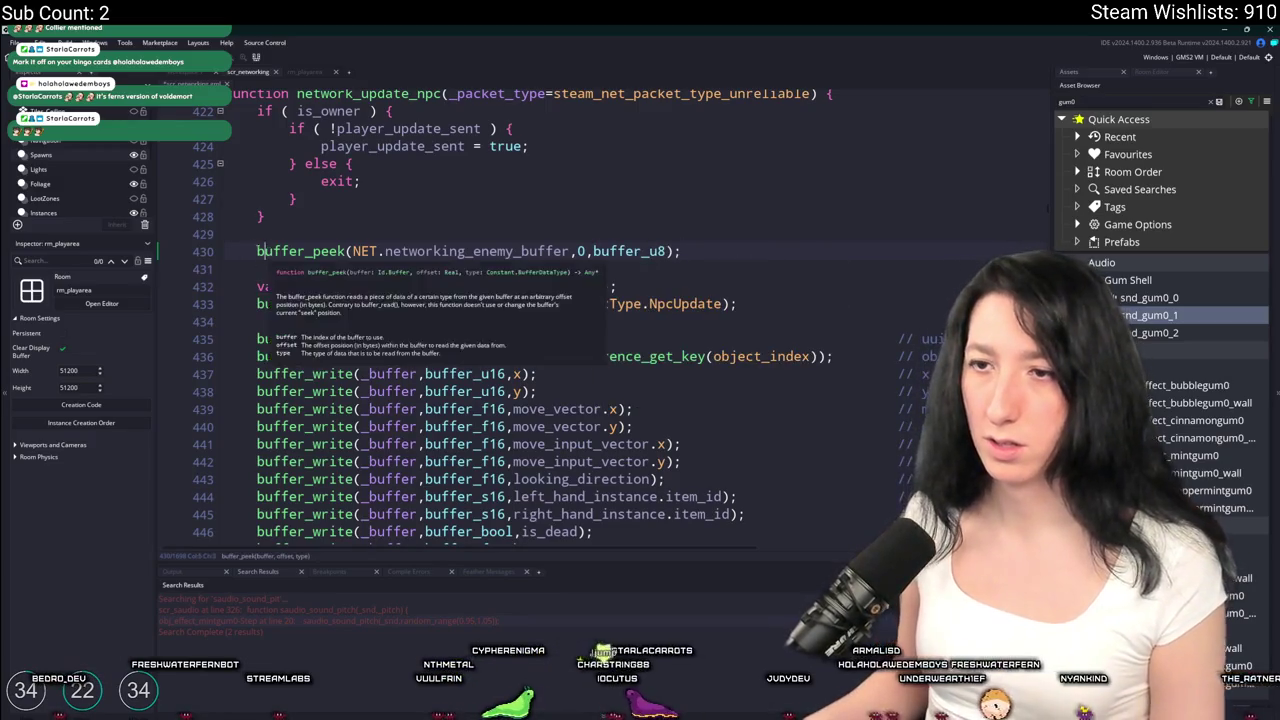
pyautogui.write('enemy')
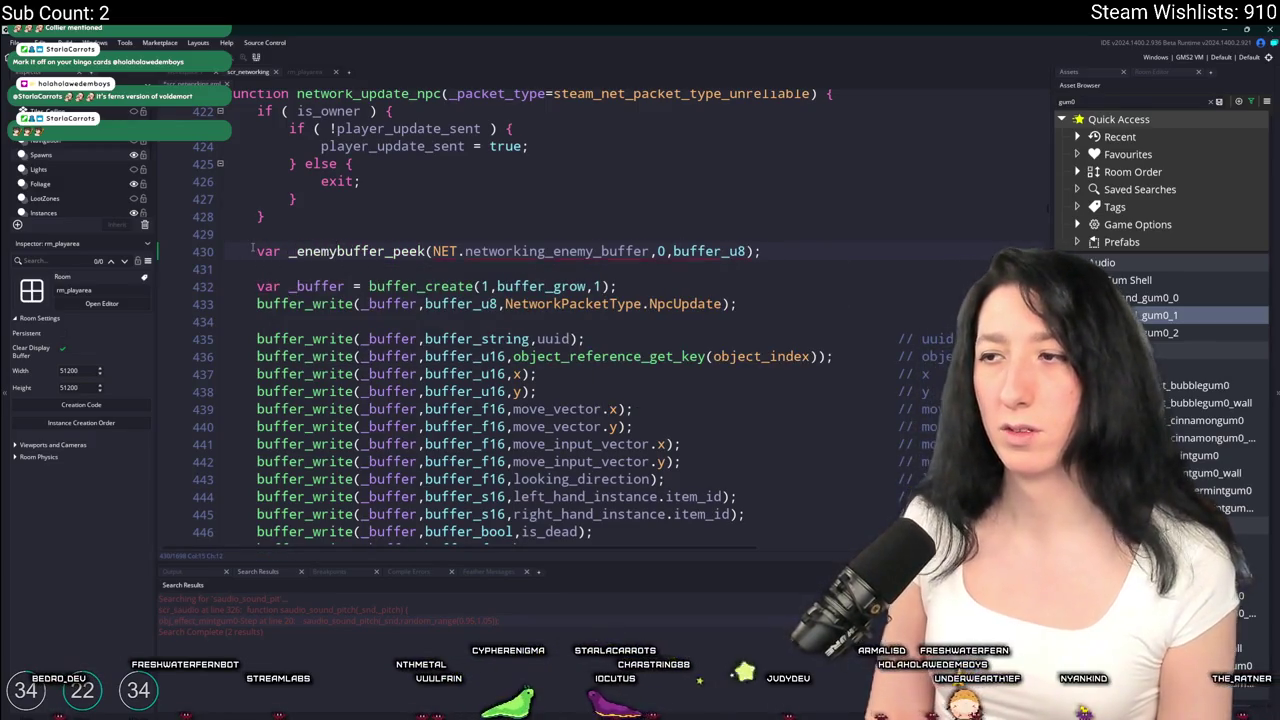
pyautogui.write('_count =')
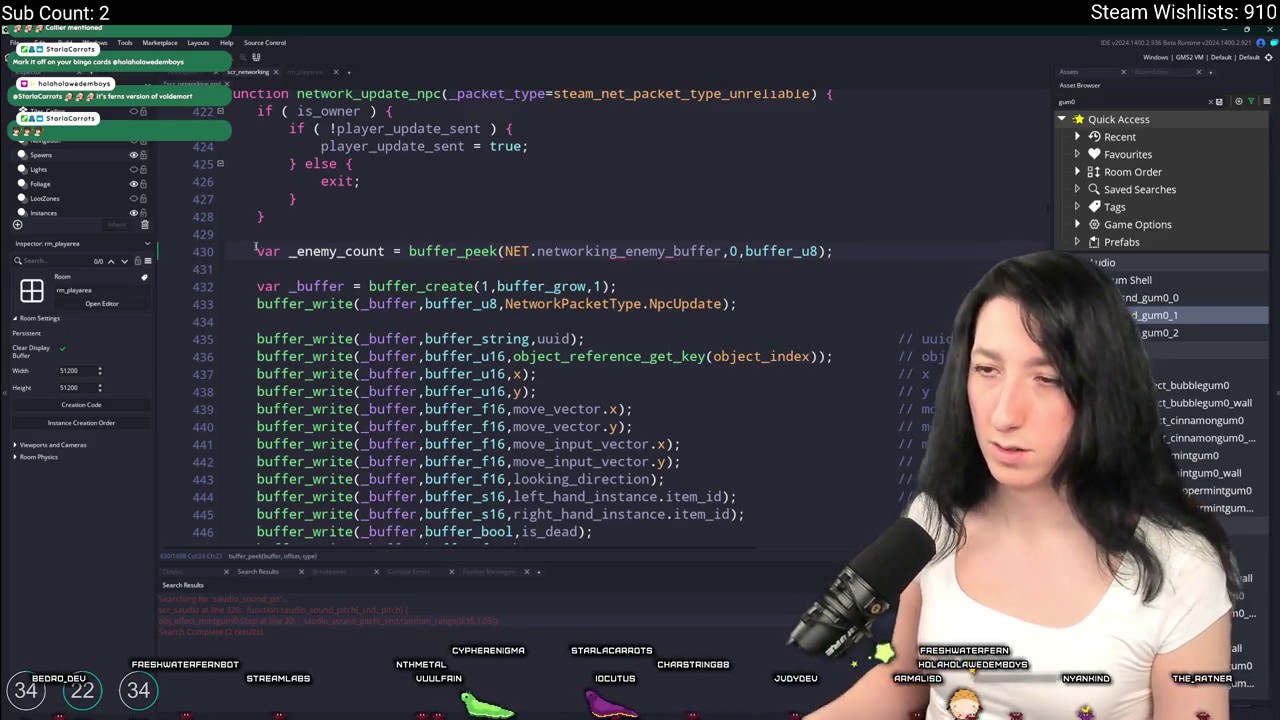
pyautogui.doubleClick(350, 251)
pyautogui.scroll(-3, 369, 200)
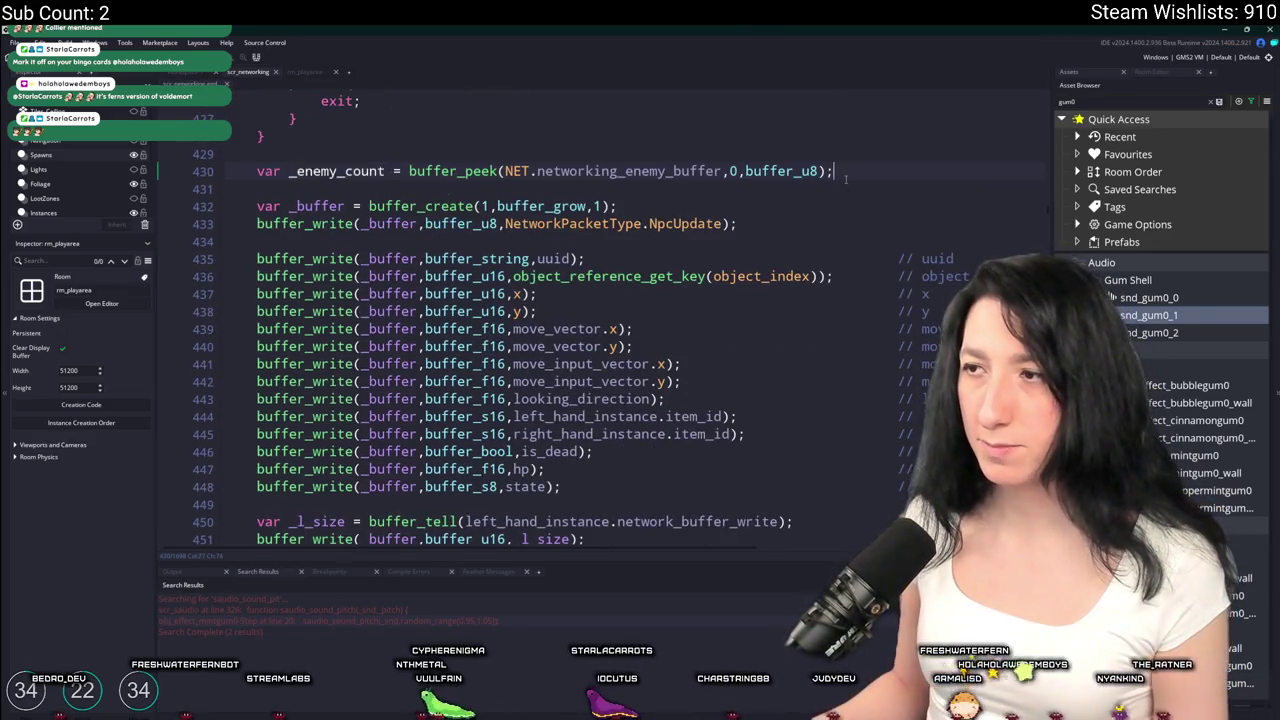
# Add buffer_poke(NET.networking_enemy_buffer,0,buffer_u8,_enemy_count + 1); on line 431 and check its arguments
pyautogui.press('Return')
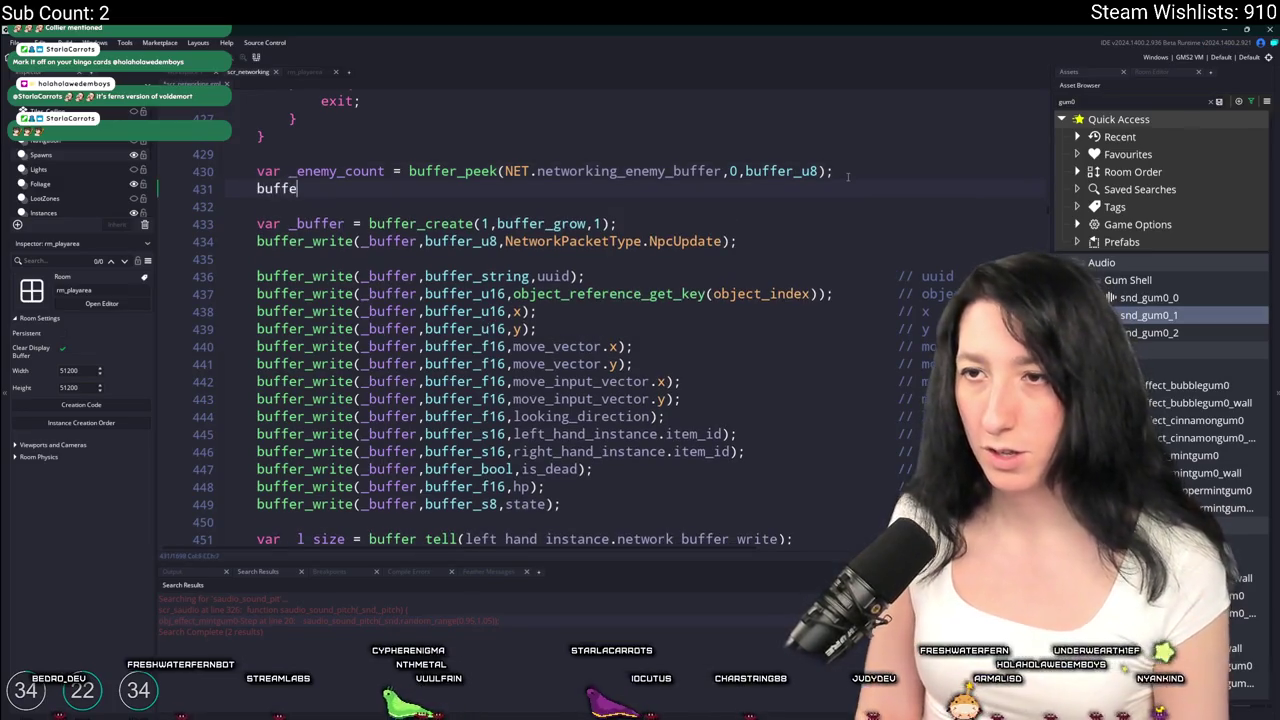
pyautogui.write('er_poke(')
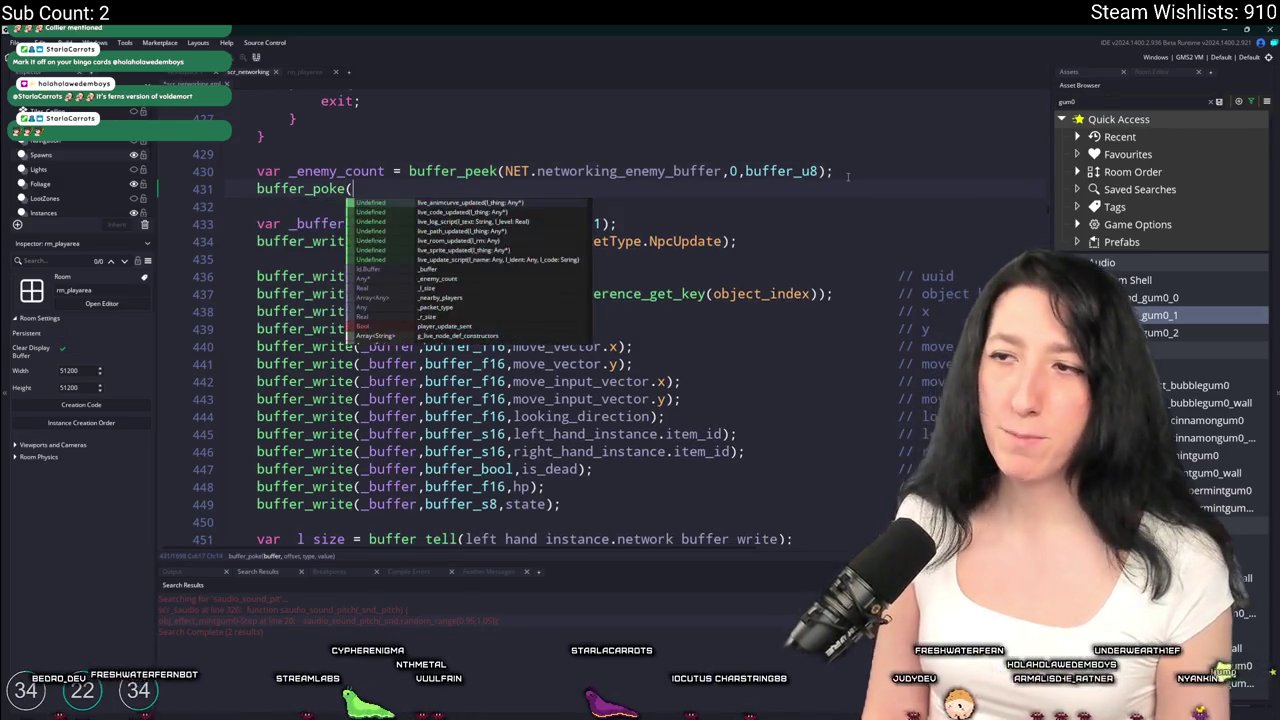
pyautogui.write('NET.networki')
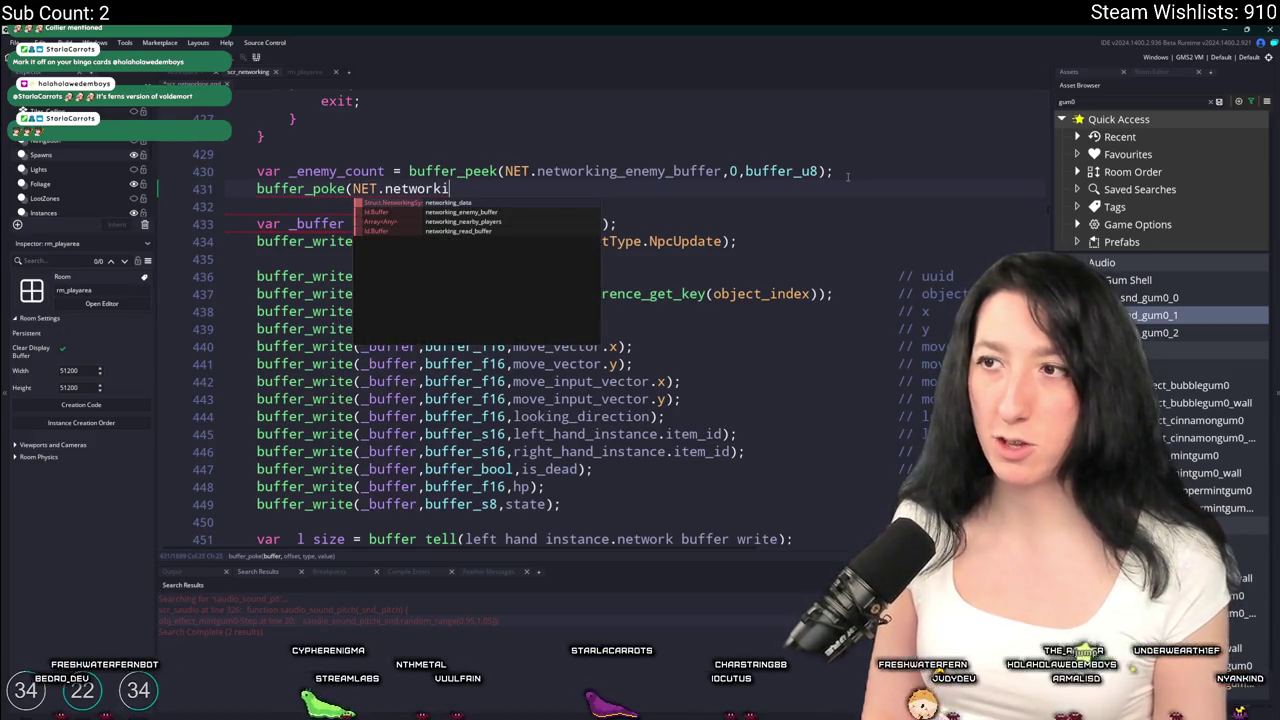
pyautogui.write('ng_e')
pyautogui.press('Return')
pyautogui.write(',')
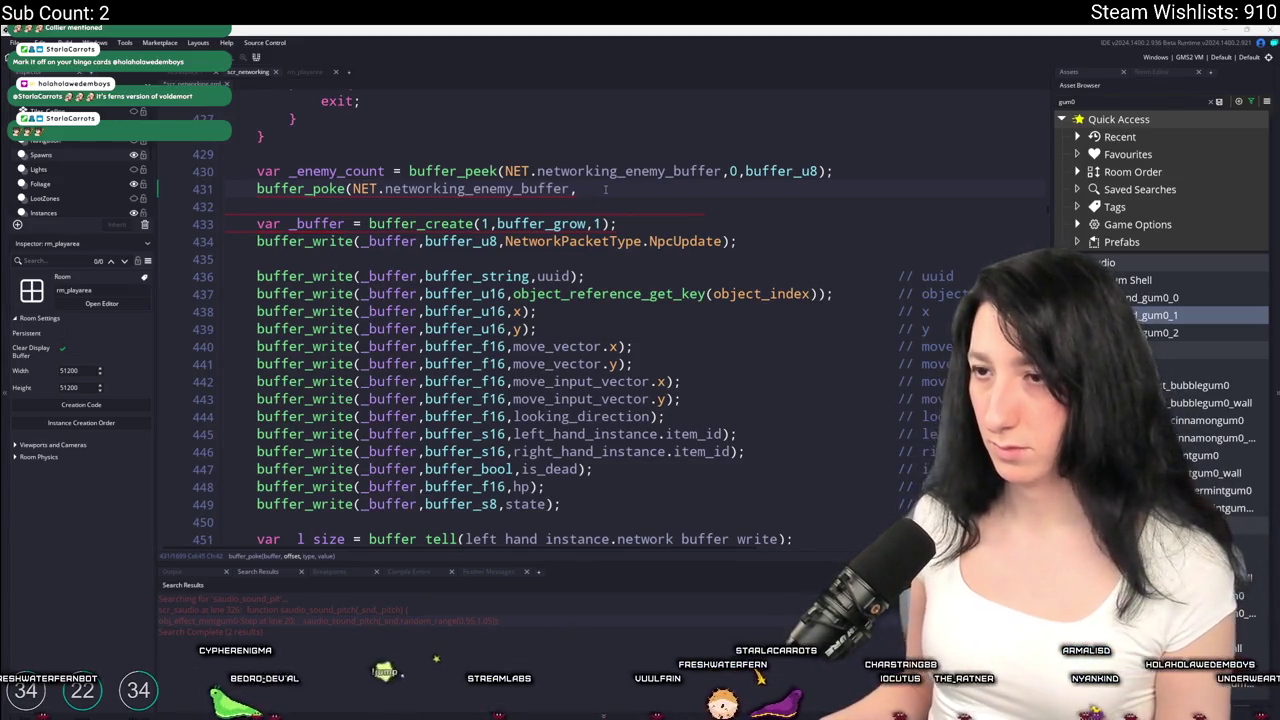
pyautogui.moveTo(605, 189)
pyautogui.press('BackSpace')
pyautogui.press('BackSpace')
pyautogui.press('BackSpace')
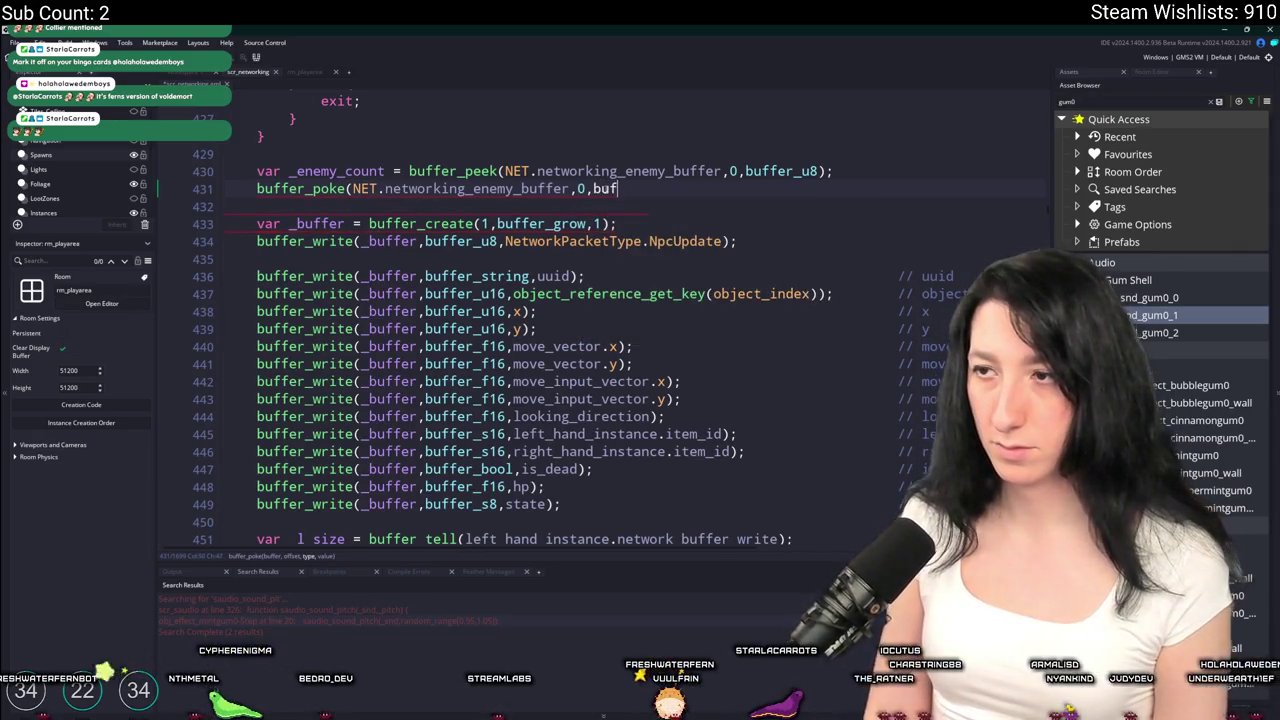
pyautogui.write('ffer_u8,_enemy_count + 1);')
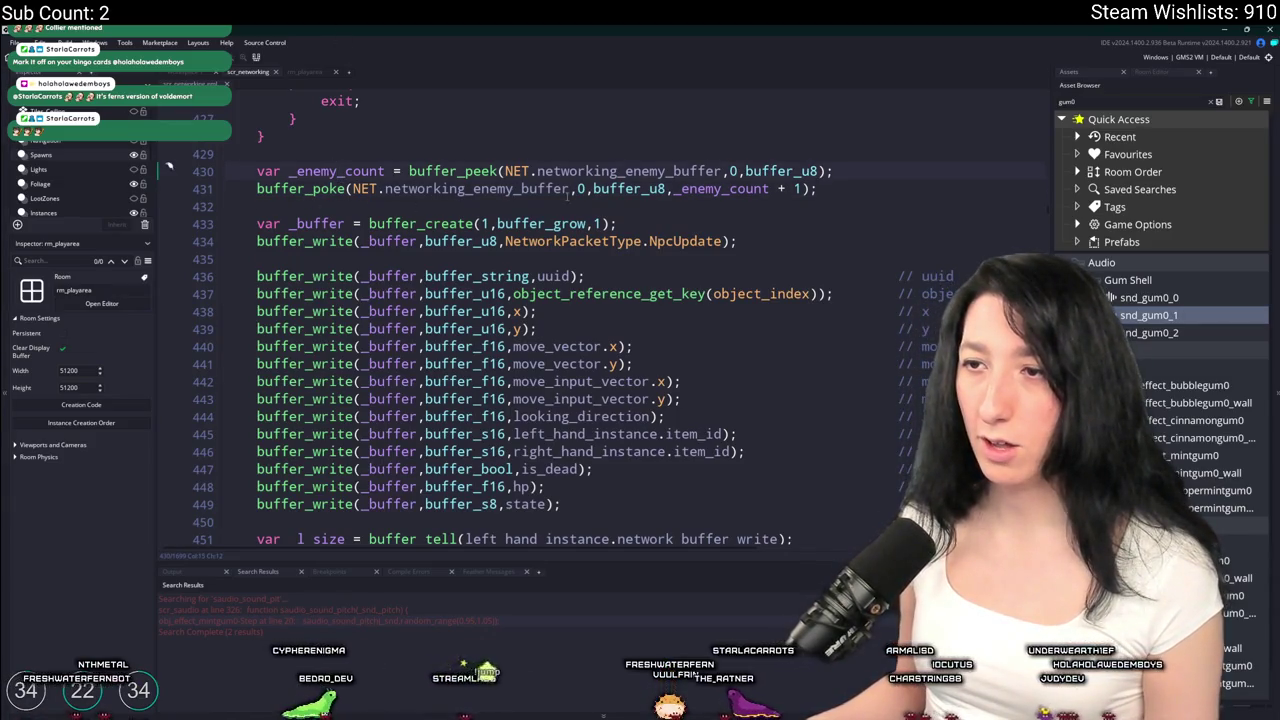
pyautogui.click(352, 189)
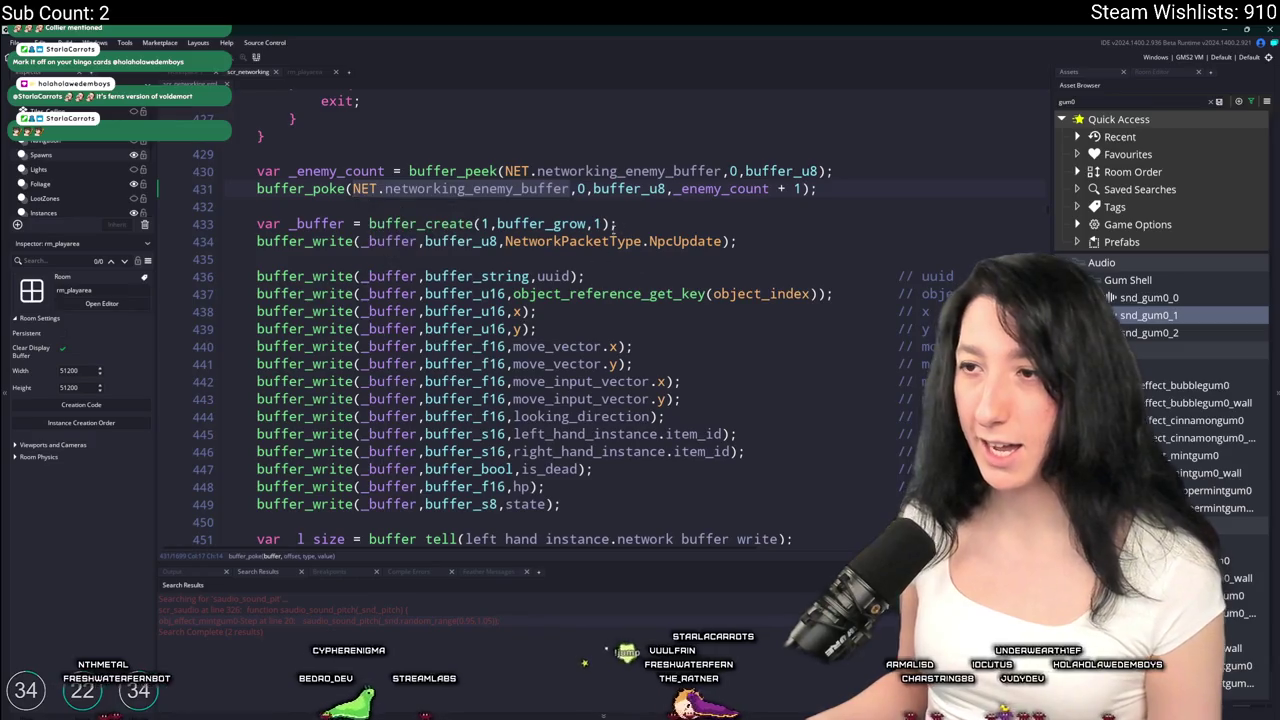
pyautogui.click(369, 224)
pyautogui.scroll(-10, 369, 228)
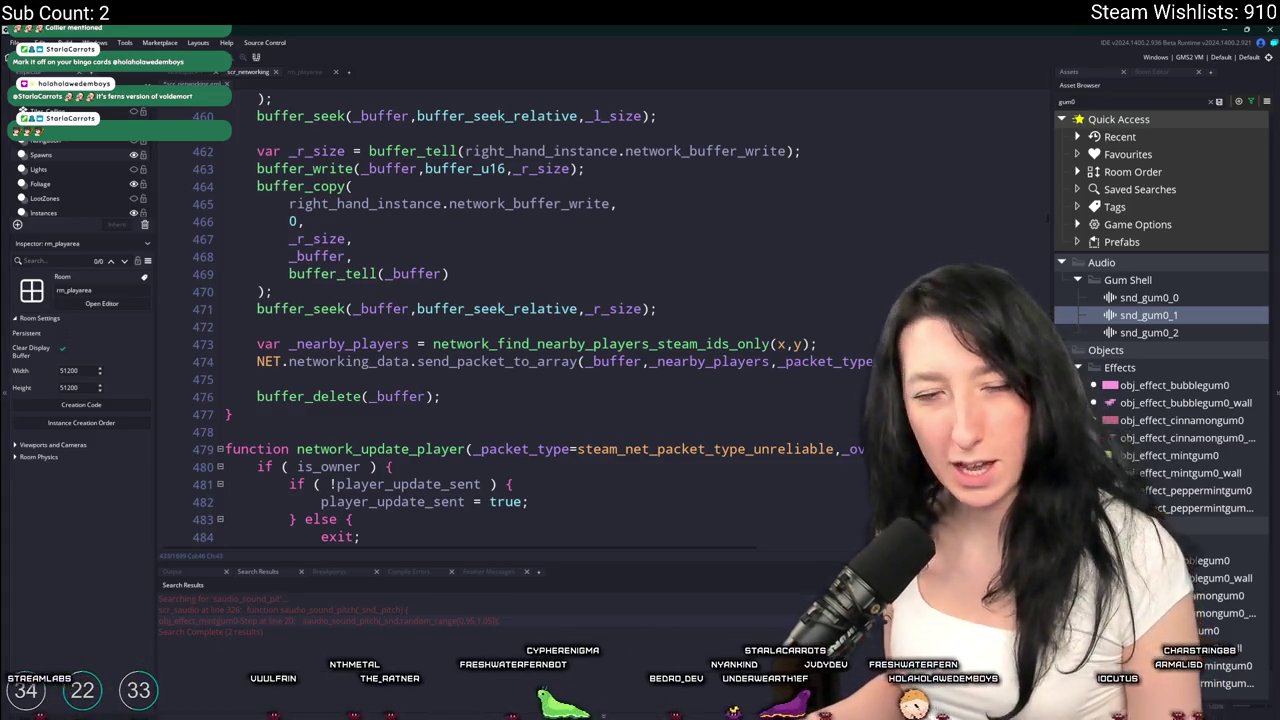
# Review the network_update_npc buffer code and return to the line after the owner check
pyautogui.click(640, 309)
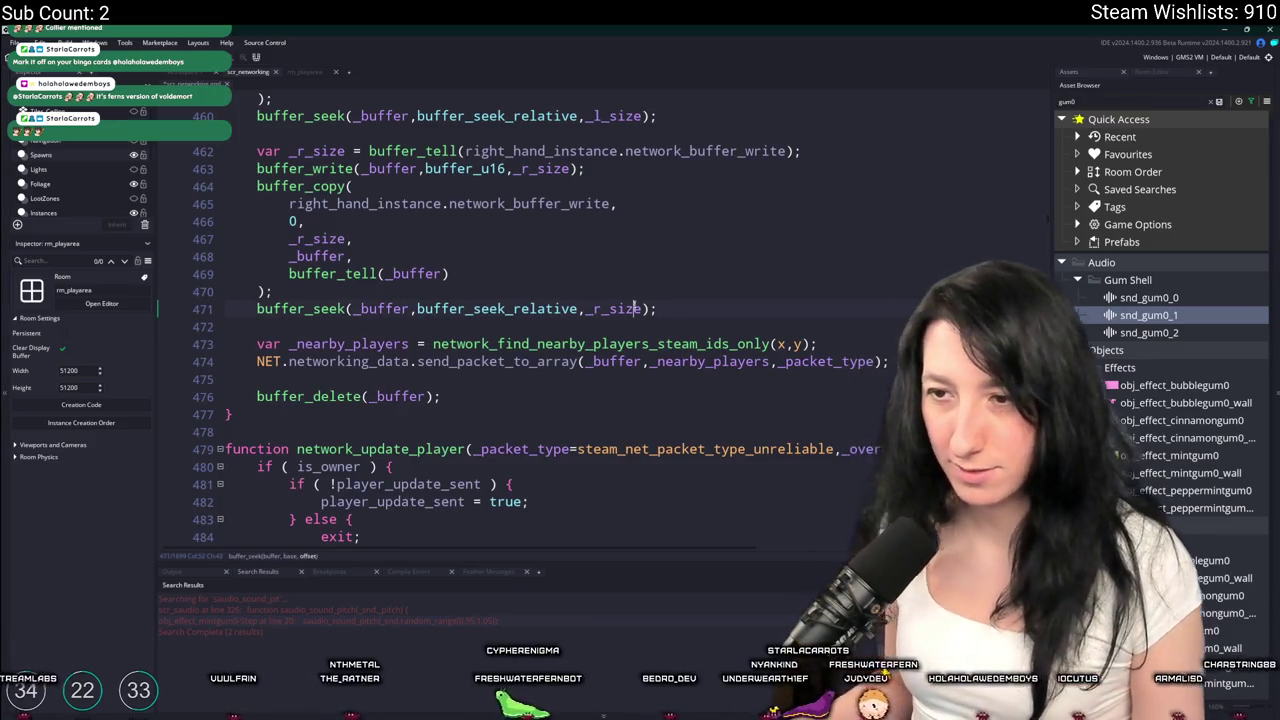
pyautogui.scroll(1, 789, 343)
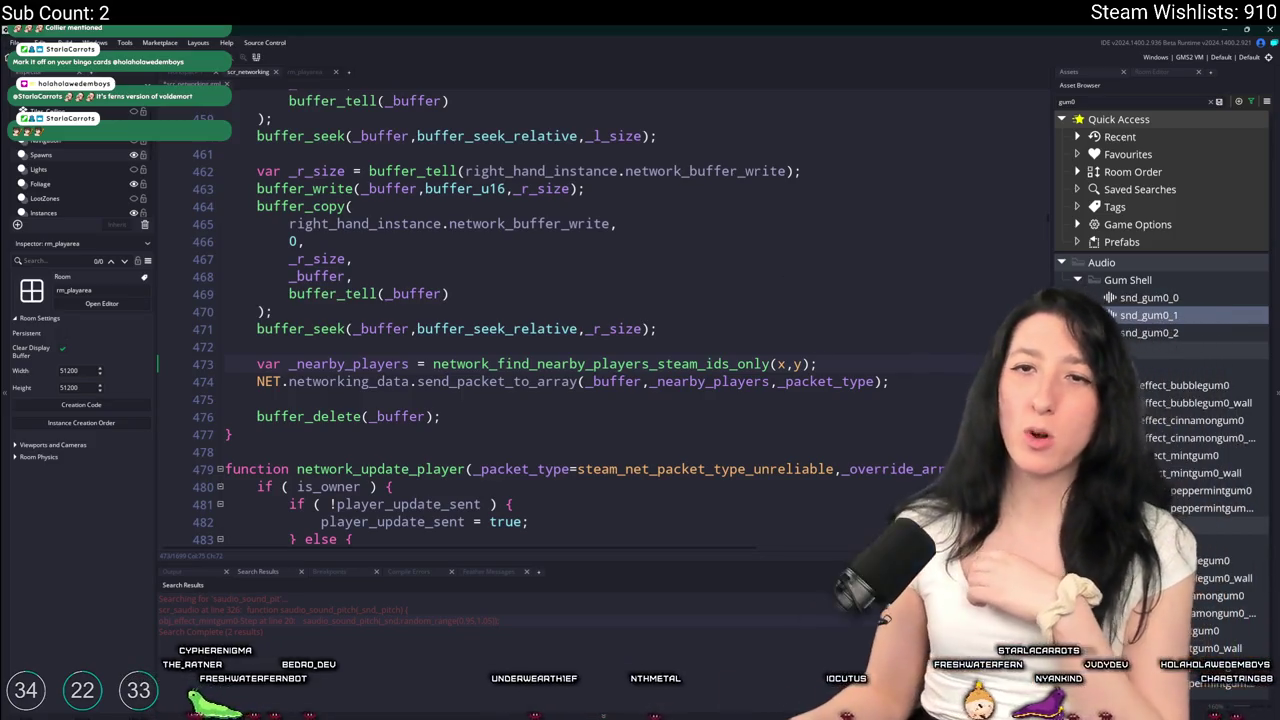
pyautogui.scroll(2, 568, 317)
pyautogui.scroll(9, 568, 317)
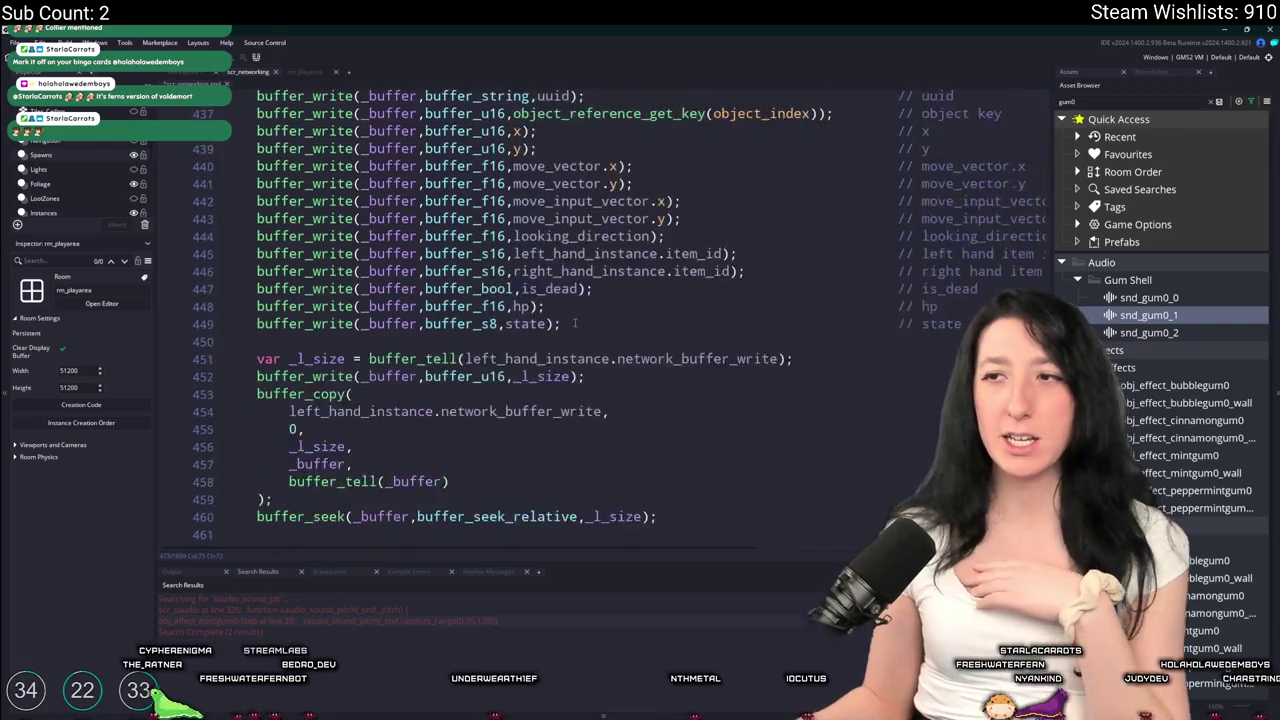
pyautogui.scroll(2, 388, 204)
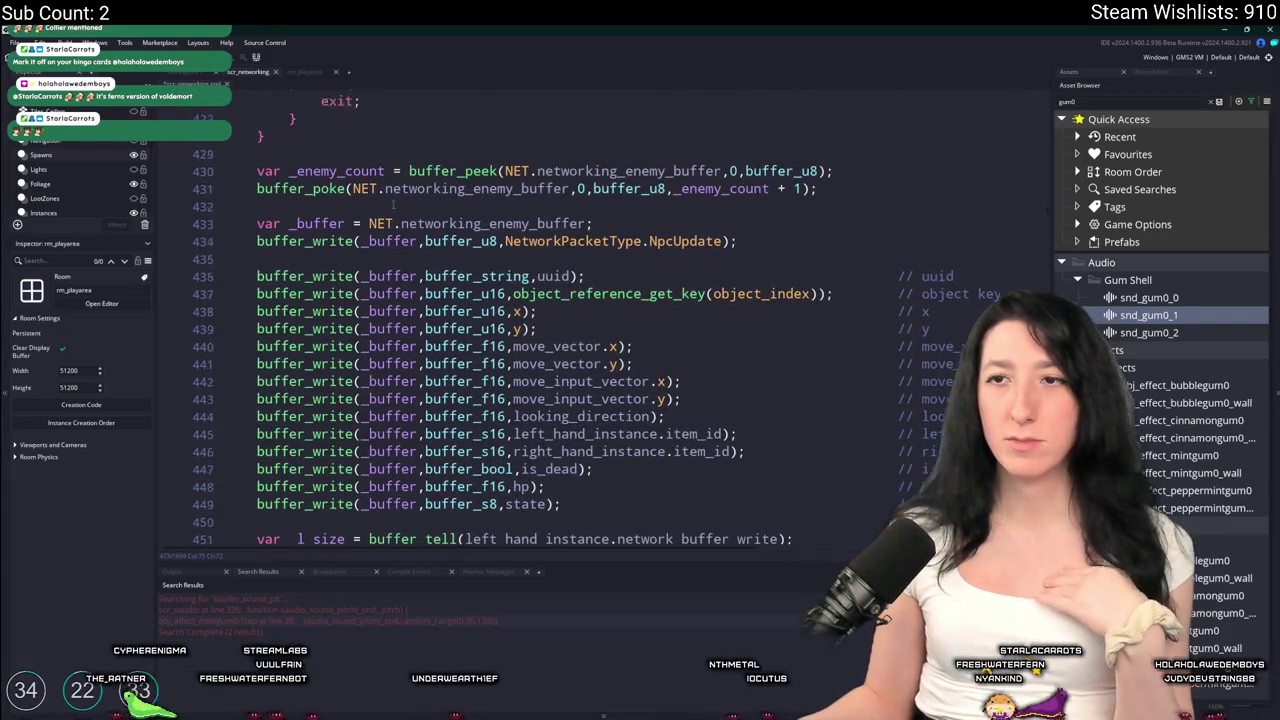
pyautogui.scroll(-1, 388, 204)
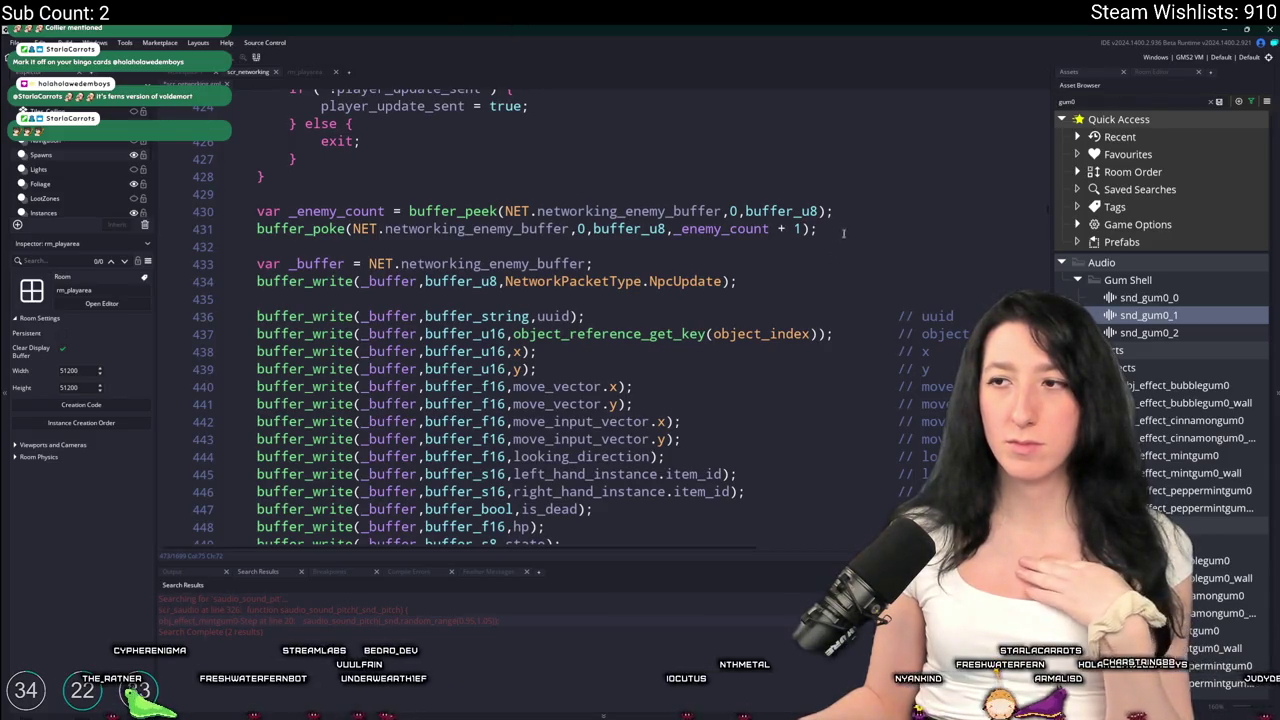
pyautogui.click(264, 176)
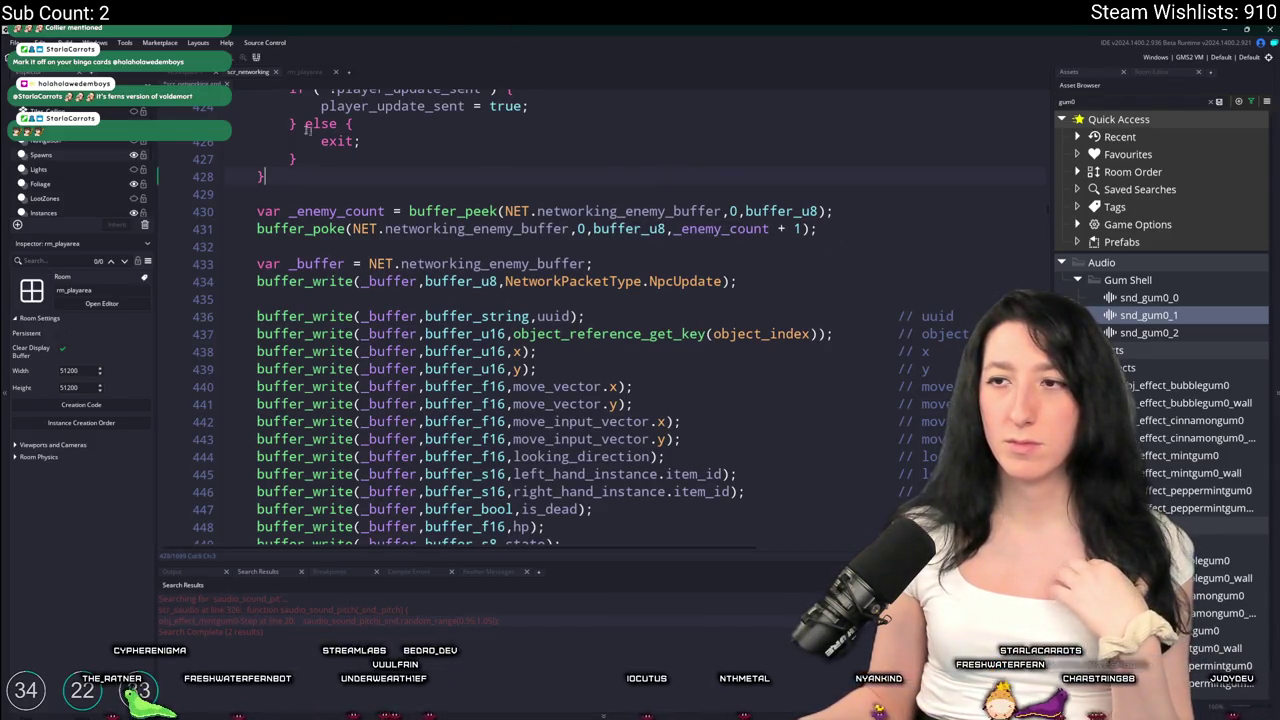
# Declare networking_enemy_array = []; in obj_networking's Create event after the enemy buffer setup
pyautogui.click(208, 76)
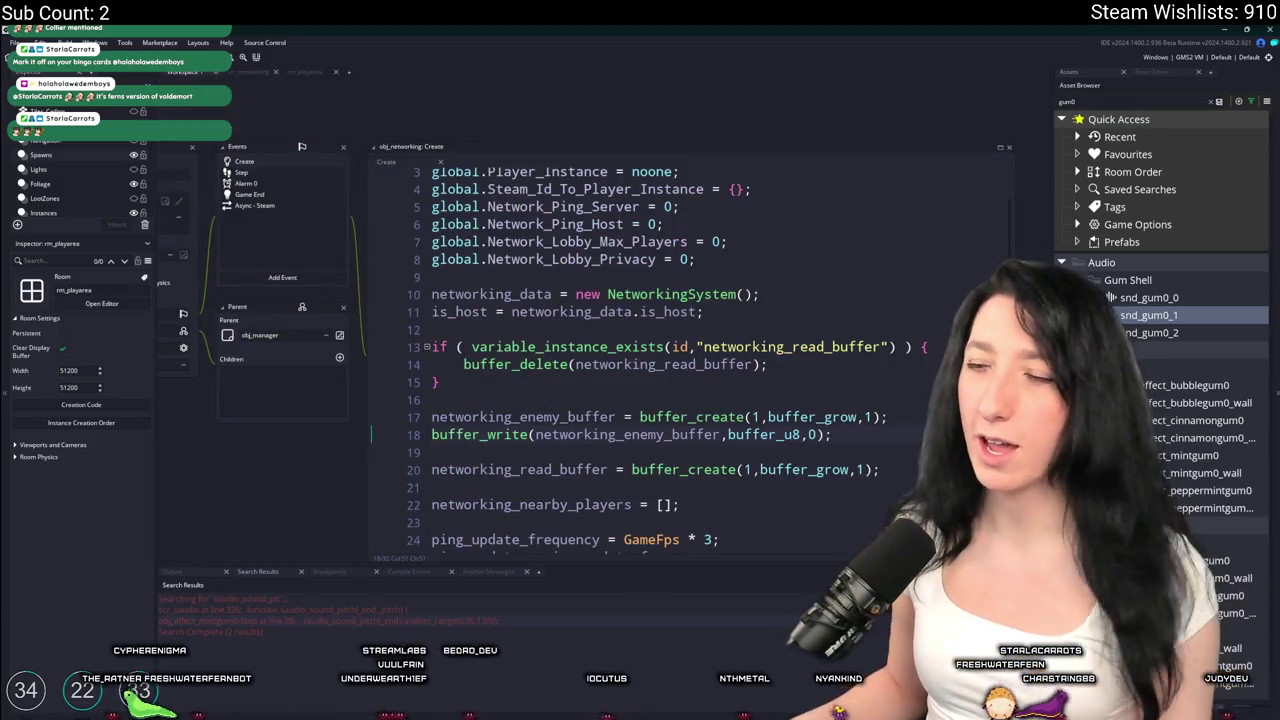
pyautogui.click(868, 435)
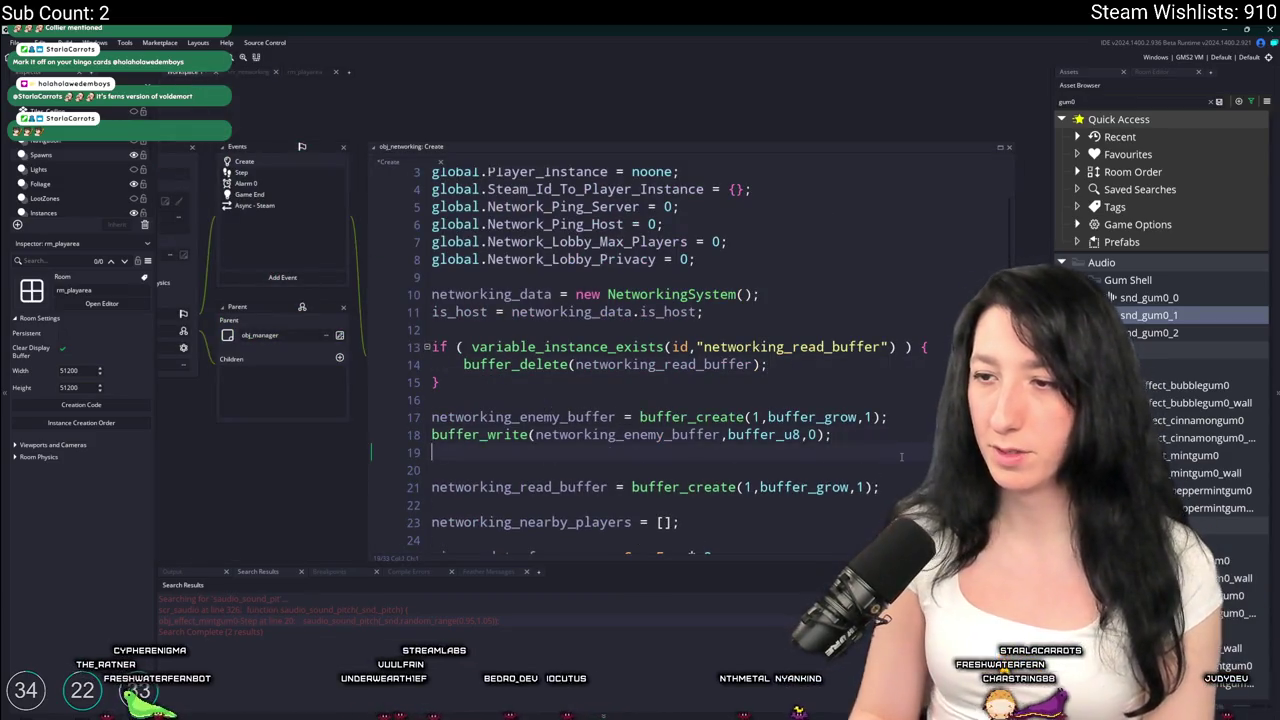
pyautogui.press('Return')
pyautogui.write('networking_enemy_array ')
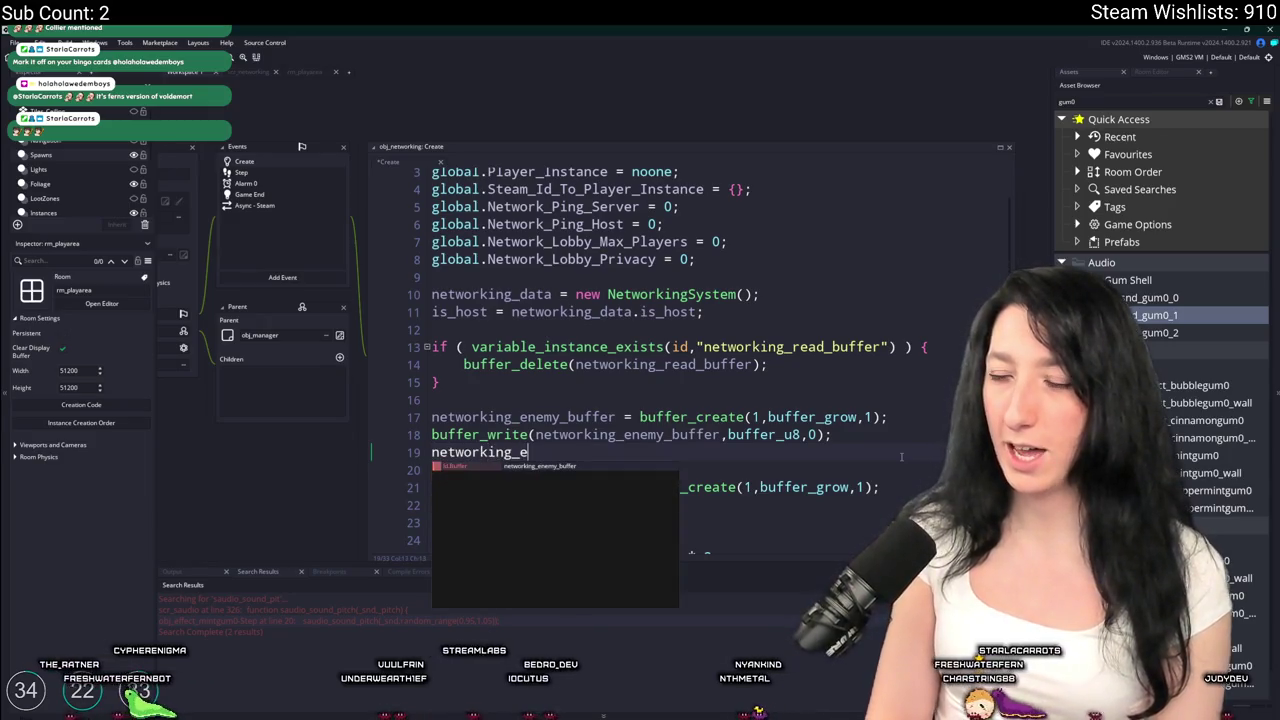
pyautogui.write('= [];')
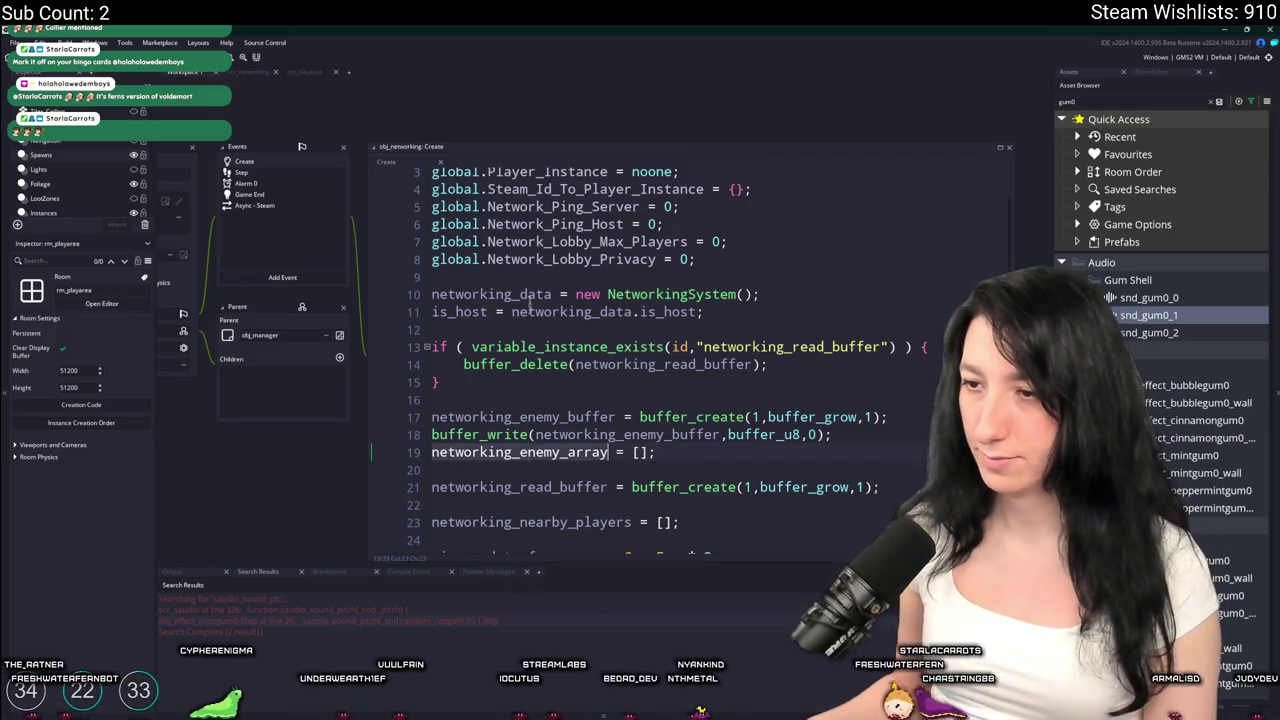
# In scr_networking, add array_push(networking_enemy_array,id) and begin an if check above it
pyautogui.click(248, 73)
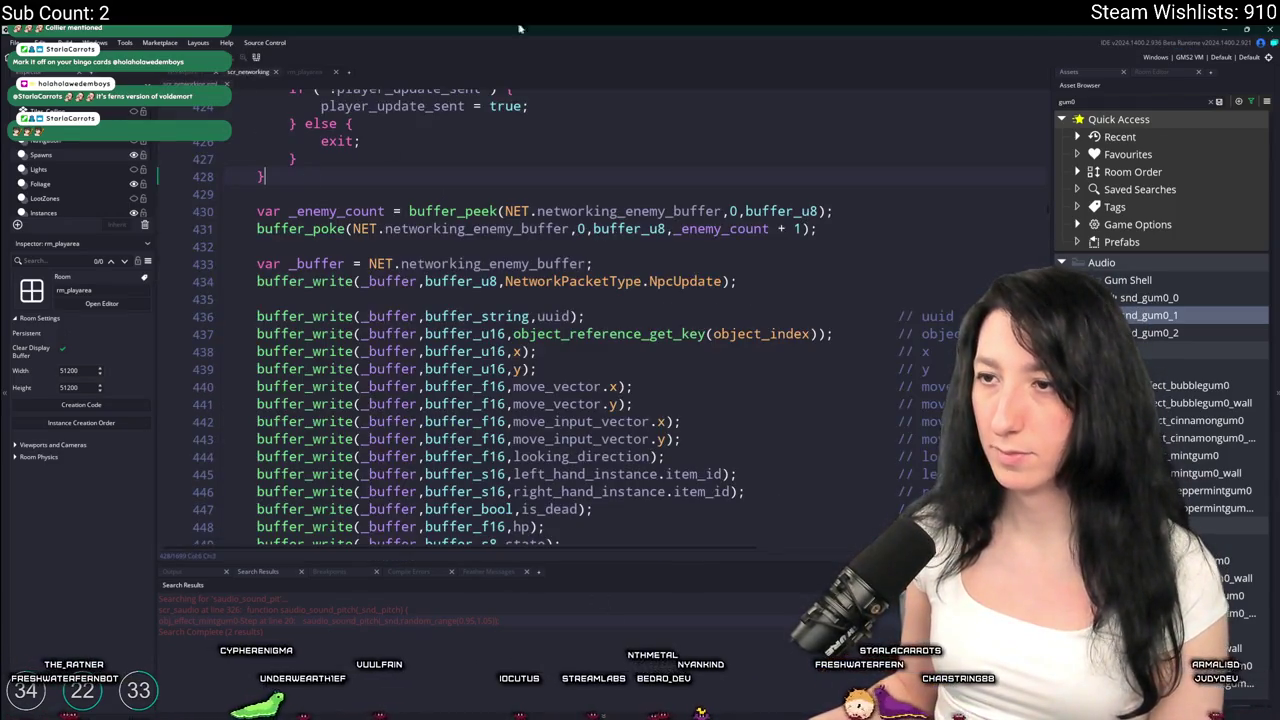
pyautogui.press('Return')
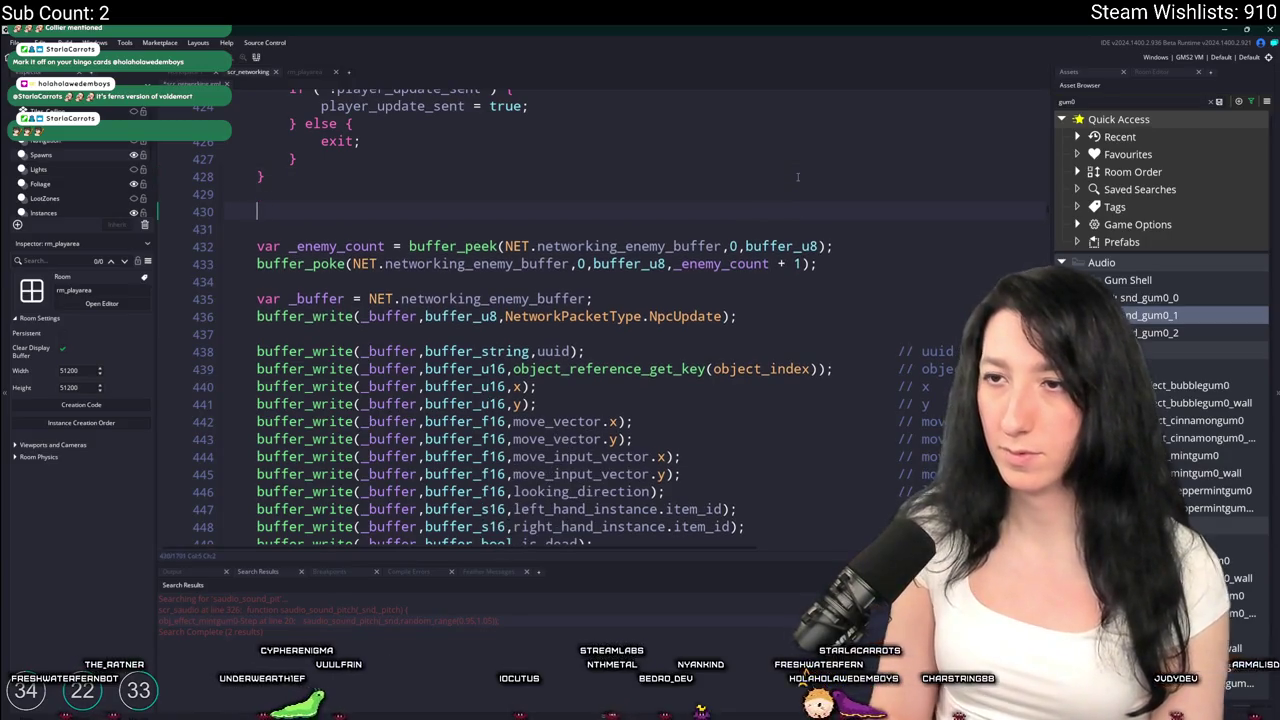
pyautogui.write('array')
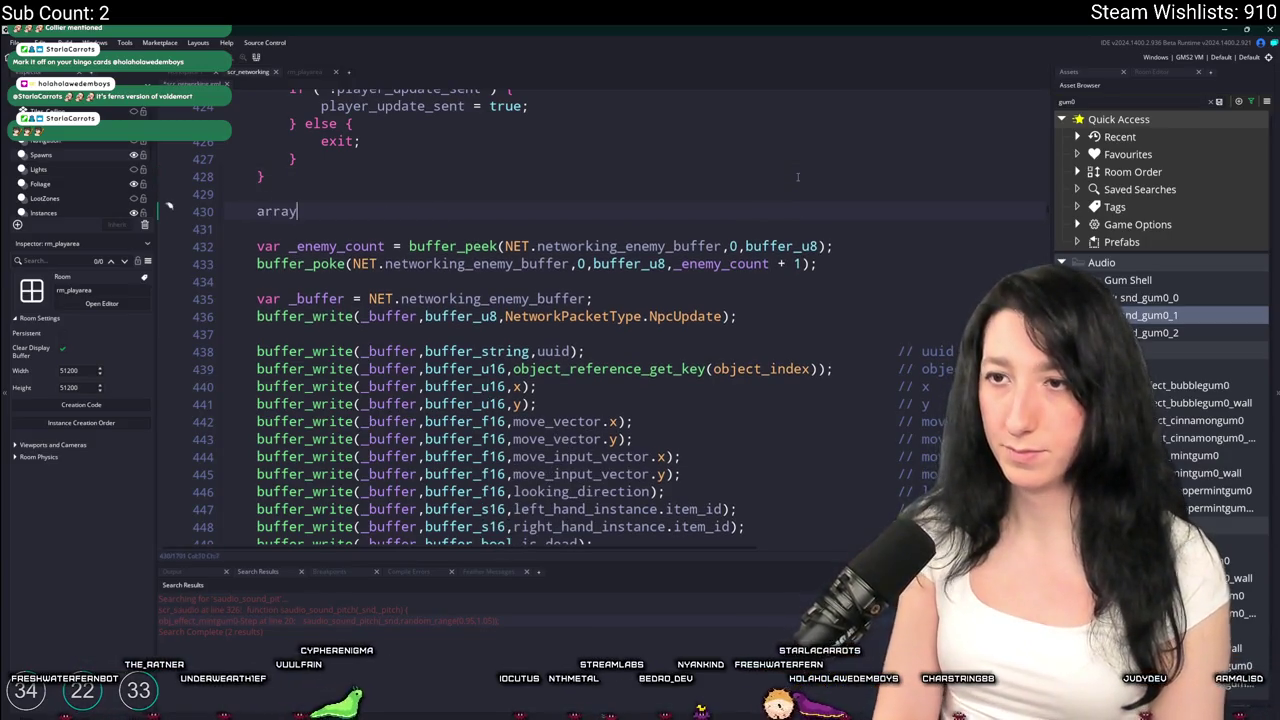
pyautogui.write('_push(networking_enemy_array,id);')
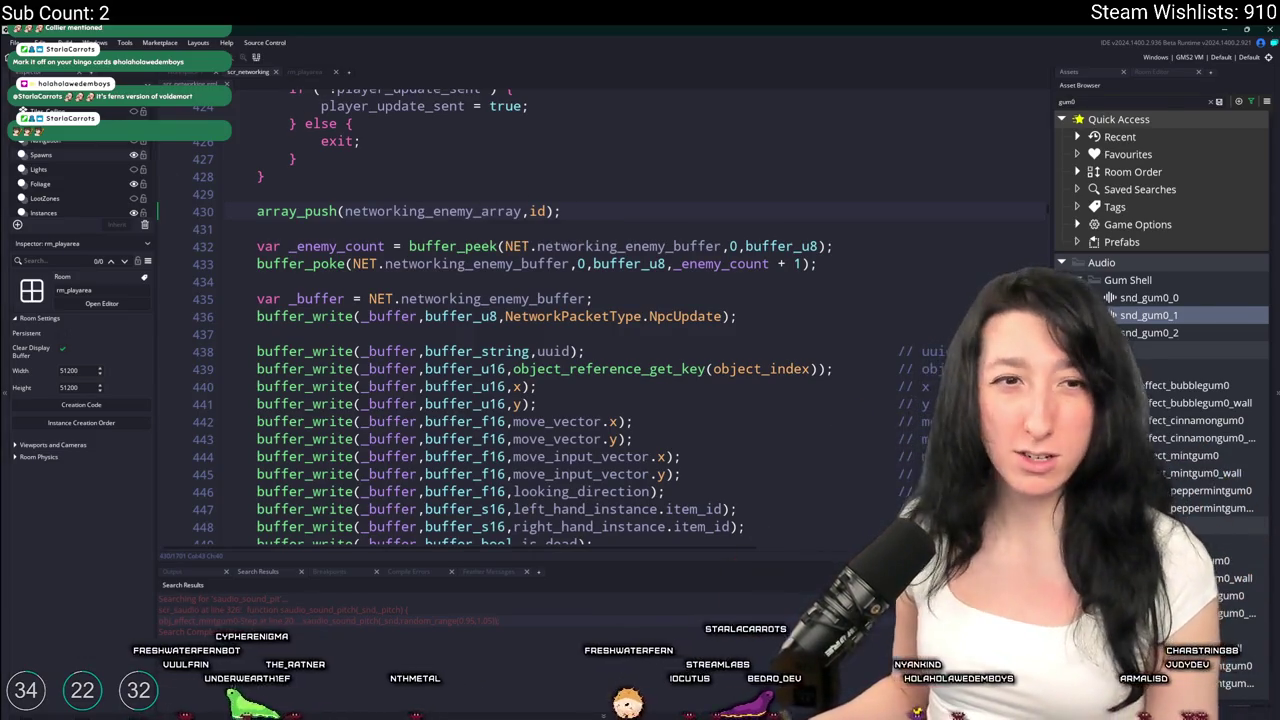
pyautogui.click(470, 211)
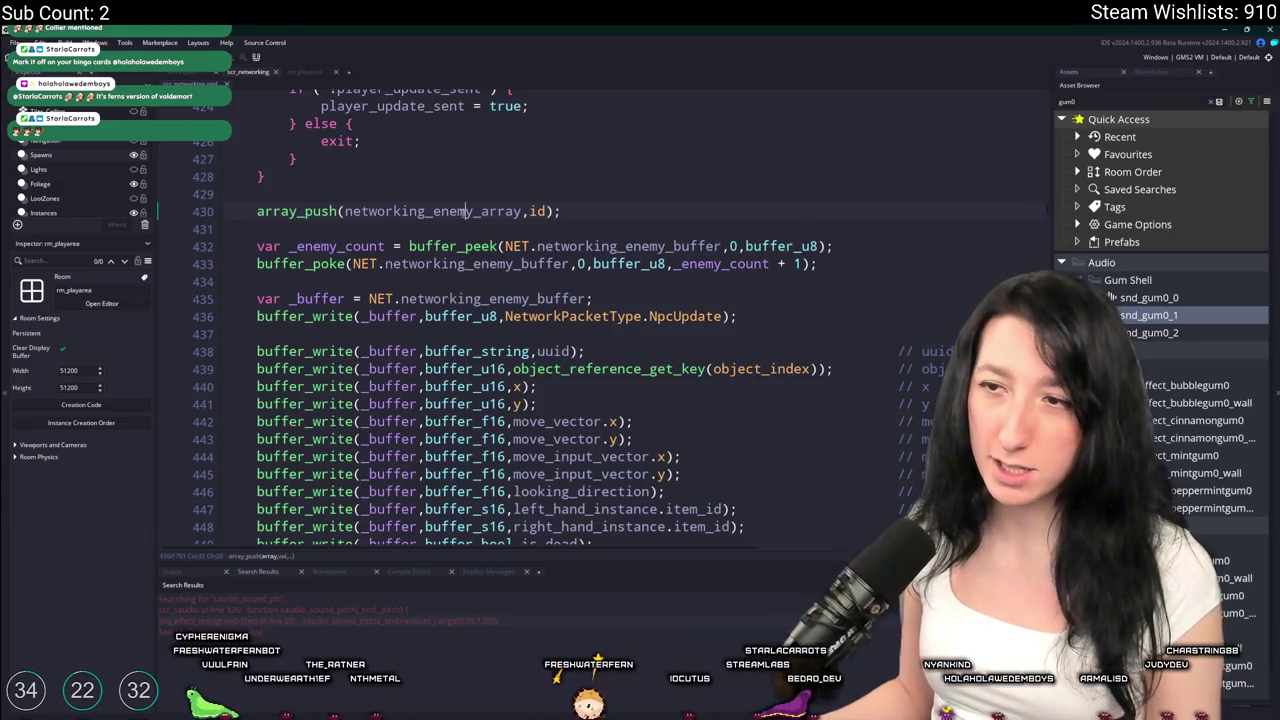
pyautogui.click(507, 190)
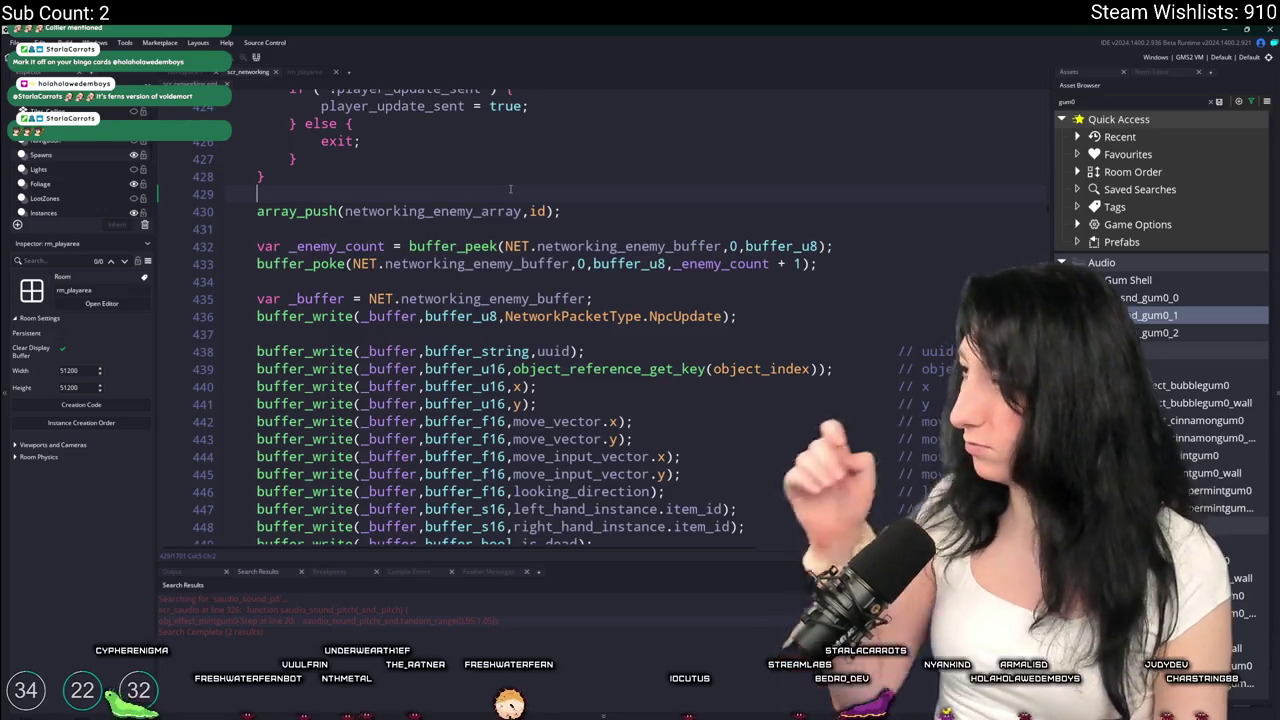
pyautogui.press('Return')
pyautogui.write('if (')
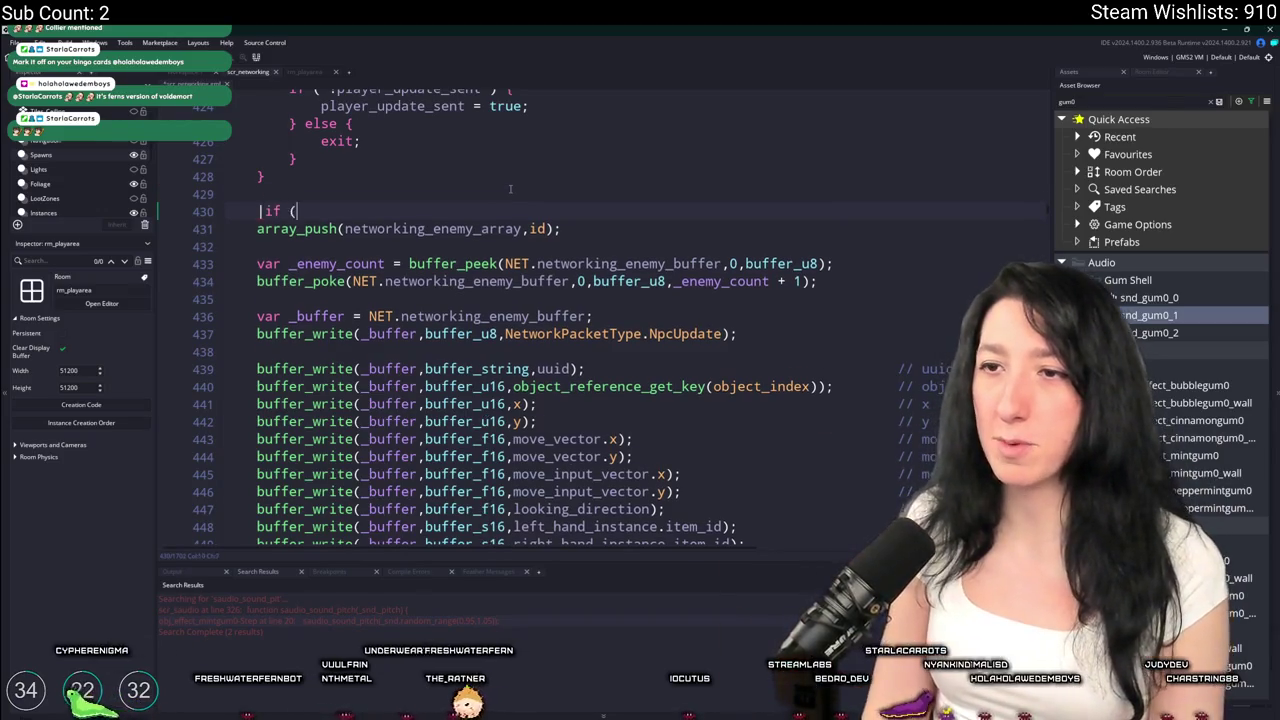
pyautogui.write(' networking_enemy_array')
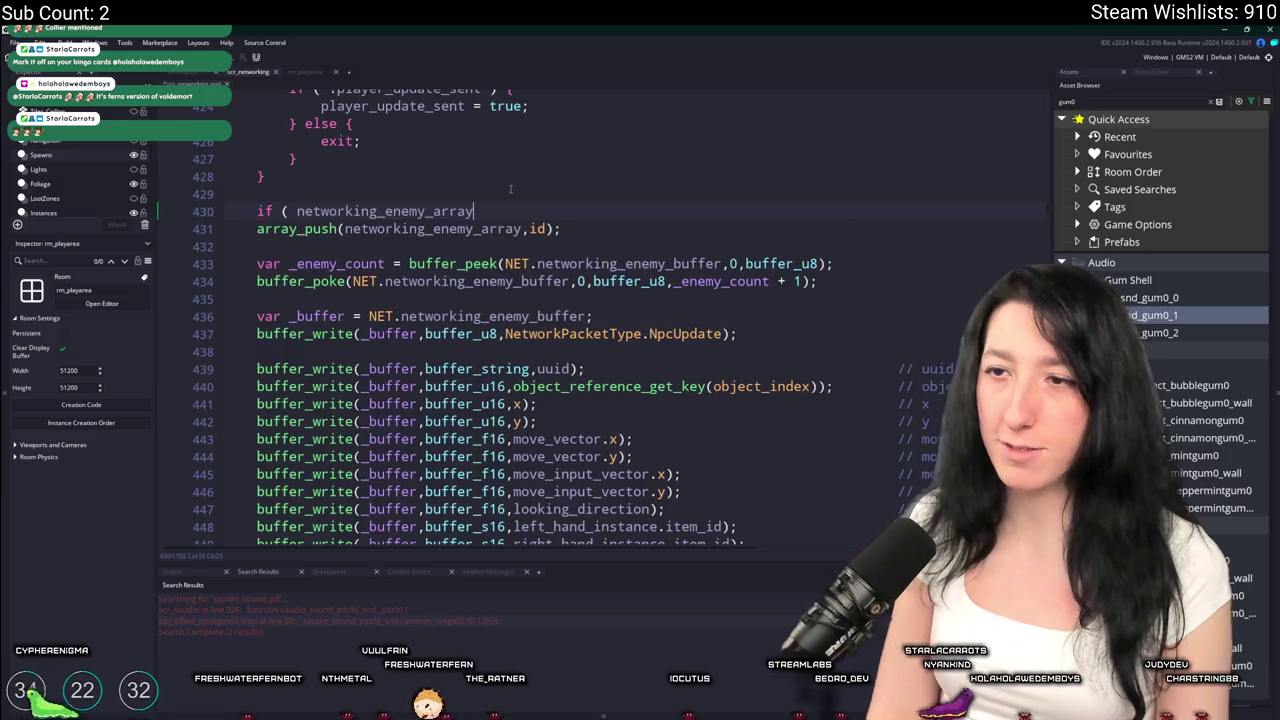
# Replace the unfinished if with a for loop header starting var _i = 0; _i <
pyautogui.hotkey('ctrl', 'BackSpace')
pyautogui.hotkey('ctrl', 'BackSpace')
pyautogui.hotkey('ctrl', 'BackSpace')
pyautogui.write('i')
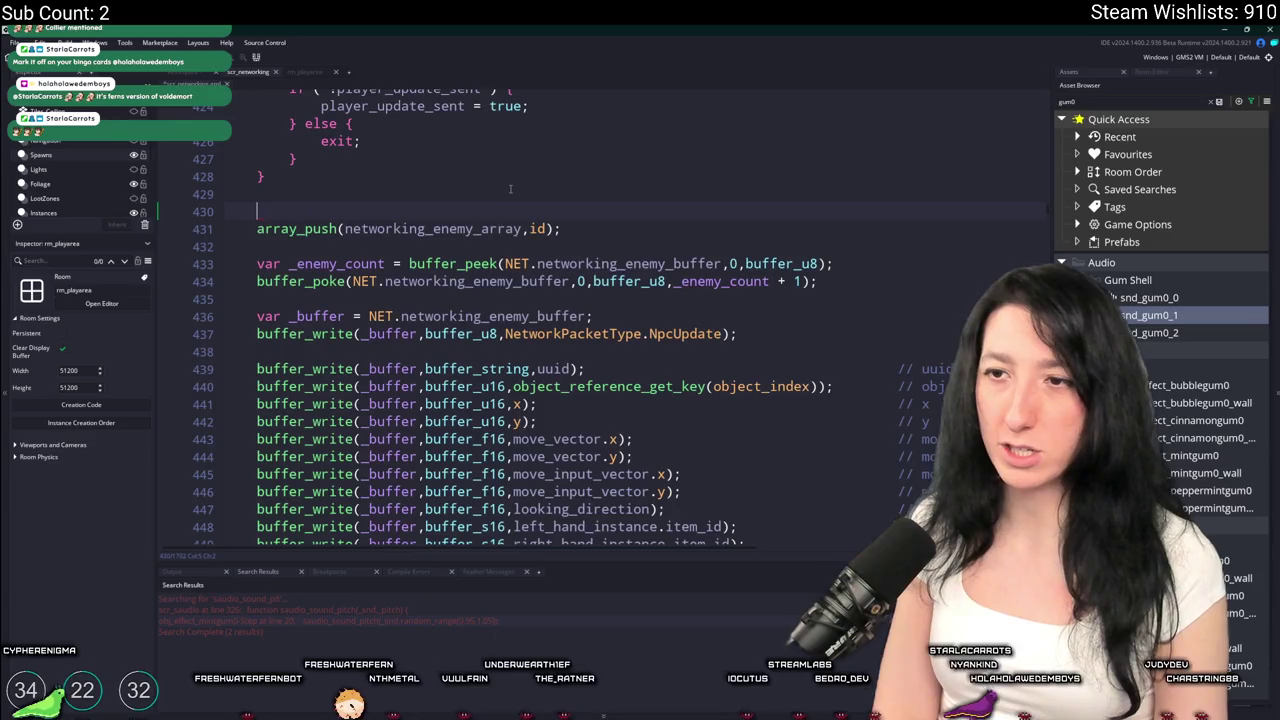
pyautogui.write('eac')
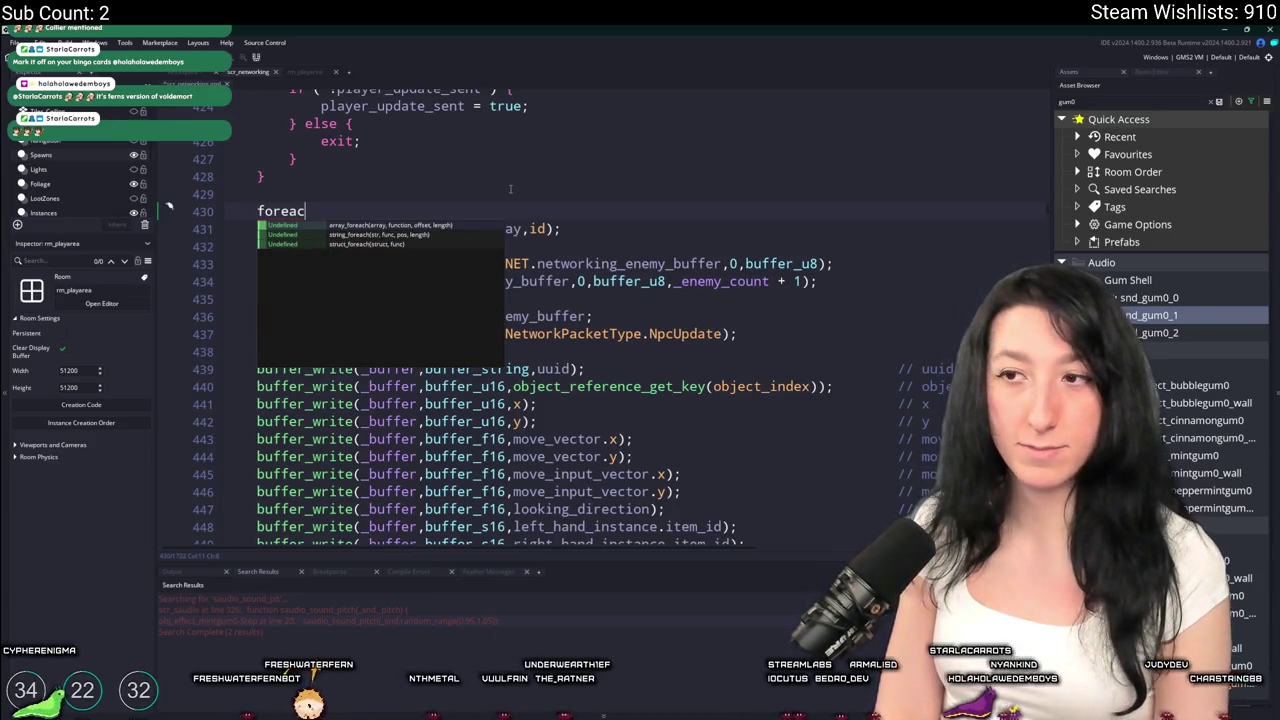
pyautogui.press('Return')
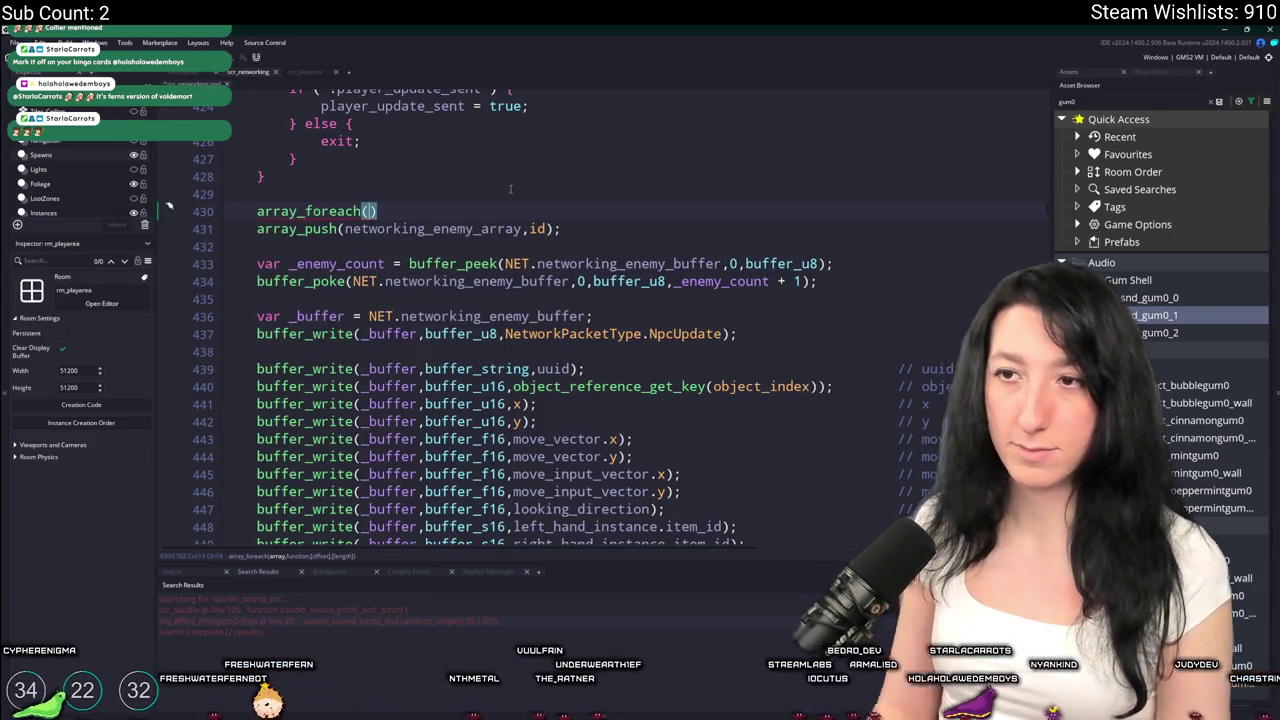
pyautogui.moveTo(381, 207)
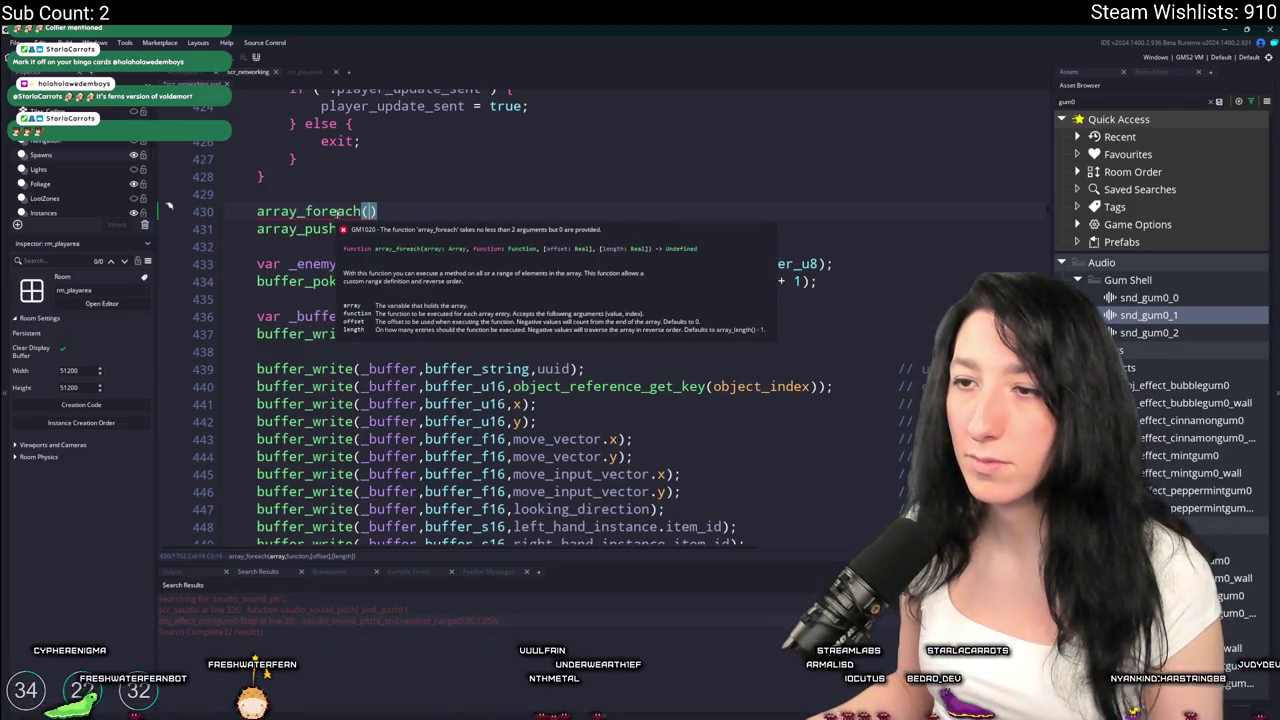
pyautogui.moveTo(381, 211); pyautogui.dragTo(253, 214)
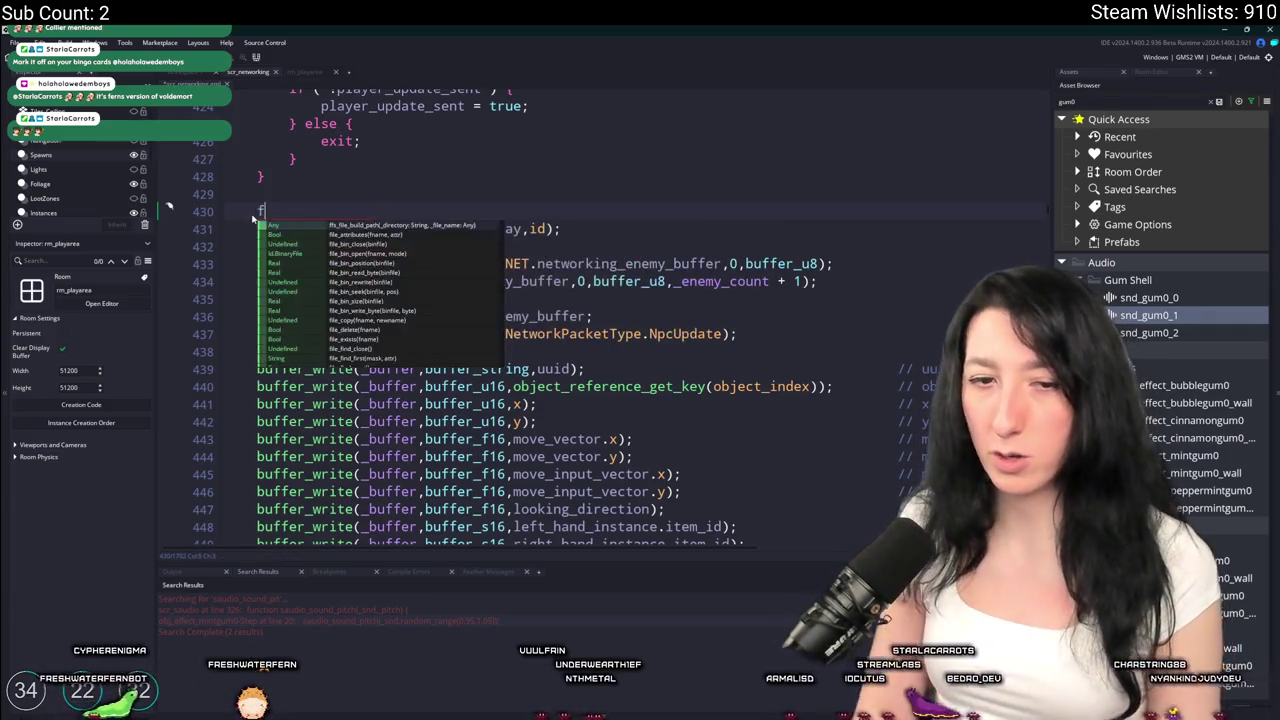
pyautogui.write('for ( var _i =0;')
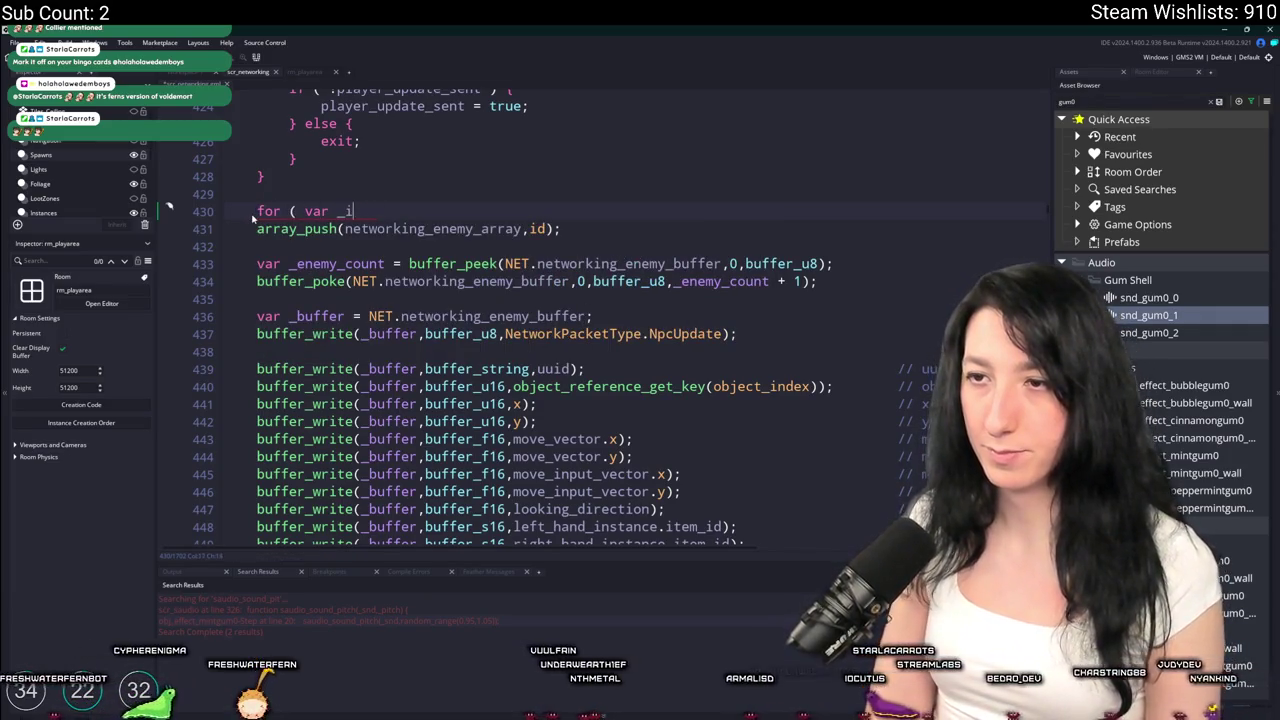
pyautogui.press('BackSpace')
pyautogui.press('BackSpace')
pyautogui.write('0; ')
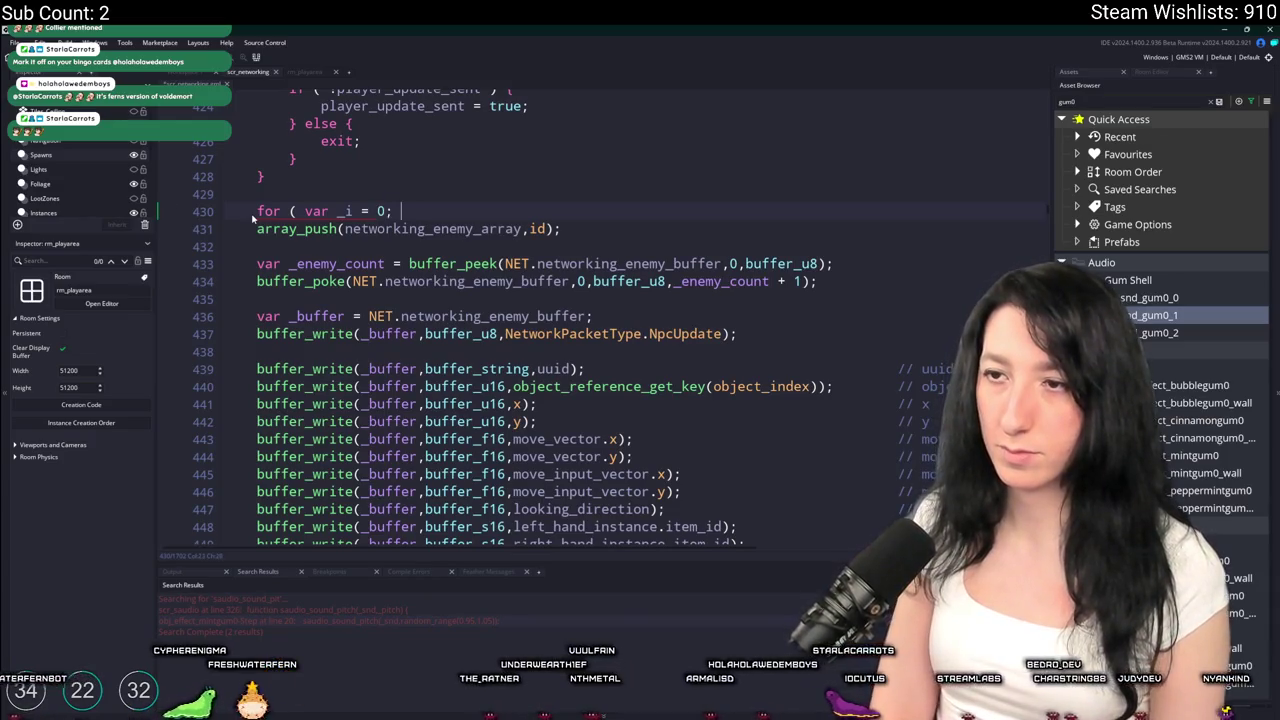
pyautogui.write('_i < networking_enemy_array')
# Complete it as _i < array_length(networking_enemy_array); ++ _i; ) { } with a blank line above
pyautogui.hotkey('ctrl', 'BackSpace')
pyautogui.write('array_length(networking_enemy_array')
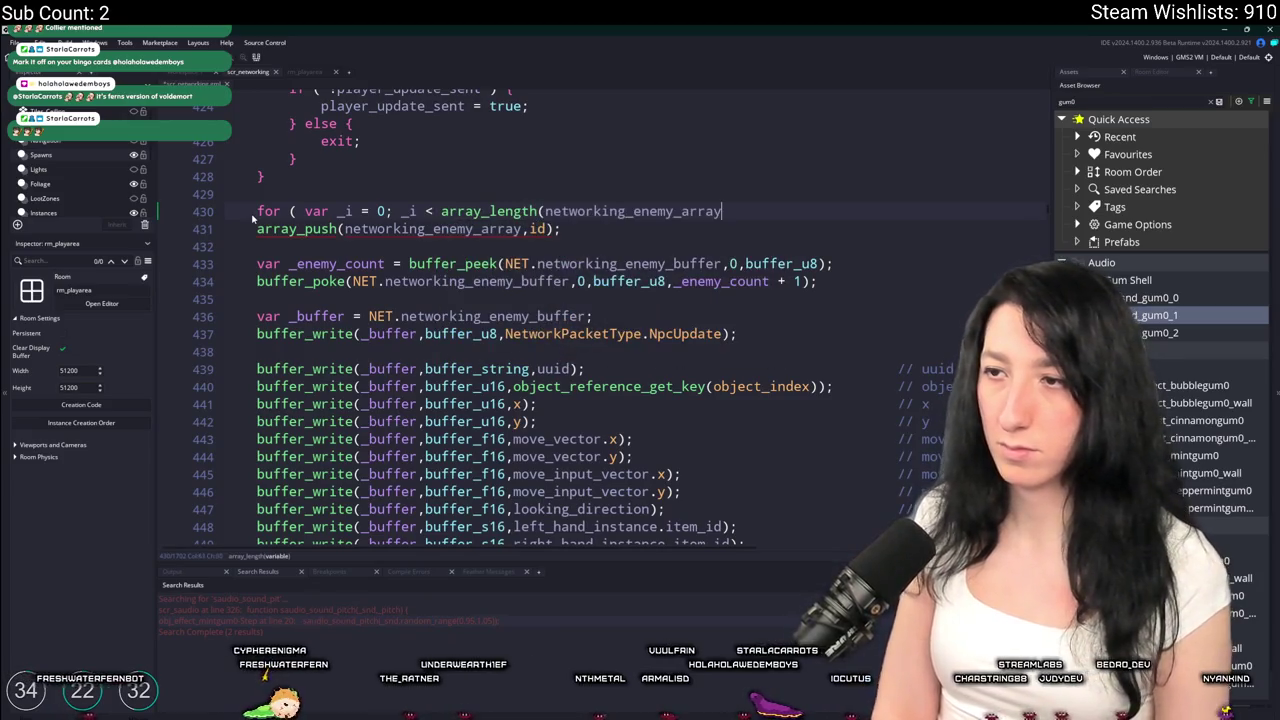
pyautogui.write('); ++ _i; ) {')
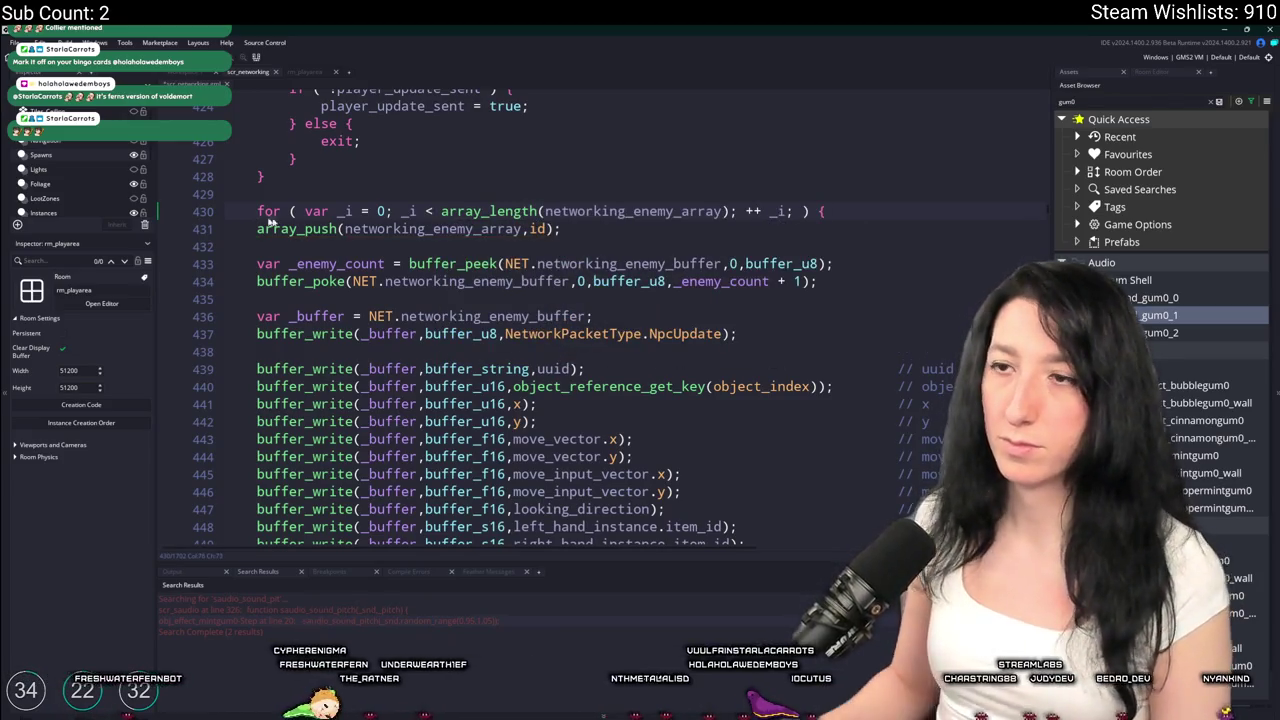
pyautogui.press('Return')
pyautogui.press('Return')
pyautogui.write('}')
pyautogui.click(392, 199)
pyautogui.press('Return')
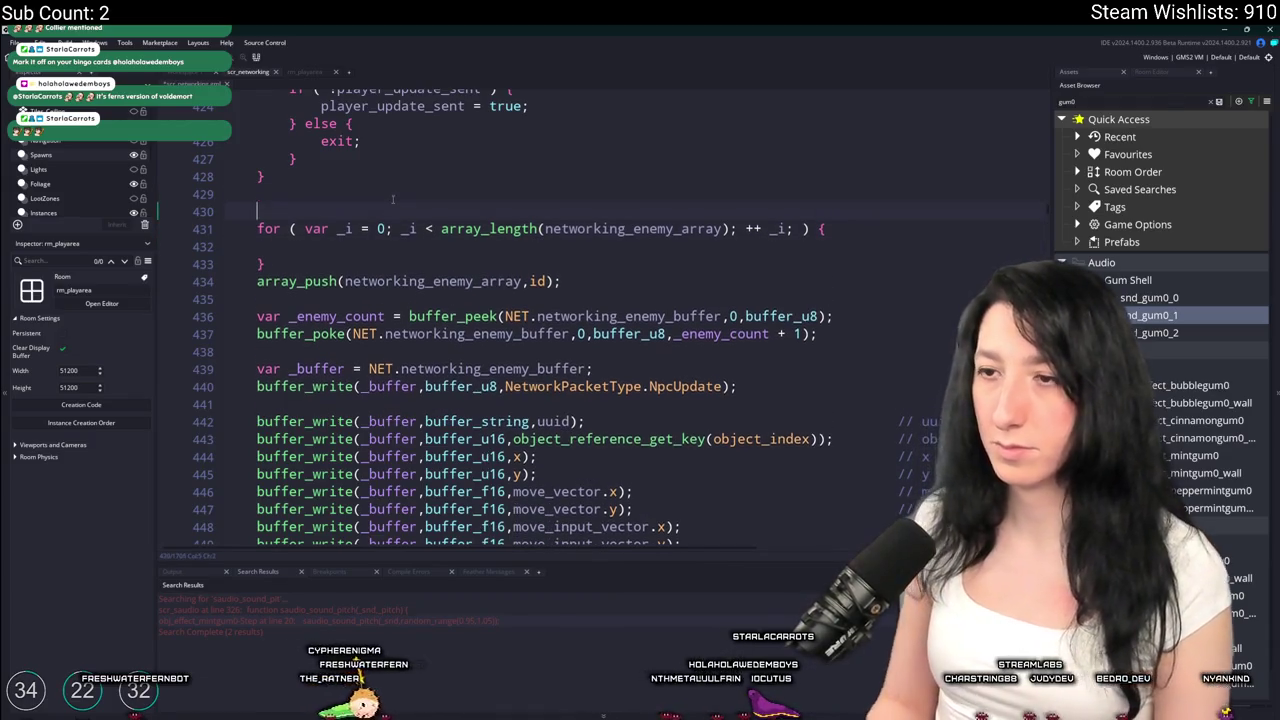
# Add var _new_group = false; and point_distance(x,y,networking_enemy_array[_i].x,networking_enemy_array[_i].y); in the loop
pyautogui.write('var _newi')
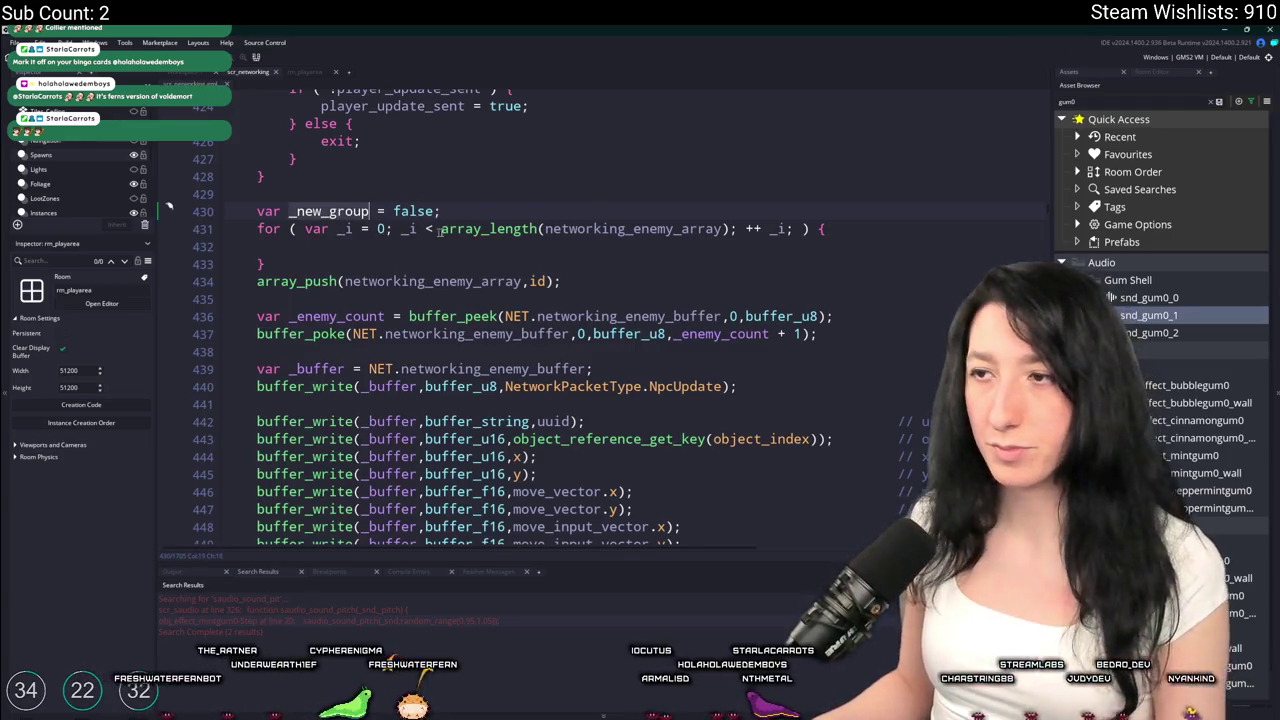
pyautogui.click(590, 229)
pyautogui.click(590, 246)
pyautogui.scroll(2, 590, 265)
pyautogui.click(583, 289)
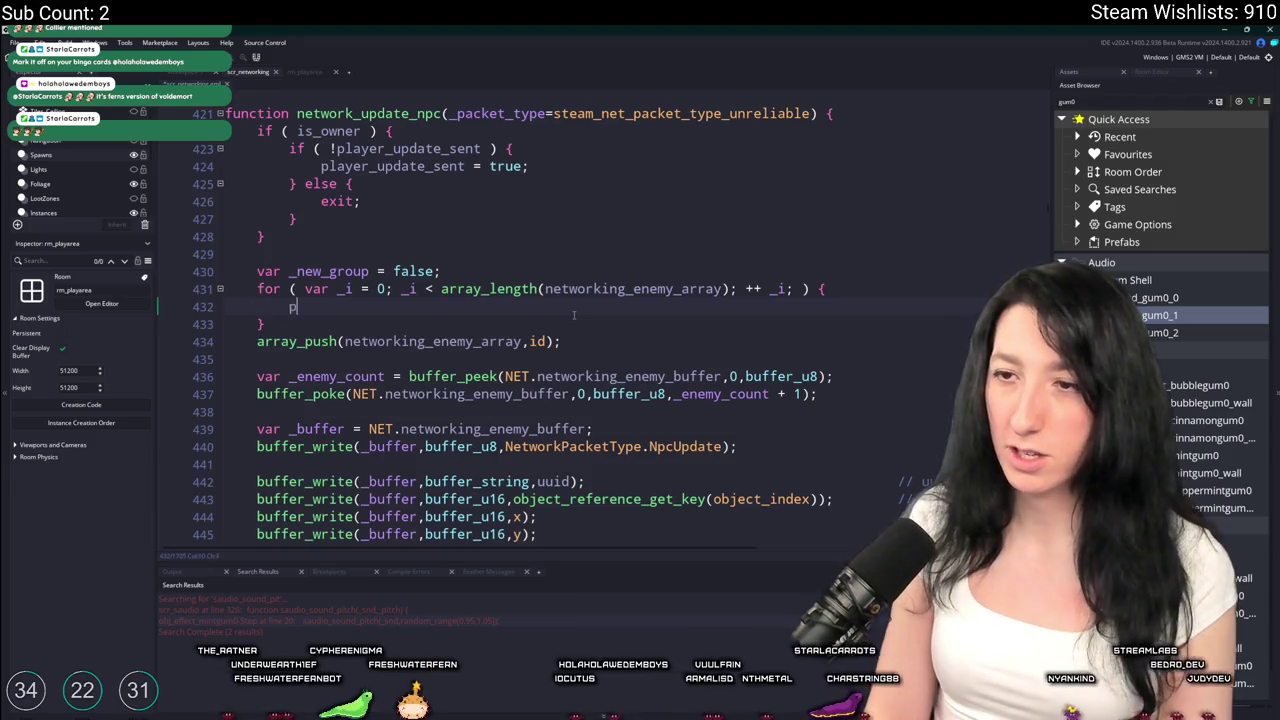
pyautogui.write('oint_distance(networking_enemy_array')
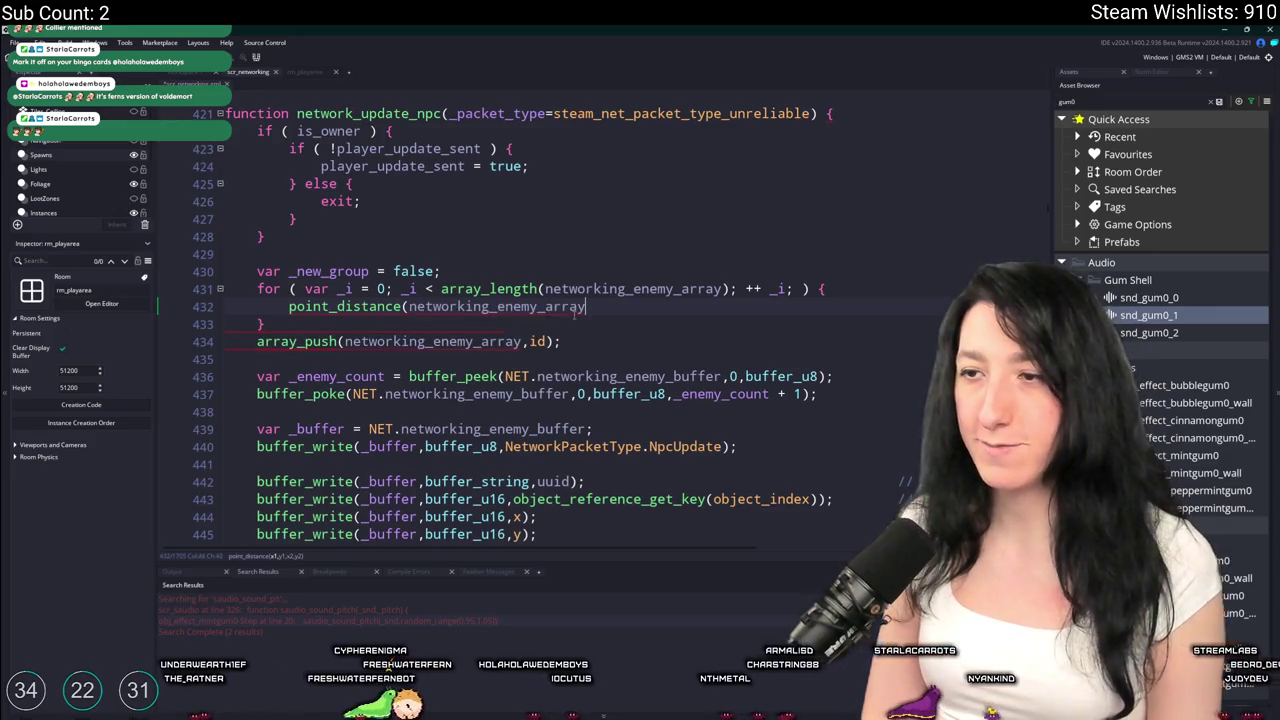
pyautogui.write(',networking_enemy_array[_i].x,')
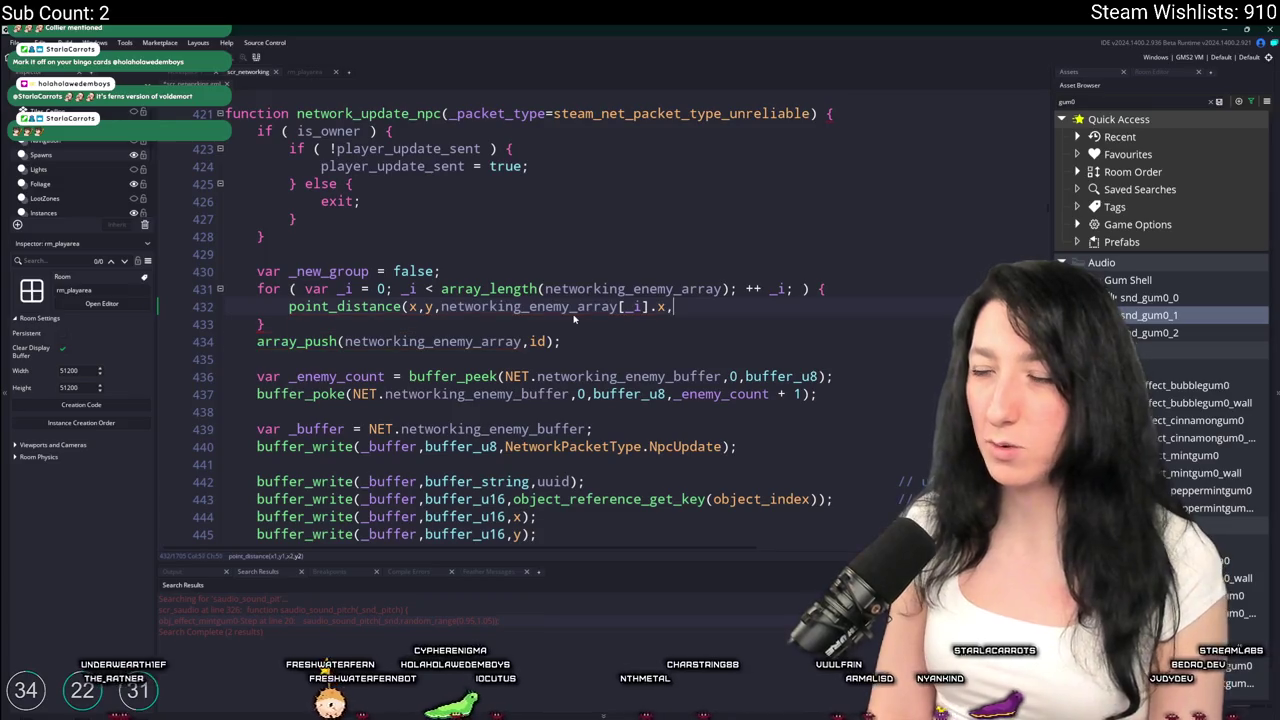
pyautogui.write('networking_enemy_array')
pyautogui.write('_iu')
pyautogui.write('.y);')
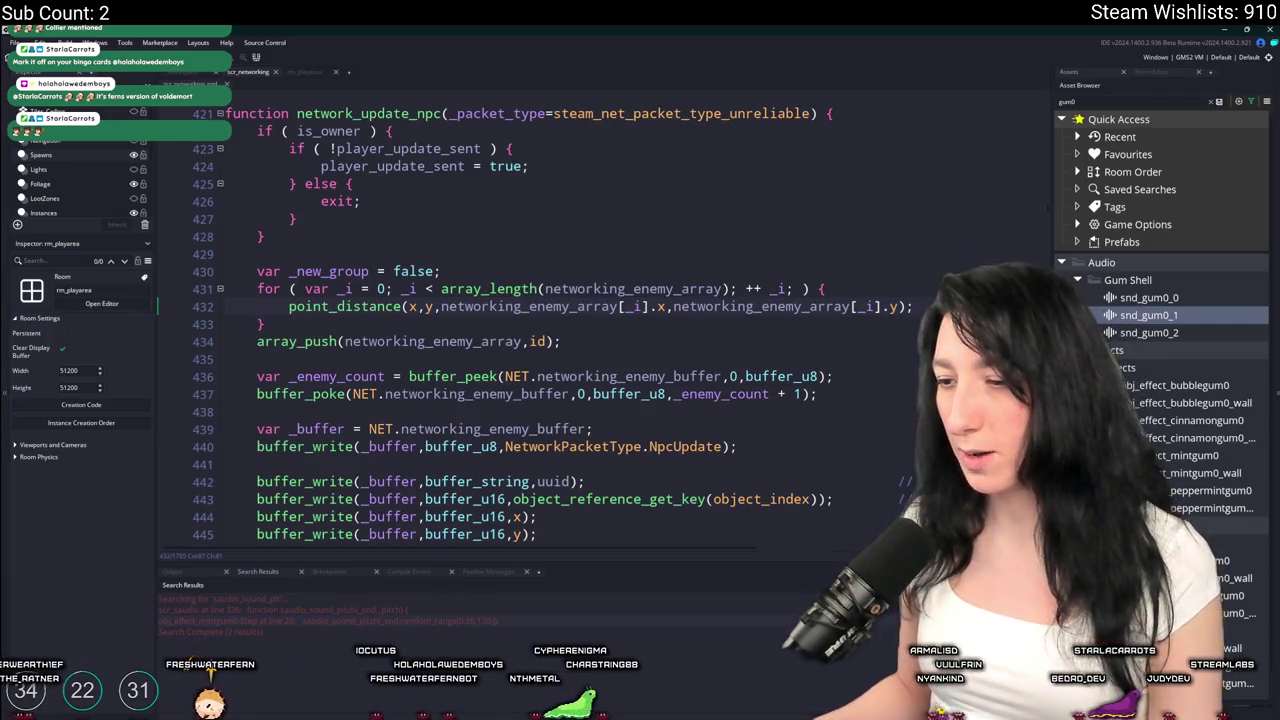
pyautogui.press('super')
pyautogui.write('aseprite')
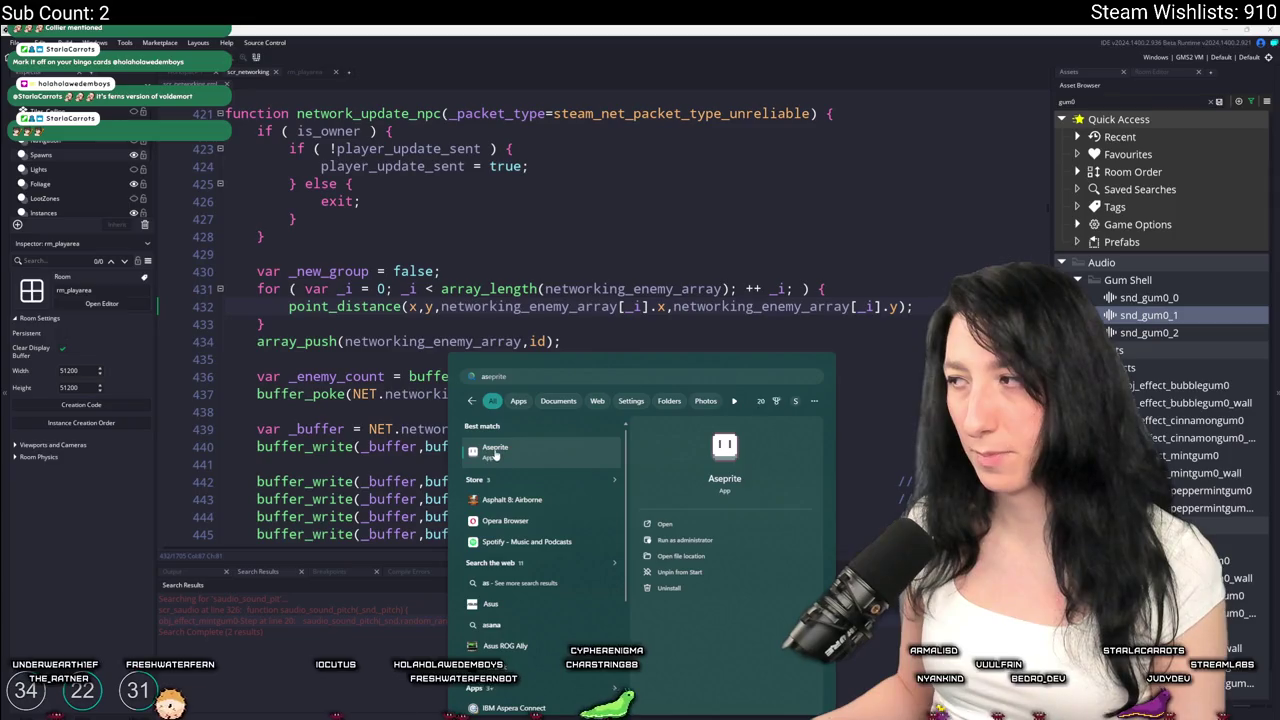
# Launch Aseprite, create a new 512x512 sprite, and fill it with dark purple
pyautogui.press('Return')
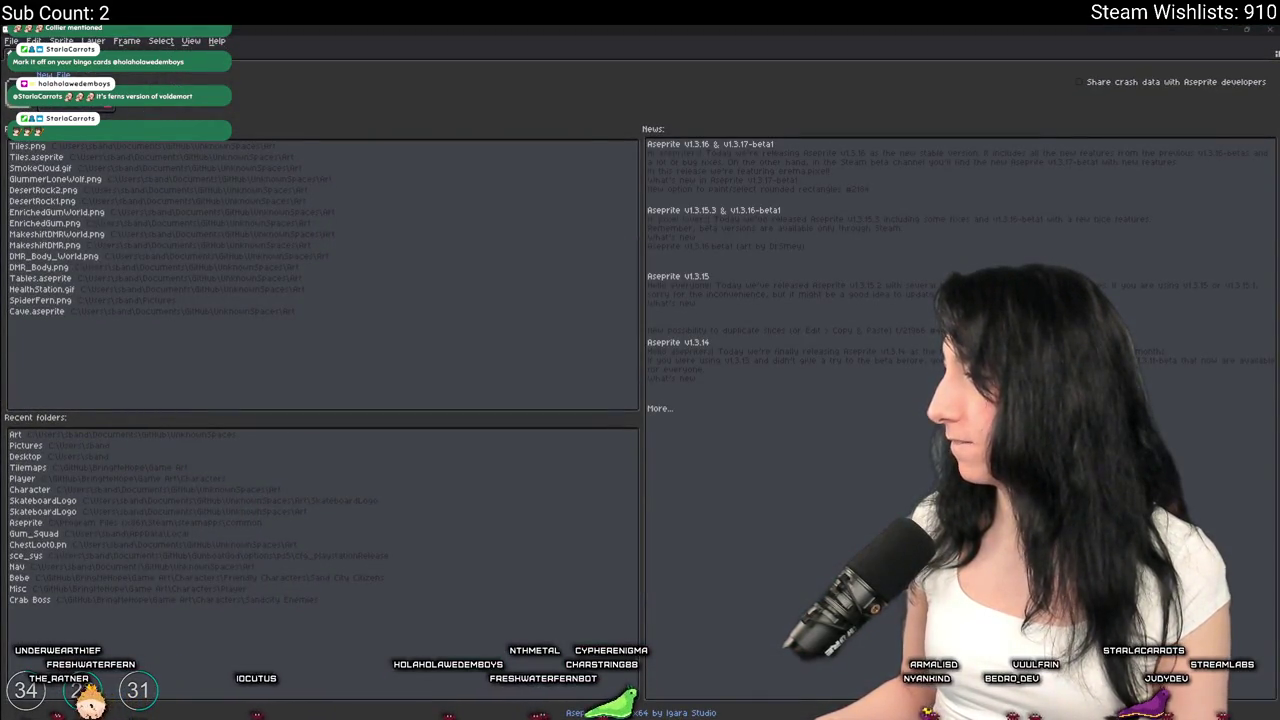
pyautogui.hotkey('ctrl', 'n')
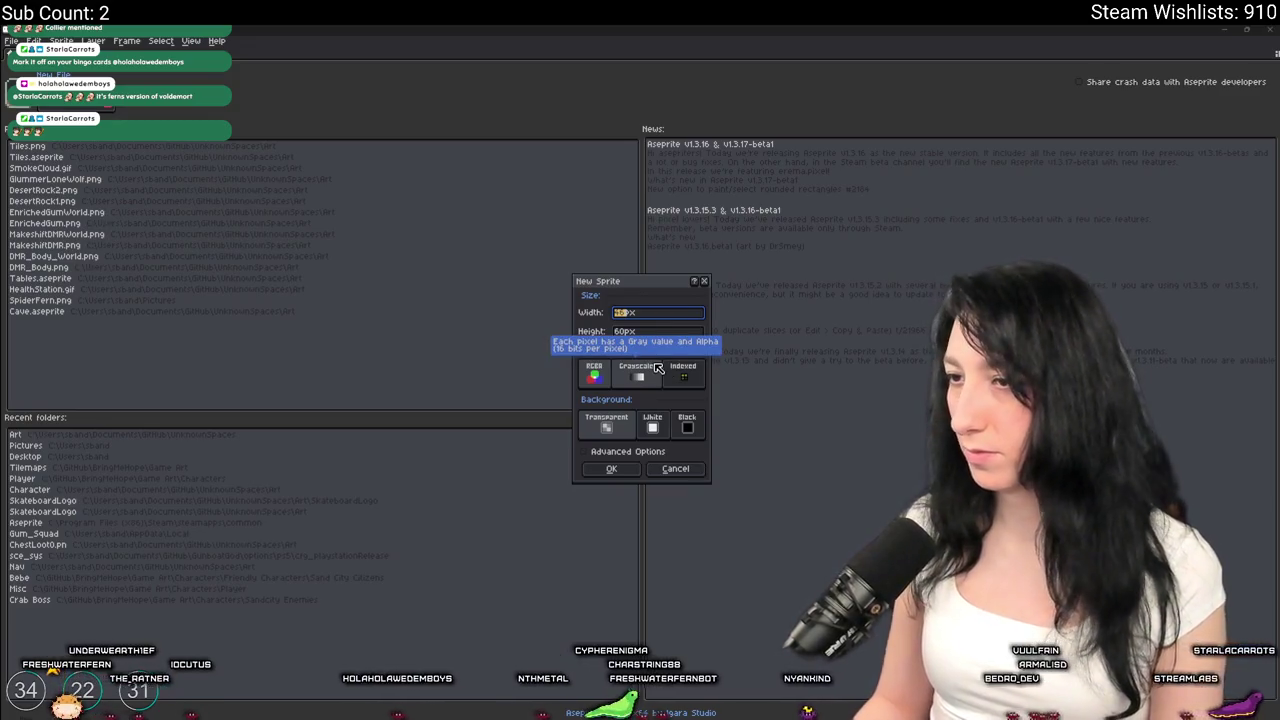
pyautogui.write('512')
pyautogui.press('Tab')
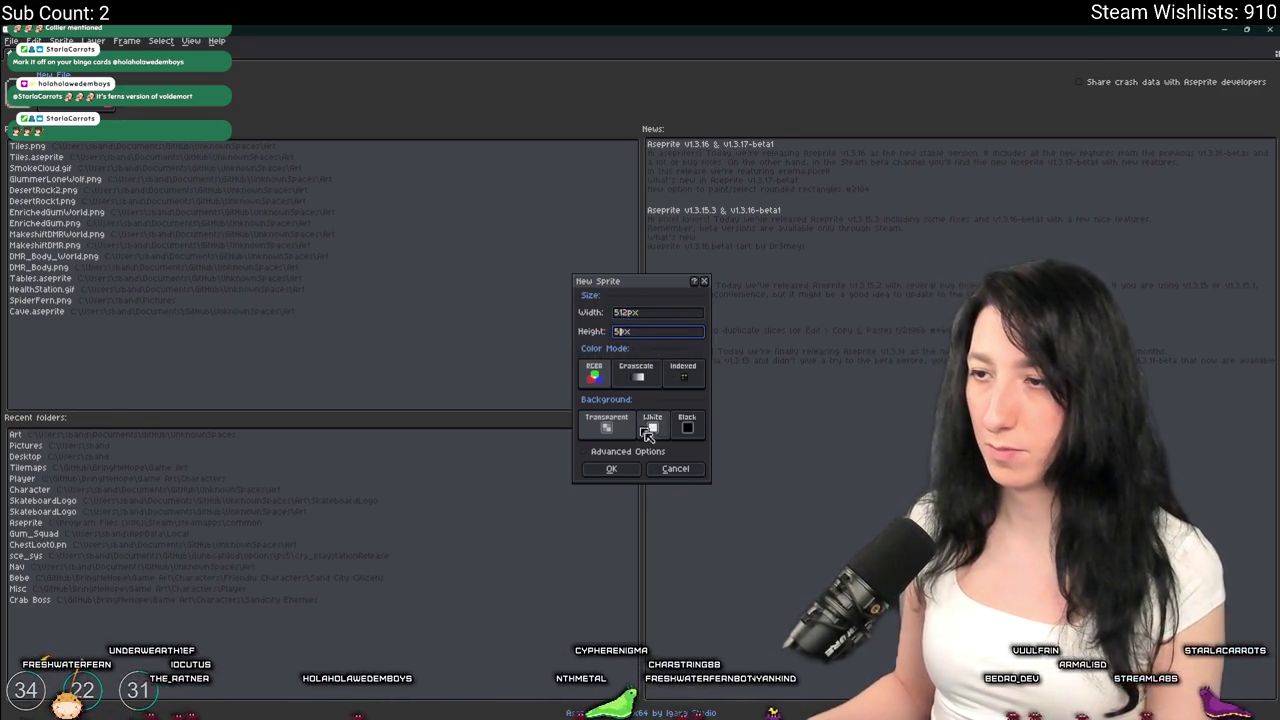
pyautogui.click(611, 469)
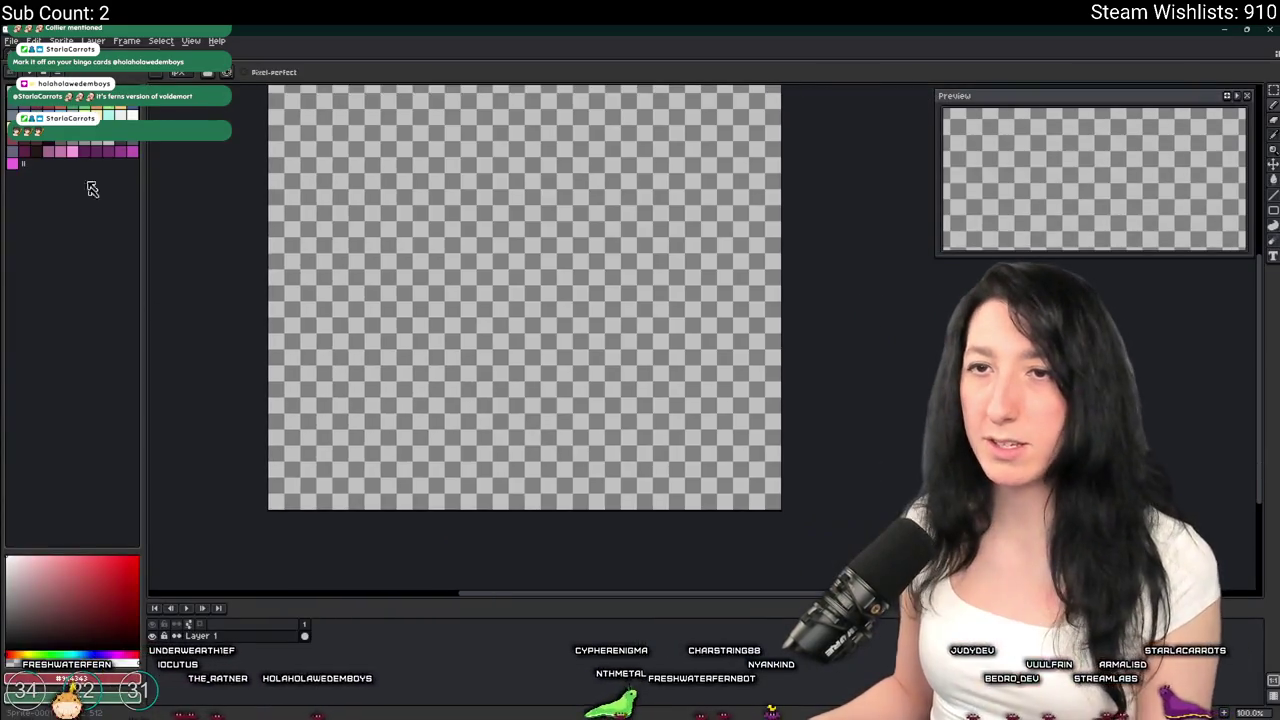
pyautogui.click(431, 223)
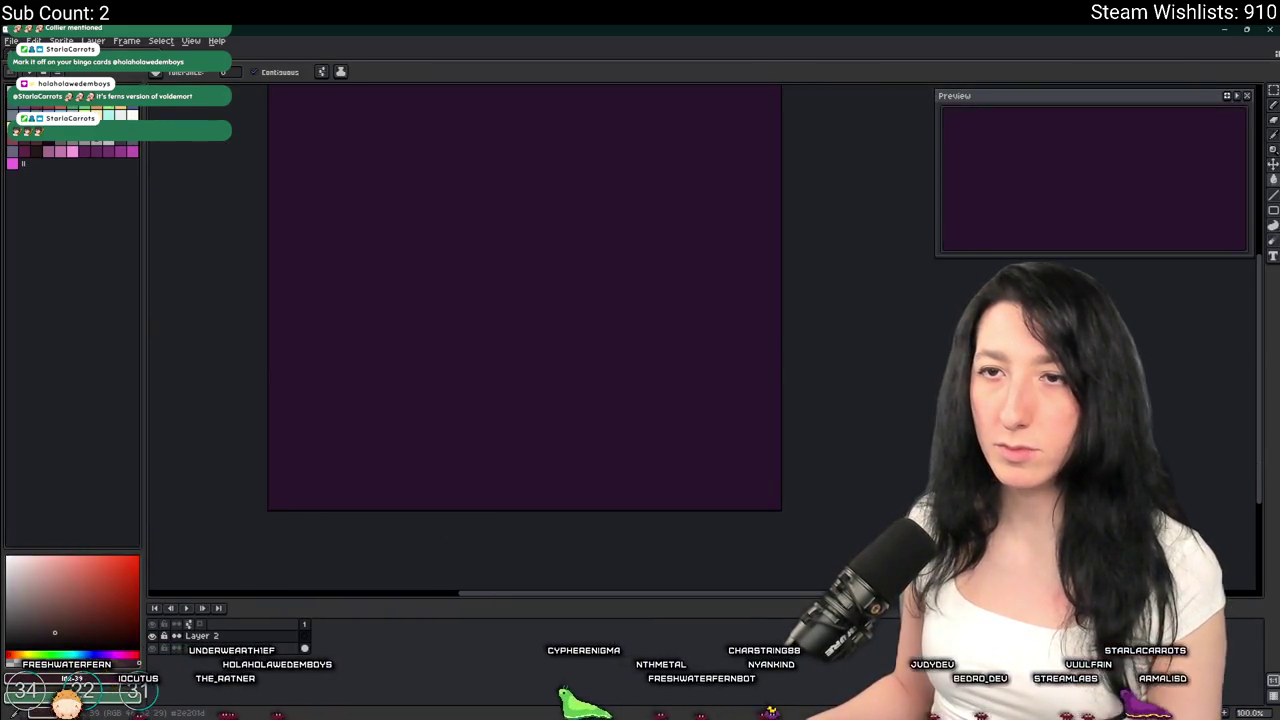
# Refill the canvas until it is a very dark purple
pyautogui.click(367, 340)
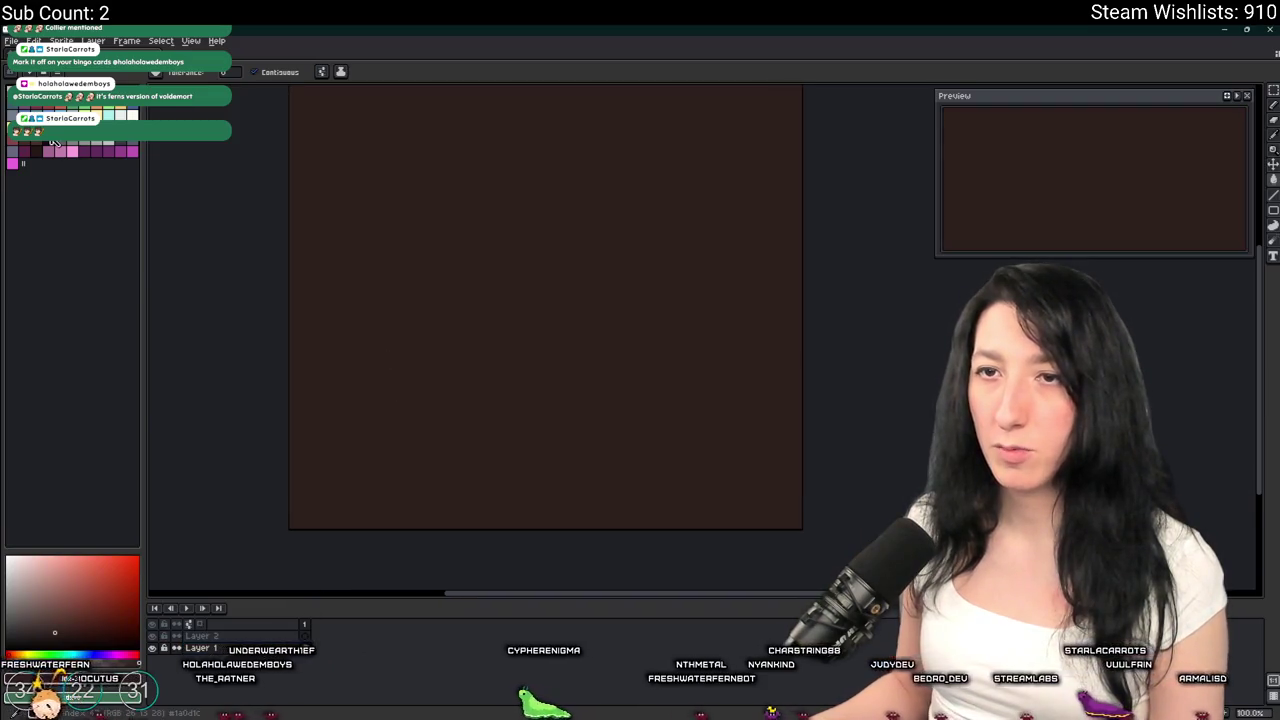
pyautogui.click(60, 152)
pyautogui.click(60, 152)
pyautogui.click(393, 236)
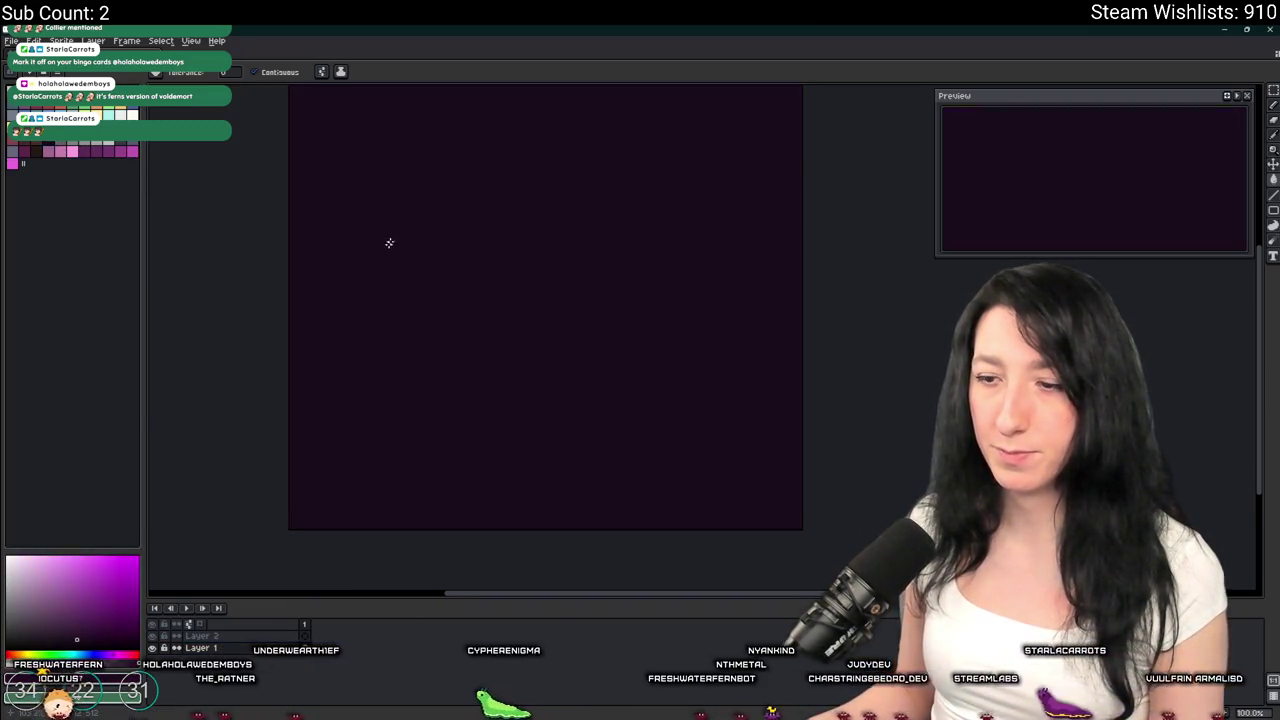
# Scatter white dots and a green dot across the canvas with the Pencil
pyautogui.click(134, 116)
pyautogui.press('b')
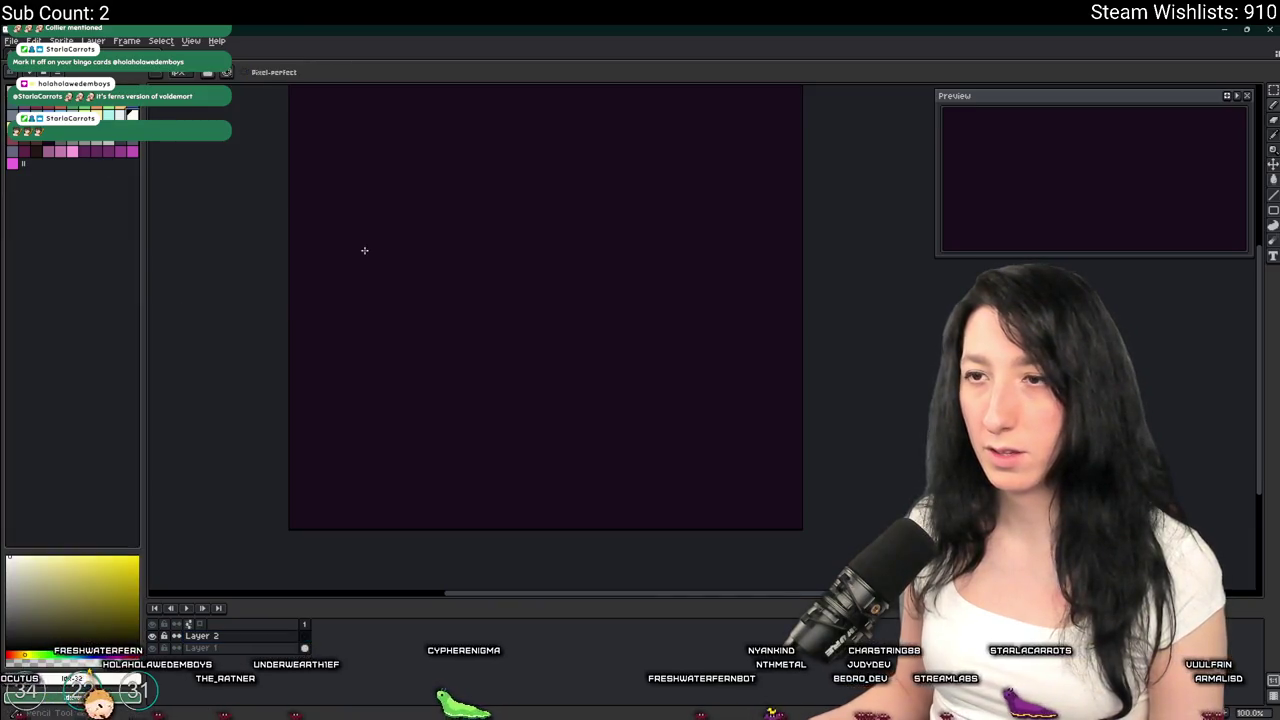
pyautogui.moveTo(364, 250); pyautogui.dragTo(387, 286)
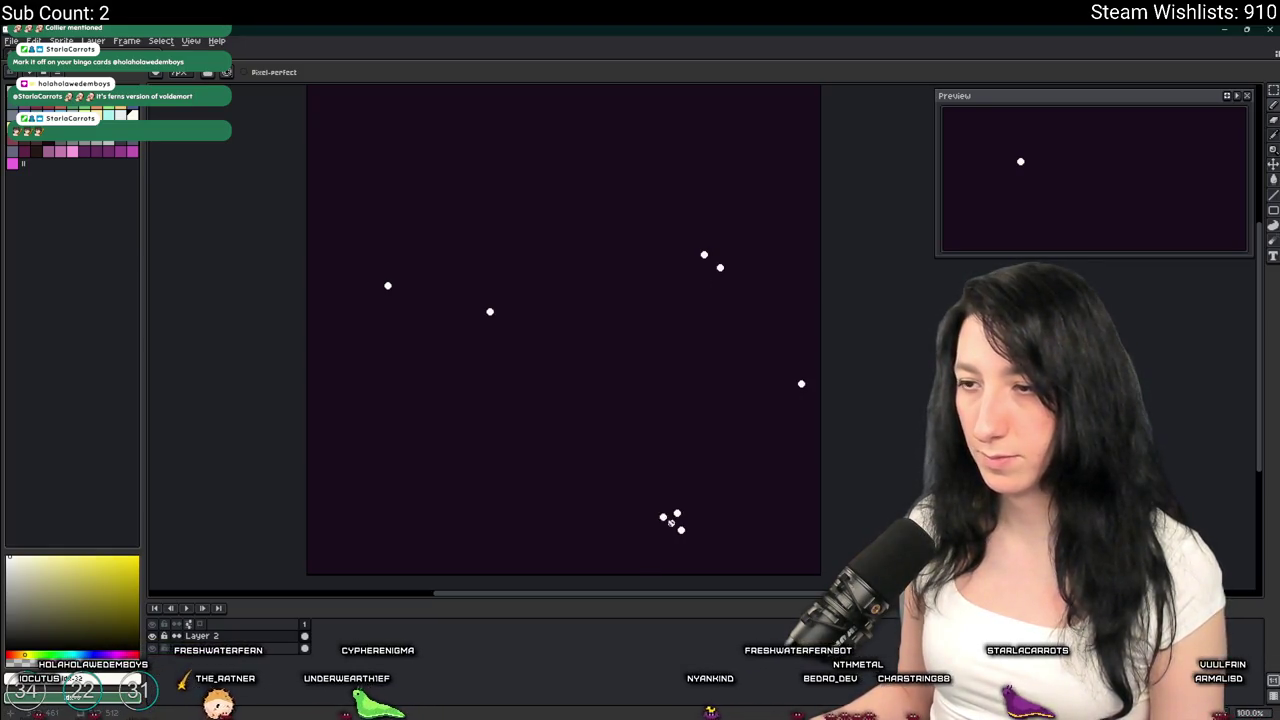
pyautogui.moveTo(418, 503)
pyautogui.mouseDown()
pyautogui.moveTo(417, 420)
pyautogui.moveTo(362, 233)
pyautogui.mouseUp()
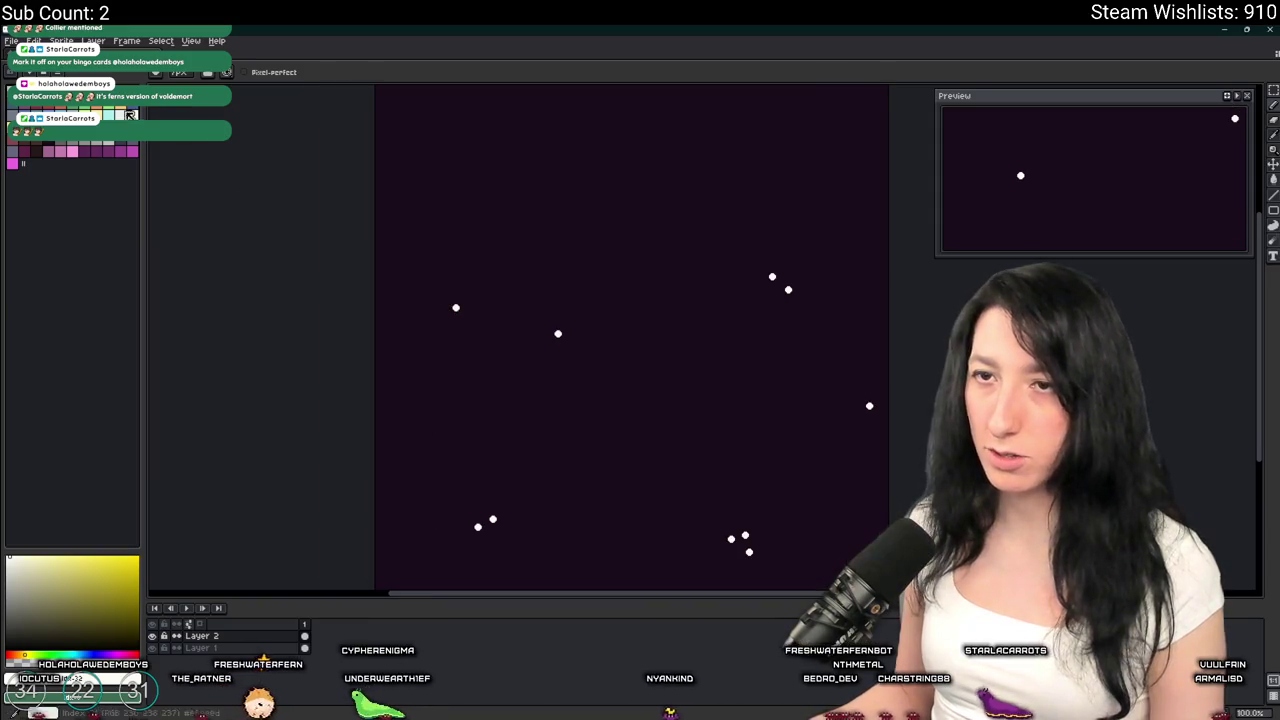
pyautogui.click(591, 201)
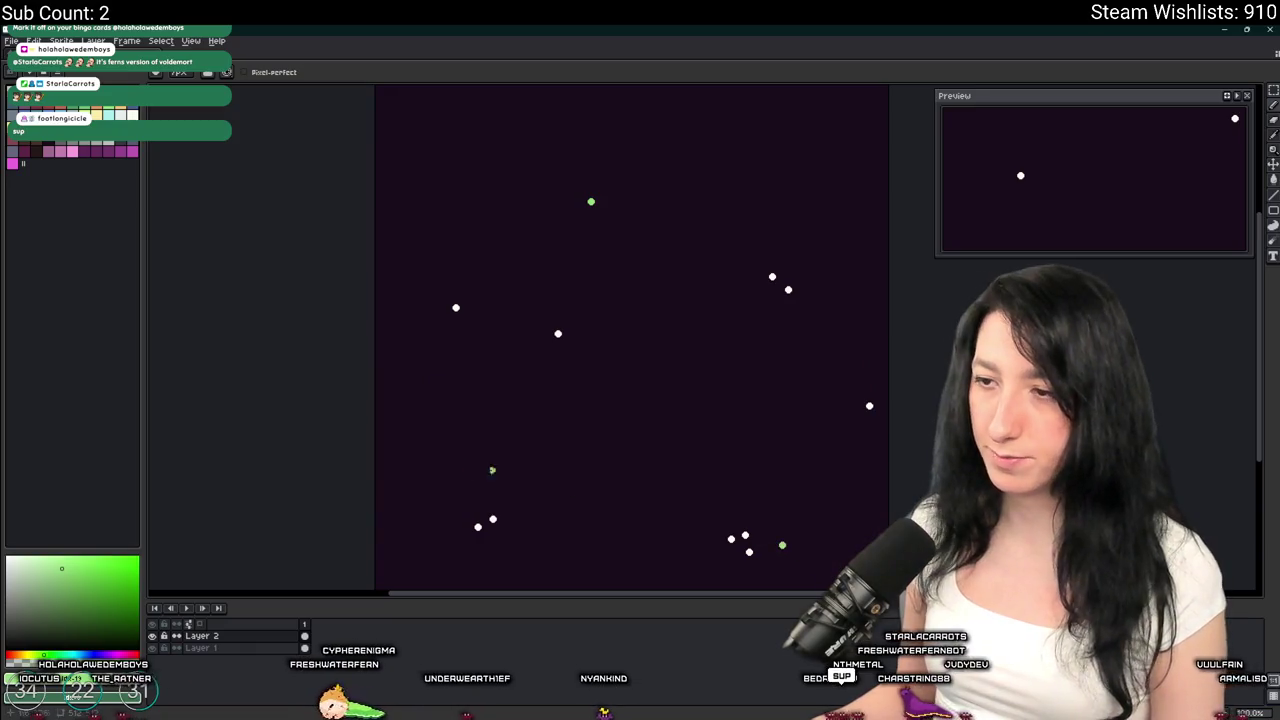
pyautogui.press('Tab')
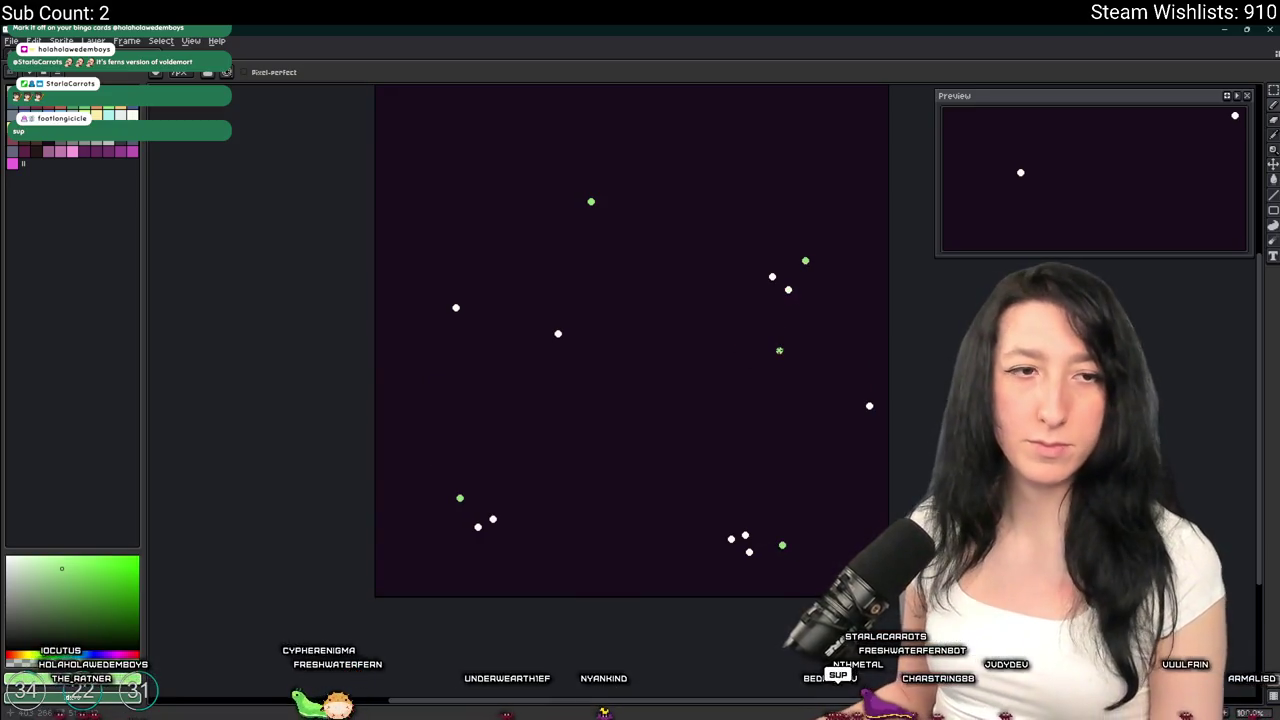
pyautogui.scroll(-2, 632, 340)
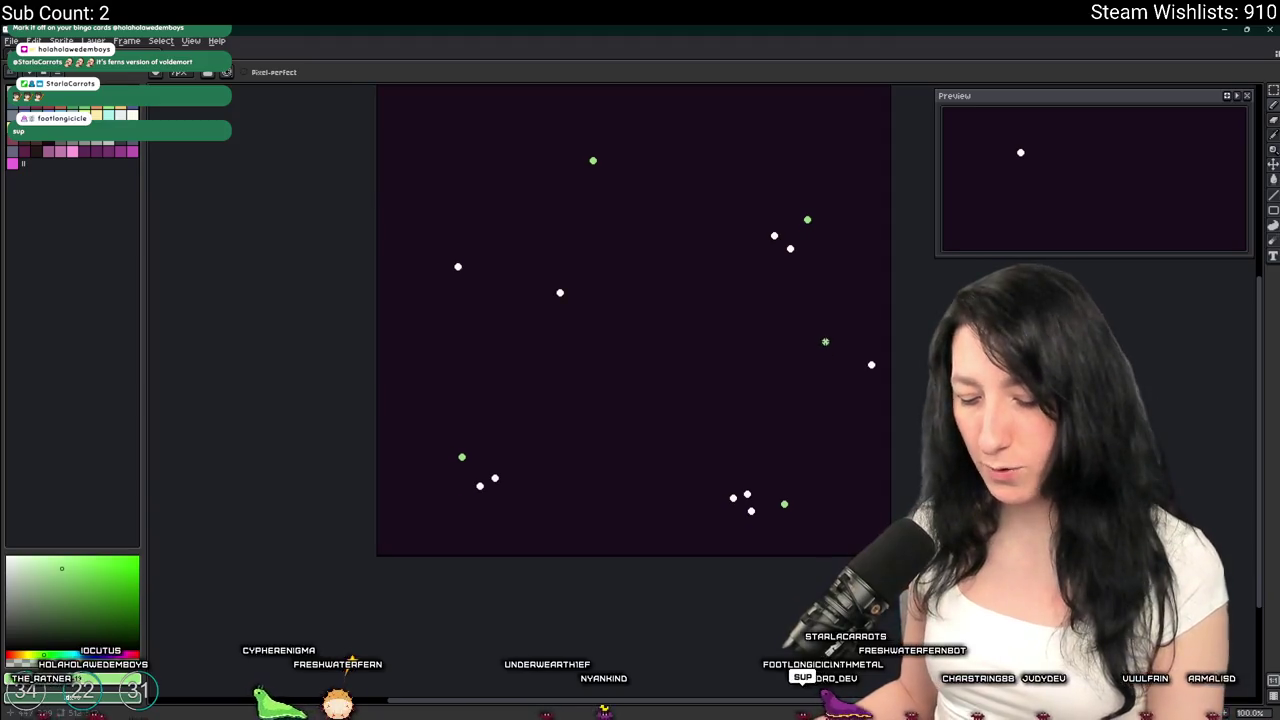
pyautogui.press('i')
pyautogui.scroll(2, 640, 220)
pyautogui.scroll(-1, 451, 251)
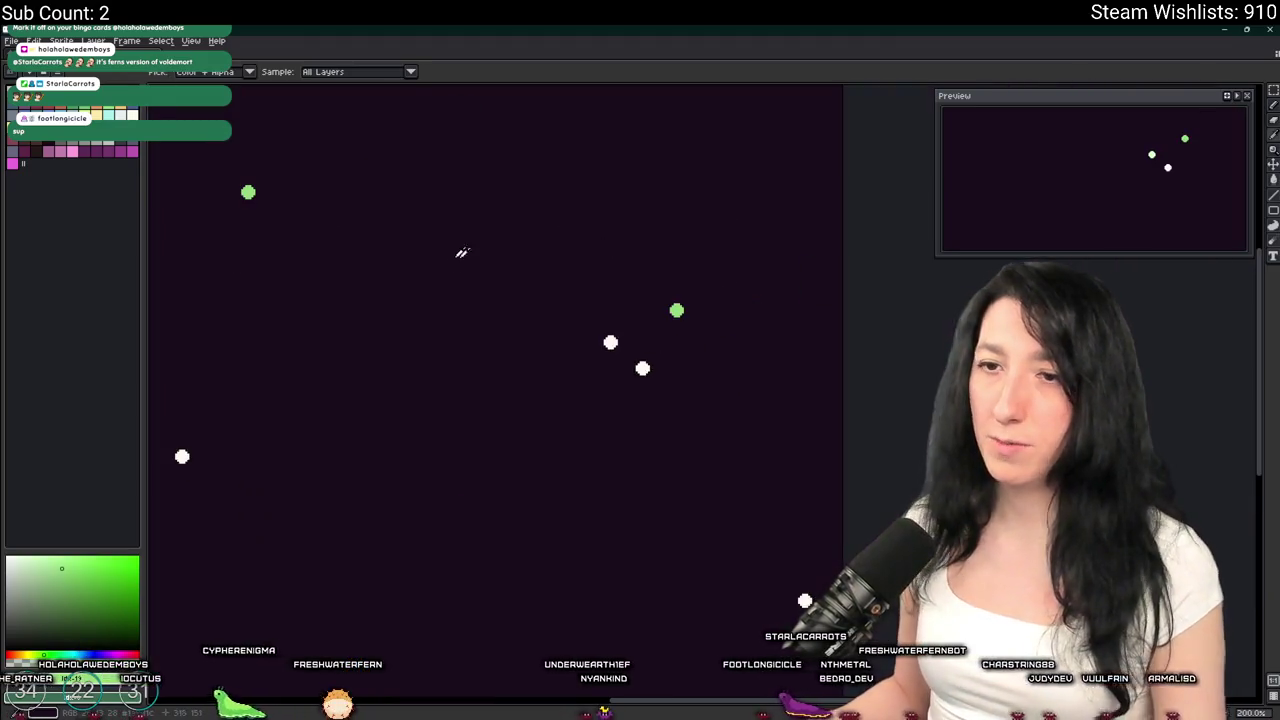
pyautogui.press('Tab')
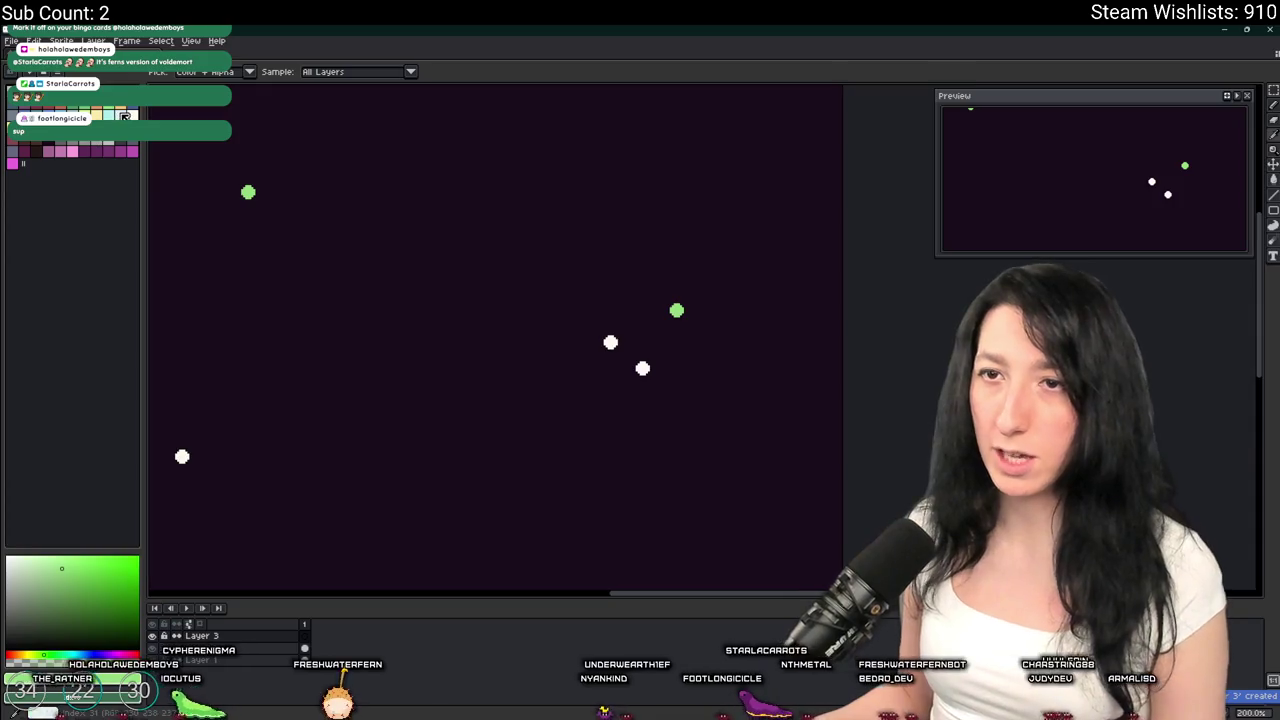
pyautogui.scroll(2, 503, 283)
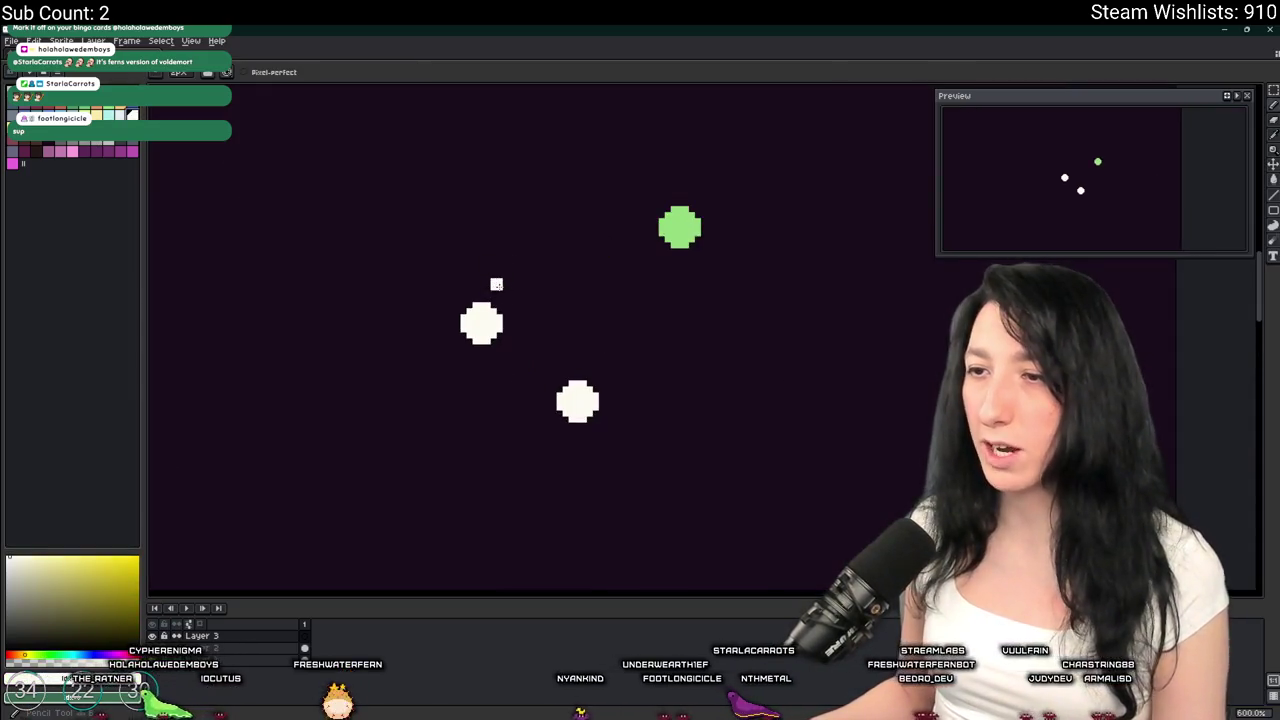
# Undo the stray white stroke and draw two lines from white dots to the green dot
pyautogui.hotkey('ctrl', 'z')
pyautogui.click(114, 117)
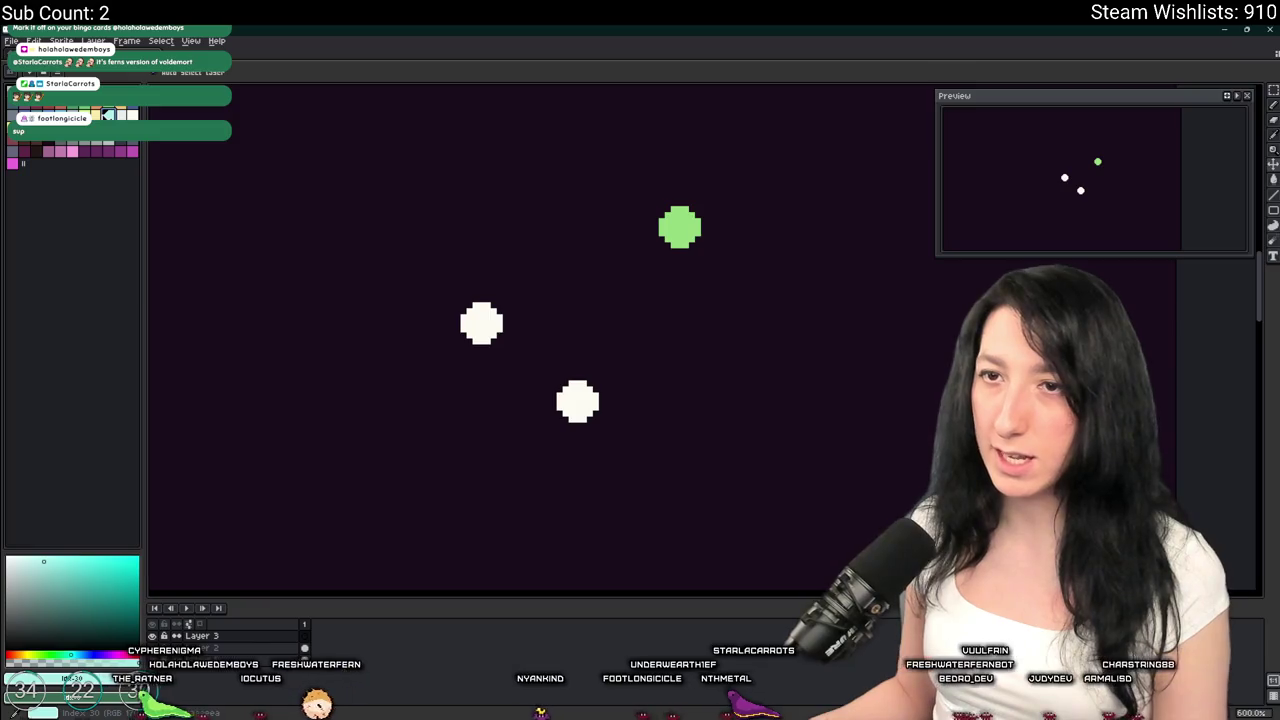
pyautogui.press('b')
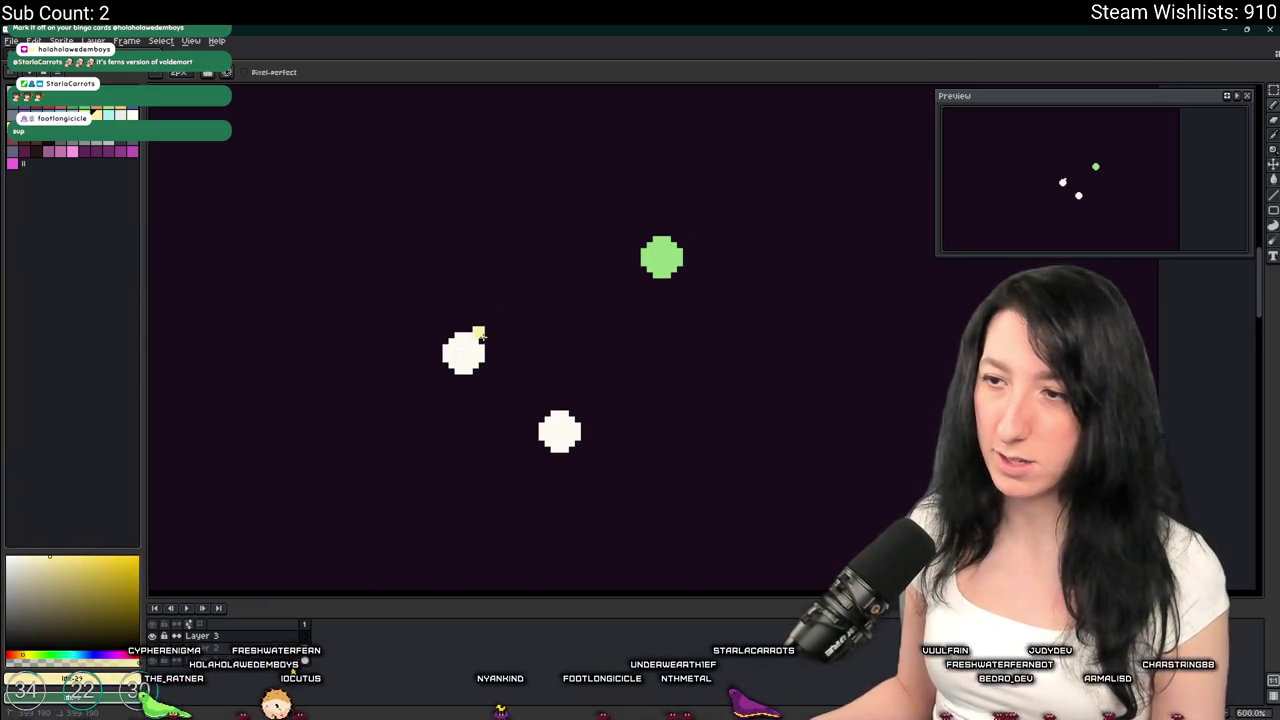
pyautogui.moveTo(490, 334); pyautogui.dragTo(670, 259)
pyautogui.moveTo(570, 428); pyautogui.dragTo(650, 268)
# Draw the long line ending at the green dot, then close the Preview window with F7
pyautogui.scroll(-7, 640, 316)
pyautogui.scroll(2, 660, 313)
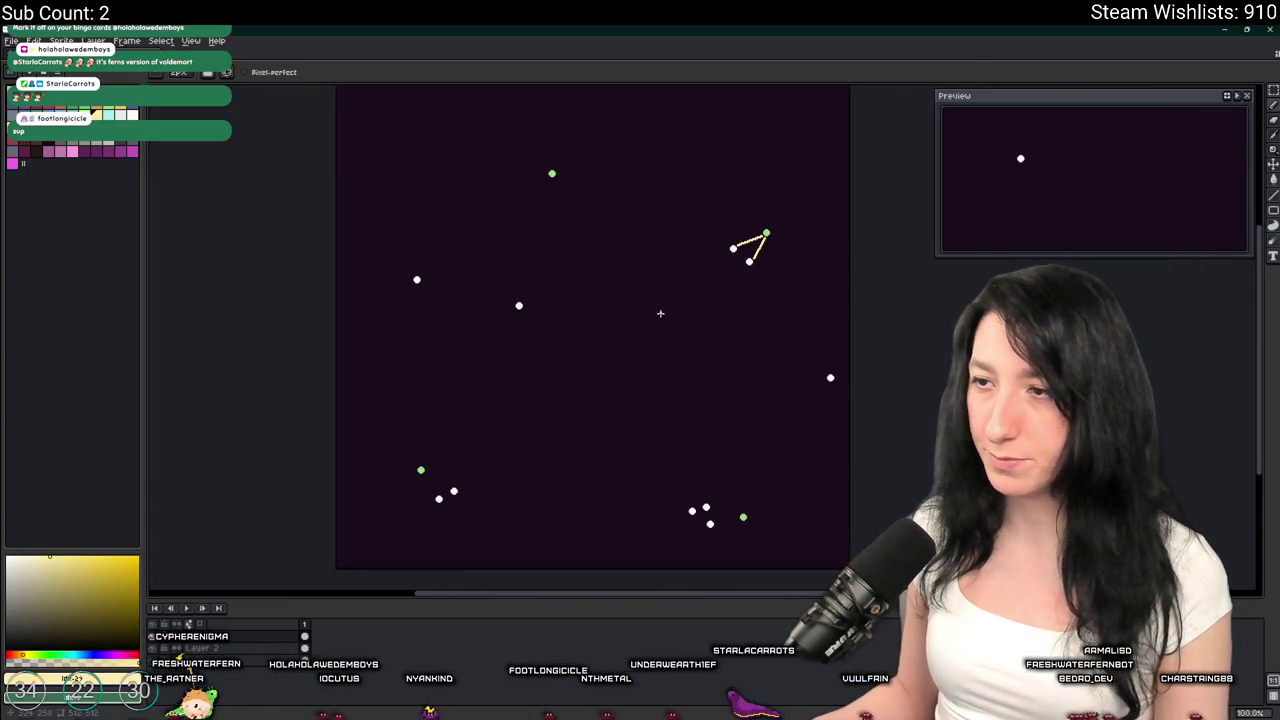
pyautogui.scroll(1, 827, 407)
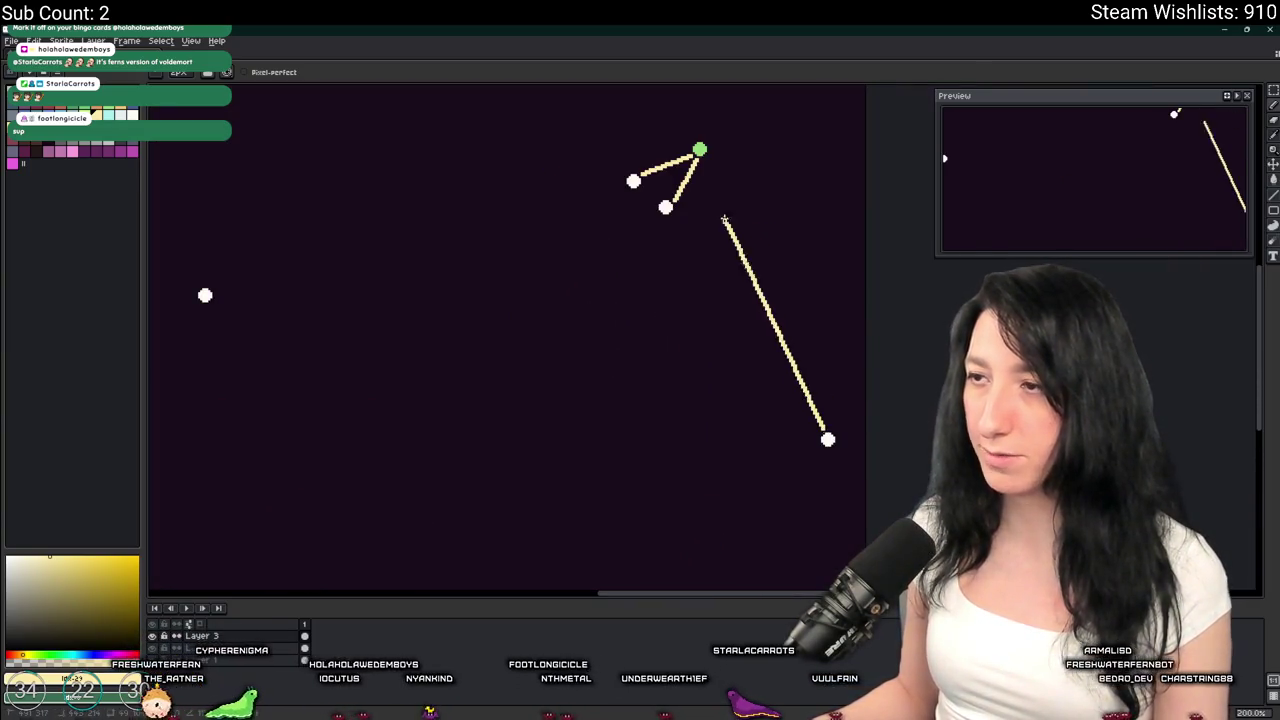
pyautogui.moveTo(729, 228); pyautogui.dragTo(699, 150)
pyautogui.scroll(-2, 596, 390)
pyautogui.scroll(1, 596, 390)
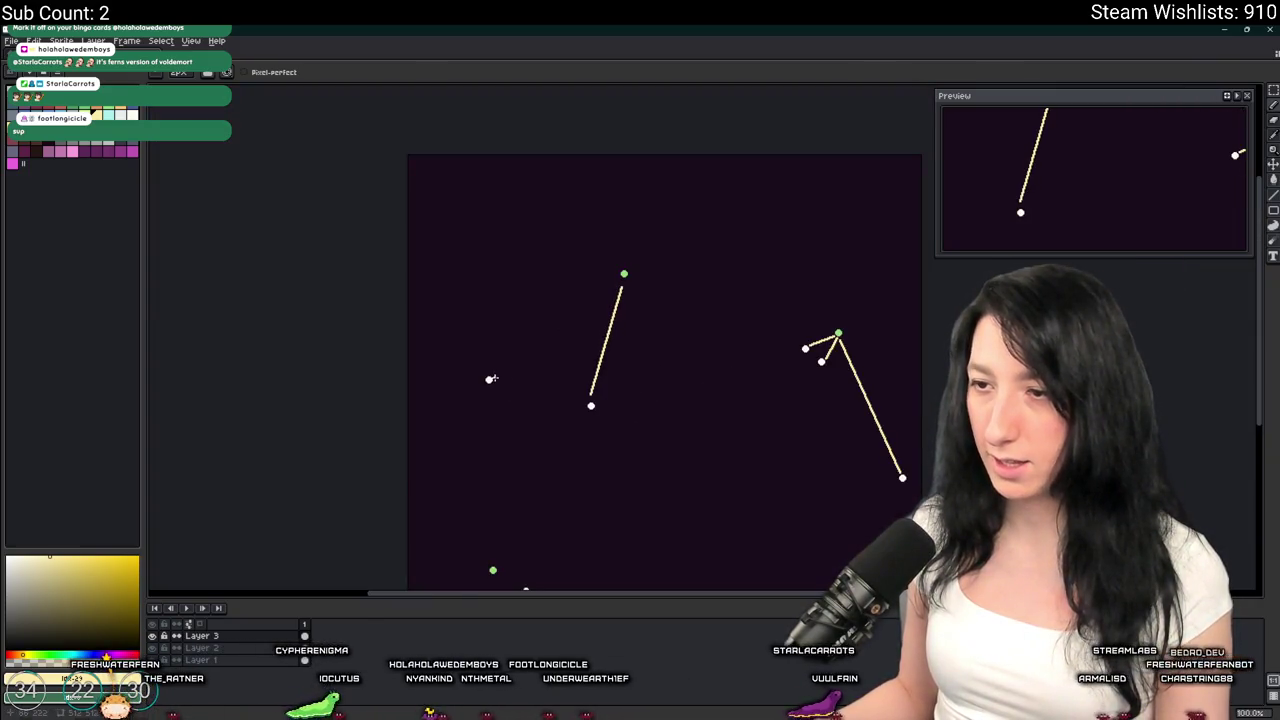
pyautogui.scroll(-2, 519, 412)
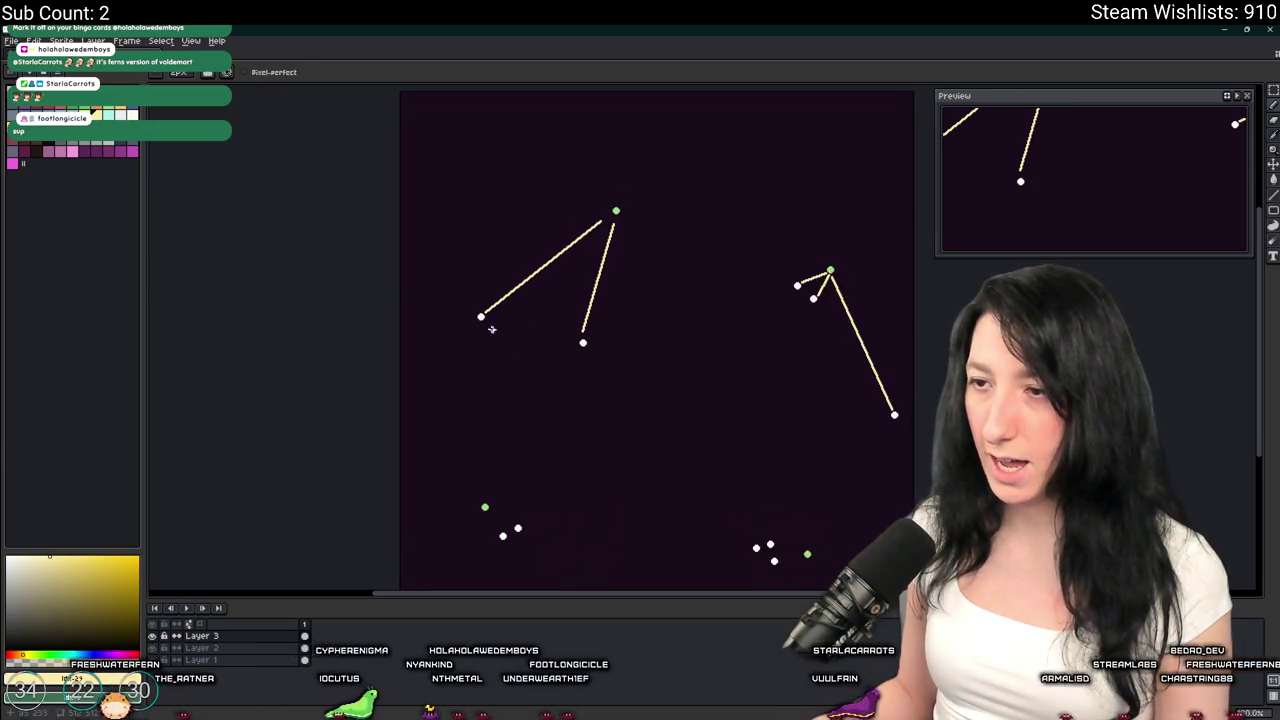
pyautogui.scroll(-4, 493, 297)
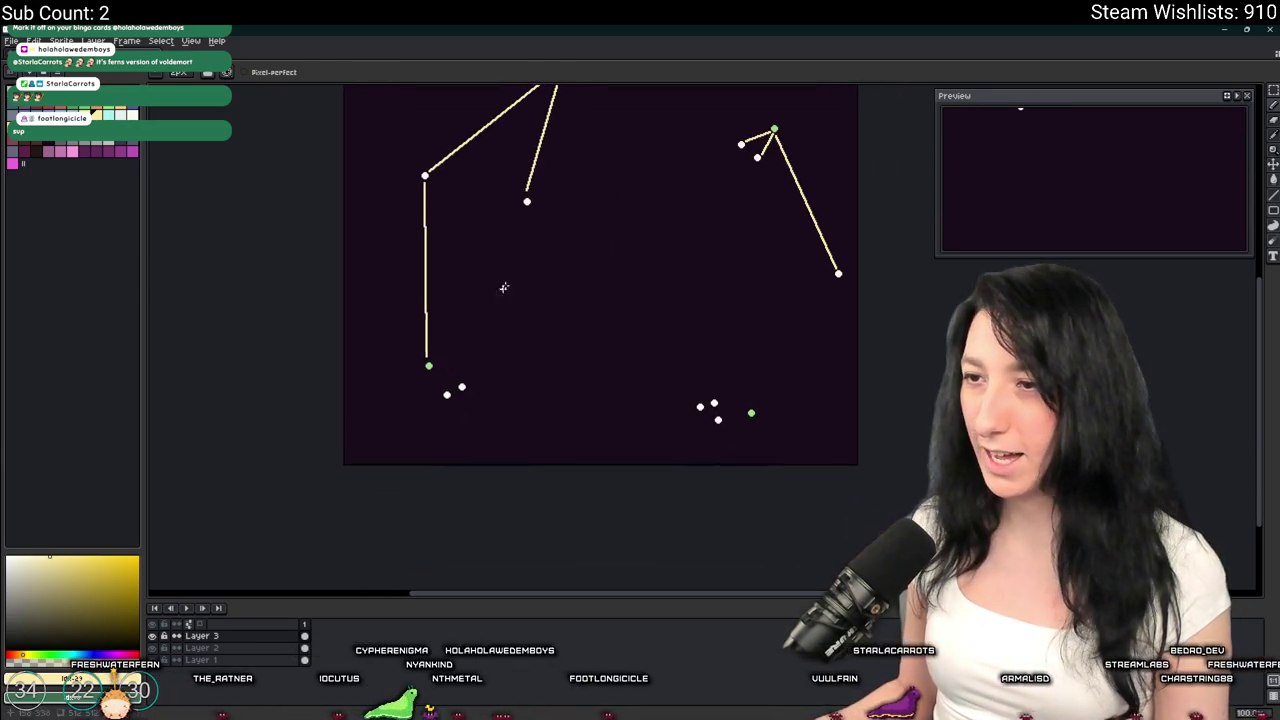
pyautogui.scroll(2, 454, 387)
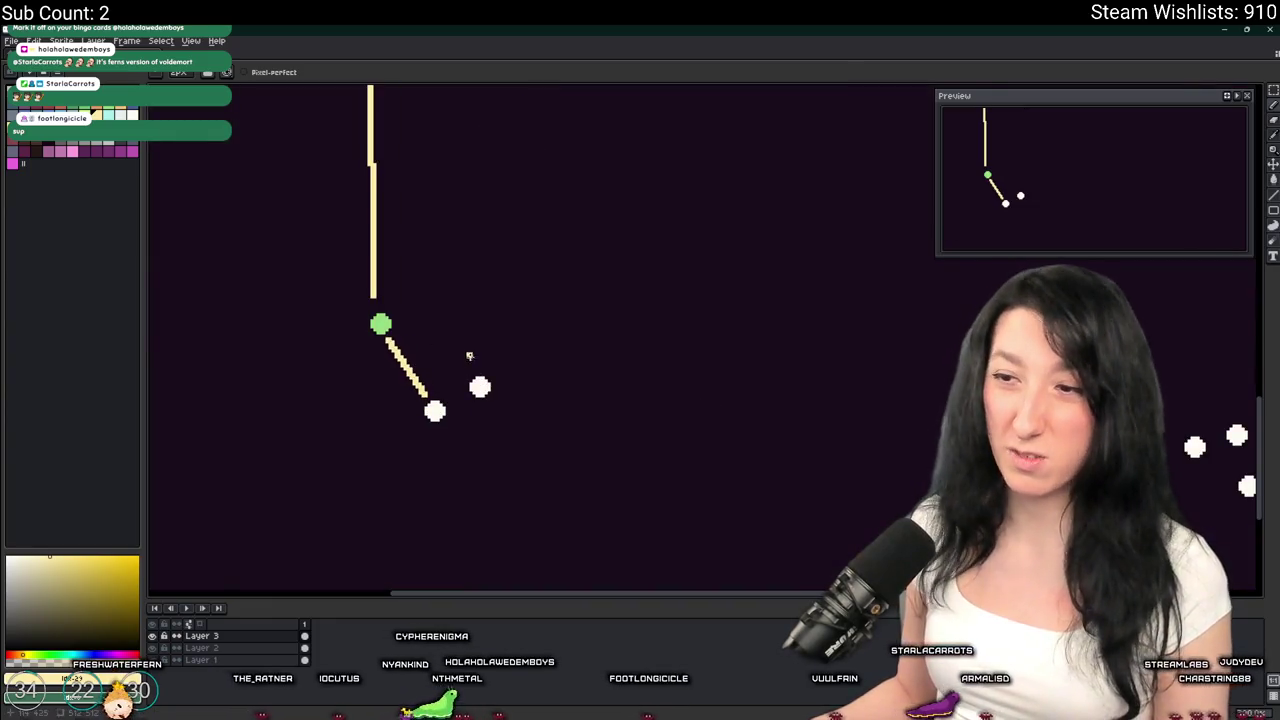
pyautogui.hscroll(5, 549, 354)
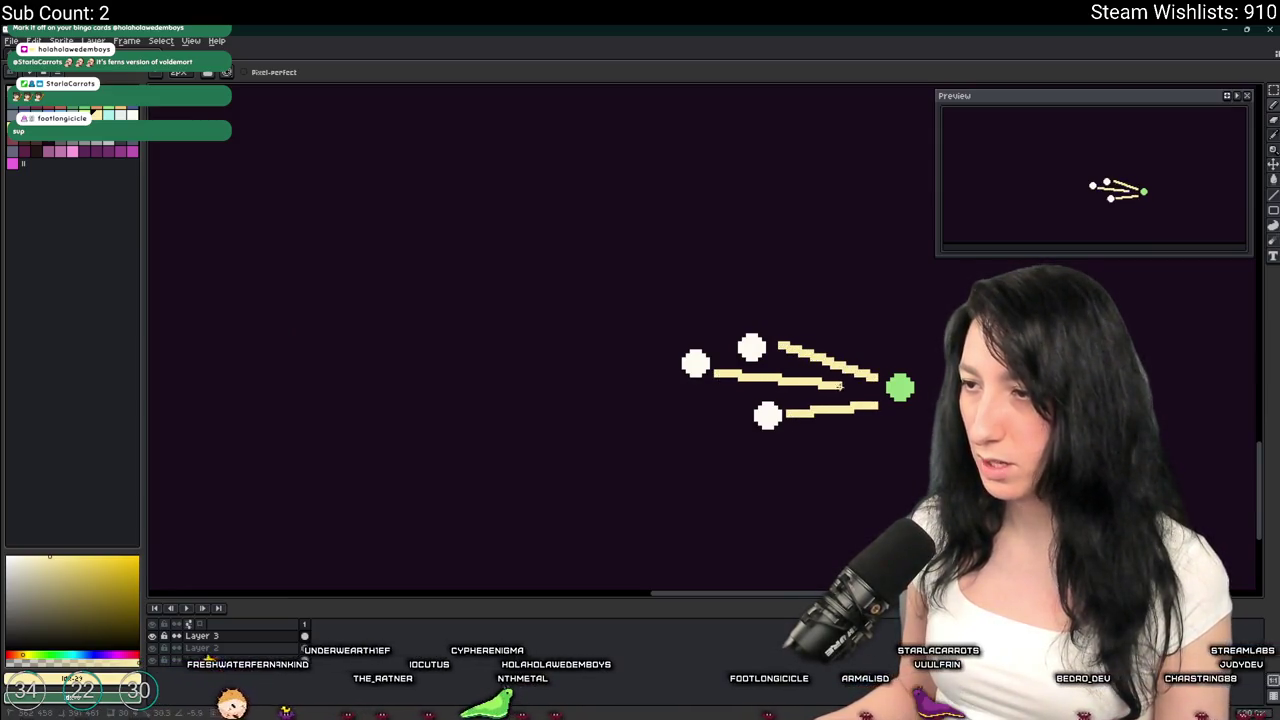
pyautogui.scroll(-4, 866, 390)
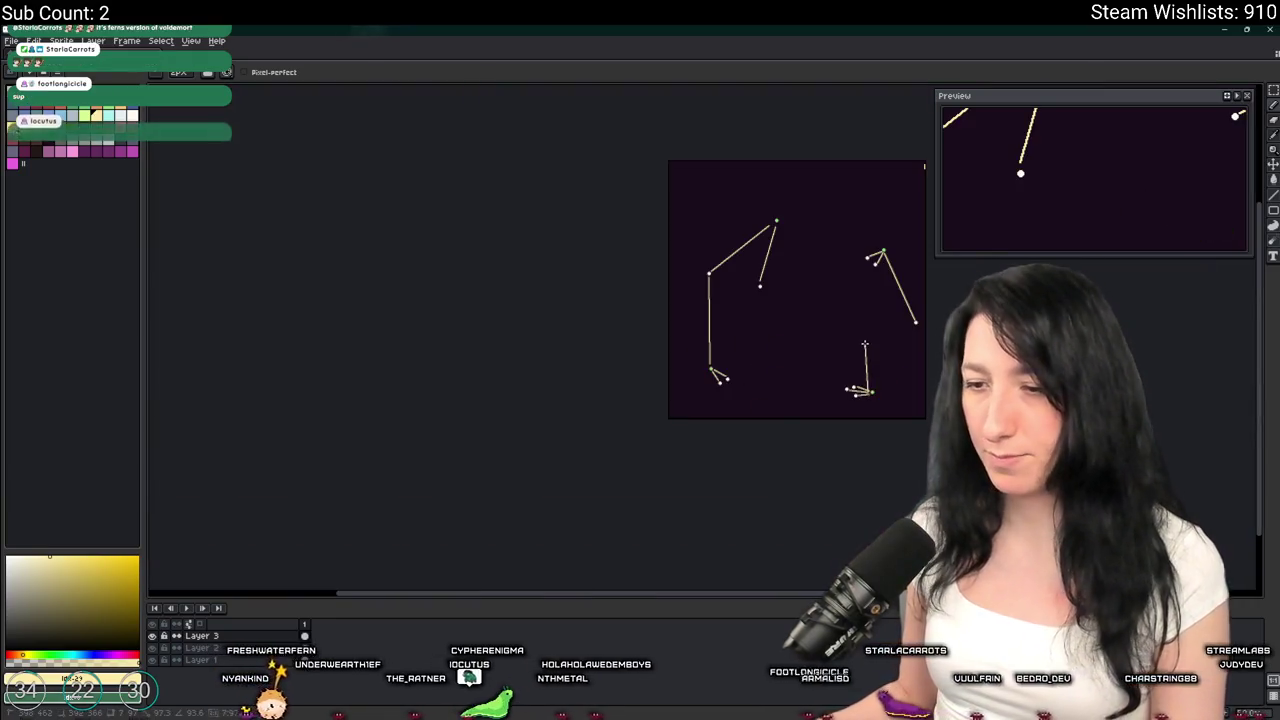
pyautogui.scroll(3, 780, 200)
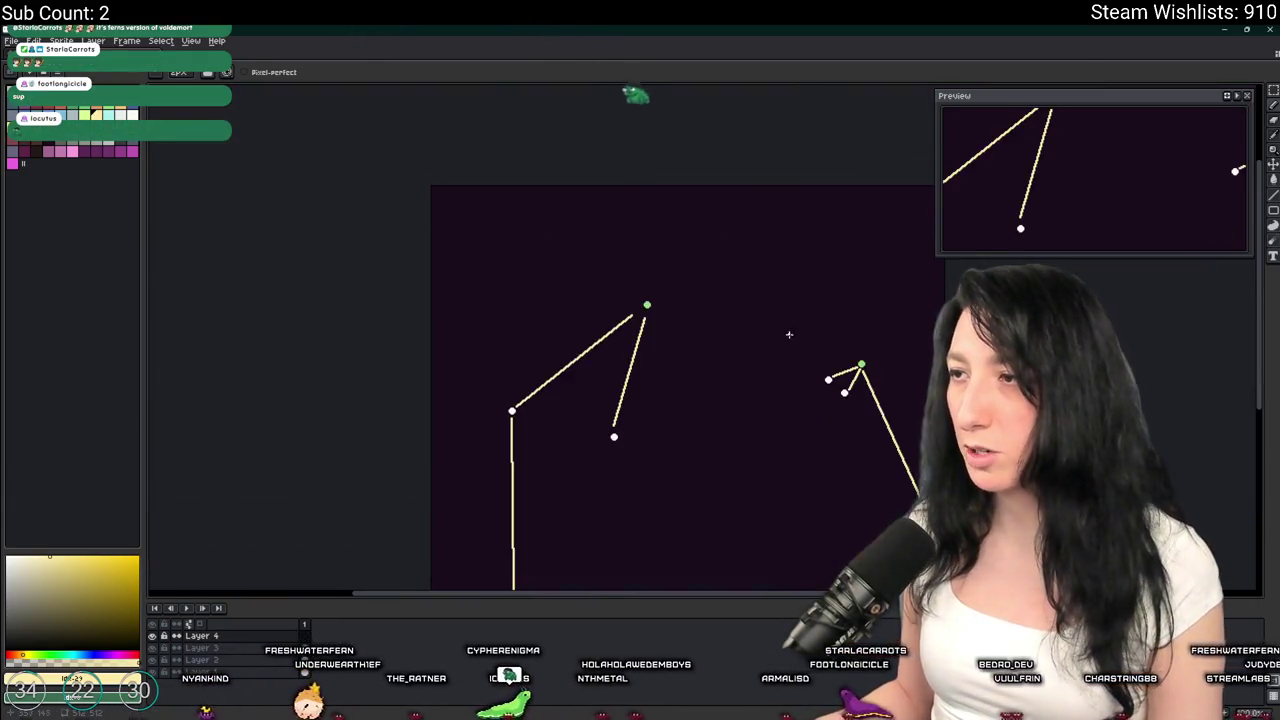
pyautogui.press('F7')
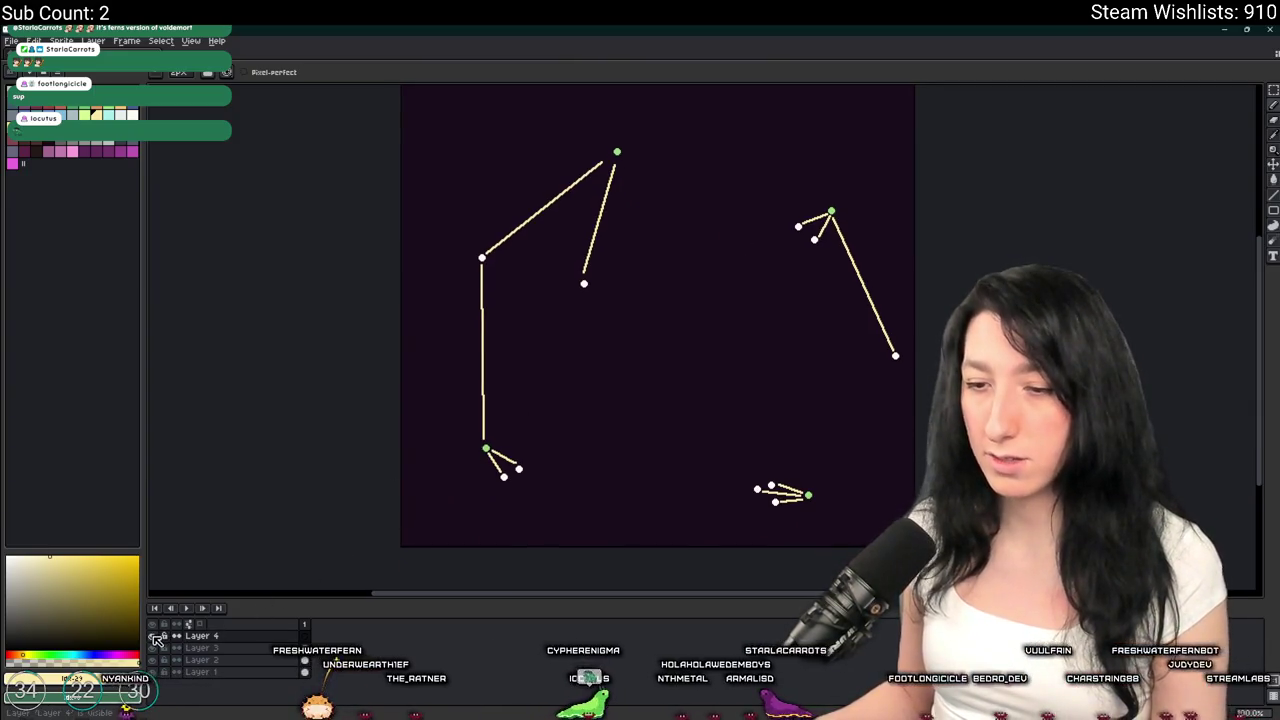
# Hide the stick-line layer so only the dots remain visible
pyautogui.click(153, 636)
pyautogui.scroll(-3, 520, 410)
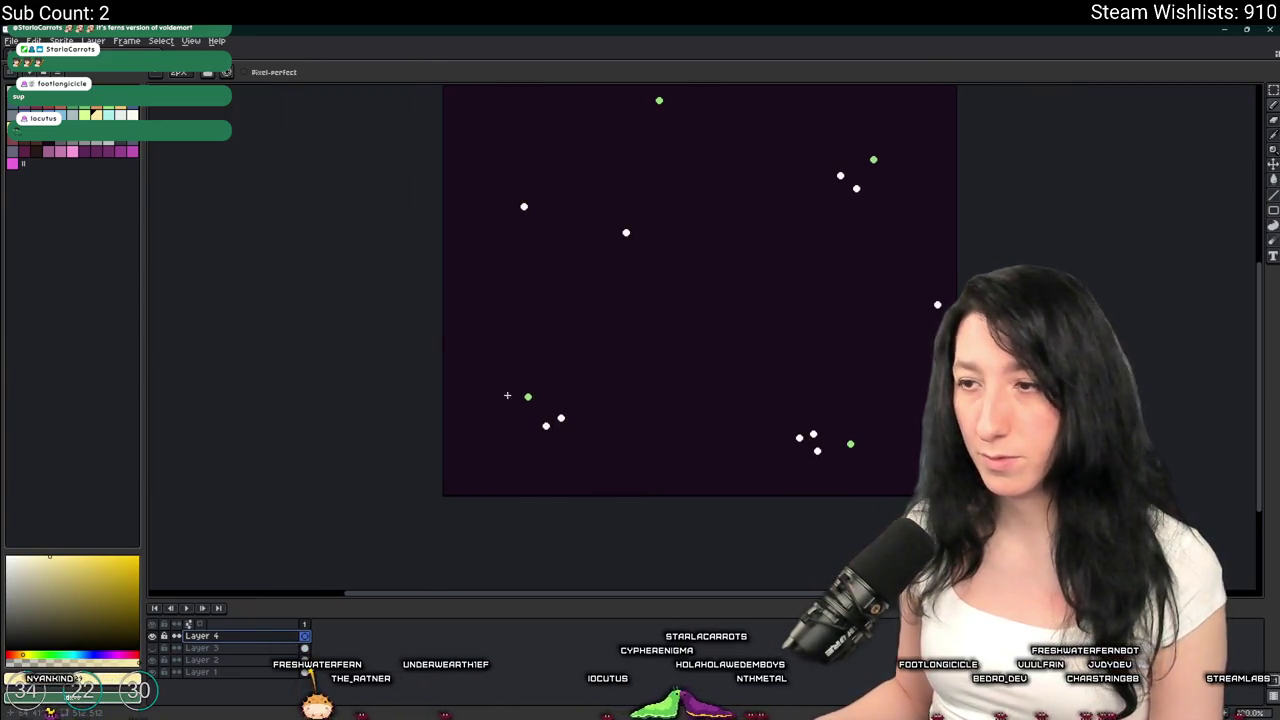
pyautogui.scroll(3, 570, 440)
# Draw loops around the lower-left pair, the right-hand trio, and another pair of dots
pyautogui.moveTo(596, 346)
pyautogui.mouseDown()
pyautogui.moveTo(571, 329)
pyautogui.moveTo(443, 357)
pyautogui.moveTo(578, 372)
pyautogui.mouseUp()
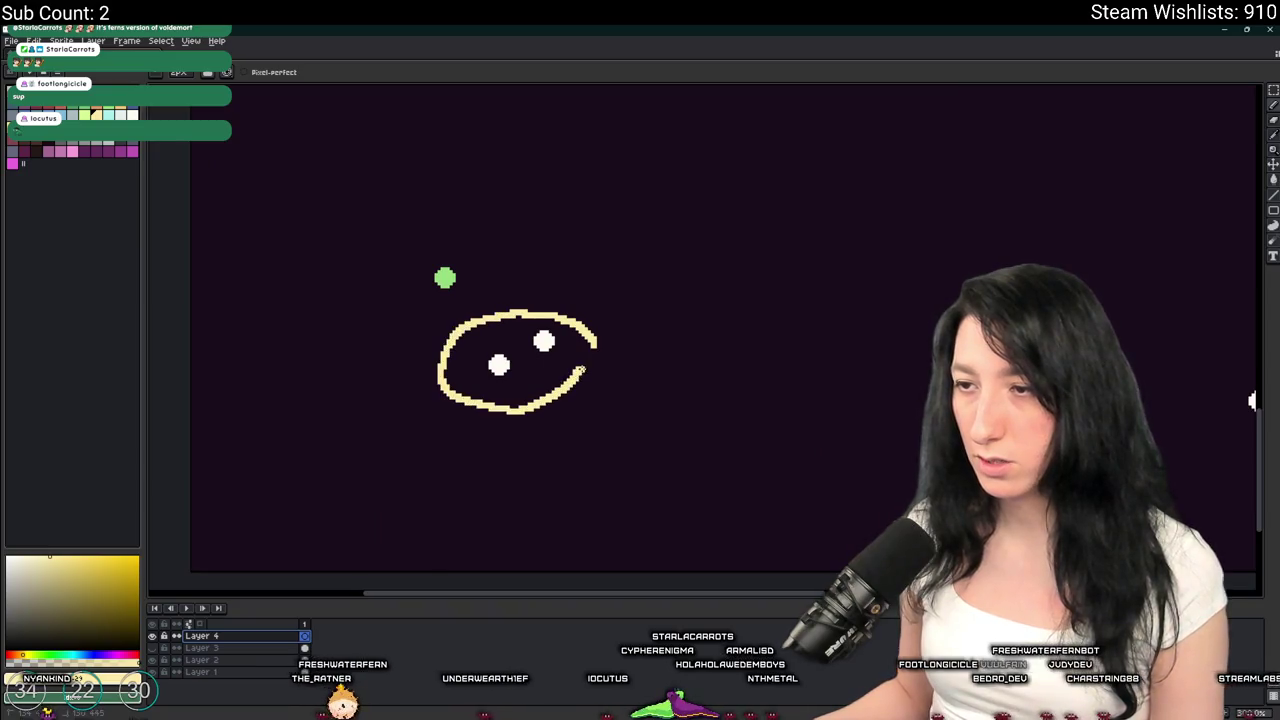
pyautogui.scroll(-2, 578, 372)
pyautogui.scroll(1, 800, 345)
pyautogui.moveTo(771, 325)
pyautogui.mouseDown()
pyautogui.moveTo(745, 318)
pyautogui.moveTo(699, 370)
pyautogui.moveTo(765, 328)
pyautogui.mouseUp()
pyautogui.scroll(-1, 765, 328)
pyautogui.scroll(2, 757, 277)
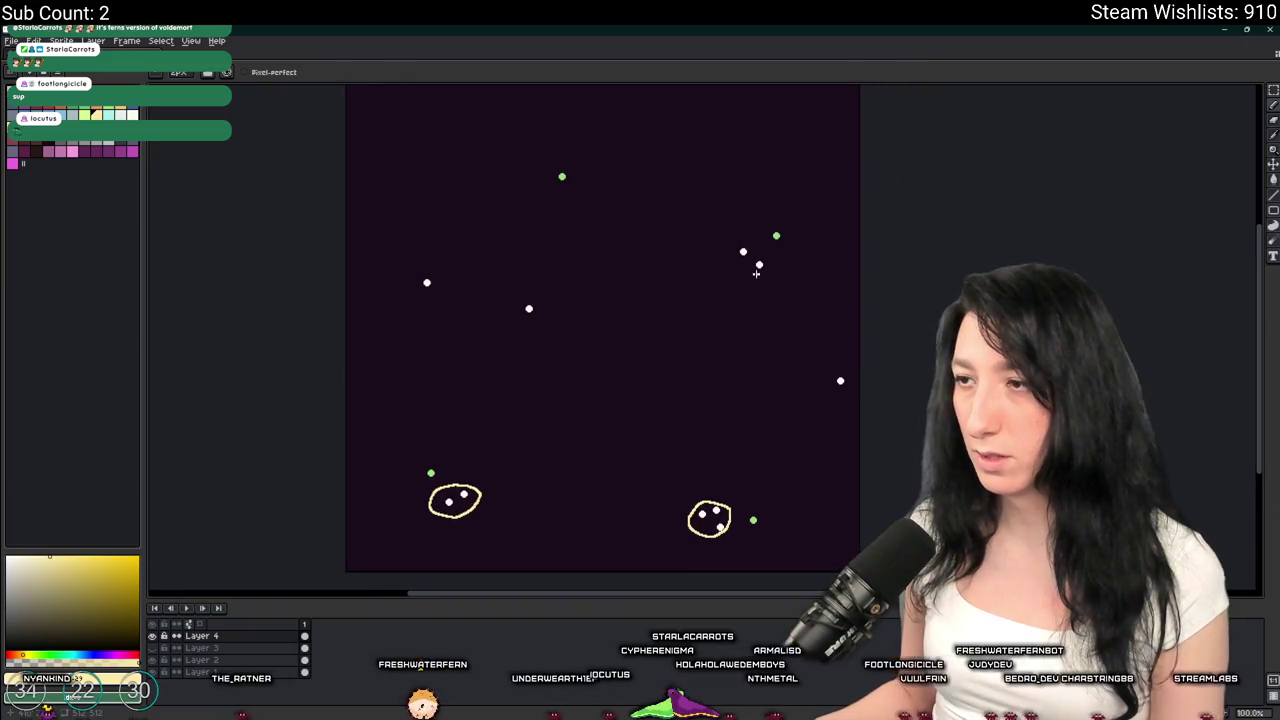
pyautogui.scroll(1, 757, 277)
pyautogui.moveTo(765, 215); pyautogui.dragTo(772, 245)
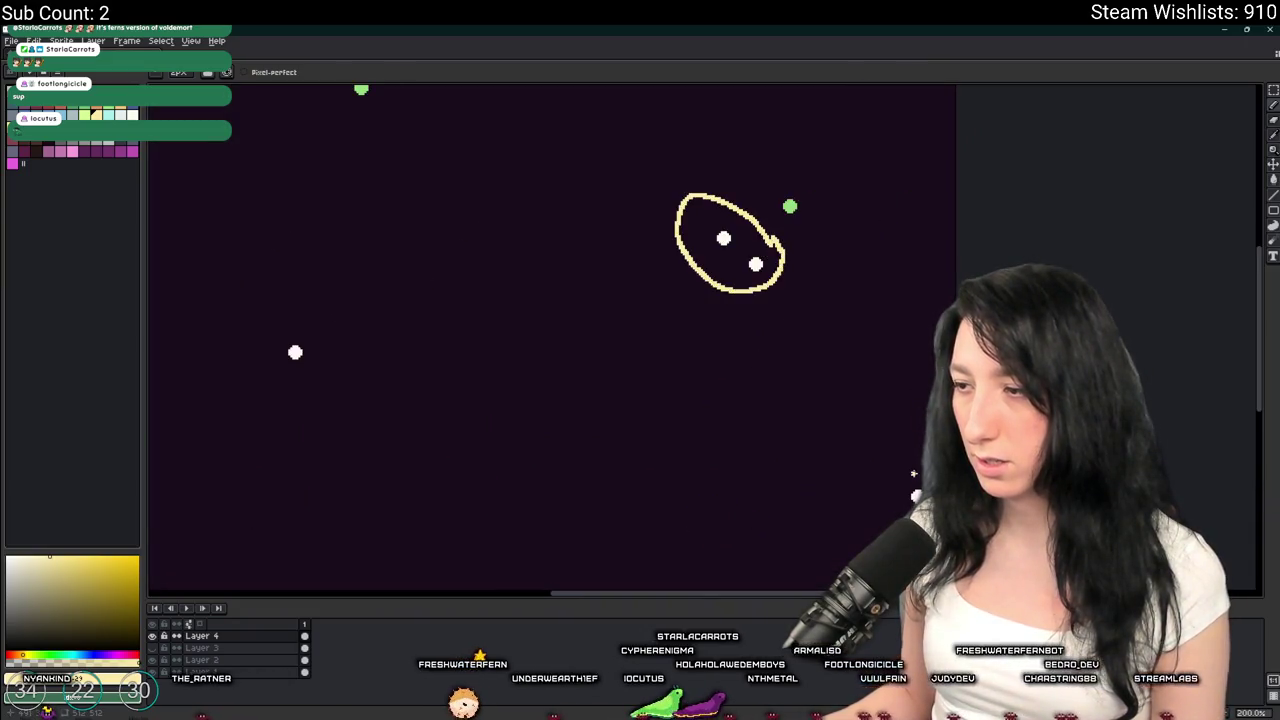
pyautogui.scroll(-1, 766, 411)
pyautogui.scroll(1, 755, 410)
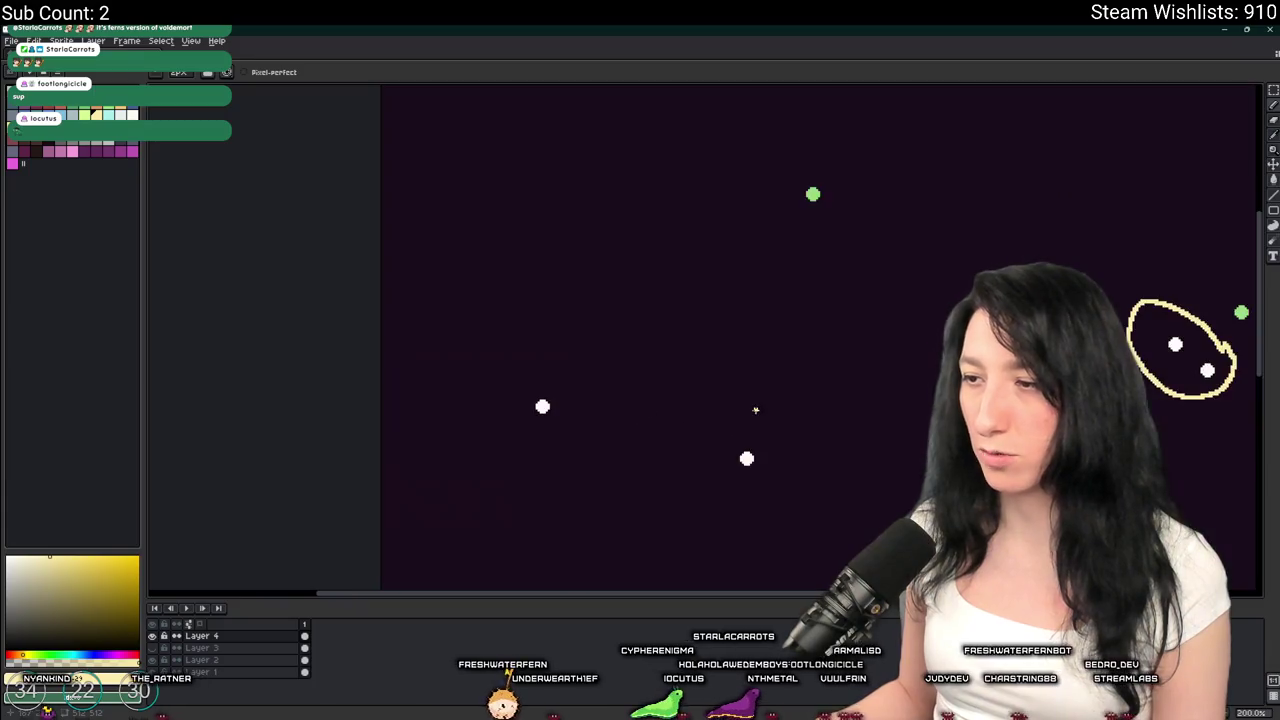
pyautogui.scroll(-1, 776, 471)
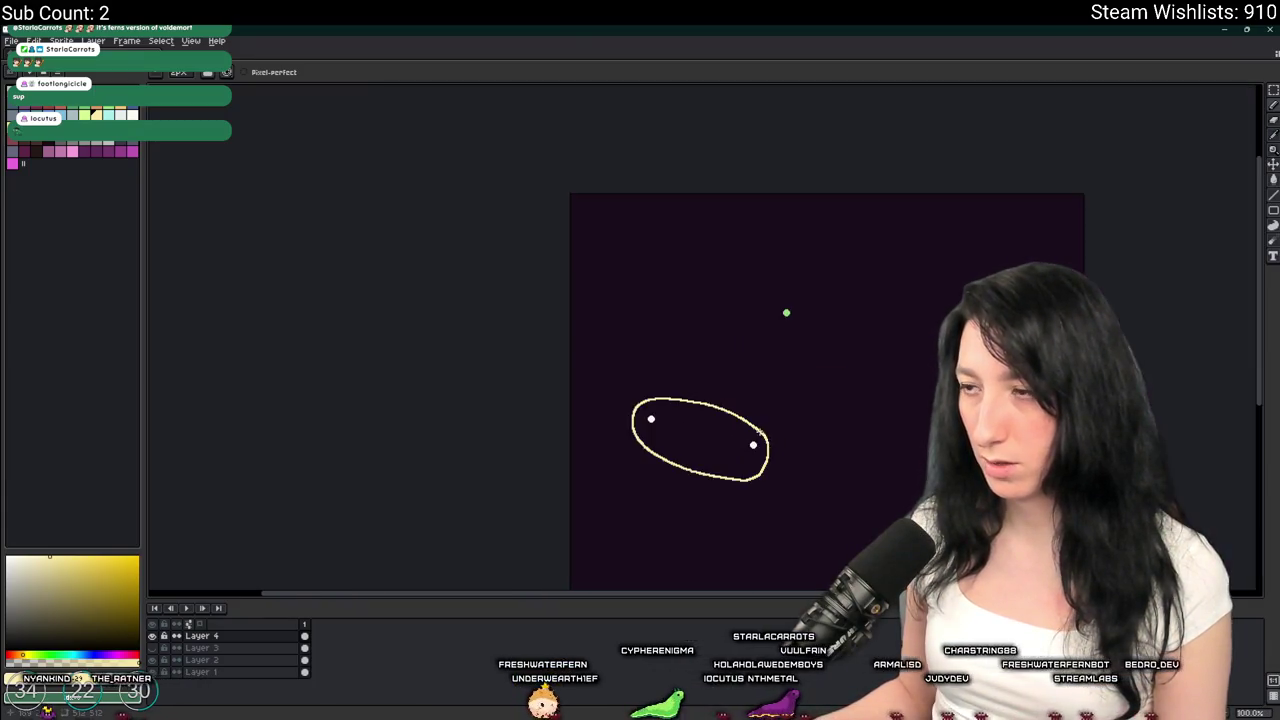
pyautogui.scroll(2, 464, 403)
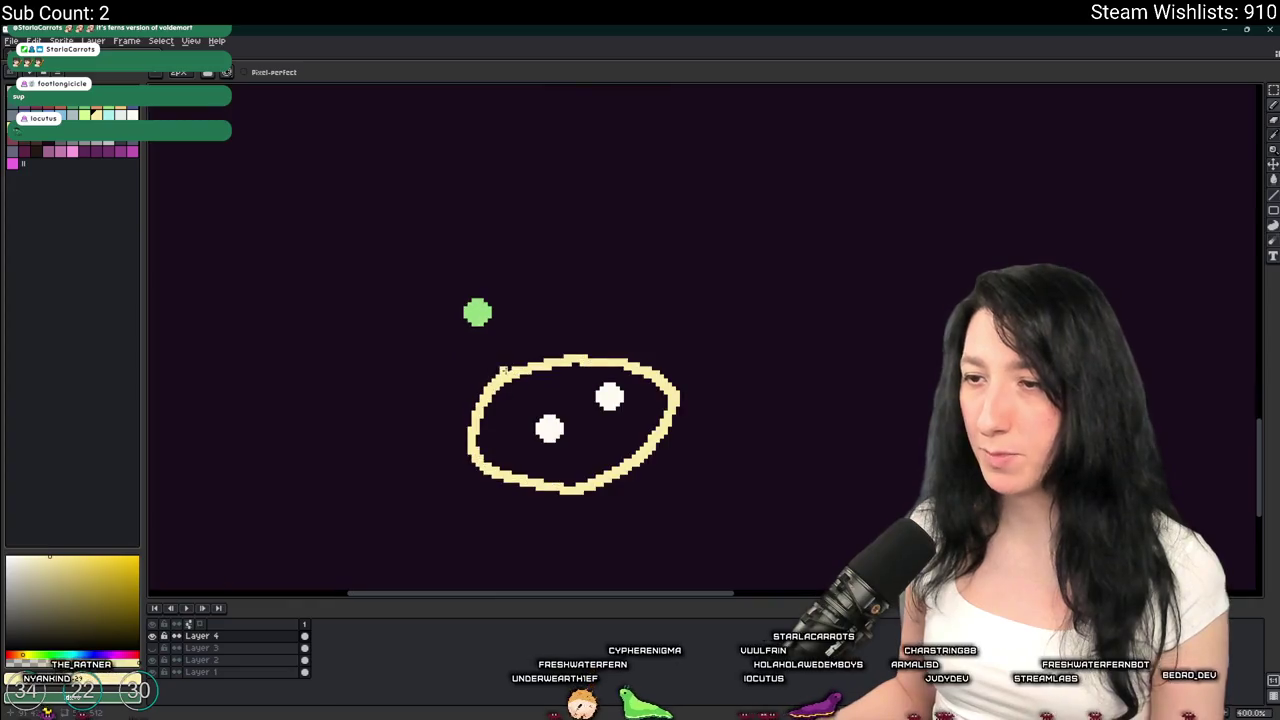
pyautogui.scroll(-1, 487, 345)
pyautogui.scroll(-1, 766, 395)
pyautogui.scroll(1, 768, 392)
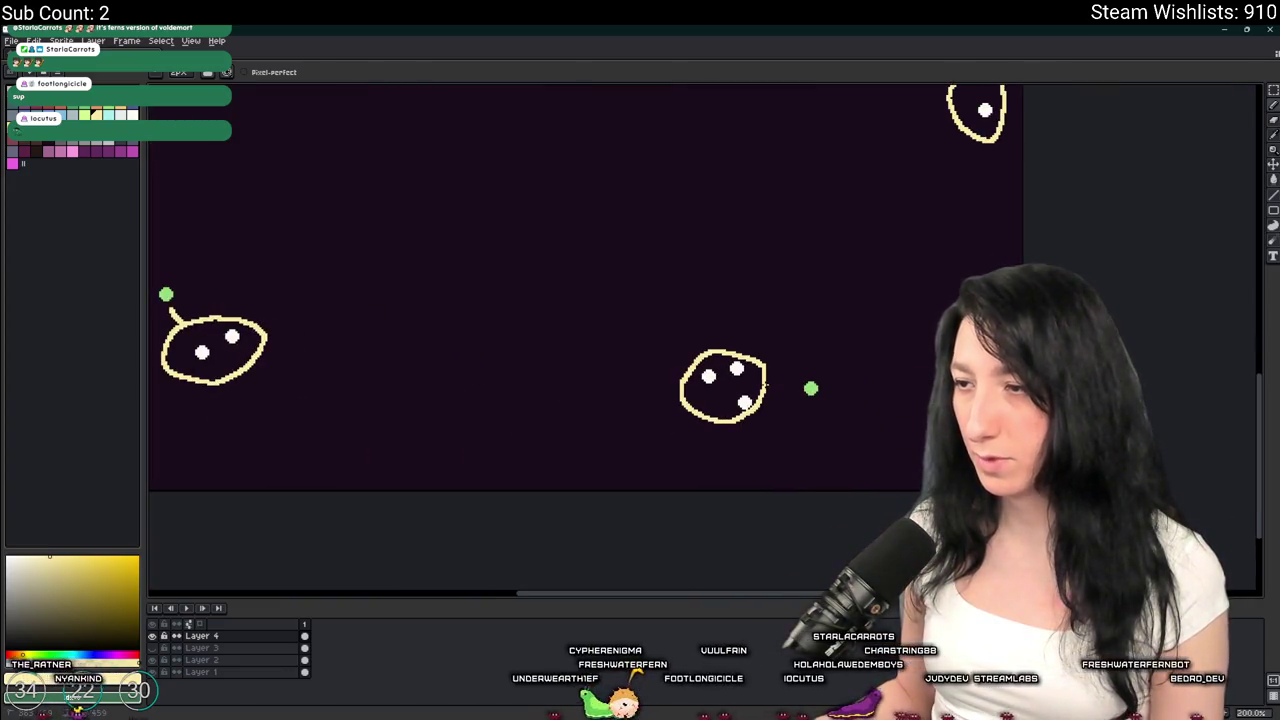
pyautogui.scroll(-1, 800, 393)
pyautogui.scroll(-1, 797, 385)
pyautogui.scroll(2, 900, 460)
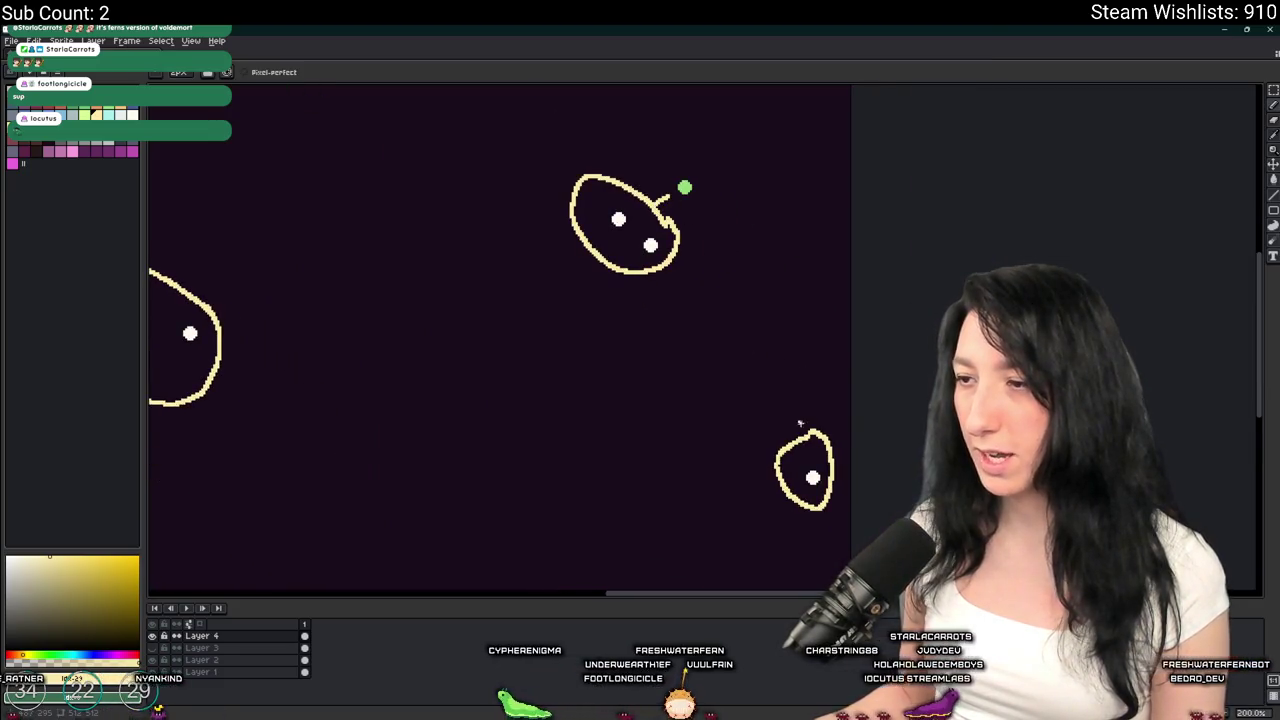
# Connect the loops to the green dots with four straight lines
pyautogui.moveTo(760, 327); pyautogui.dragTo(686, 187)
pyautogui.scroll(-1, 700, 203)
pyautogui.scroll(-1, 845, 300)
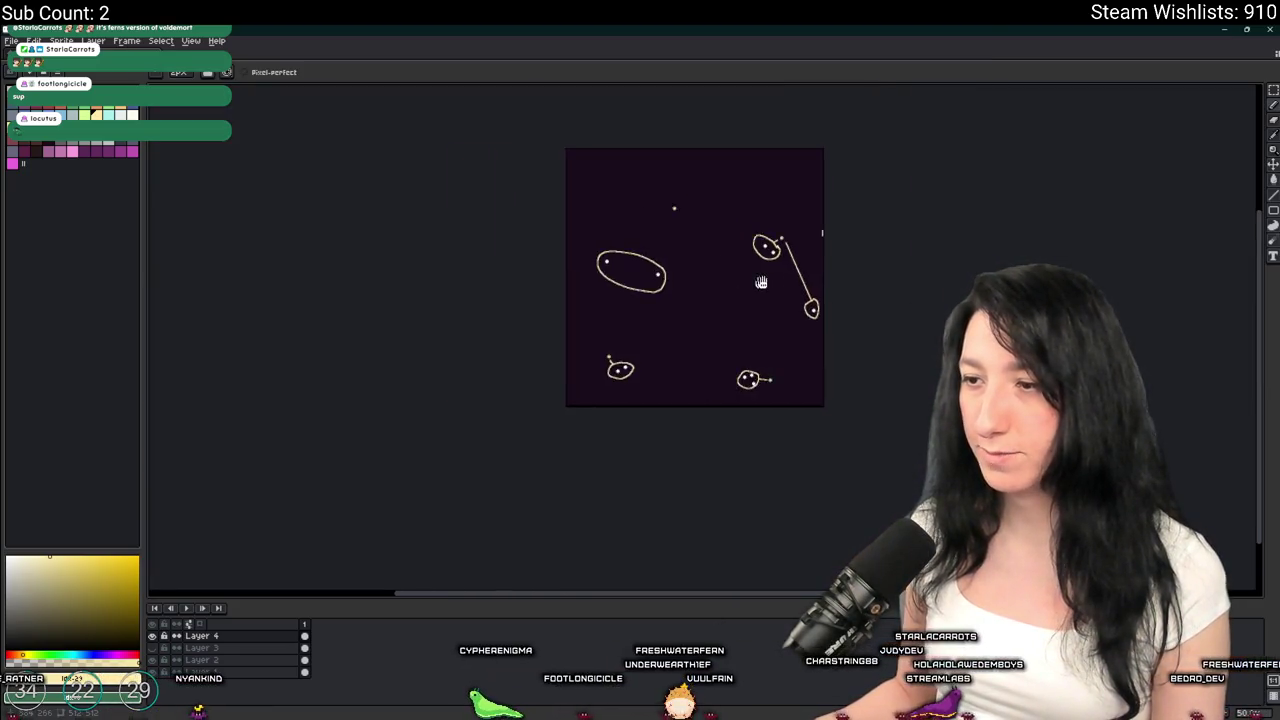
pyautogui.scroll(2, 843, 330)
pyautogui.moveTo(628, 542); pyautogui.dragTo(788, 294)
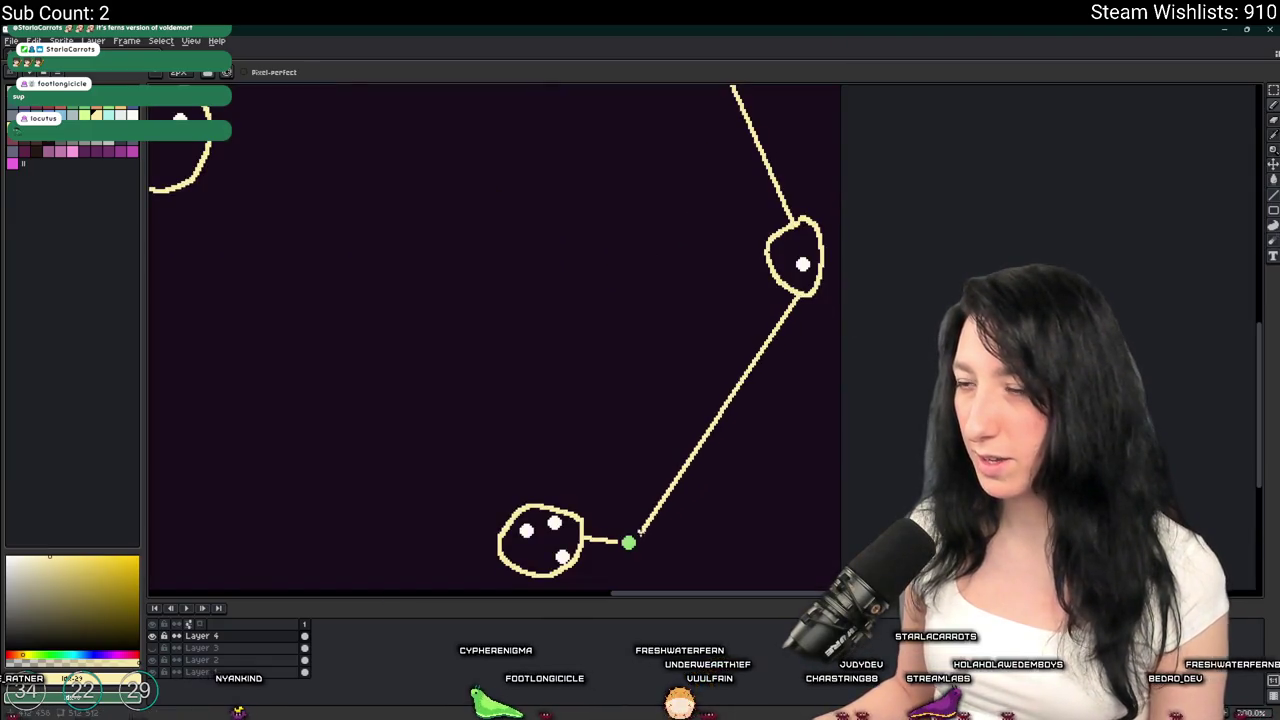
pyautogui.scroll(-1, 723, 281)
pyautogui.scroll(1, 723, 281)
pyautogui.scroll(1, 723, 281)
pyautogui.moveTo(657, 391); pyautogui.dragTo(794, 86)
pyautogui.scroll(-3, 812, 198)
pyautogui.scroll(1, 688, 258)
pyautogui.moveTo(624, 232); pyautogui.dragTo(597, 357)
pyautogui.scroll(2, 600, 360)
pyautogui.hscroll(5, 626, 366)
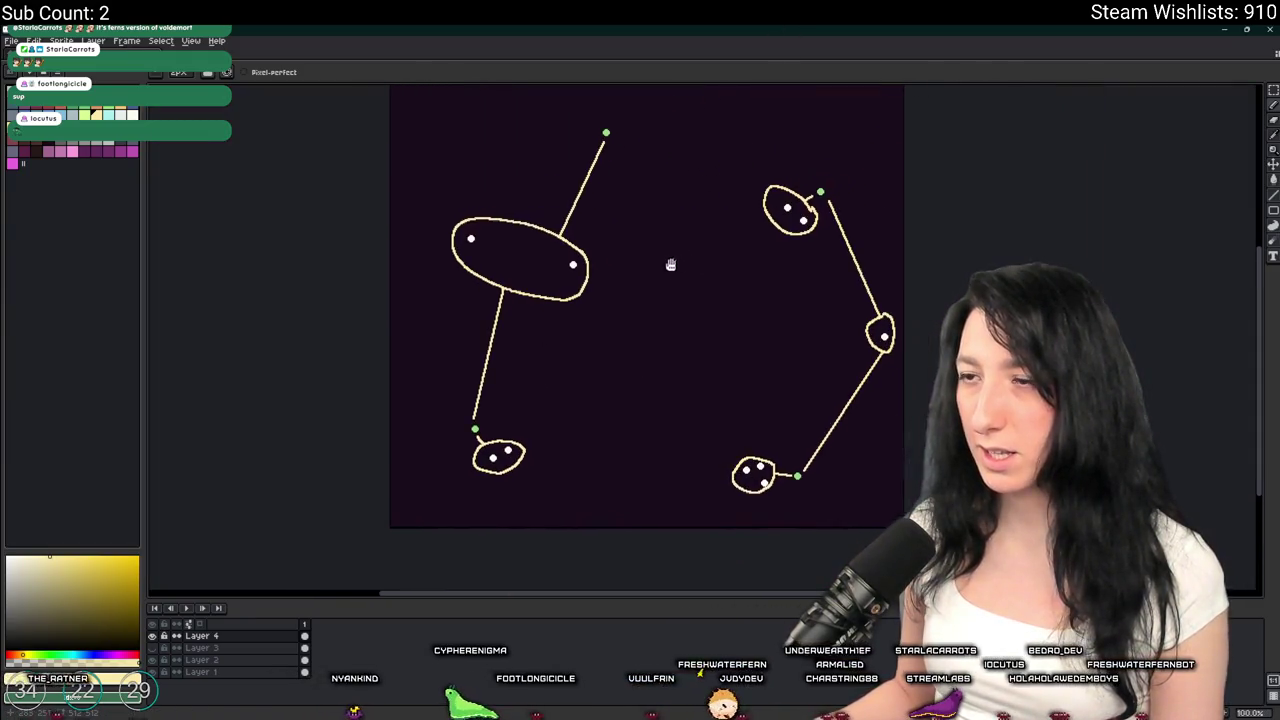
pyautogui.scroll(-1, 456, 247)
# Hide the loop sketch and draw a Layer 3 line from the right joint to the lower green dot
pyautogui.click(152, 648)
pyautogui.scroll(1, 520, 343)
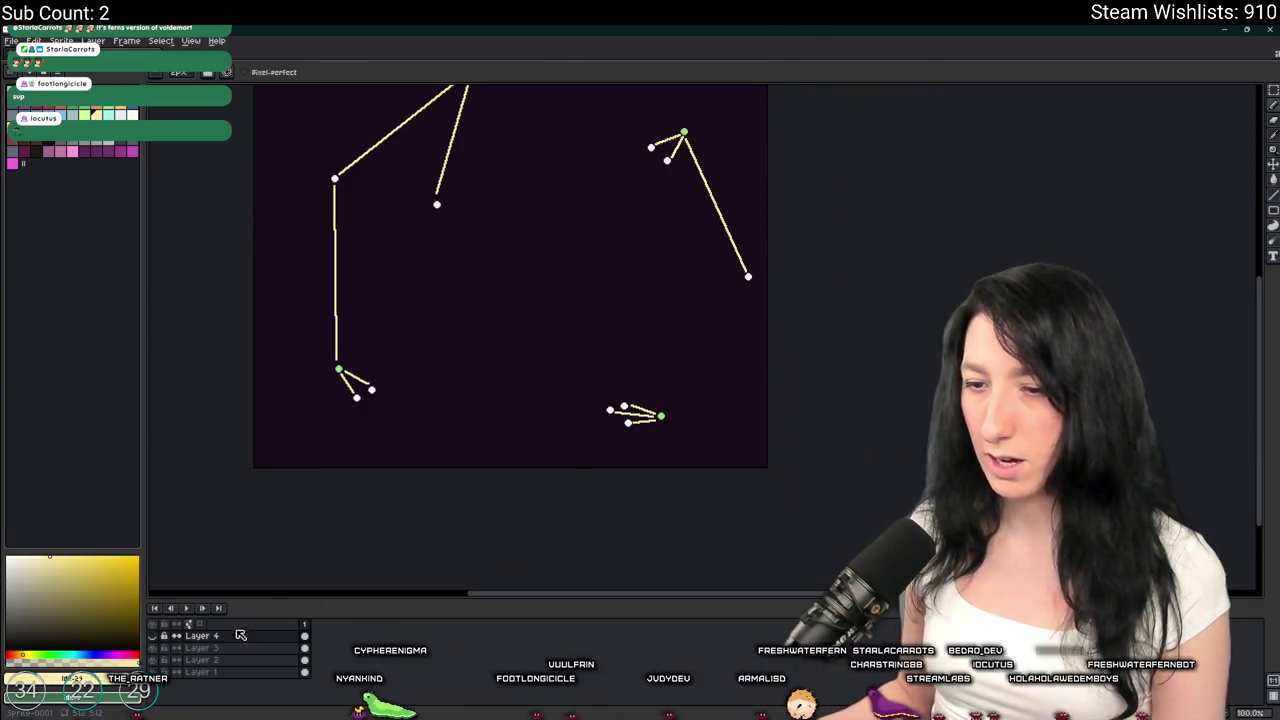
pyautogui.click(200, 648)
pyautogui.scroll(1, 715, 328)
pyautogui.moveTo(780, 224); pyautogui.dragTo(605, 503)
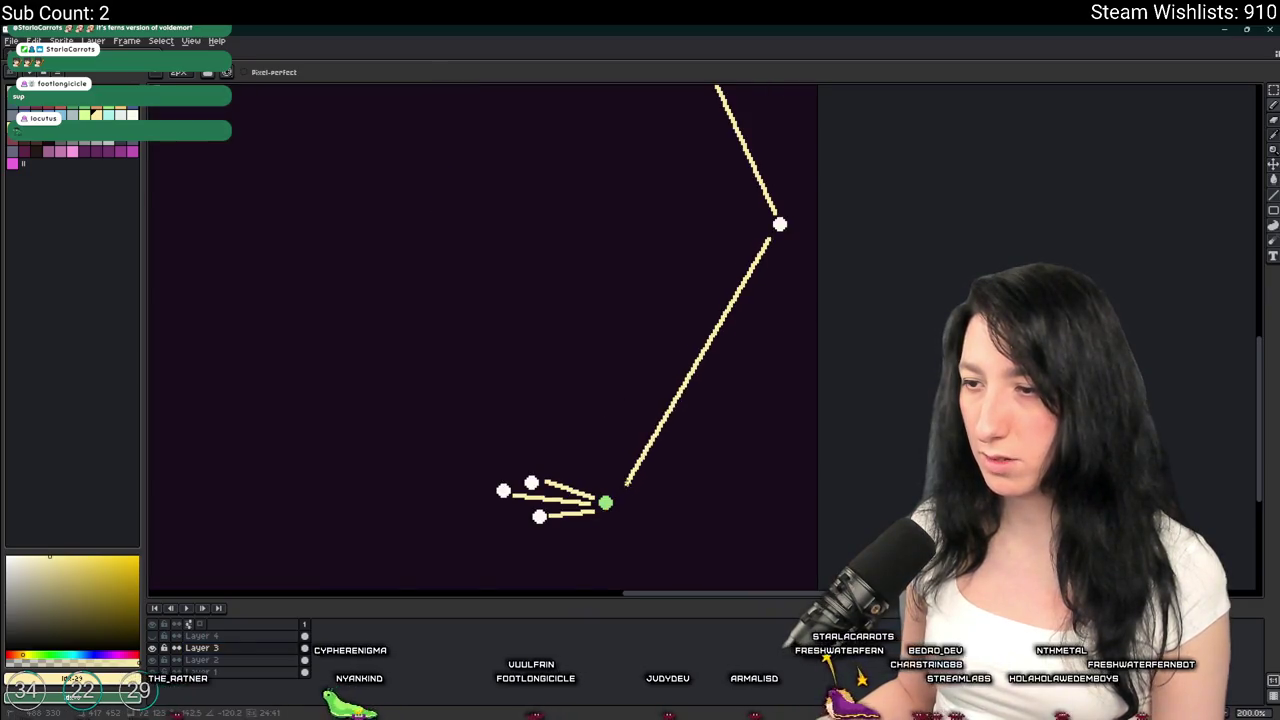
# Sketch two dark green bracket strokes beside the dot cluster, briefly toggling Layer 2's outline
pyautogui.scroll(-1, 612, 494)
pyautogui.moveTo(340, 332); pyautogui.dragTo(453, 335)
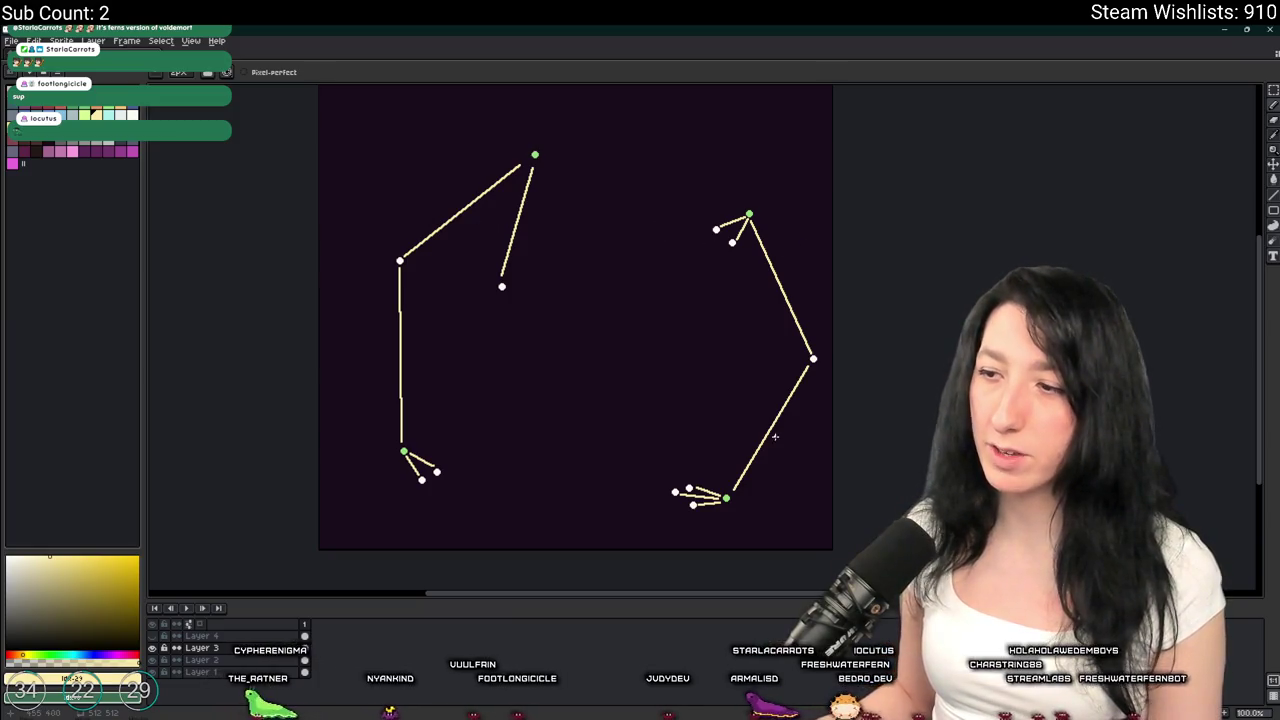
pyautogui.press('Right')
pyautogui.press('Right')
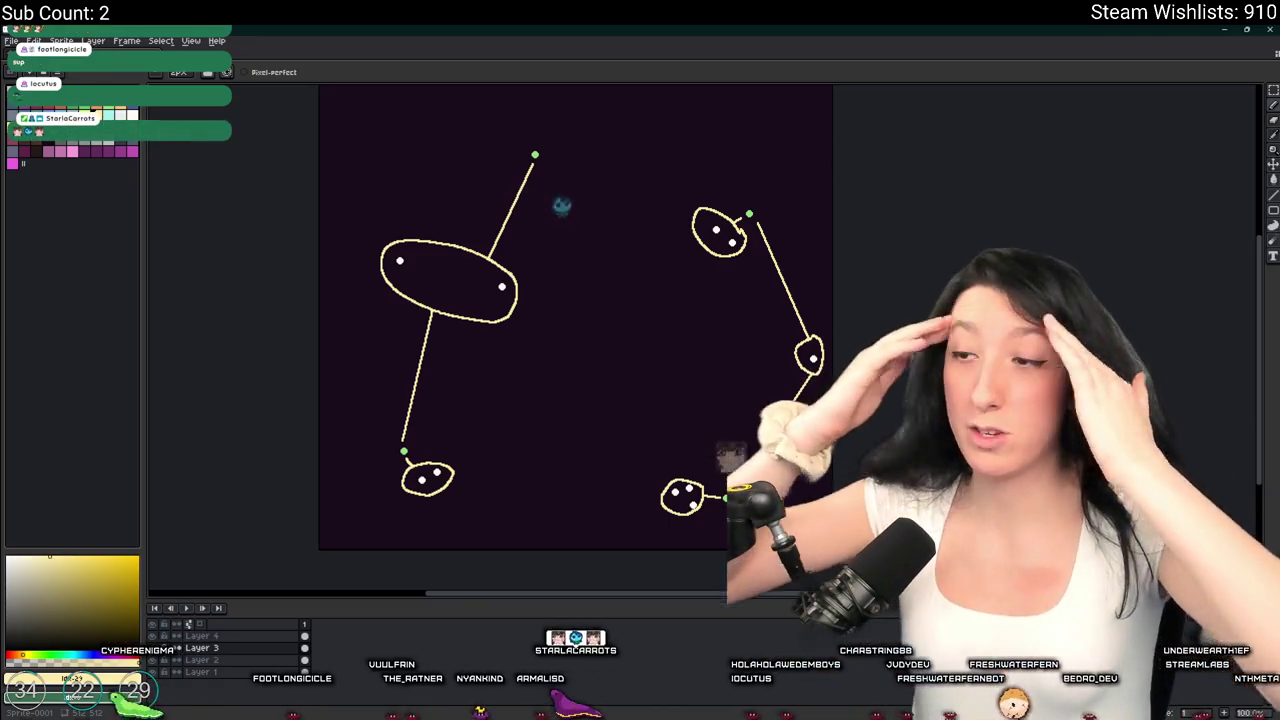
pyautogui.click(153, 659)
pyautogui.click(153, 659)
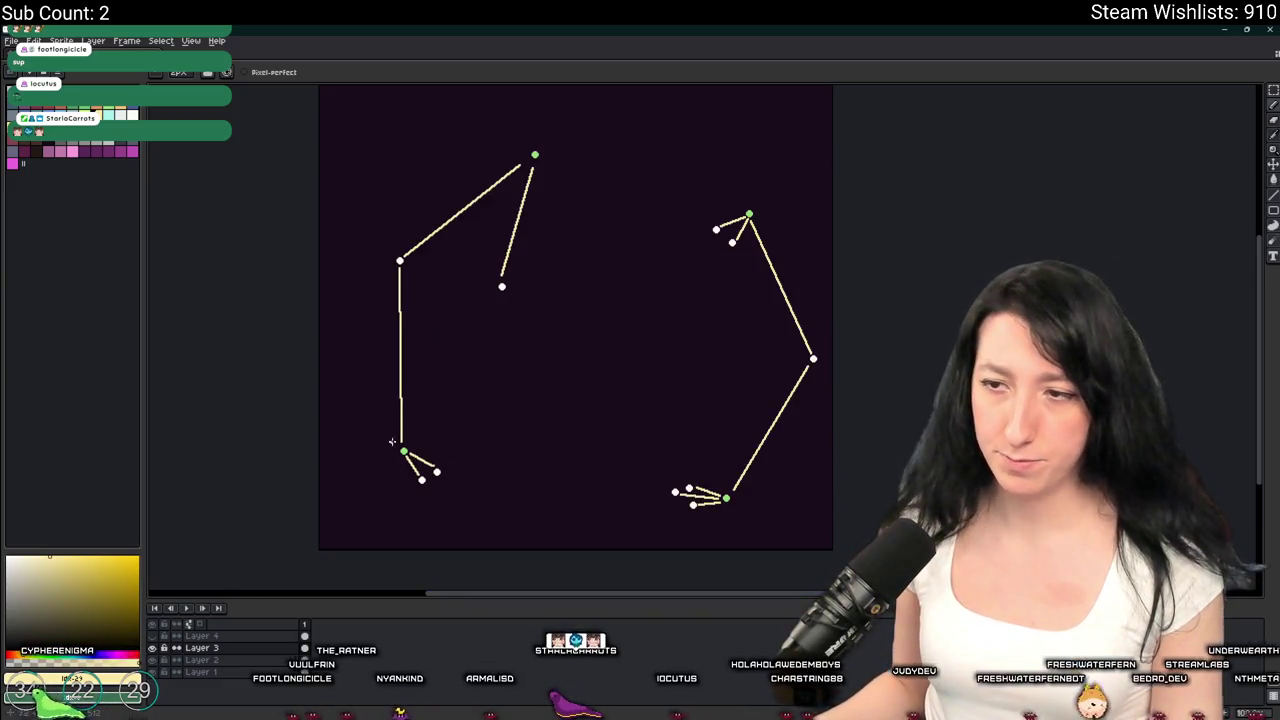
pyautogui.scroll(3, 386, 449)
pyautogui.scroll(-3, 527, 430)
pyautogui.scroll(1, 409, 317)
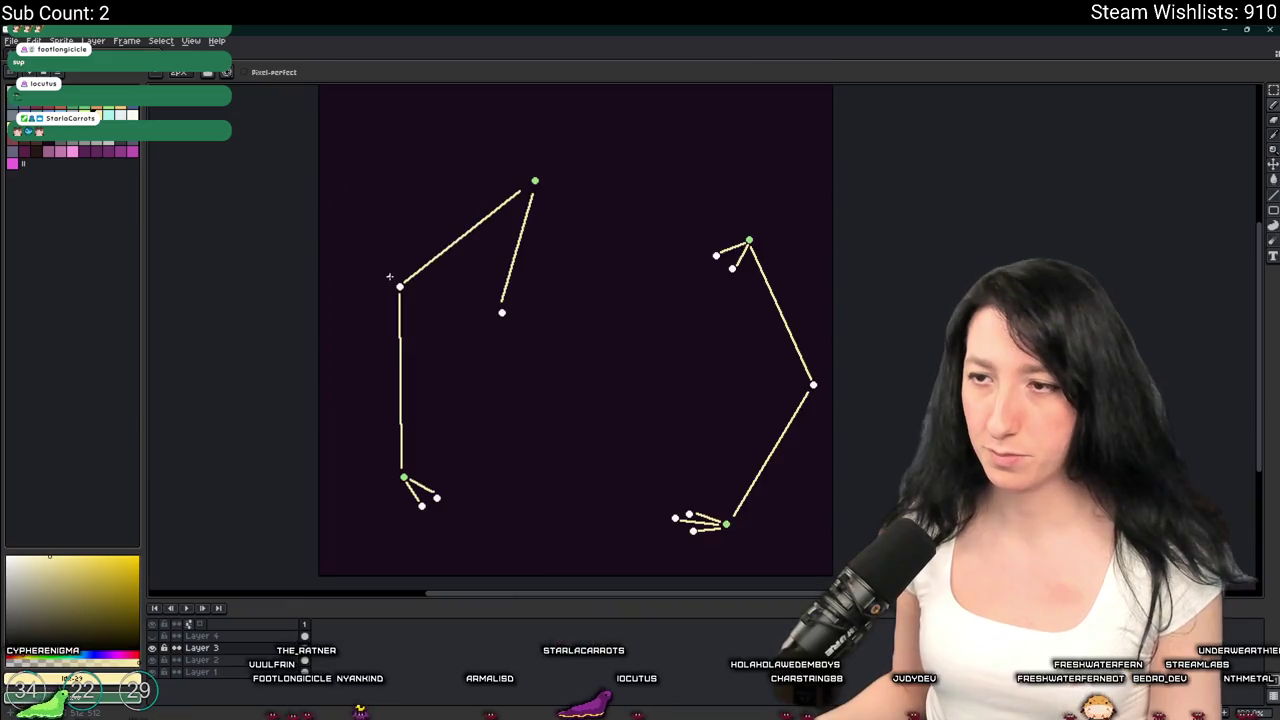
pyautogui.moveTo(606, 374); pyautogui.dragTo(552, 306)
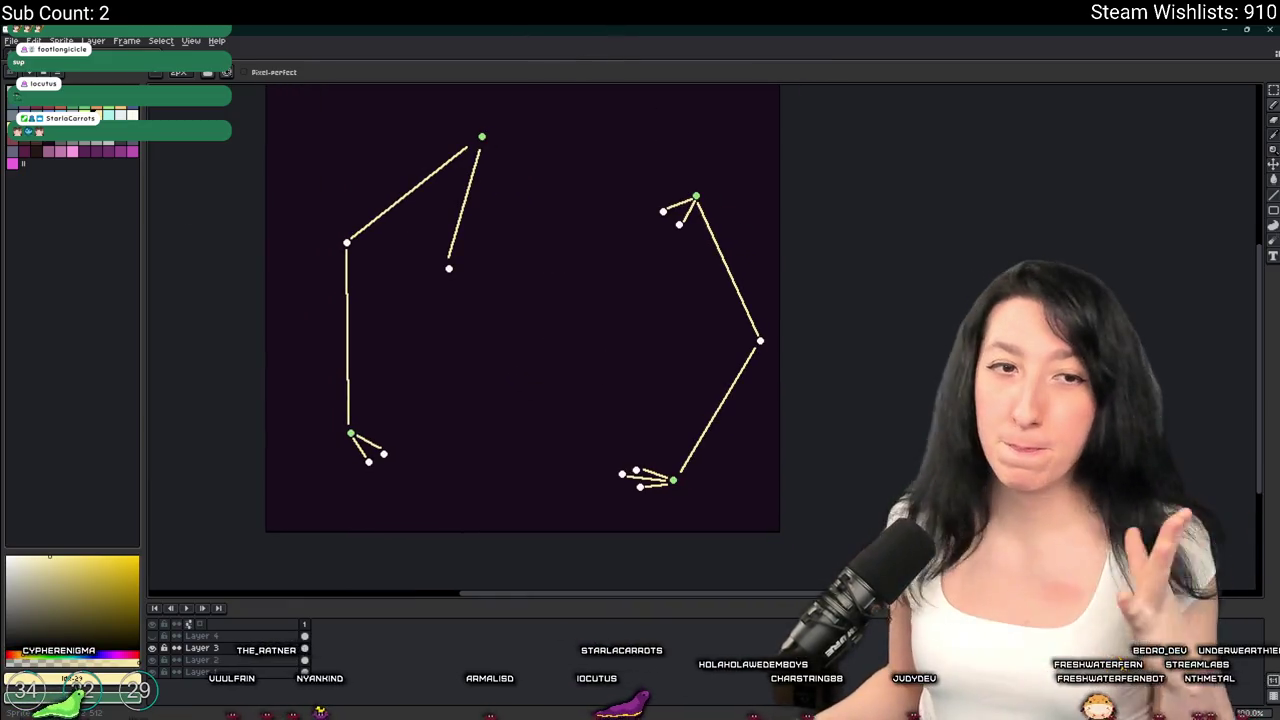
pyautogui.scroll(3, 557, 475)
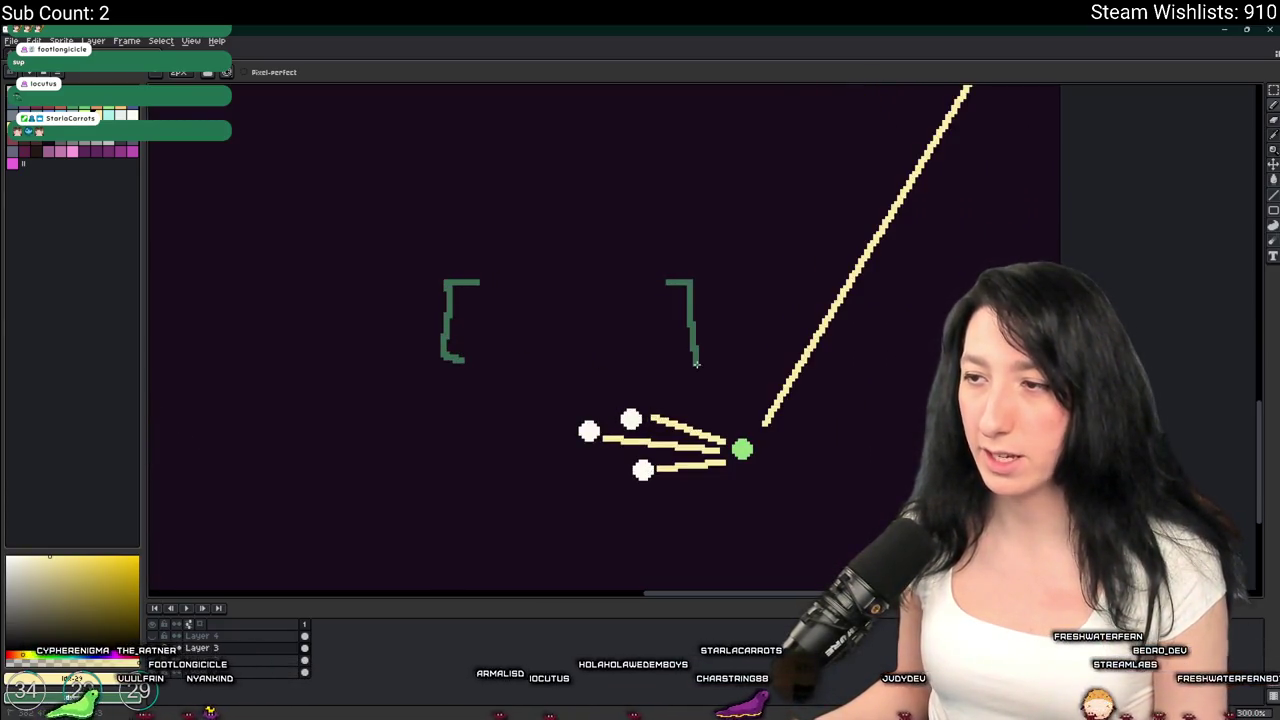
# Write digits inside the brackets, then undo the stray stroke and the last digit
pyautogui.moveTo(497, 295); pyautogui.dragTo(494, 336)
pyautogui.moveTo(572, 312); pyautogui.dragTo(574, 342)
pyautogui.hotkey('ctrl', 'z')
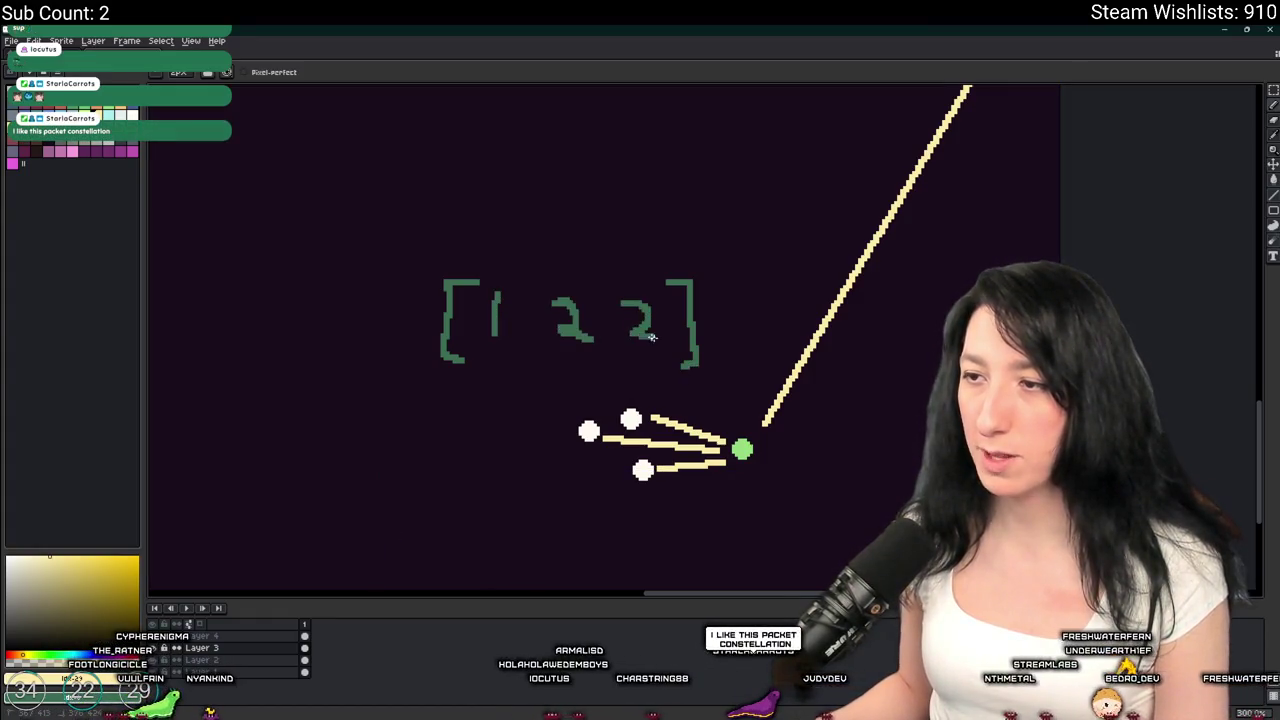
pyautogui.hotkey('ctrl', 'z')
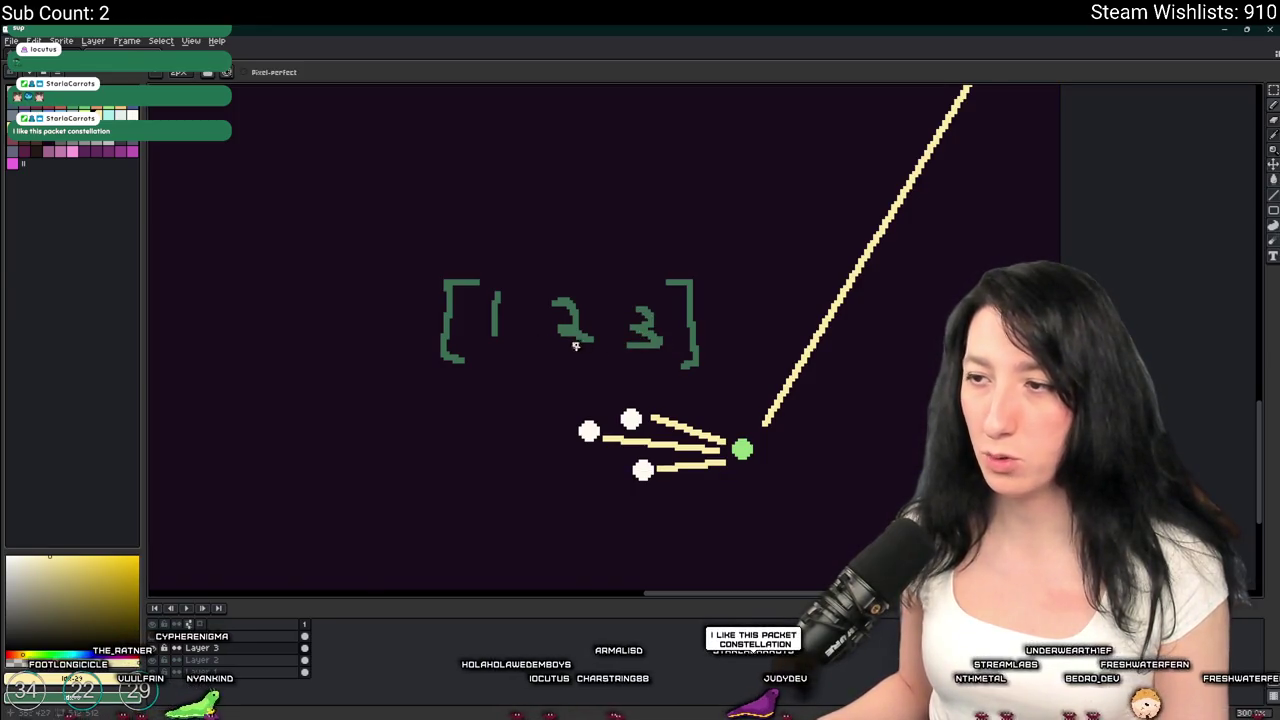
# Draw a loop around the upper-right star cluster, then undo it and the loop around [1,2,3]
pyautogui.scroll(-2, 614, 366)
pyautogui.scroll(2, 603, 349)
pyautogui.scroll(-2, 580, 370)
pyautogui.scroll(2, 576, 377)
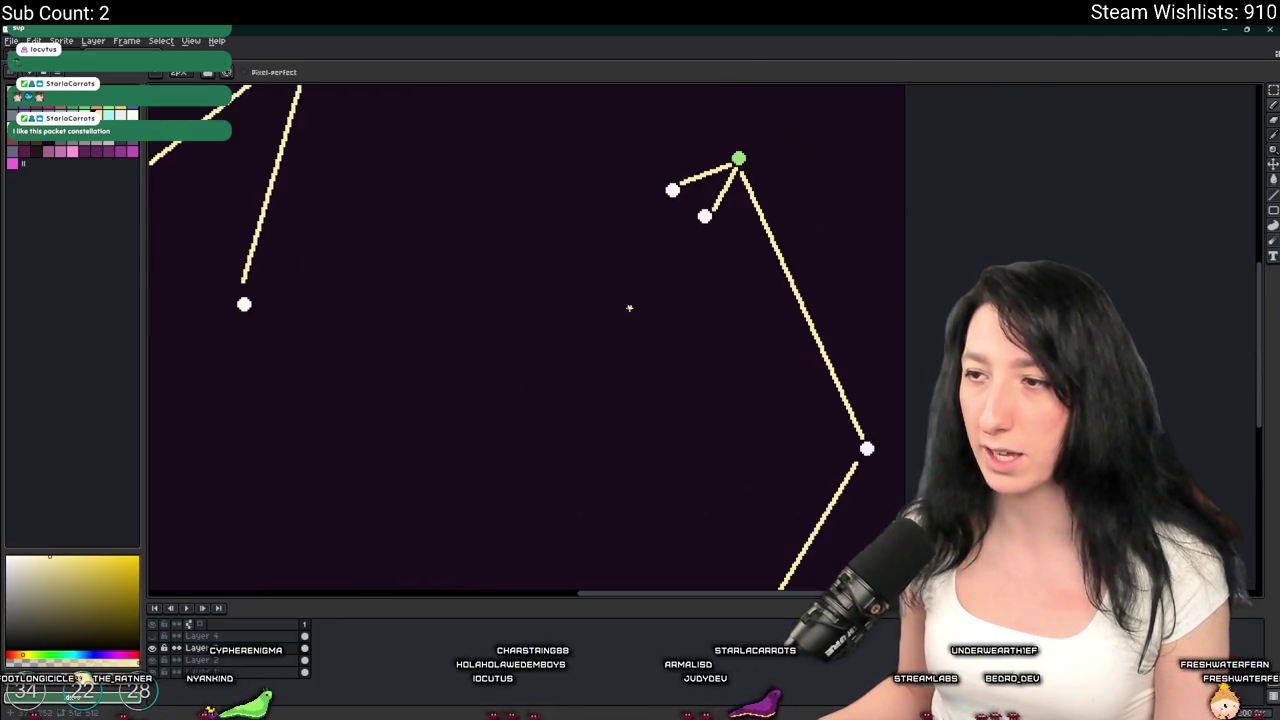
pyautogui.moveTo(705, 158); pyautogui.dragTo(757, 372)
pyautogui.scroll(-2, 750, 300)
pyautogui.hotkey('ctrl', 'z')
pyautogui.scroll(1, 758, 342)
pyautogui.hotkey('ctrl', 'z')
pyautogui.scroll(2, 694, 409)
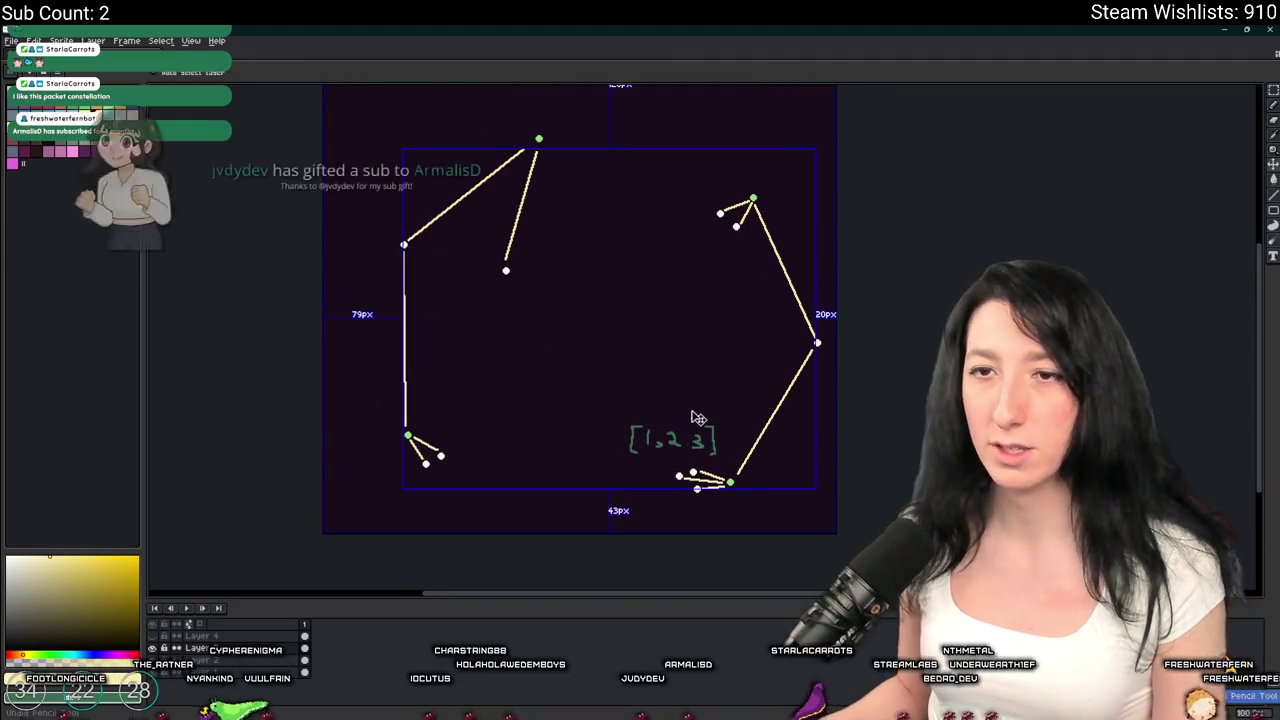
# Cycle through the open windows and return to the scr_networking script in GameMaker
pyautogui.hotkey('alt', 'Tab')
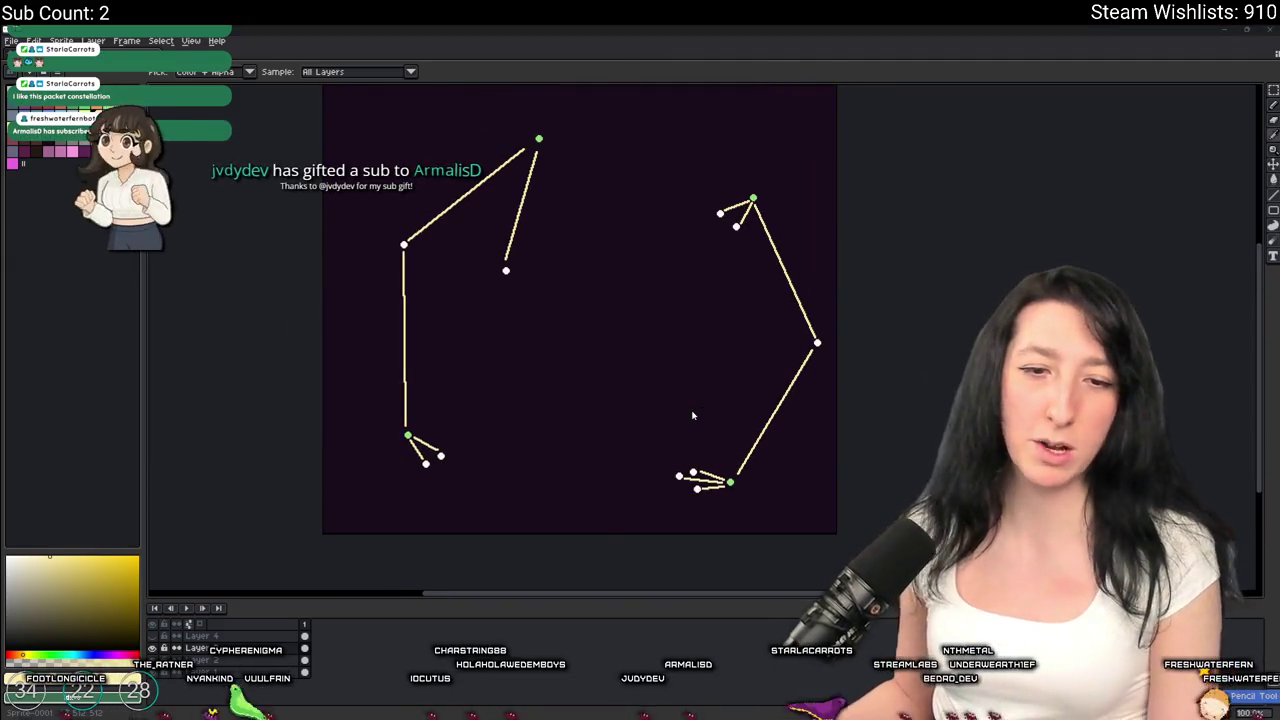
pyautogui.hotkey('alt', 'Tab')
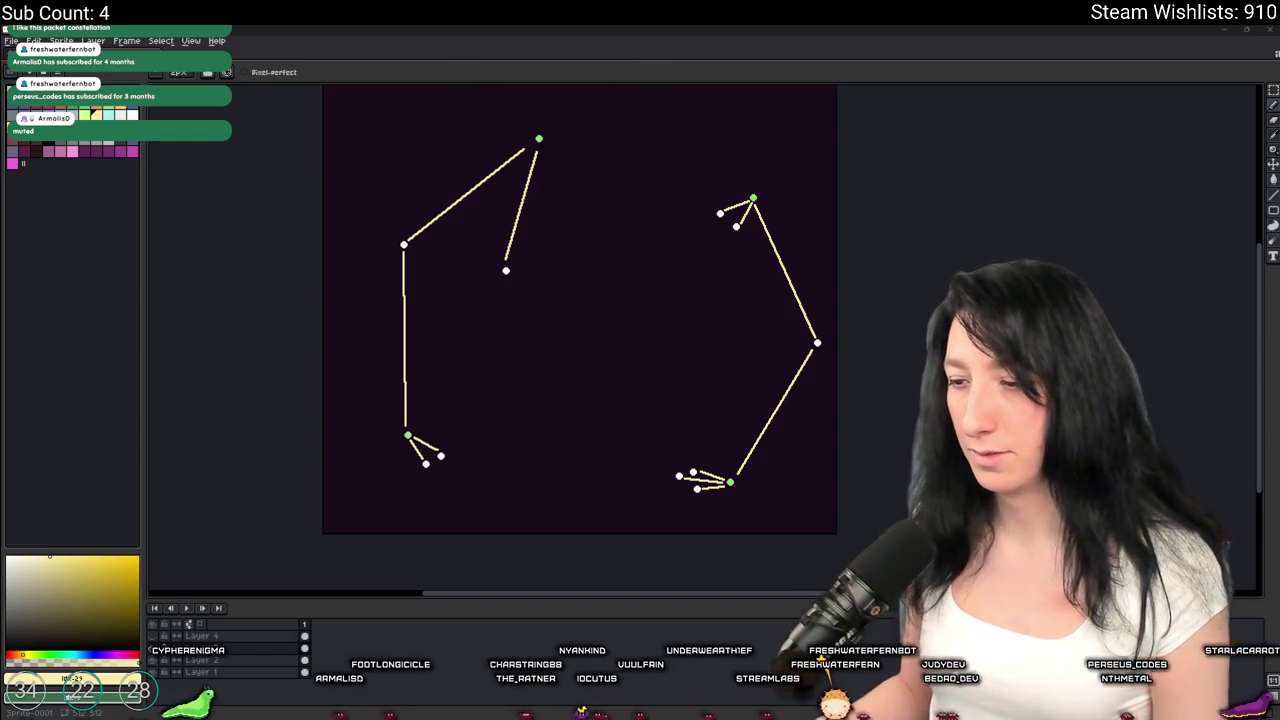
pyautogui.hotkey('alt', 'Tab')
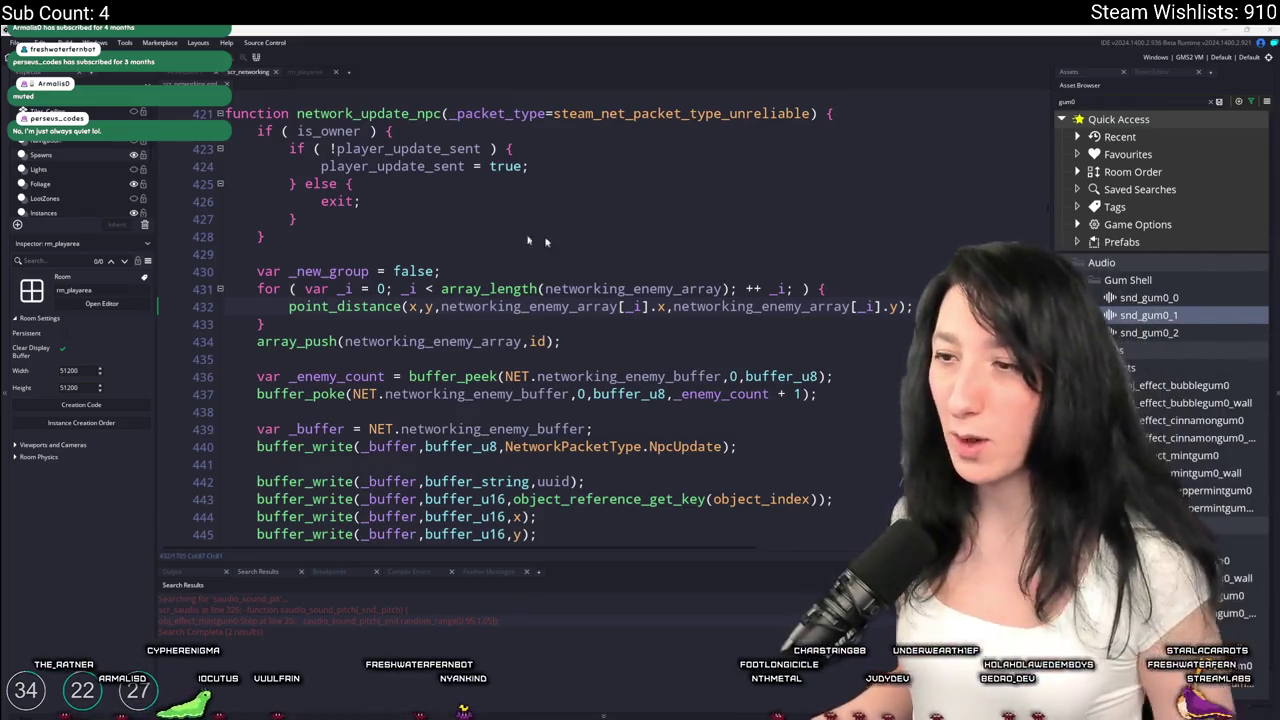
pyautogui.click(916, 309)
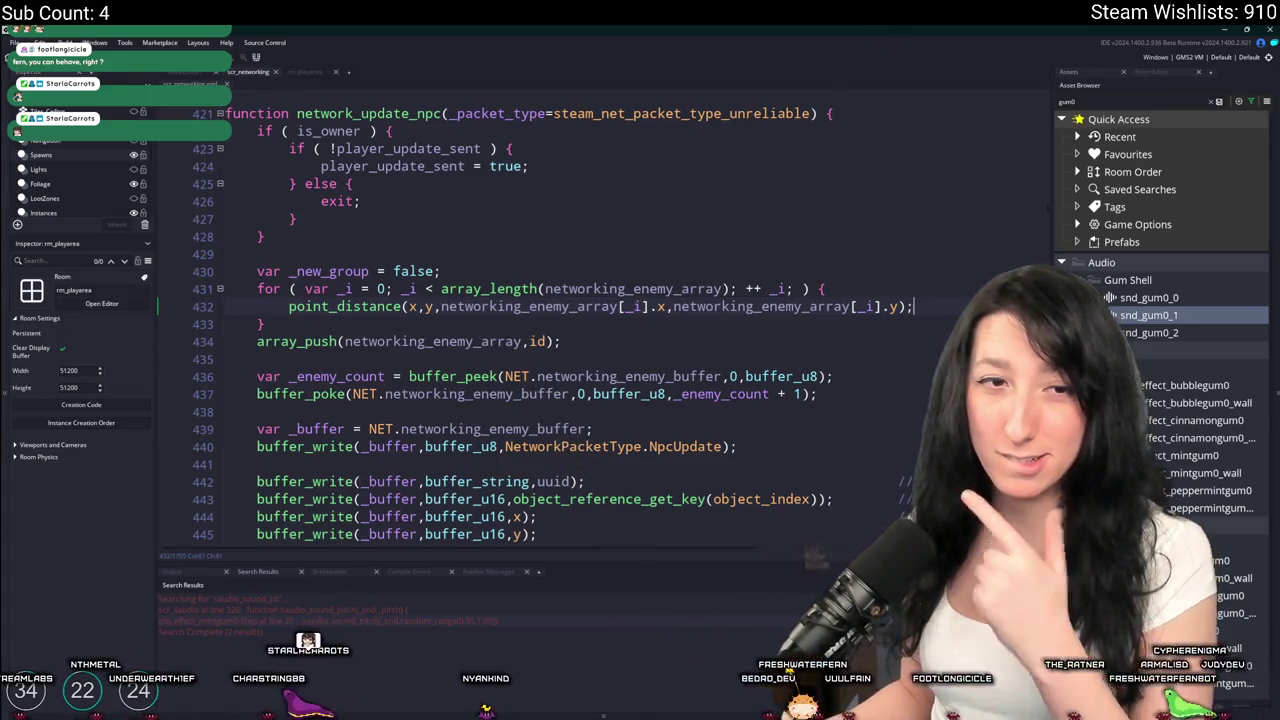
pyautogui.scroll(-1, 716, 328)
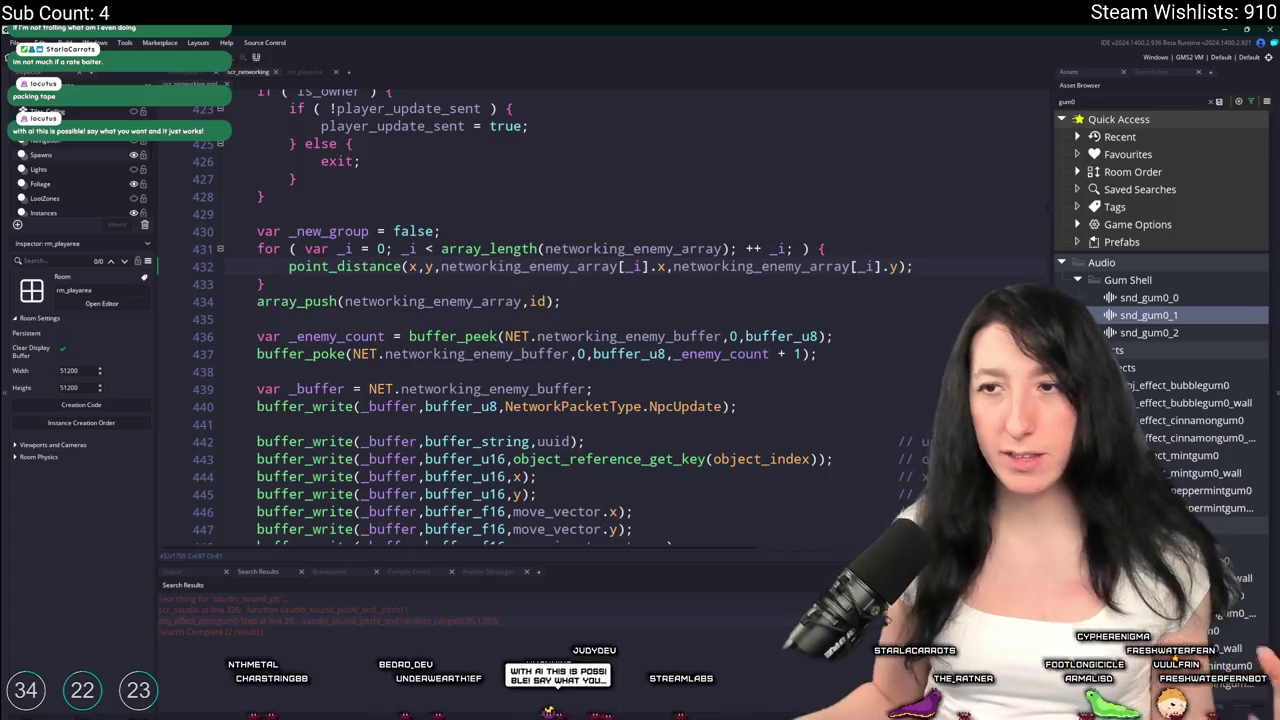
pyautogui.scroll(2, 567, 285)
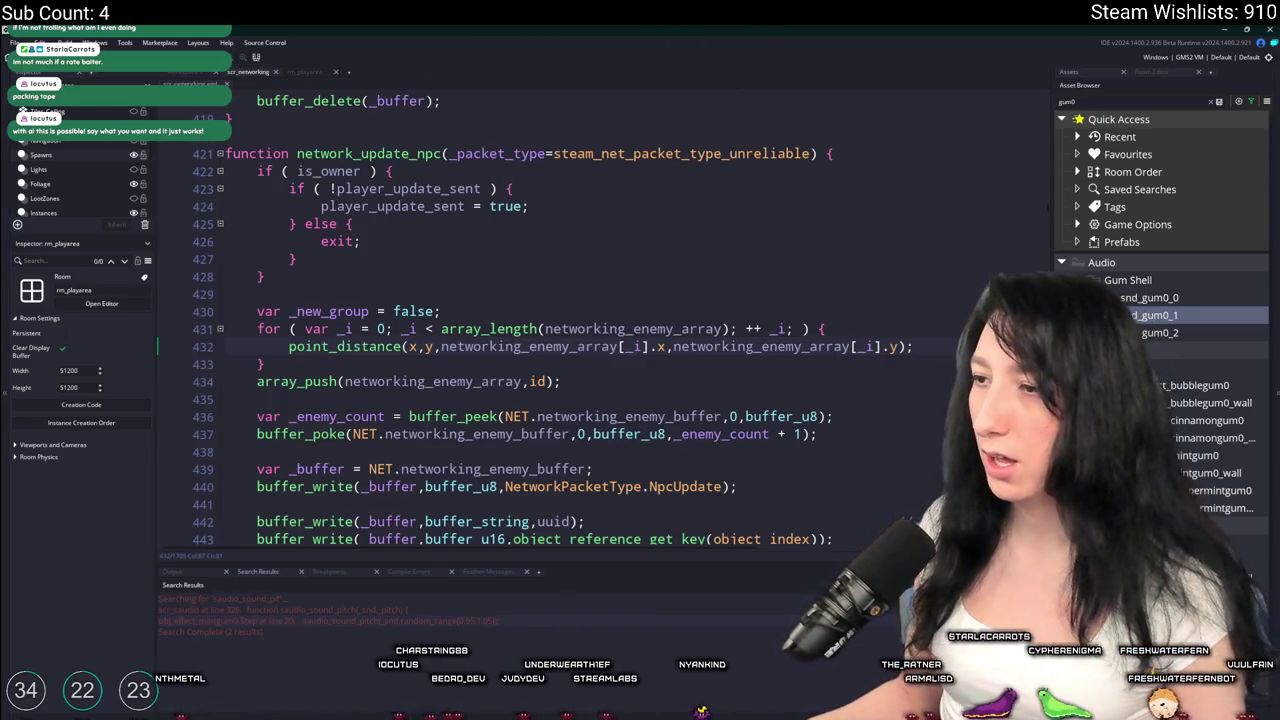
# Jump to networking_enemy_array's definition in obj_networking's Create event with F12
pyautogui.hotkey('ctrl', 't')
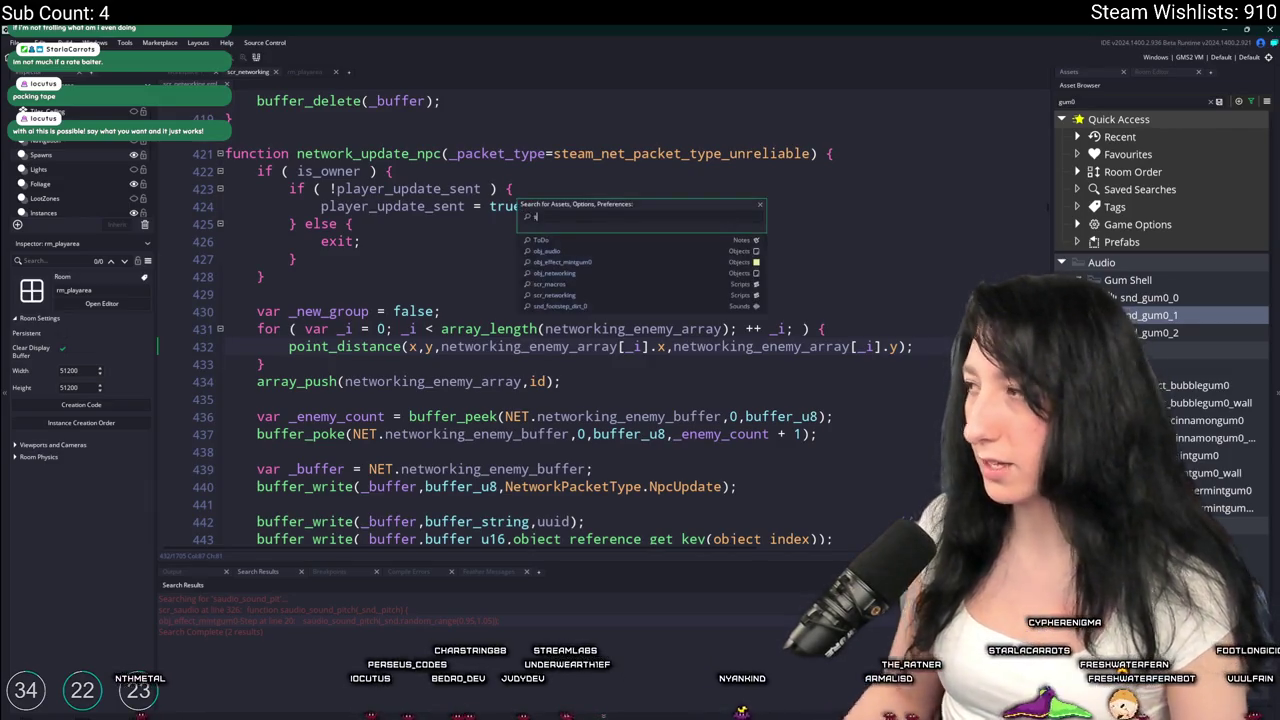
pyautogui.press('BackSpace')
pyautogui.press('BackSpace')
pyautogui.press('BackSpace')
pyautogui.press('Escape')
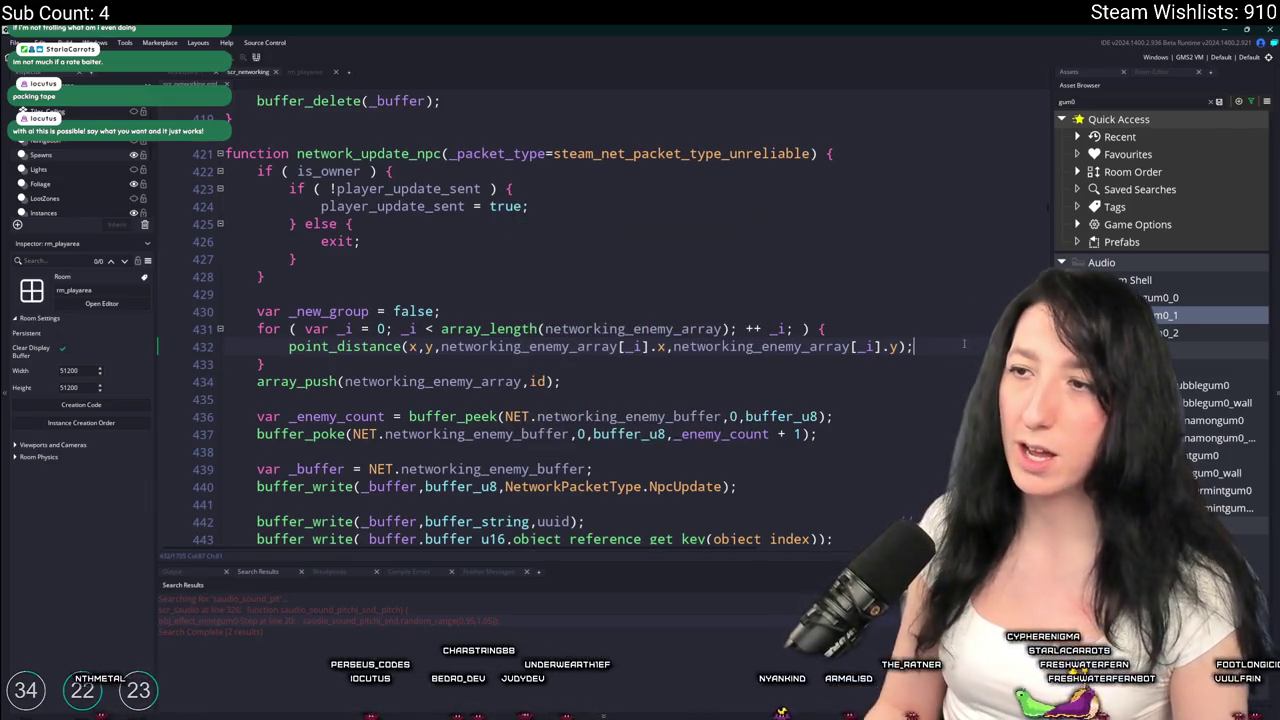
pyautogui.press('F12')
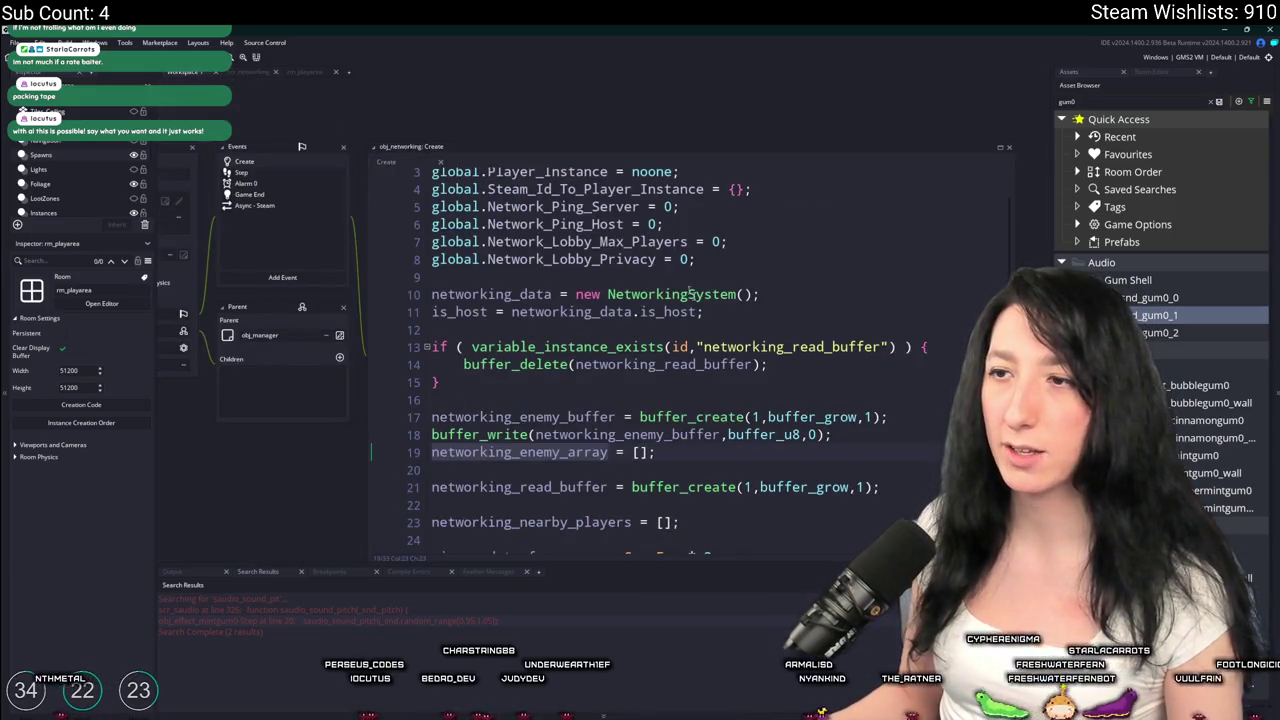
# Add `networking_enemy_packet_groups = [];` below networking_enemy_array, then switch to the Twitch window
pyautogui.click(729, 434)
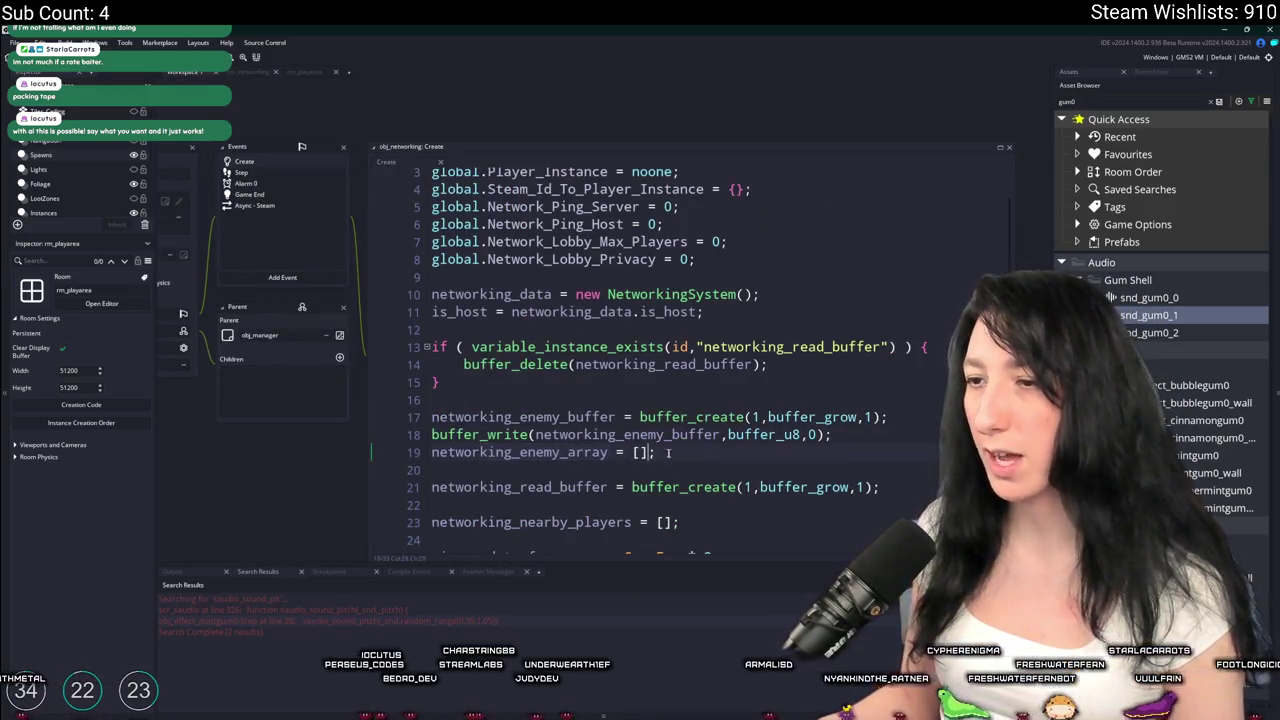
pyautogui.press('Return')
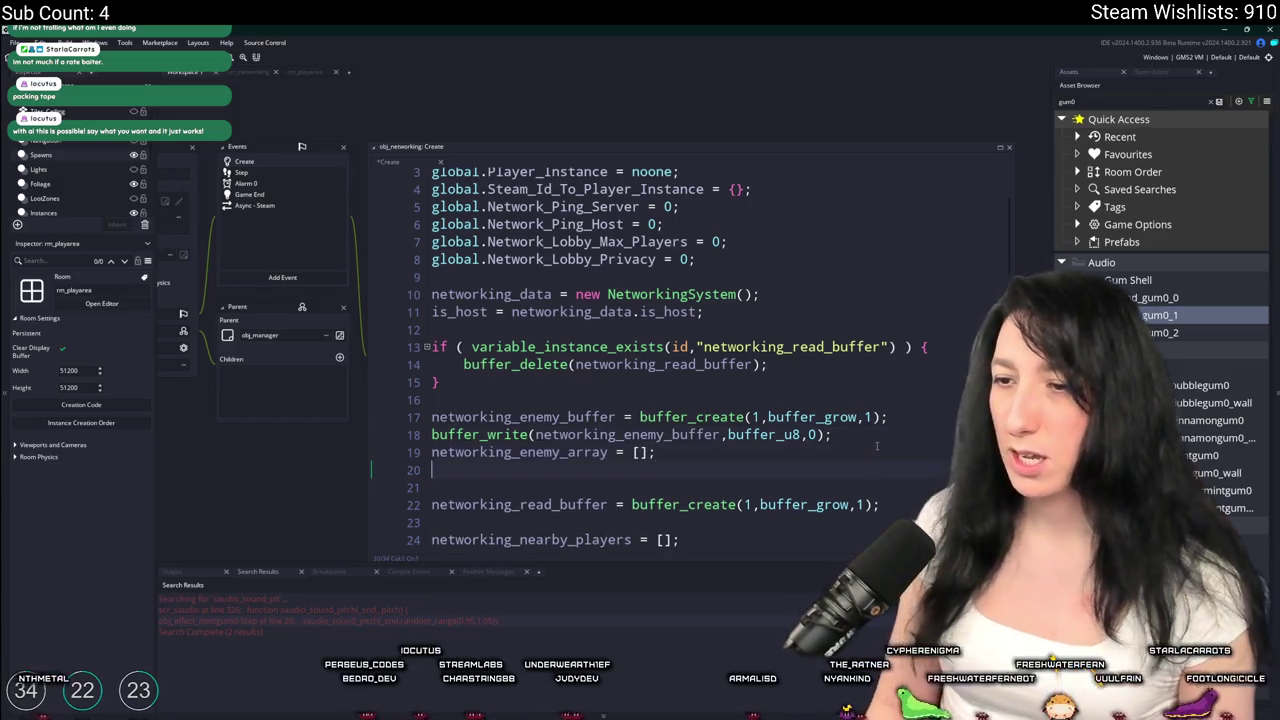
pyautogui.write('networking_enemy_packe')
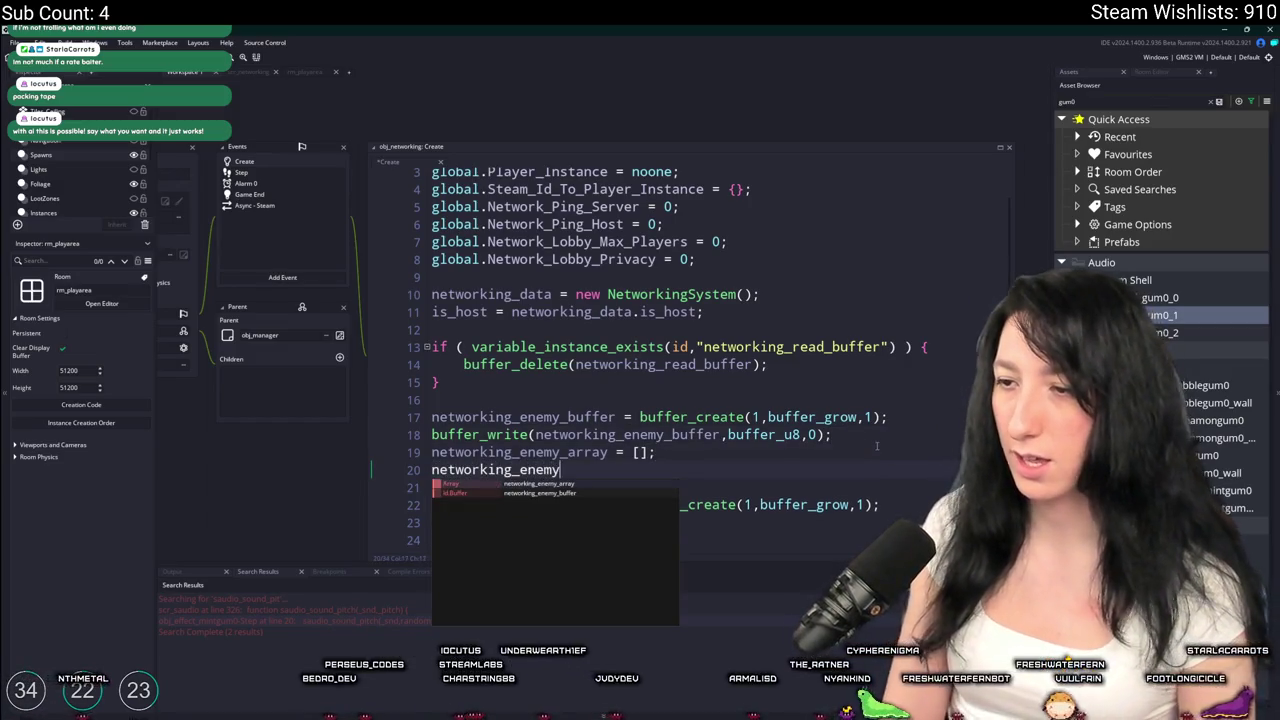
pyautogui.write('t_')
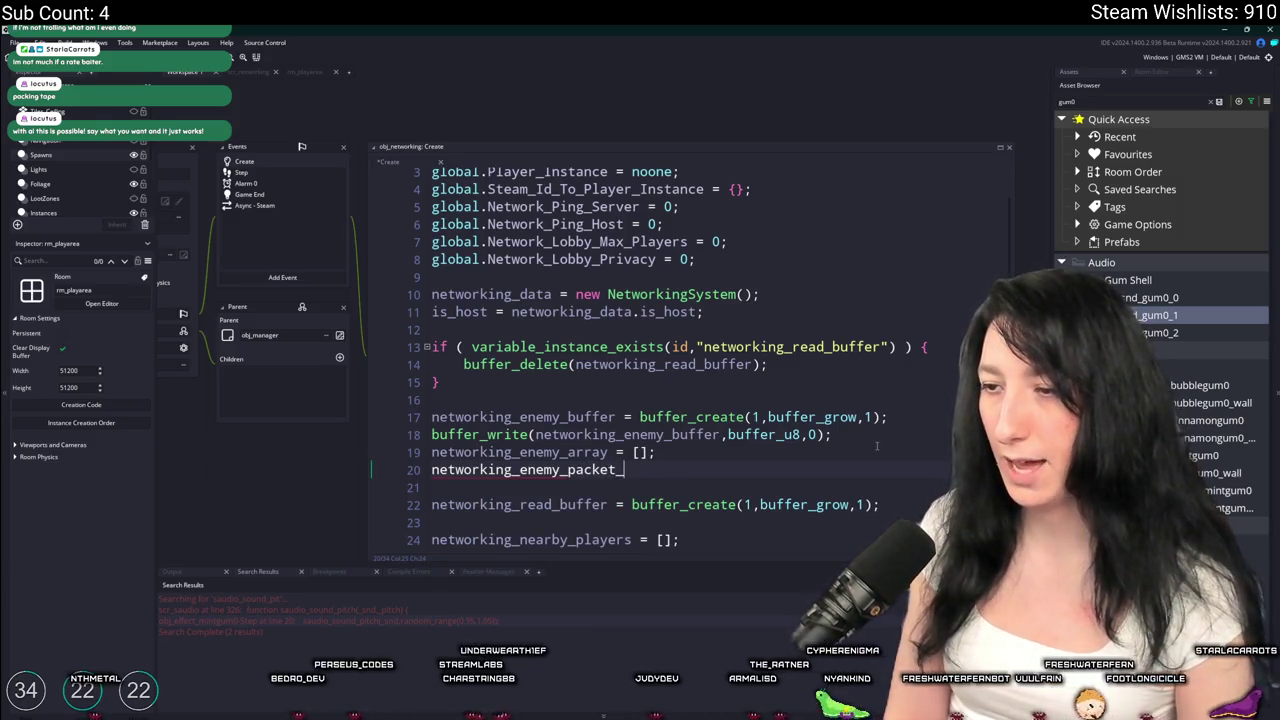
pyautogui.write('groups = [];')
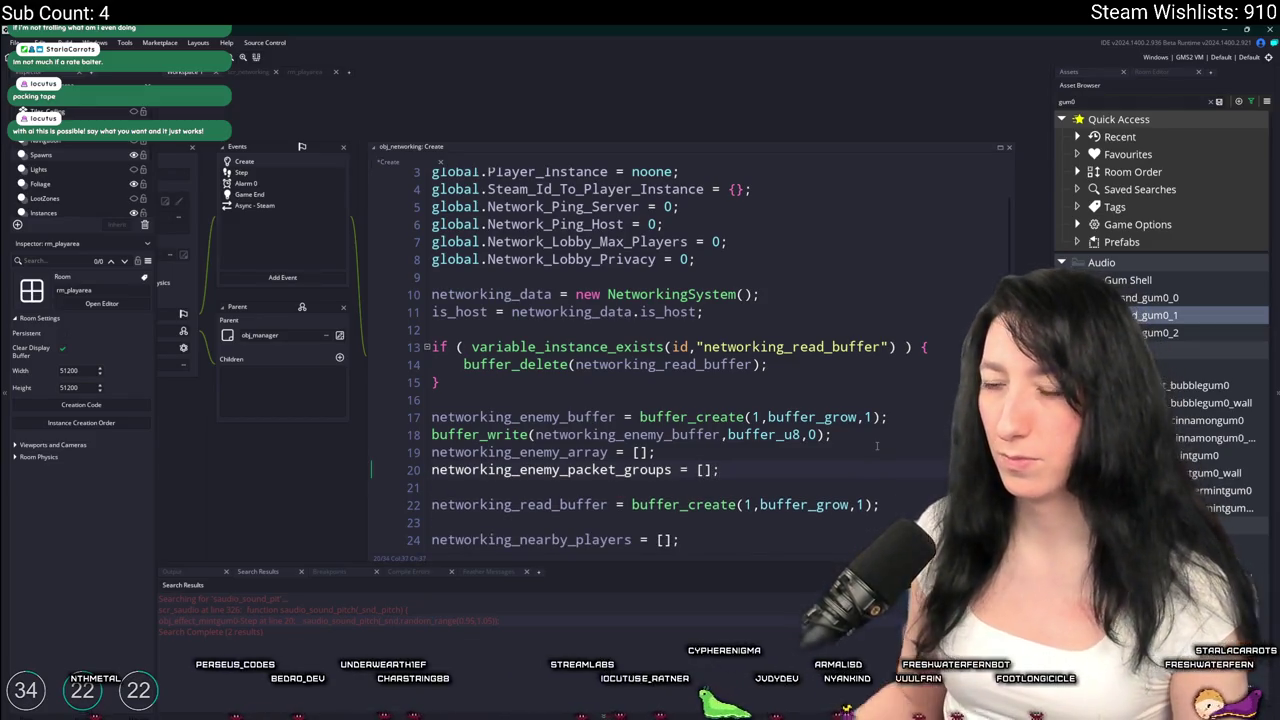
pyautogui.click(672, 469)
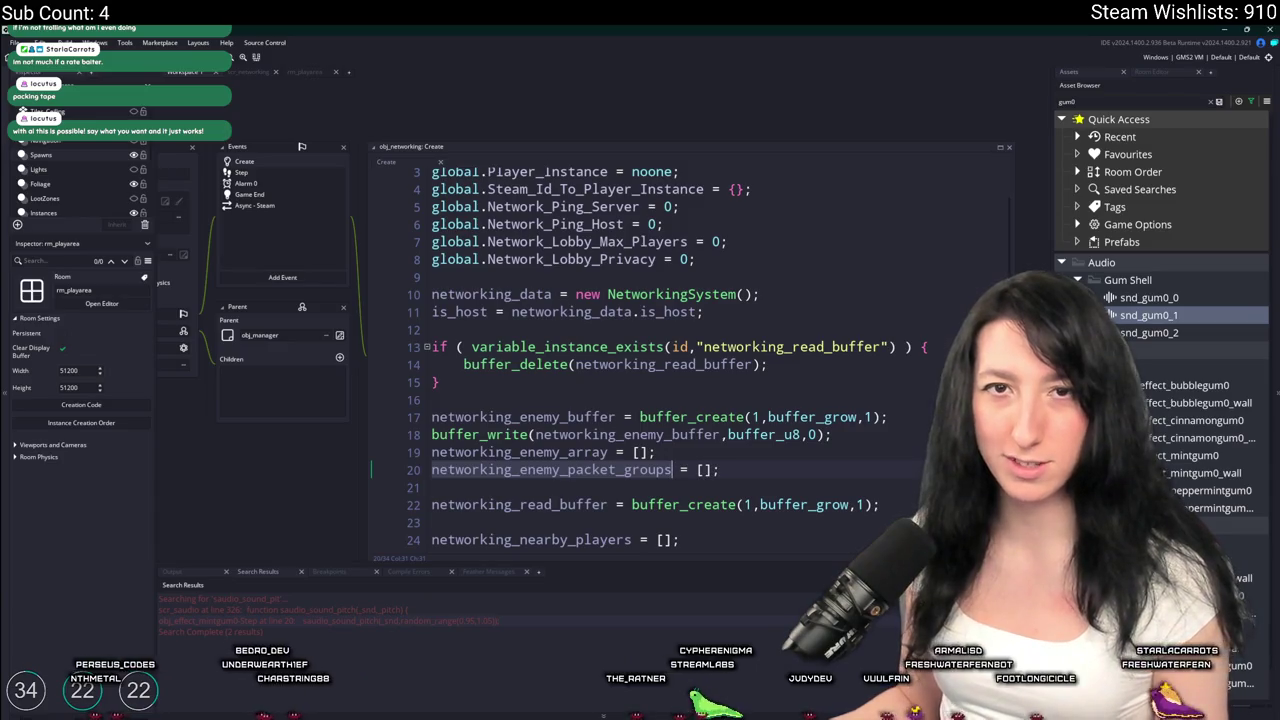
pyautogui.press('End')
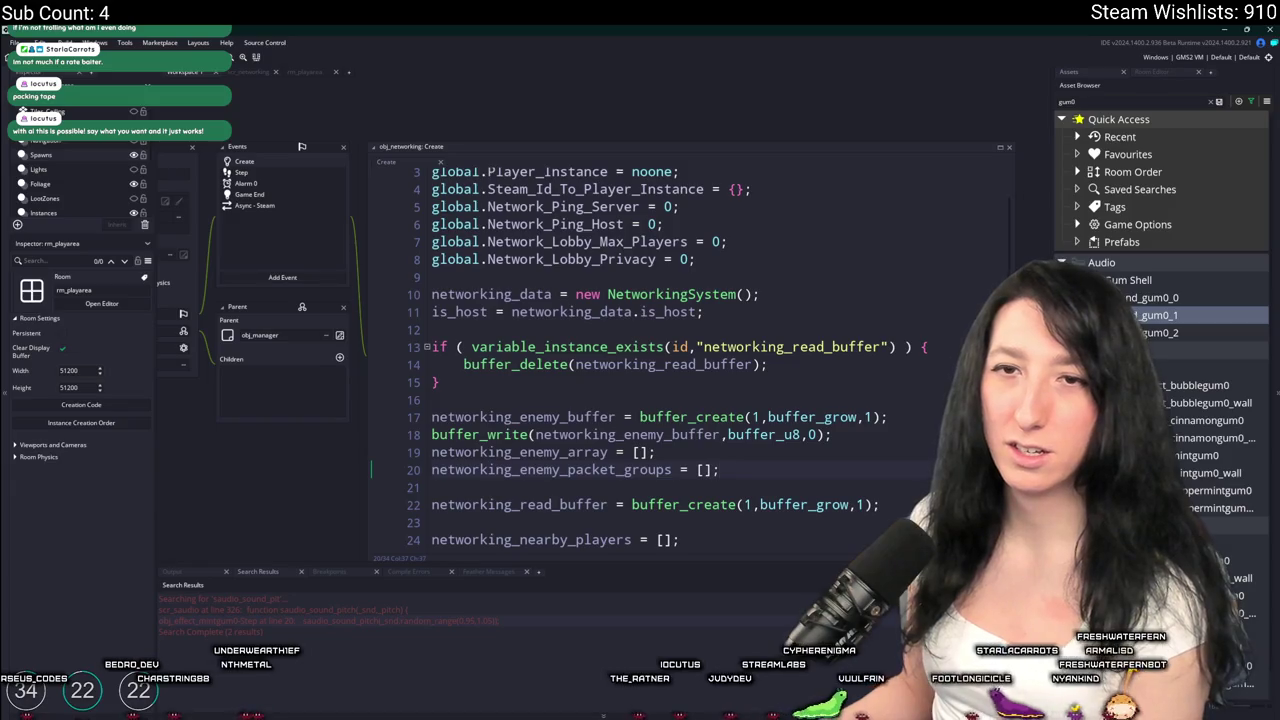
pyautogui.hotkey('alt', 'Tab')
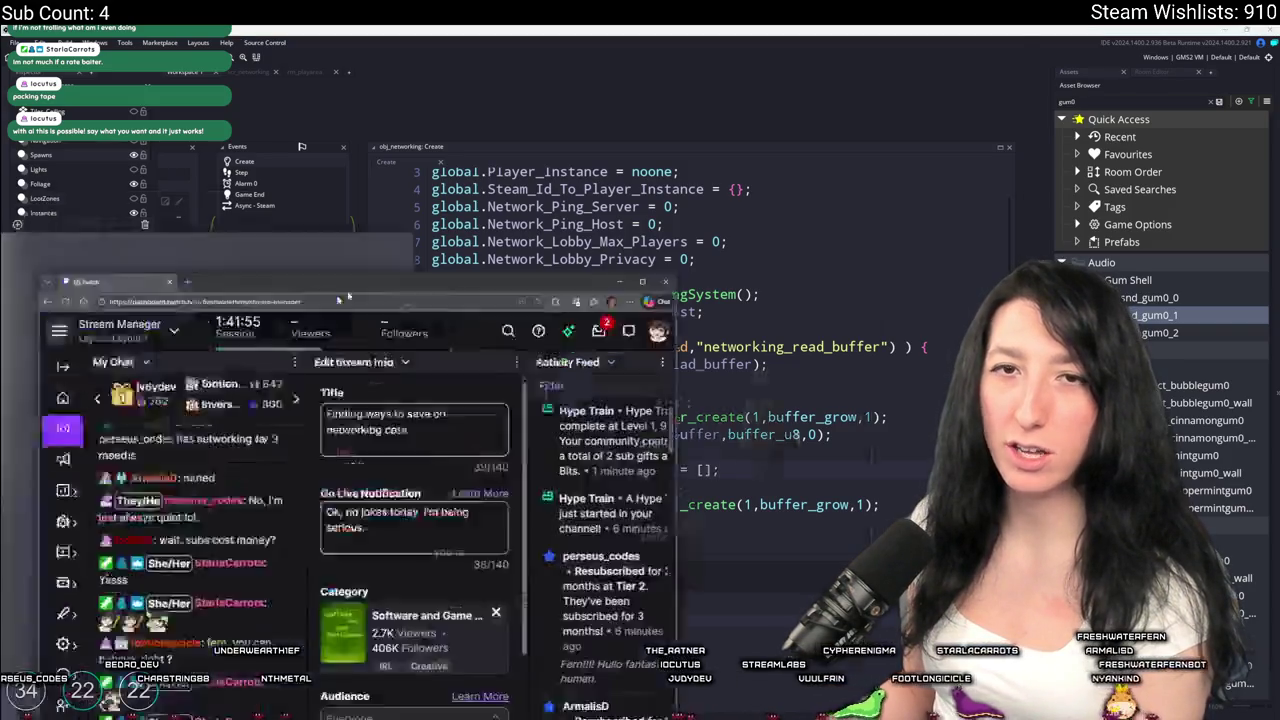
# Switch the middle panel to Ads Manager and view the Monetization > Ads settings
pyautogui.click(683, 115)
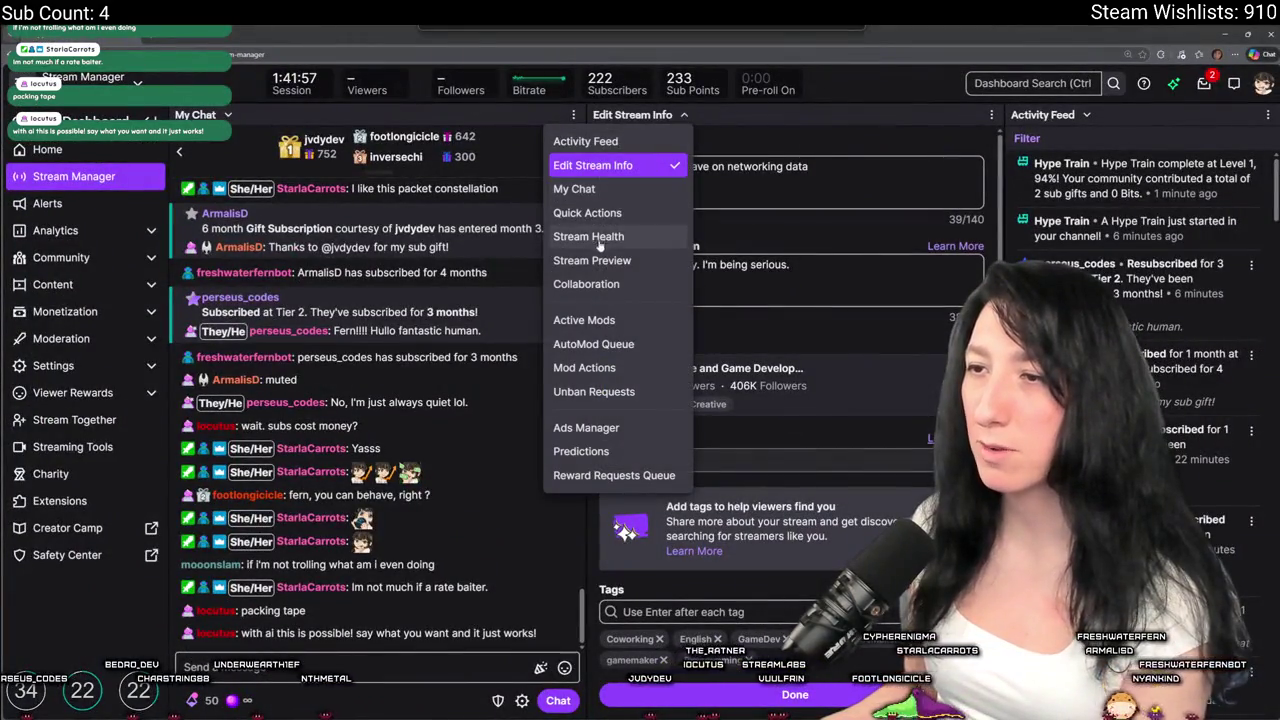
pyautogui.click(586, 428)
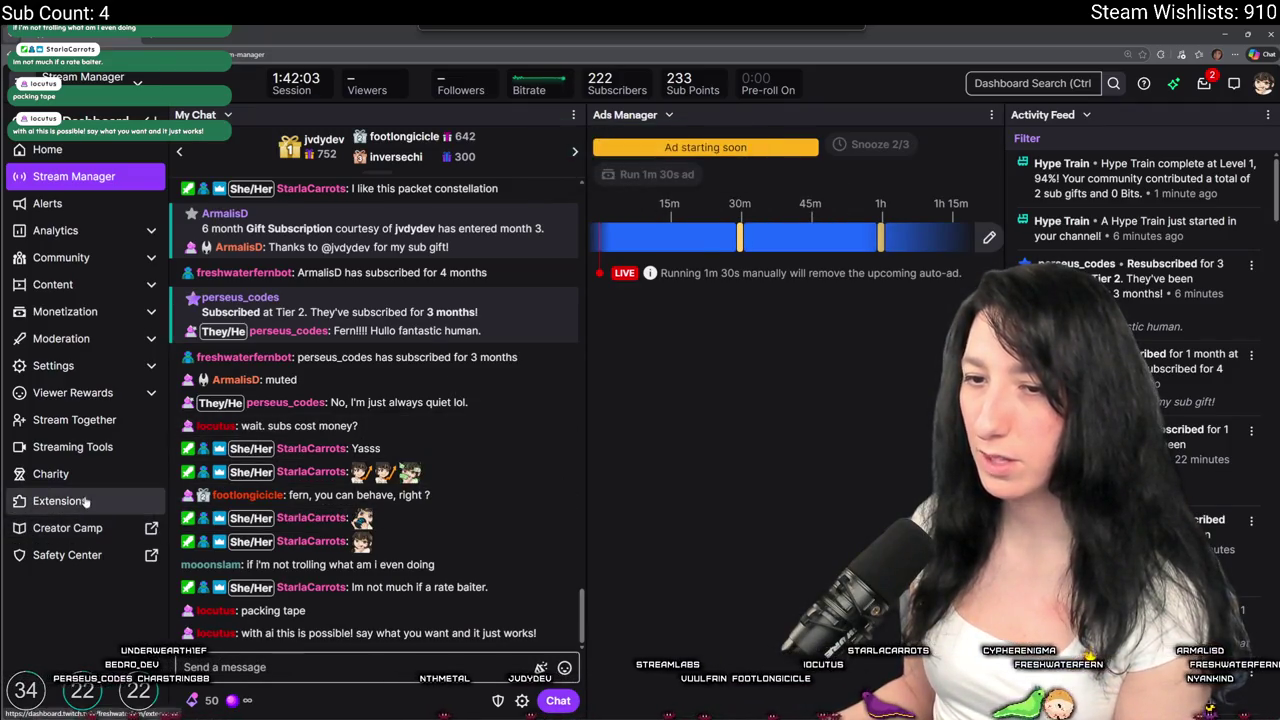
pyautogui.click(93, 336)
pyautogui.click(93, 311)
pyautogui.click(95, 338)
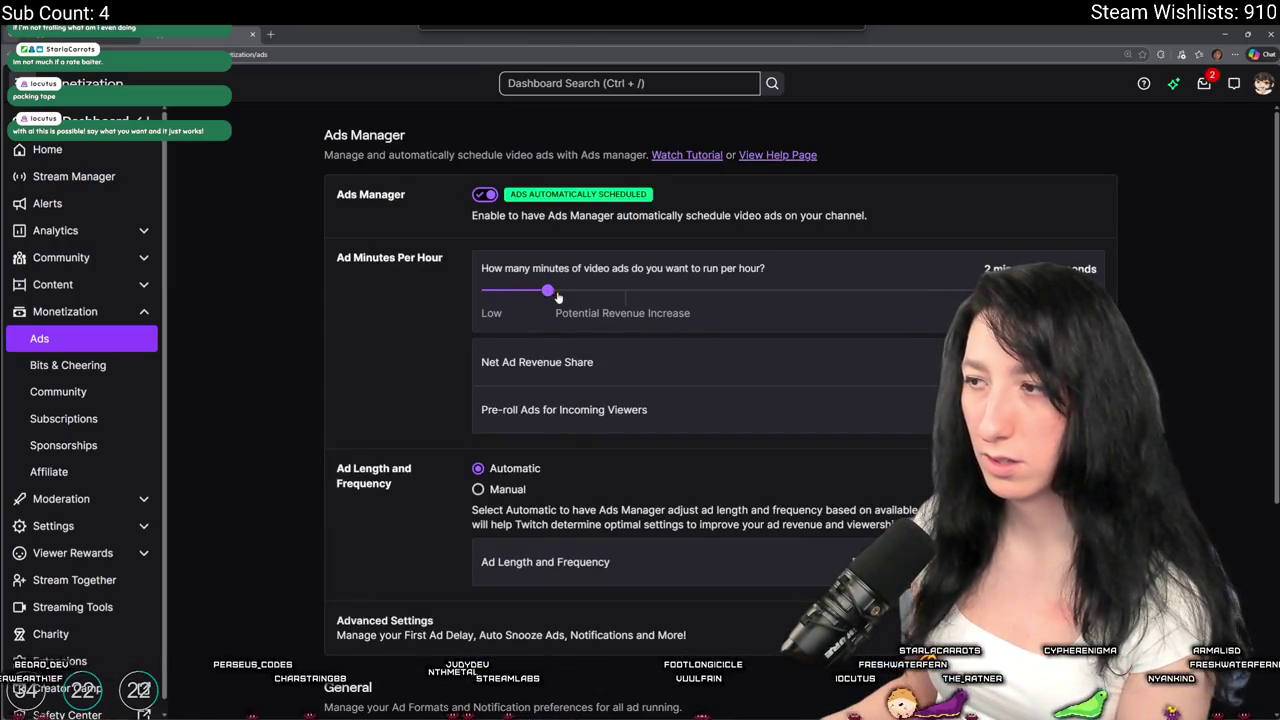
# Back on the Stream Manager dashboard, move the next ad to the 30-minute mark
pyautogui.hotkey('alt', 'Left')
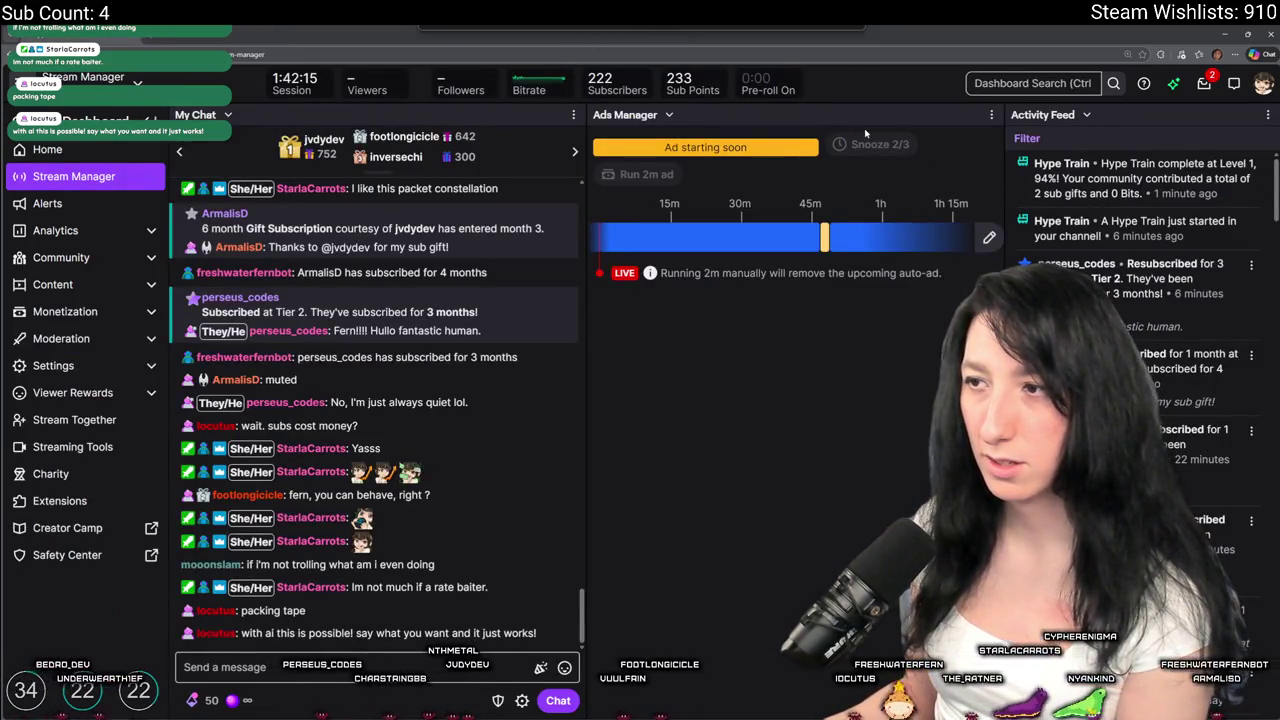
pyautogui.click(739, 237)
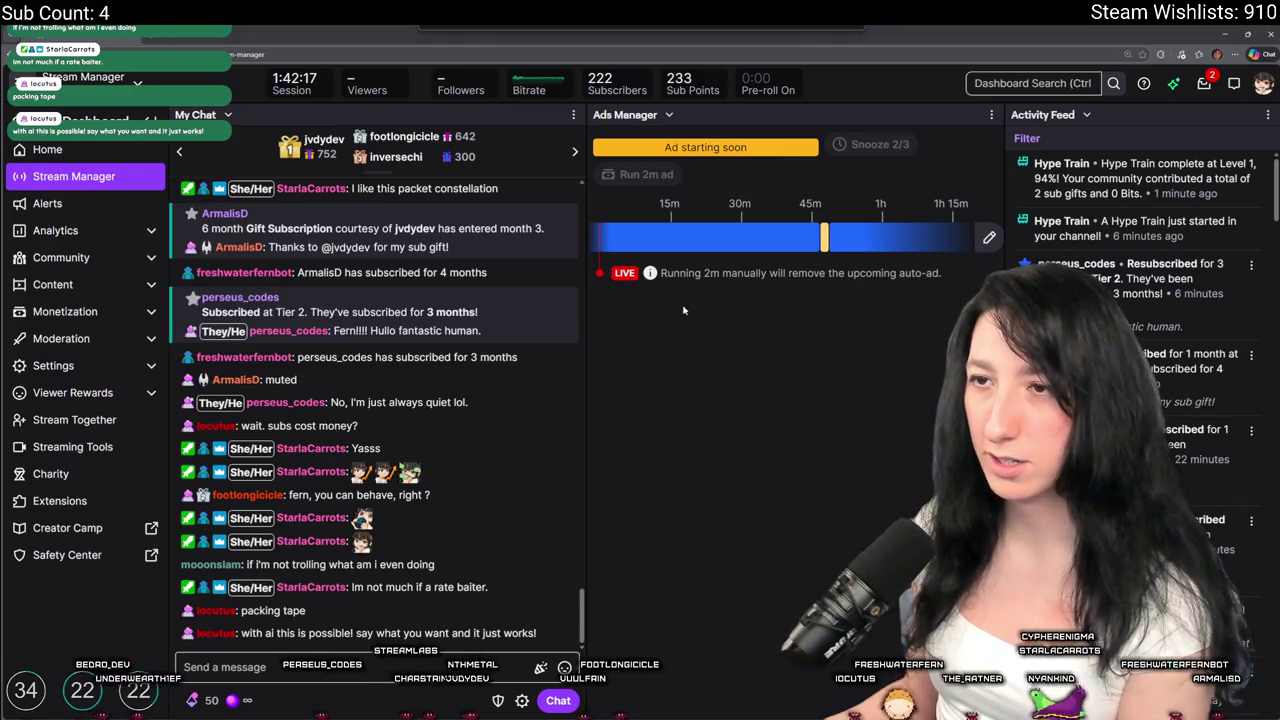
pyautogui.click(668, 116)
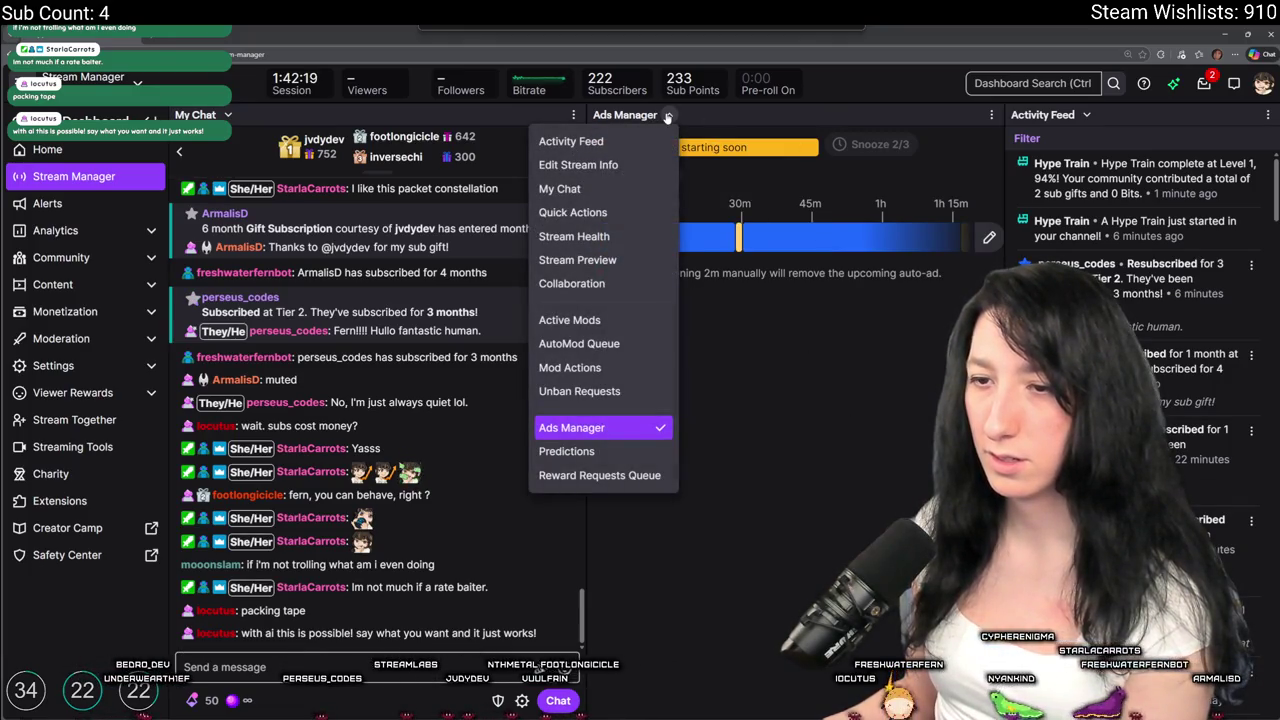